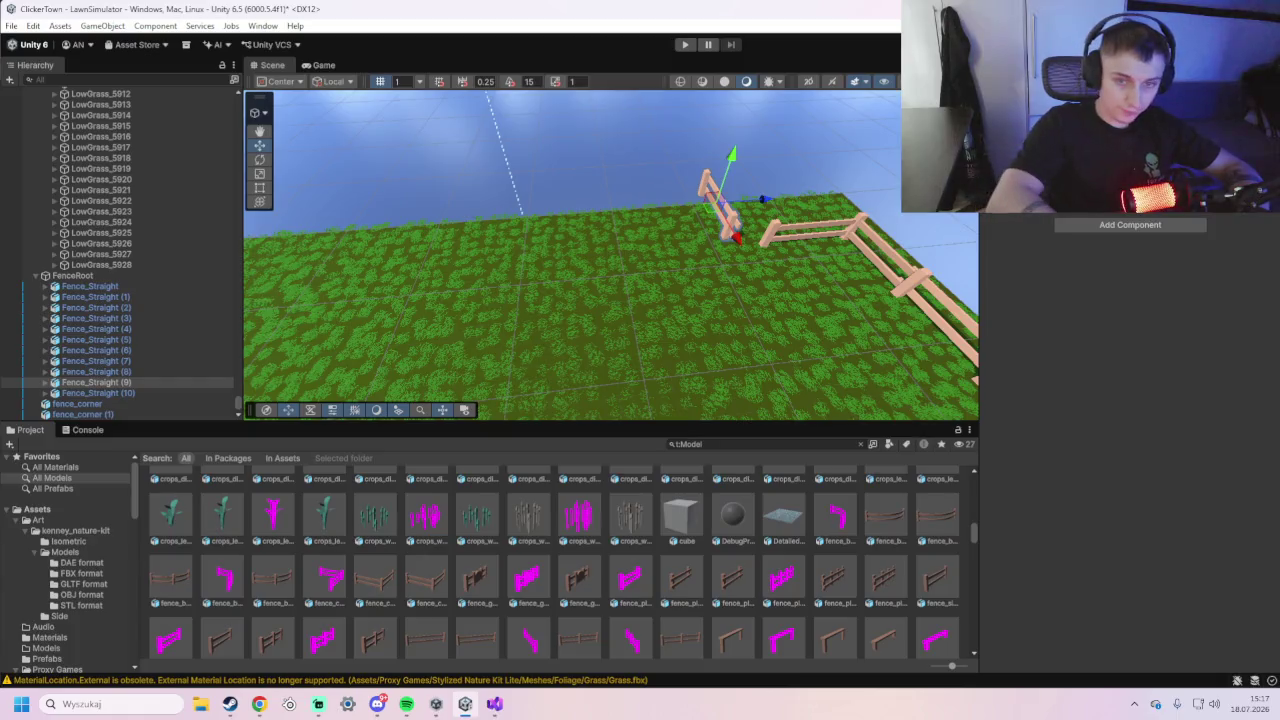
Step: Turn the selected Fence_Straight section 90° so it sits sideways
{"action": "type", "text": "90"}
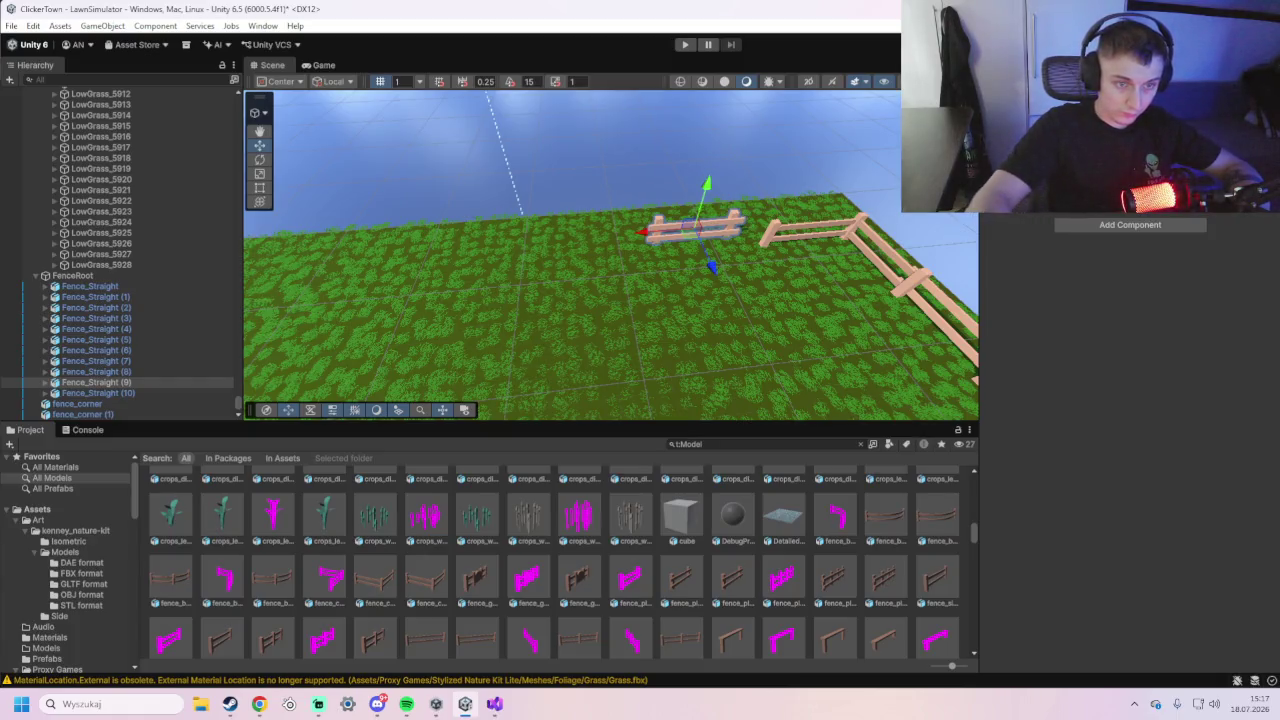
{"action": "type", "text": "90"}
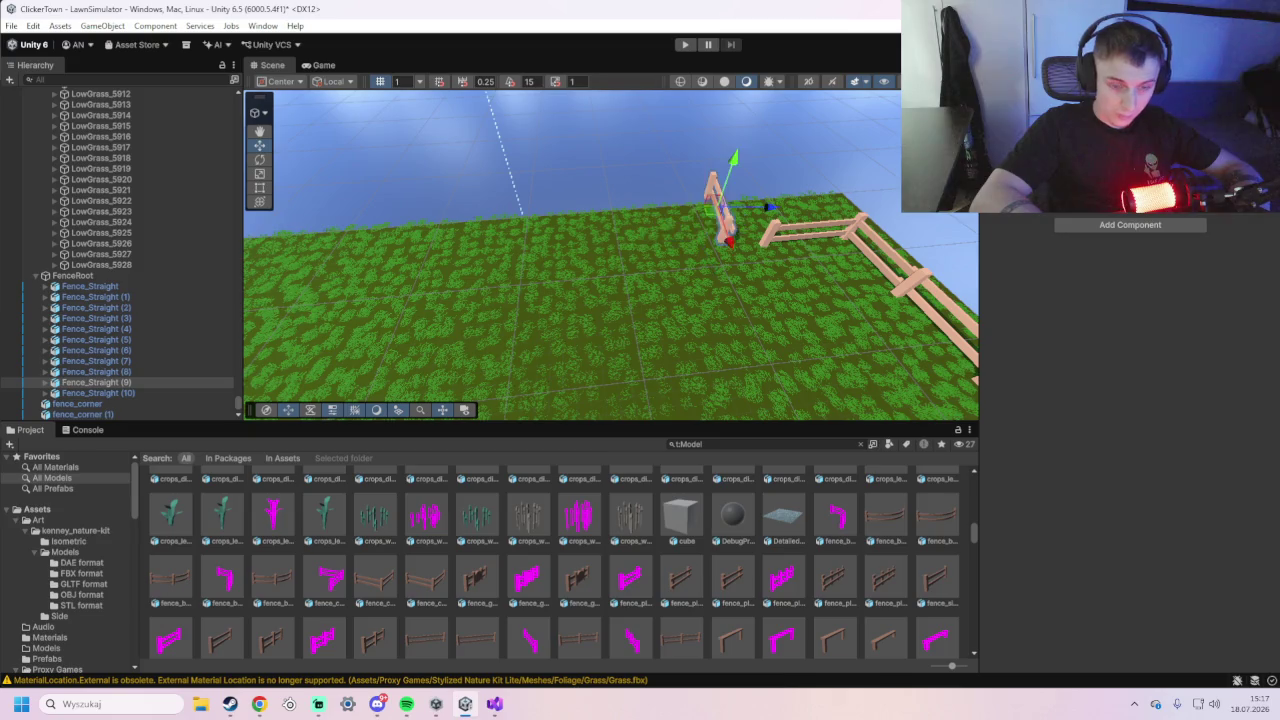
{"action": "type", "text": "45"}
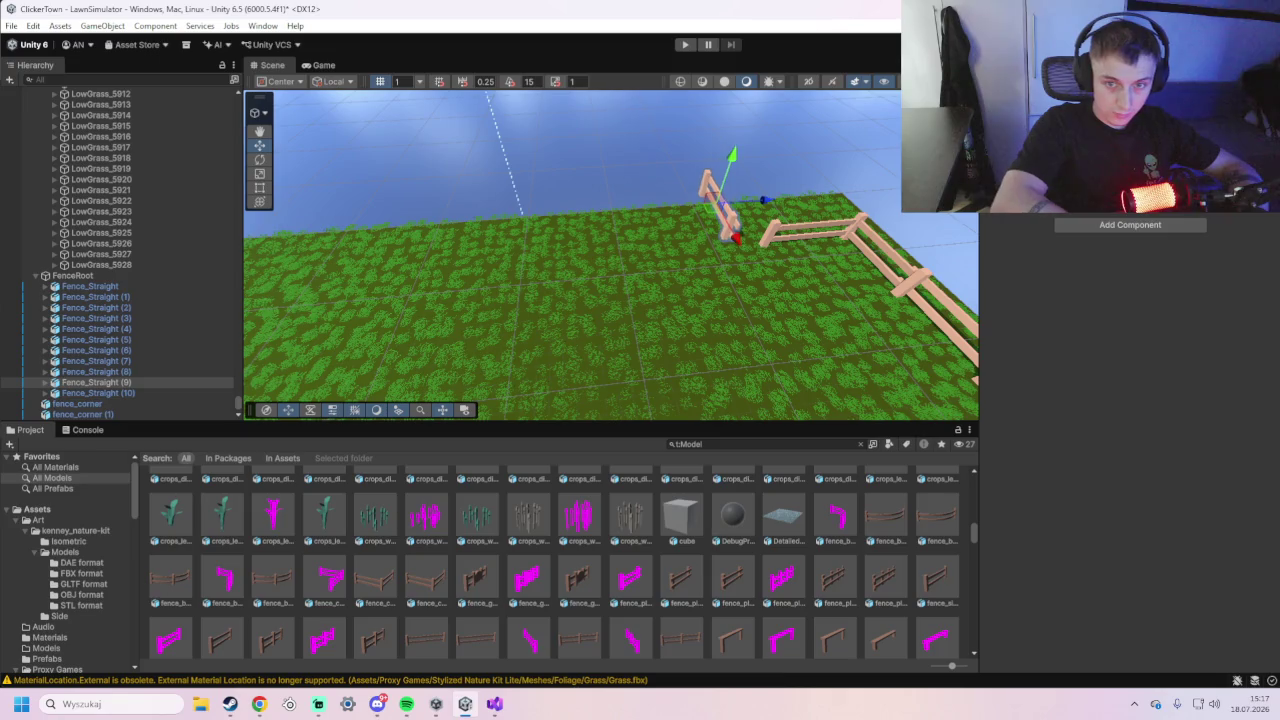
{"action": "type", "text": "-2"}
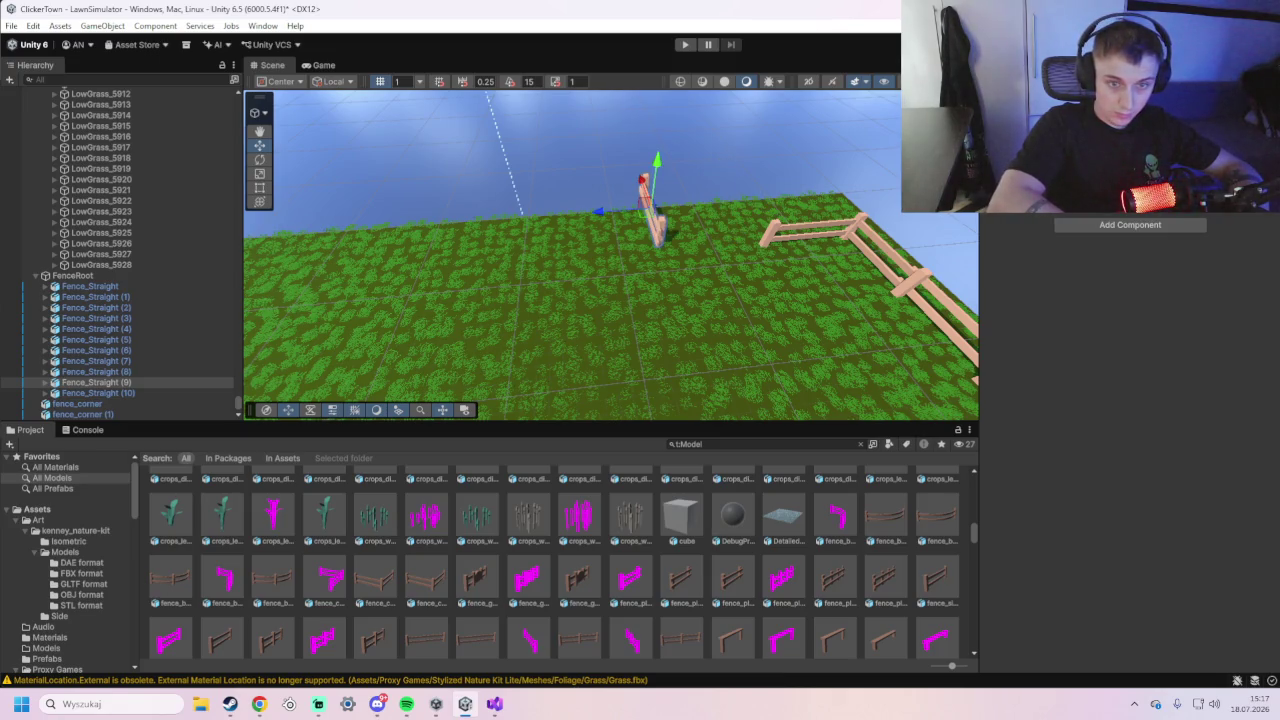
{"action": "key", "text": "ctrl+z"}
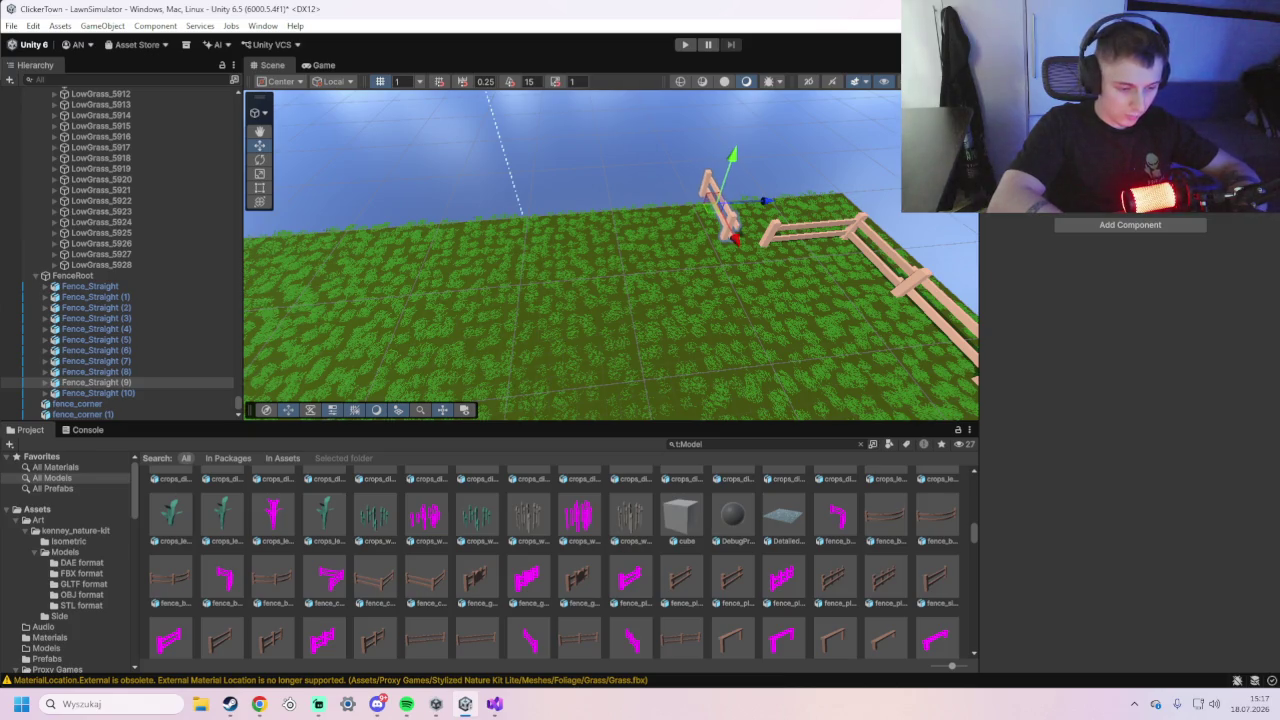
{"action": "key", "text": "ctrl+z"}
Step: Move the sideways fence section onto the grass, in line with the back fence
{"action": "mouse_move", "coordinate": [666, 165]}
{"action": "left_mouse_down"}
{"action": "mouse_move", "coordinate": [660, 182]}
{"action": "mouse_move", "coordinate": [692, 217]}
{"action": "left_mouse_up"}
{"action": "scroll", "coordinate": [825, 306], "scroll_direction": "up", "scroll_amount": 3}
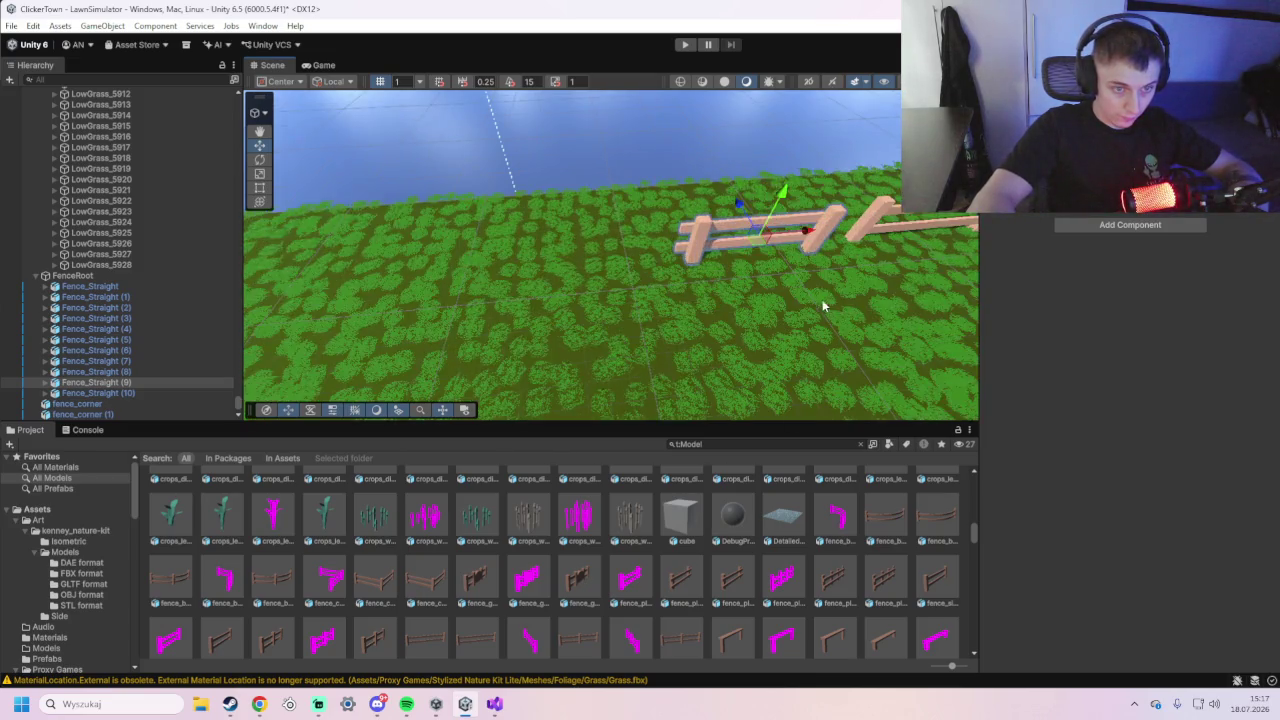
{"action": "scroll", "coordinate": [825, 306], "scroll_direction": "down", "scroll_amount": 4}
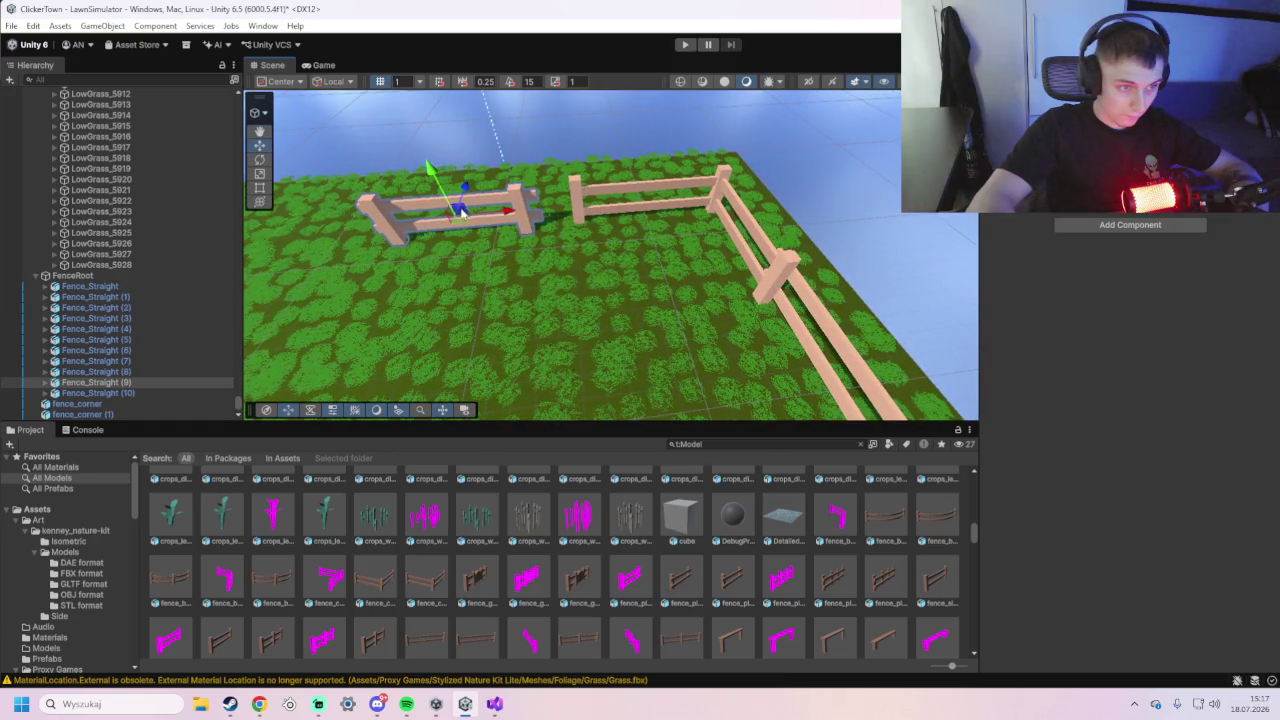
{"action": "mouse_move", "coordinate": [460, 191]}
{"action": "left_mouse_down"}
{"action": "mouse_move", "coordinate": [540, 210]}
{"action": "mouse_move", "coordinate": [600, 205]}
{"action": "mouse_move", "coordinate": [791, 286]}
{"action": "mouse_move", "coordinate": [671, 266]}
{"action": "mouse_move", "coordinate": [780, 262]}
{"action": "mouse_move", "coordinate": [811, 277]}
{"action": "mouse_move", "coordinate": [673, 233]}
{"action": "left_mouse_up"}
{"action": "mouse_move", "coordinate": [596, 207]}
{"action": "left_mouse_down"}
{"action": "mouse_move", "coordinate": [793, 202]}
{"action": "mouse_move", "coordinate": [440, 189]}
{"action": "mouse_move", "coordinate": [503, 240]}
{"action": "mouse_move", "coordinate": [404, 294]}
{"action": "left_mouse_up"}
{"action": "scroll", "coordinate": [600, 207], "scroll_direction": "up", "scroll_amount": 3}
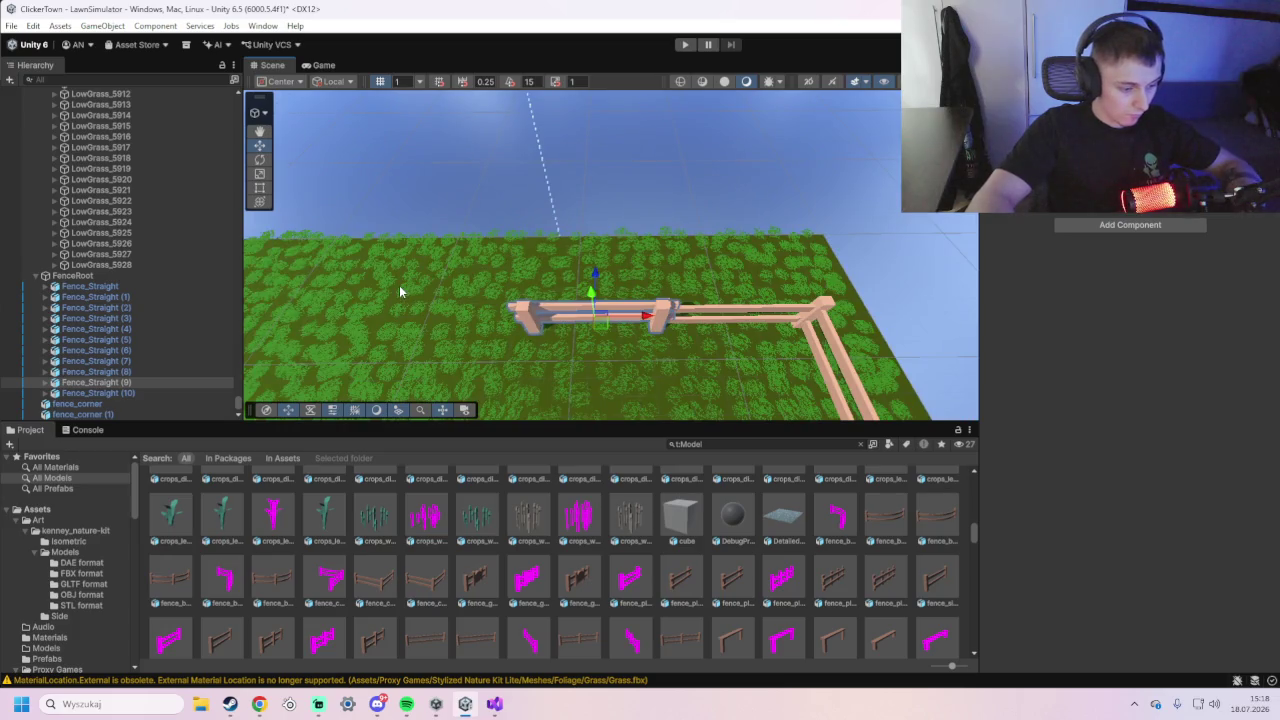
Step: Duplicate Fence_Straight and slide copies (11), (12) and (13) left along the back fence
{"action": "key", "text": "ctrl+d"}
{"action": "key", "text": "ctrl+d"}
{"action": "key", "text": "ctrl+d"}
{"action": "key", "text": "ctrl+d"}
{"action": "key", "text": "ctrl+d"}
{"action": "key", "text": "ctrl+d"}
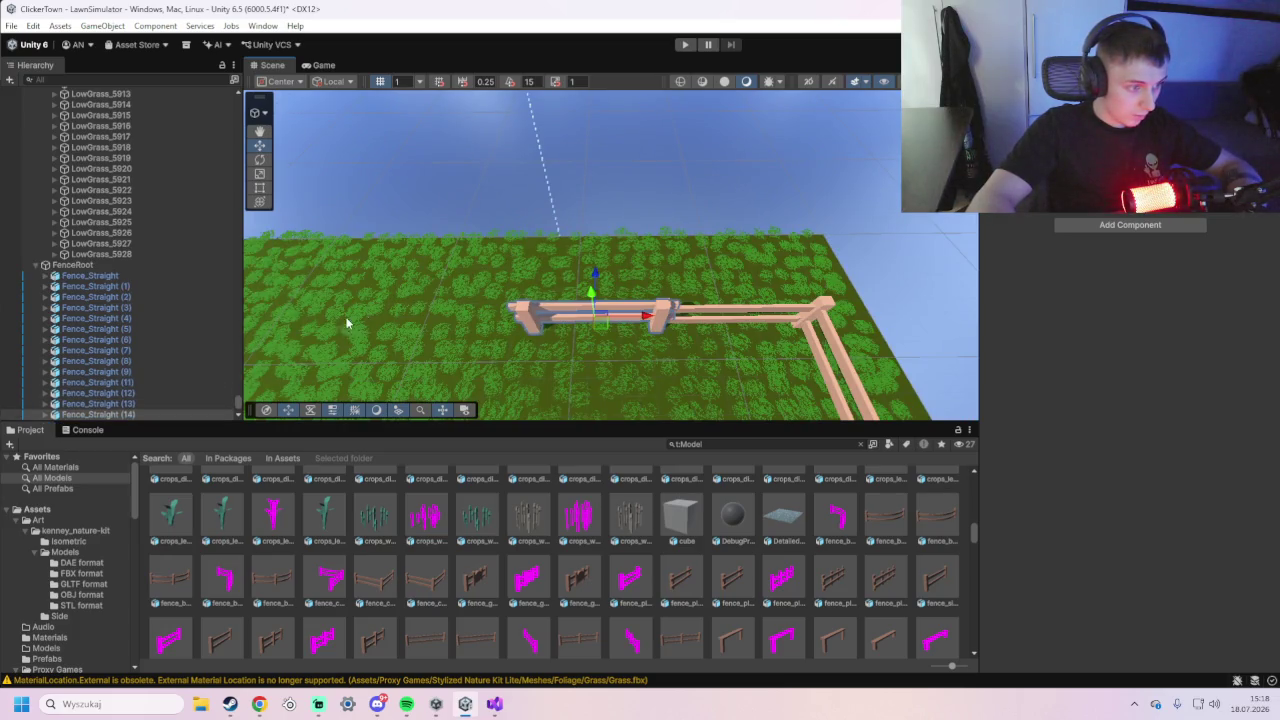
{"action": "left_click", "coordinate": [227, 364]}
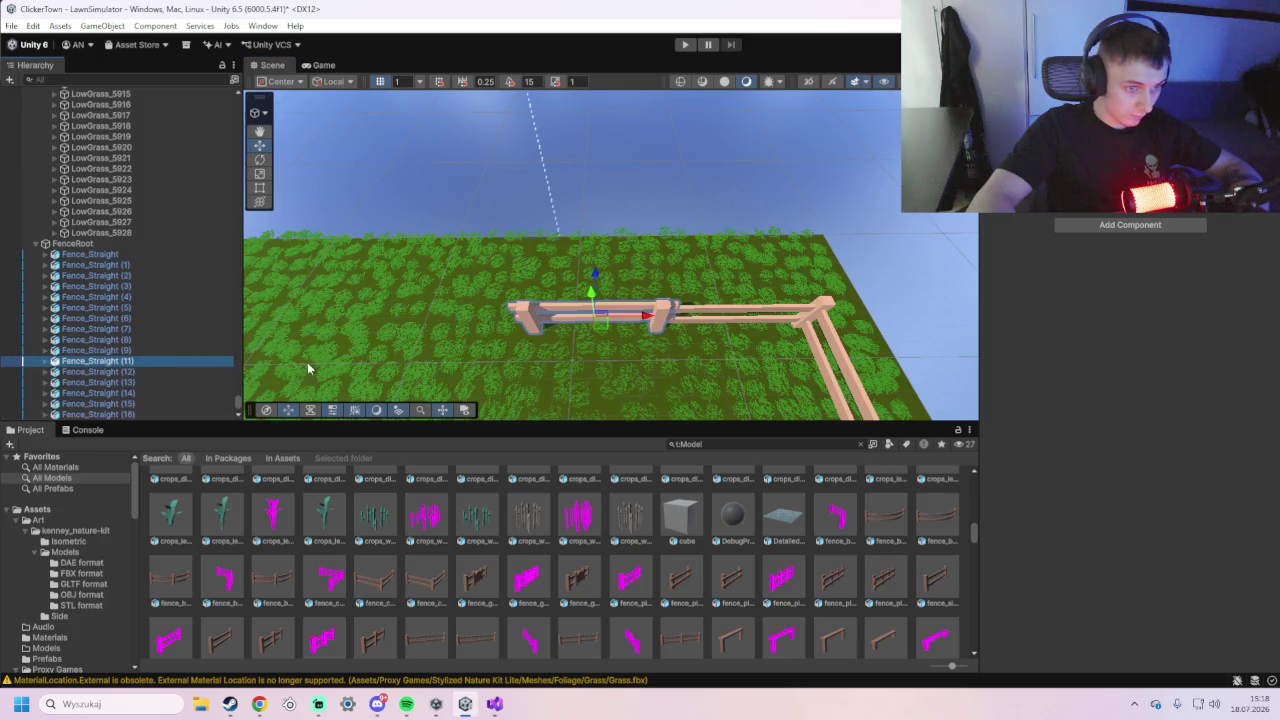
{"action": "left_click_drag", "start_coordinate": [644, 316], "coordinate": [514, 322]}
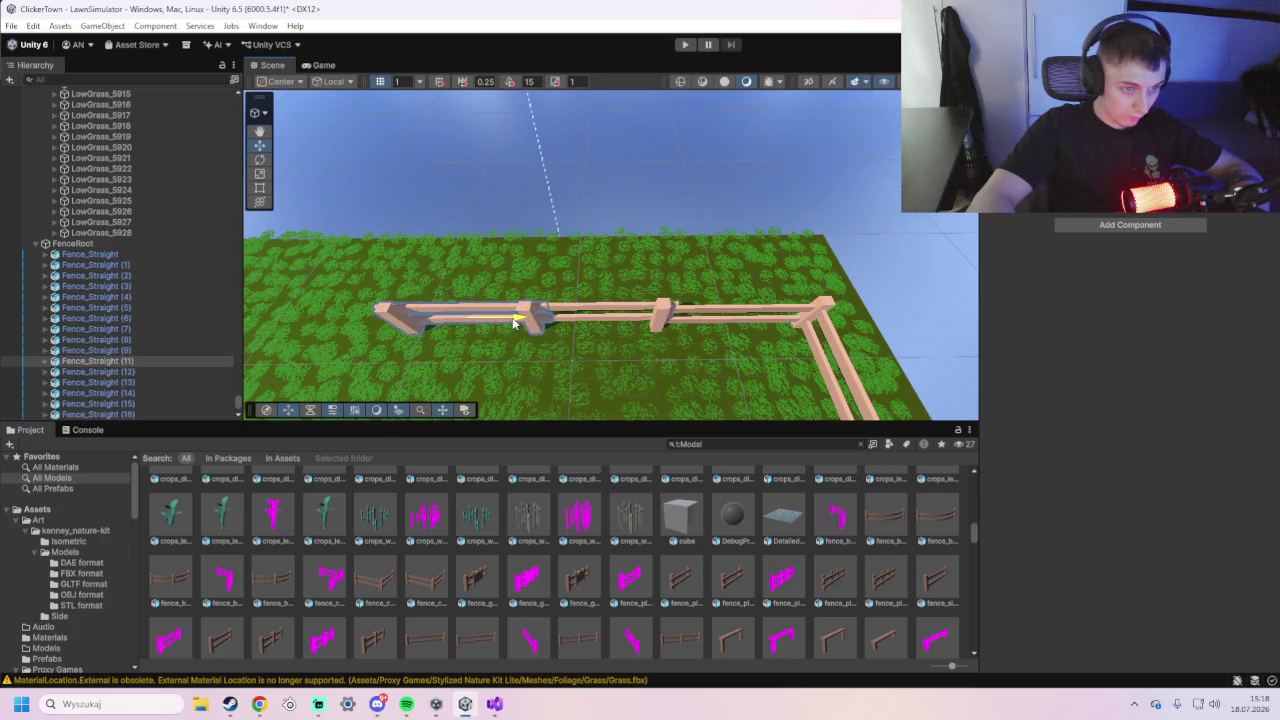
{"action": "left_click", "coordinate": [163, 371]}
{"action": "left_click_drag", "start_coordinate": [644, 318], "coordinate": [379, 332]}
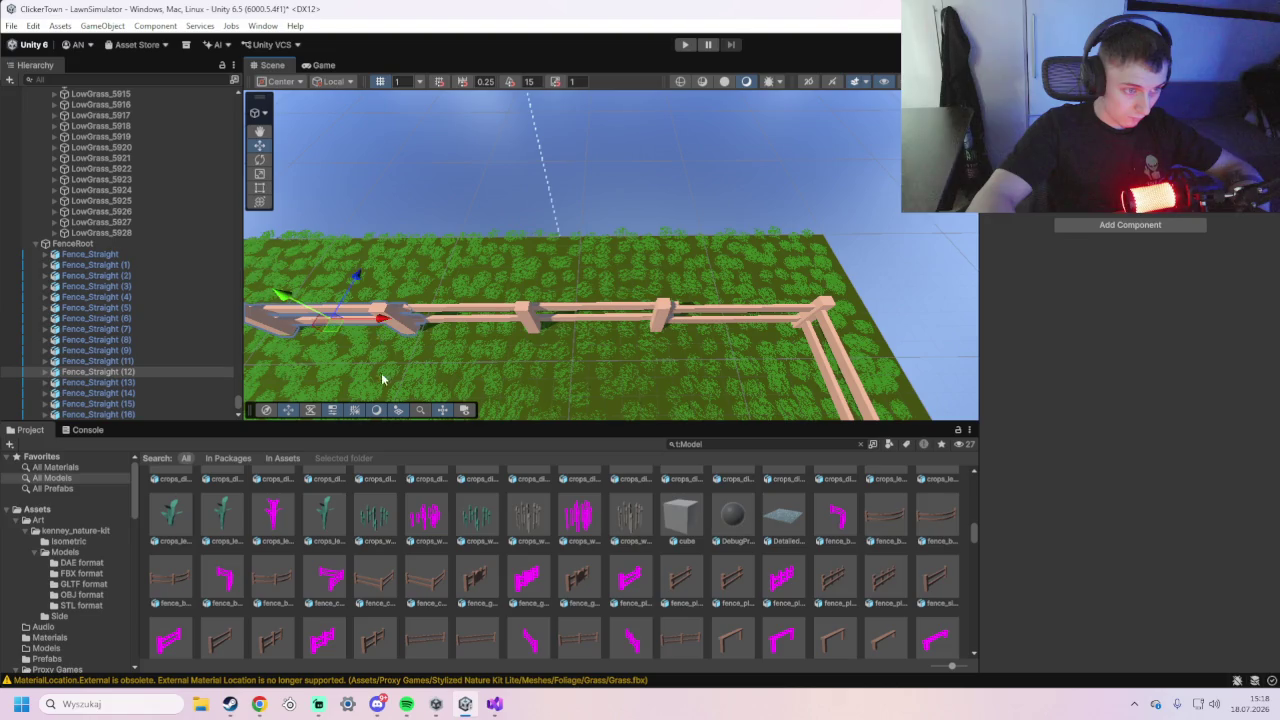
{"action": "scroll", "coordinate": [537, 349], "scroll_direction": "up", "scroll_amount": 5}
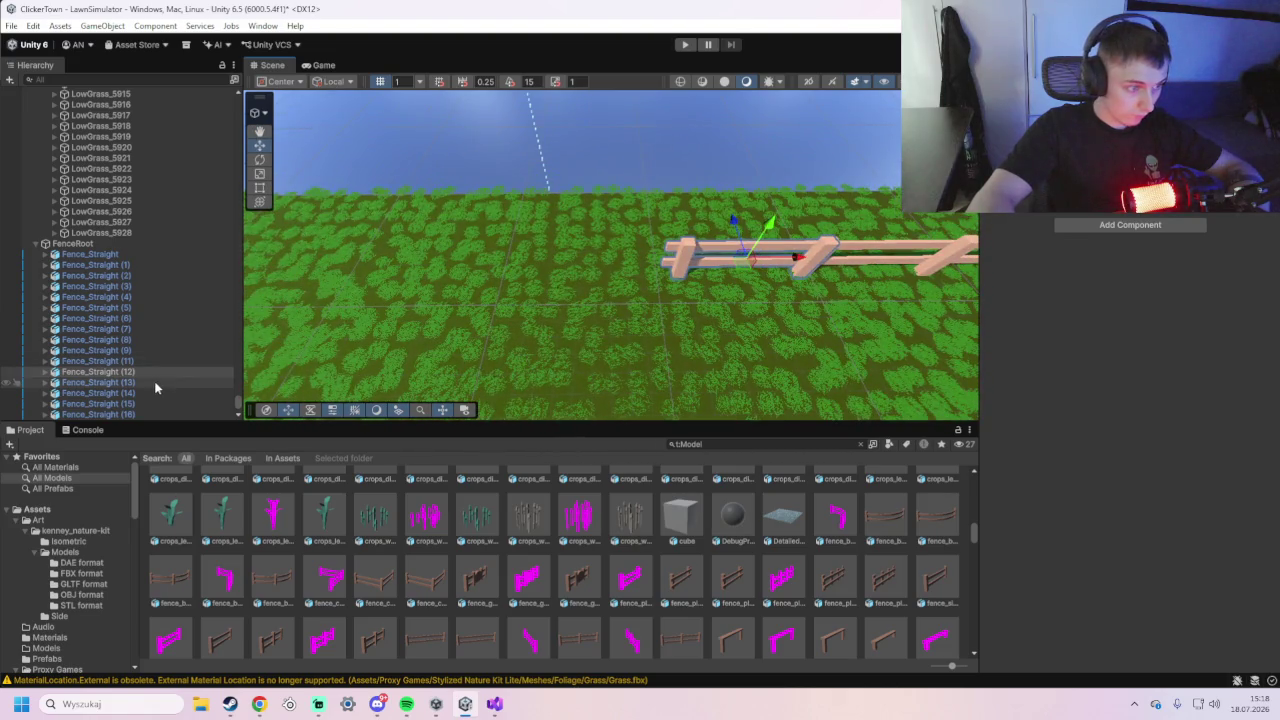
{"action": "left_click", "coordinate": [155, 383]}
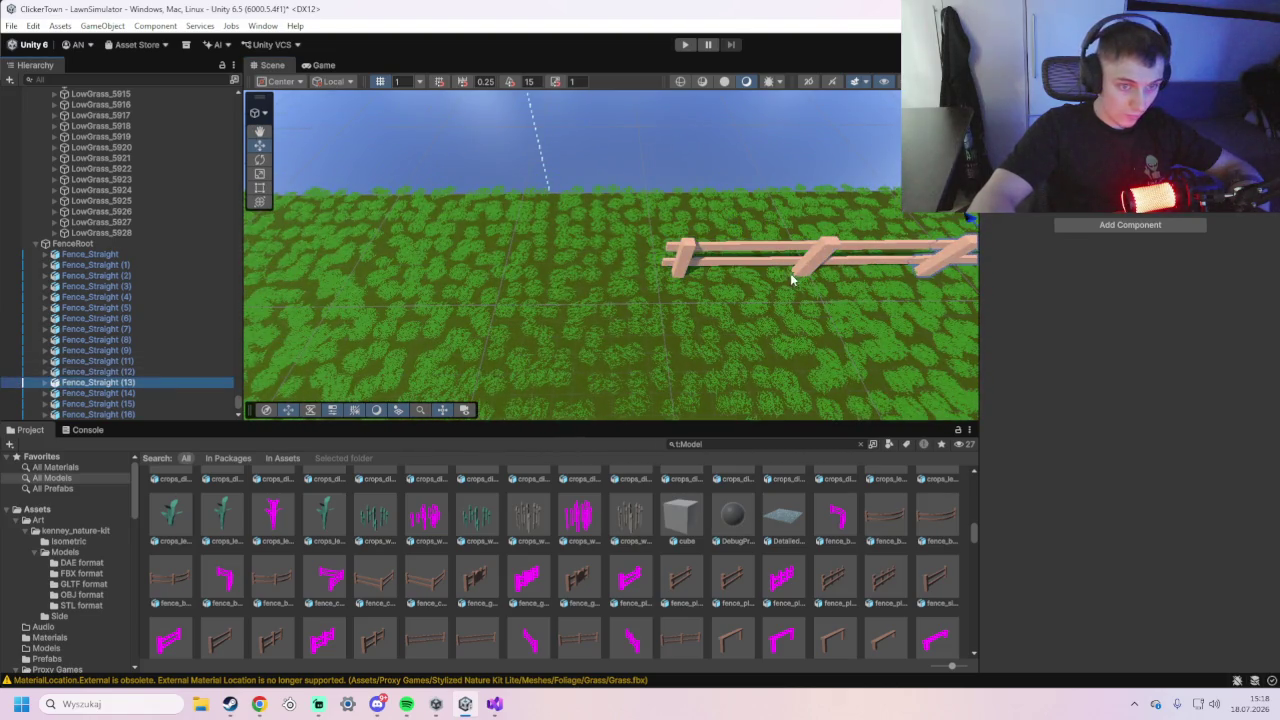
{"action": "scroll", "coordinate": [777, 349], "scroll_direction": "down", "scroll_amount": 3}
{"action": "left_click_drag", "start_coordinate": [945, 255], "coordinate": [668, 281]}
Step: Slide copies Fence_Straight (14), (15) and (16) toward the fence's left end
{"action": "left_click", "coordinate": [873, 272]}
{"action": "left_click_drag", "start_coordinate": [949, 263], "coordinate": [576, 285]}
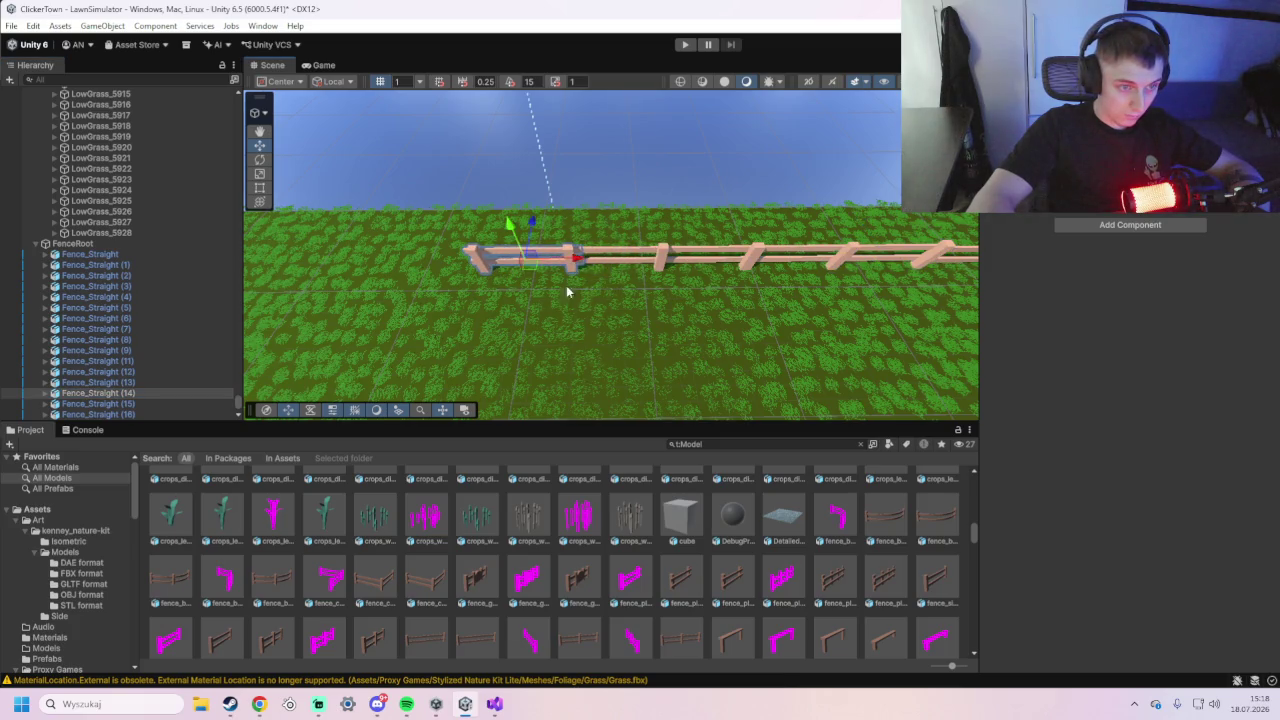
{"action": "left_click", "coordinate": [171, 403]}
{"action": "left_click_drag", "start_coordinate": [938, 262], "coordinate": [487, 290]}
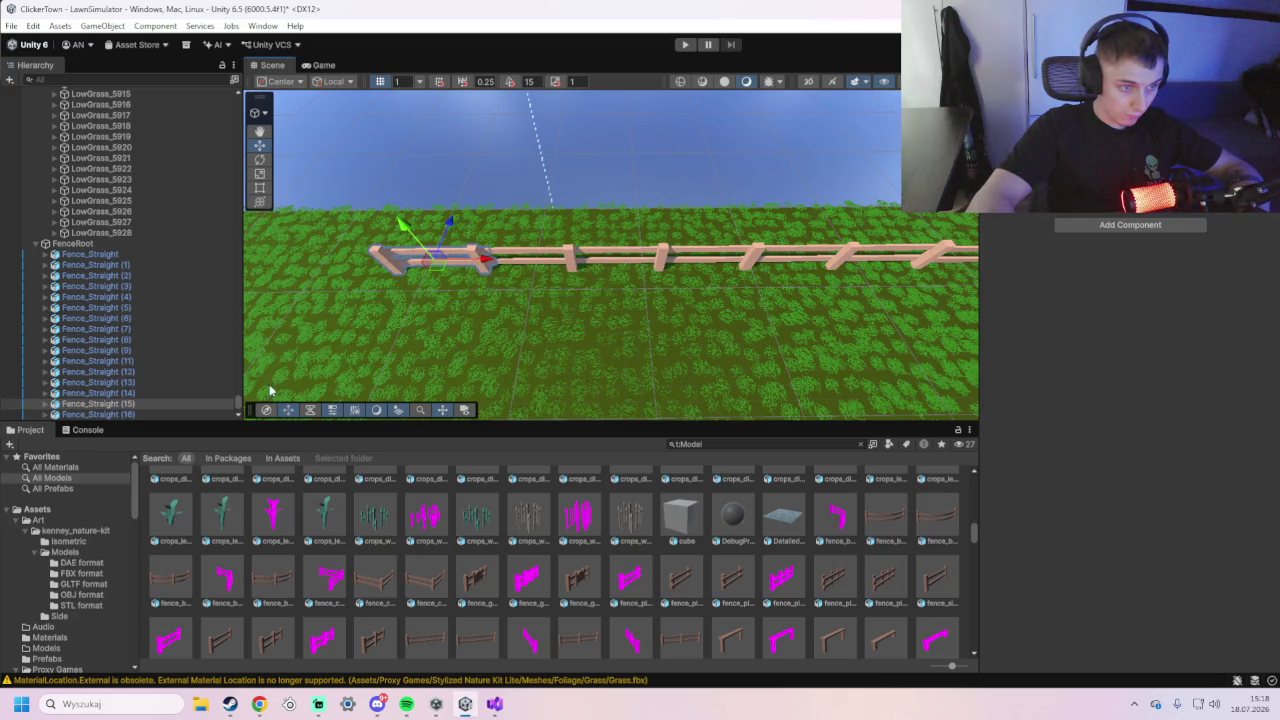
{"action": "scroll", "coordinate": [165, 393], "scroll_direction": "down", "scroll_amount": 2}
{"action": "left_click", "coordinate": [151, 384]}
{"action": "left_click_drag", "start_coordinate": [938, 262], "coordinate": [399, 272]}
{"action": "left_click", "coordinate": [171, 395]}
Step: Duplicate the leftmost section again and slide Fence_Straight (17) left to close the gap
{"action": "left_click", "coordinate": [336, 265]}
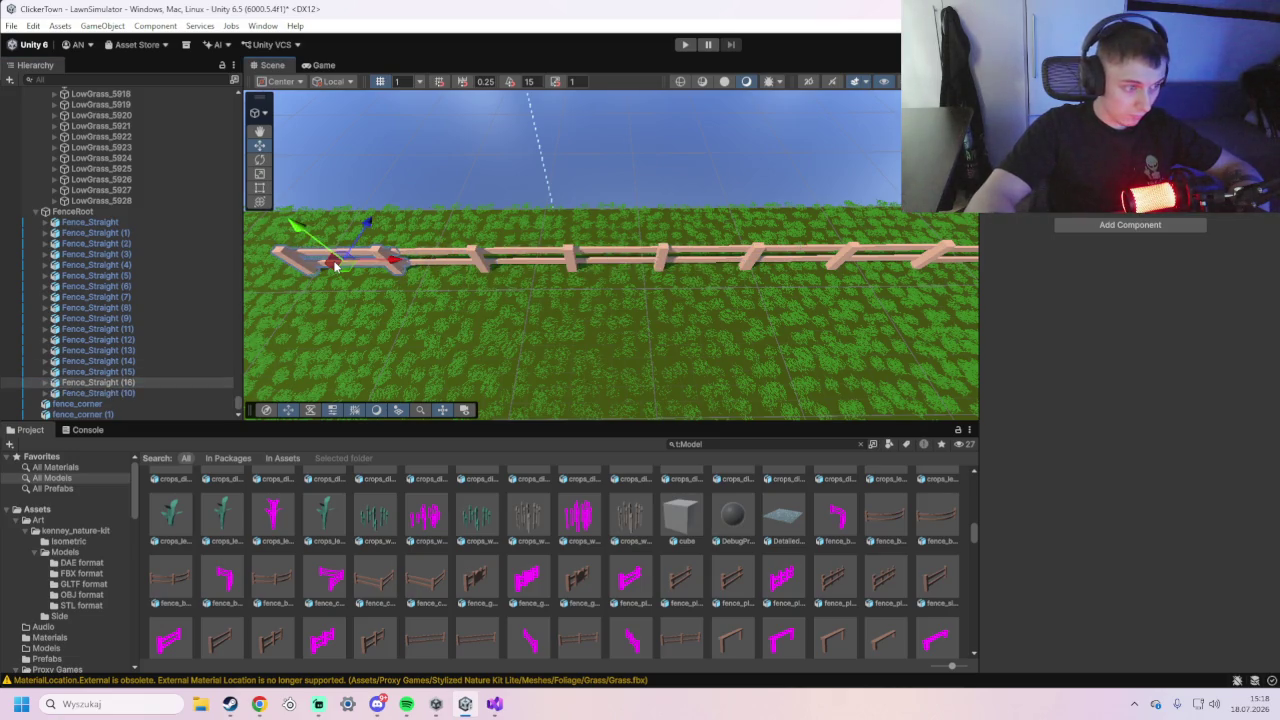
{"action": "key", "text": "ctrl+d"}
{"action": "left_click_drag", "start_coordinate": [407, 355], "coordinate": [572, 331]}
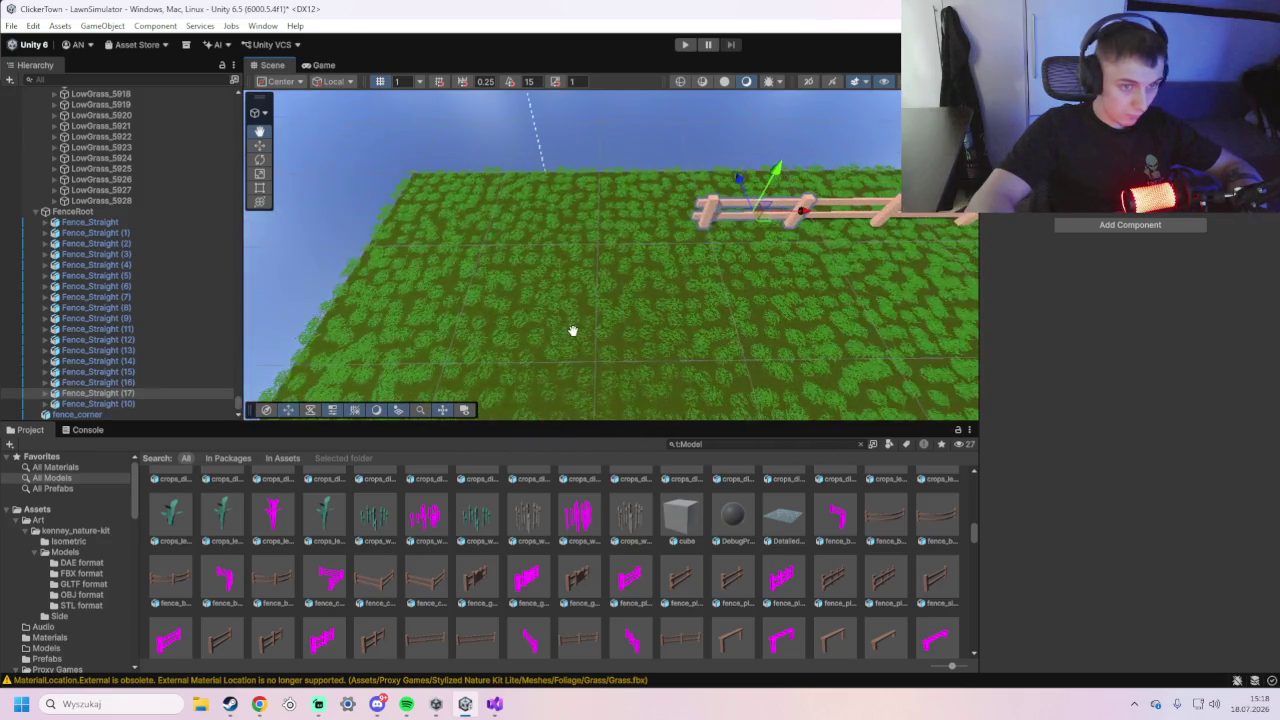
{"action": "key", "text": "ctrl+d"}
{"action": "mouse_move", "coordinate": [805, 213]}
{"action": "left_mouse_down"}
{"action": "mouse_move", "coordinate": [700, 215]}
{"action": "mouse_move", "coordinate": [713, 216]}
{"action": "left_mouse_up"}
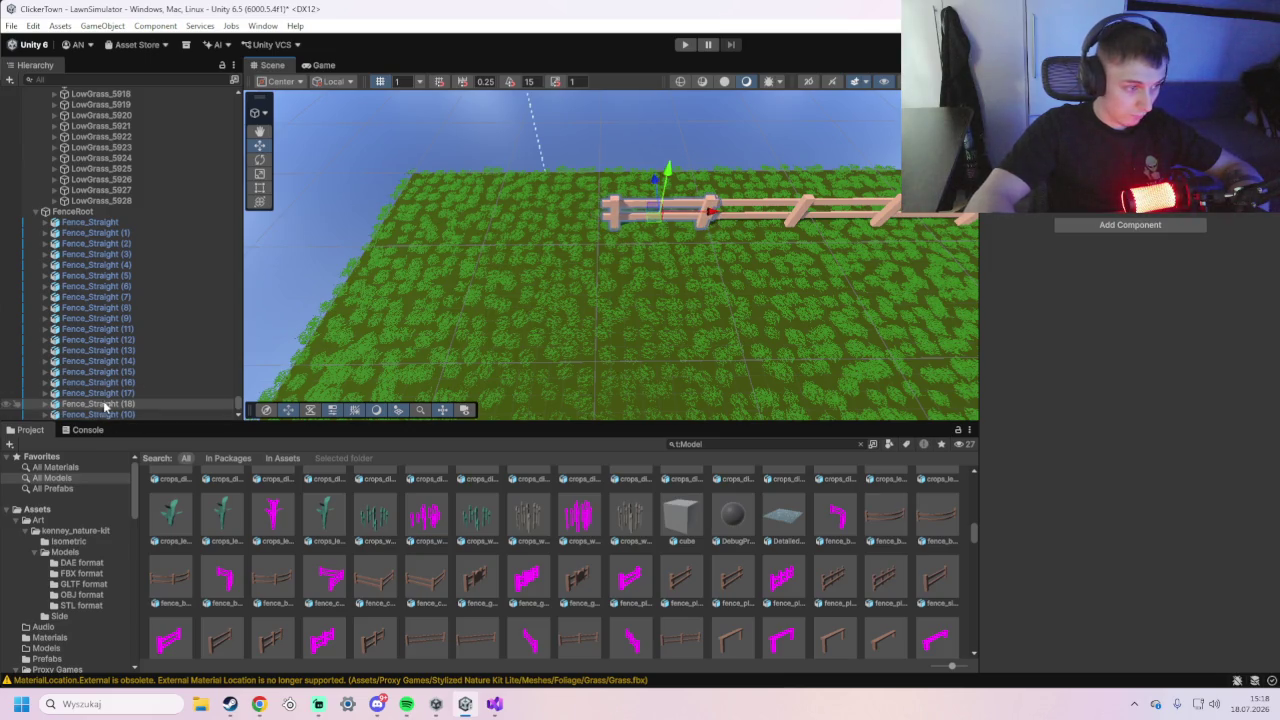
{"action": "left_click", "coordinate": [228, 412]}
{"action": "left_click", "coordinate": [192, 393]}
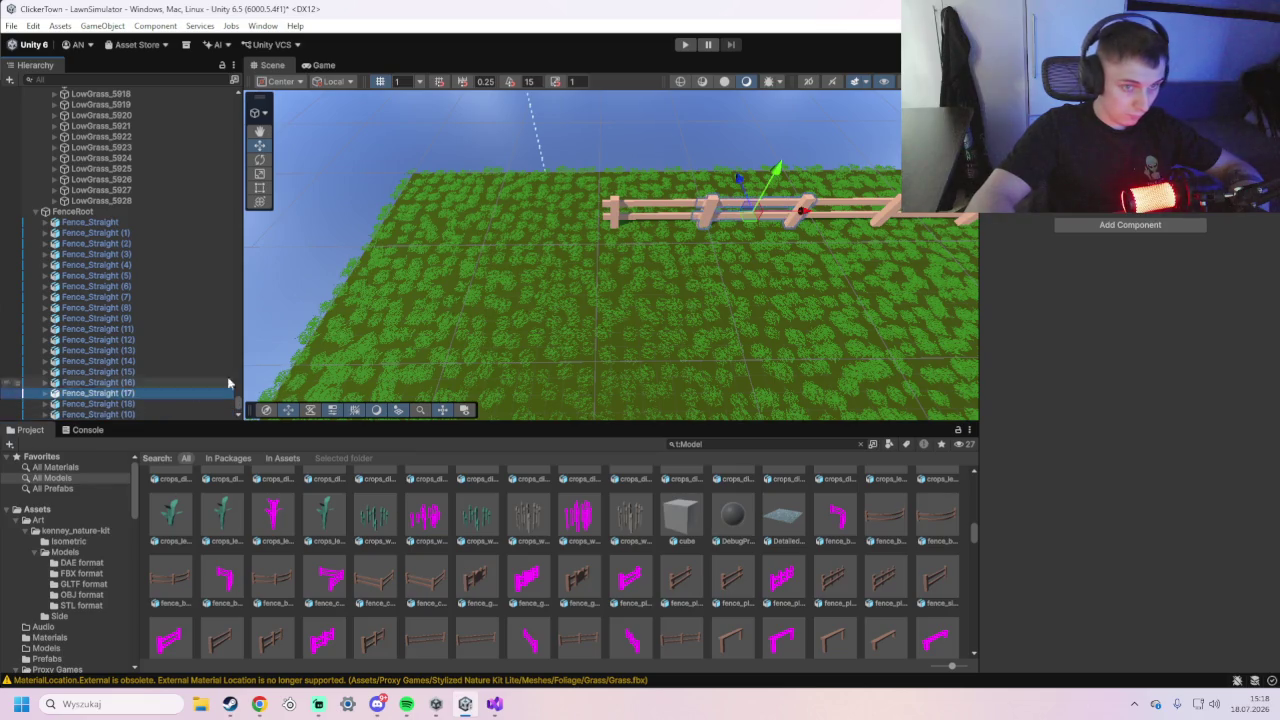
{"action": "left_click_drag", "start_coordinate": [795, 229], "coordinate": [622, 236]}
{"action": "scroll", "coordinate": [691, 343], "scroll_direction": "down", "scroll_amount": 4}
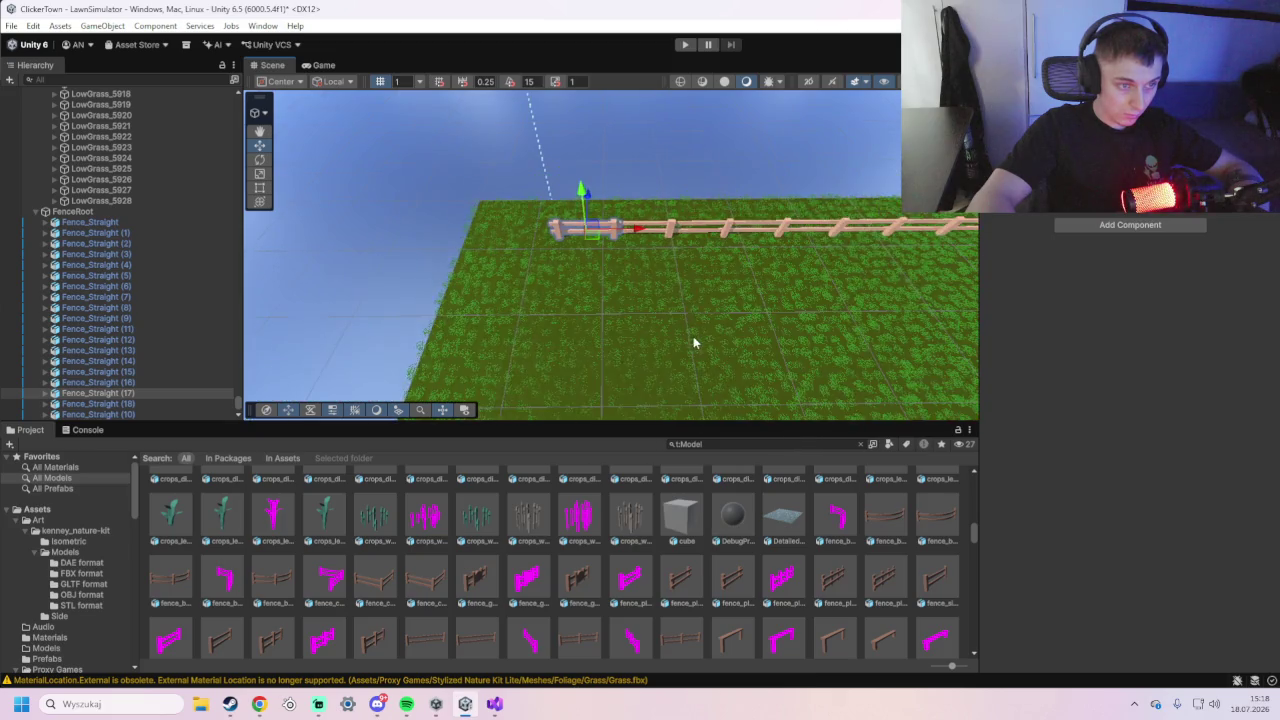
{"action": "left_click", "coordinate": [865, 240]}
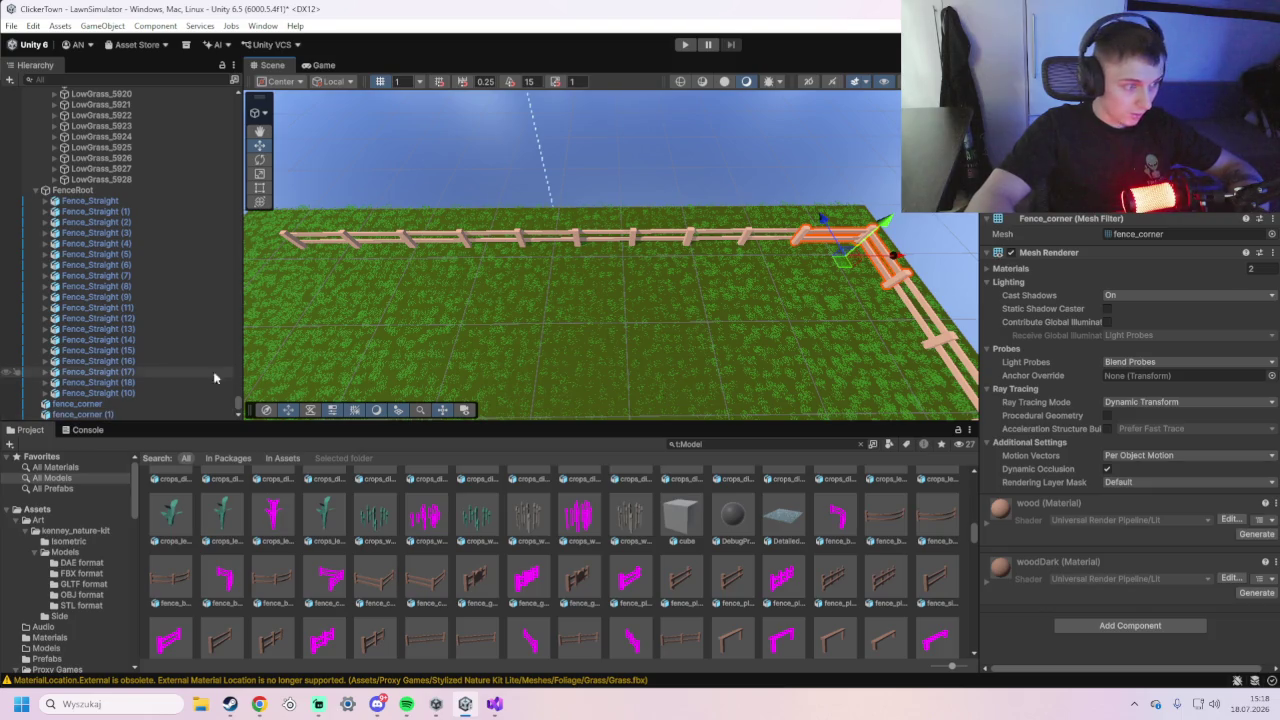
Step: Duplicate the fence corner, move the copy to the back fence's left end, and rotate it forward
{"action": "key", "text": "ctrl+d"}
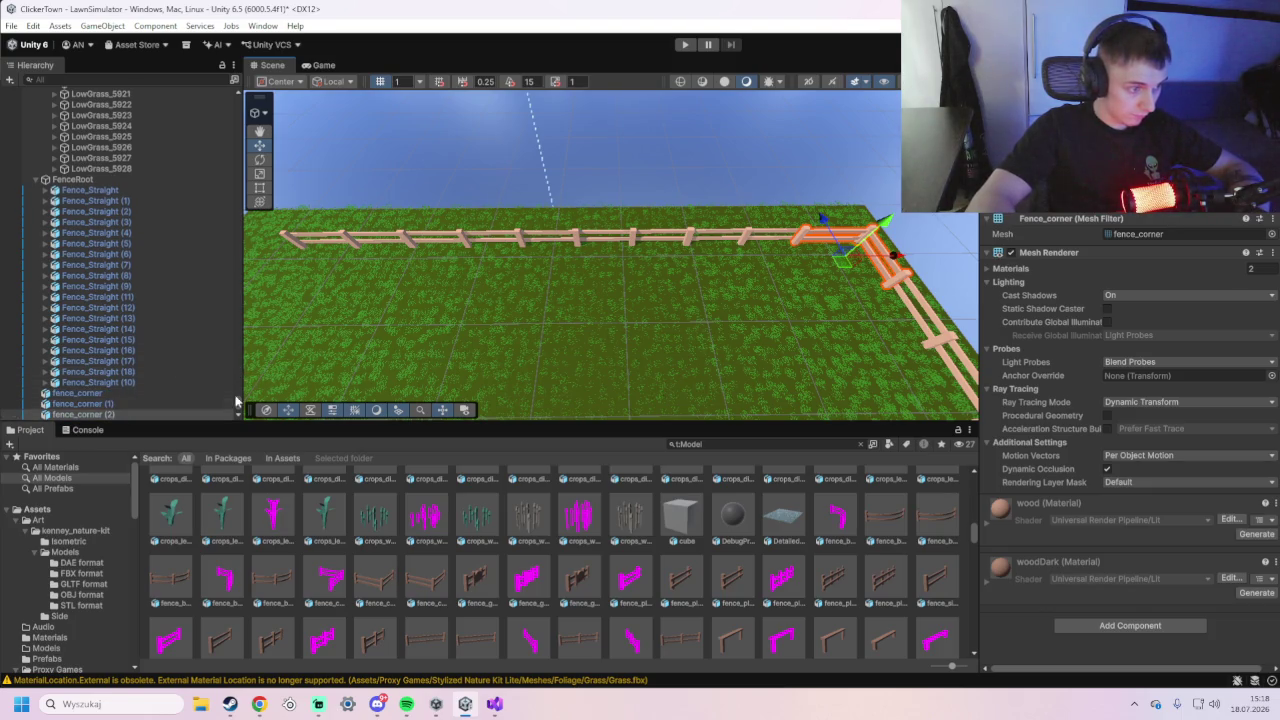
{"action": "left_click_drag", "start_coordinate": [903, 263], "coordinate": [391, 277]}
{"action": "key", "text": "f"}
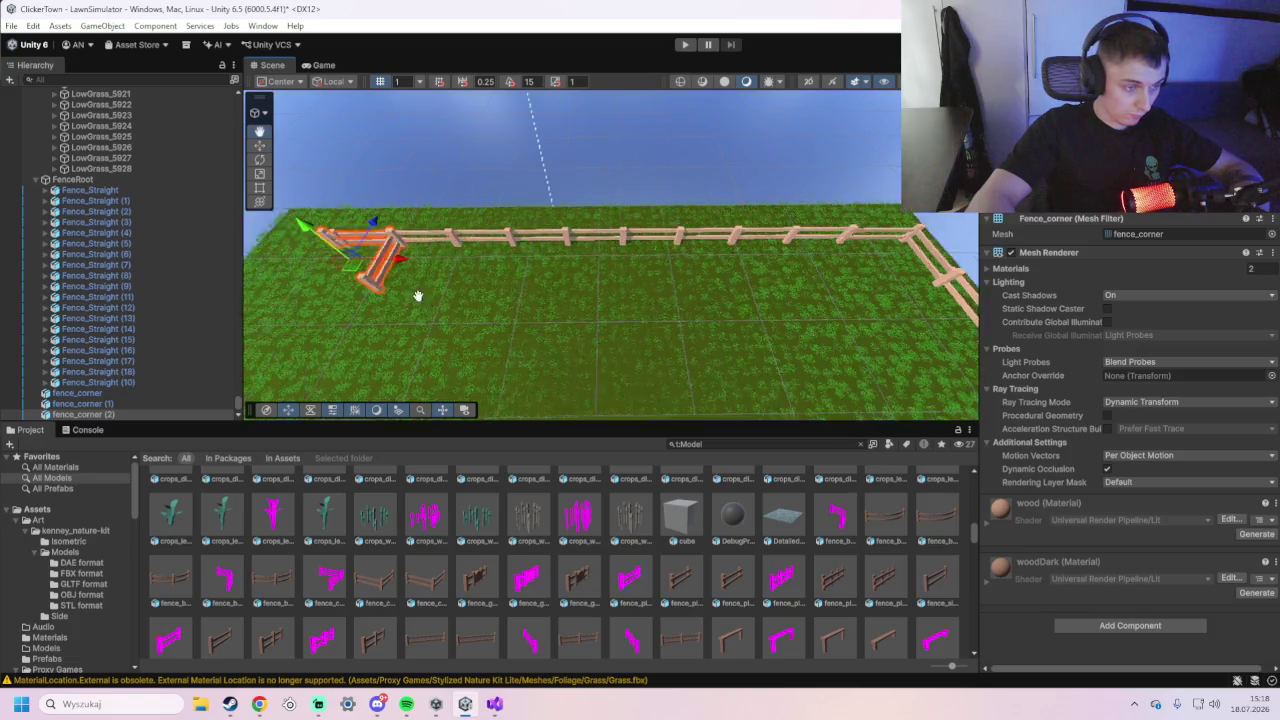
{"action": "left_click_drag", "start_coordinate": [641, 260], "coordinate": [584, 262]}
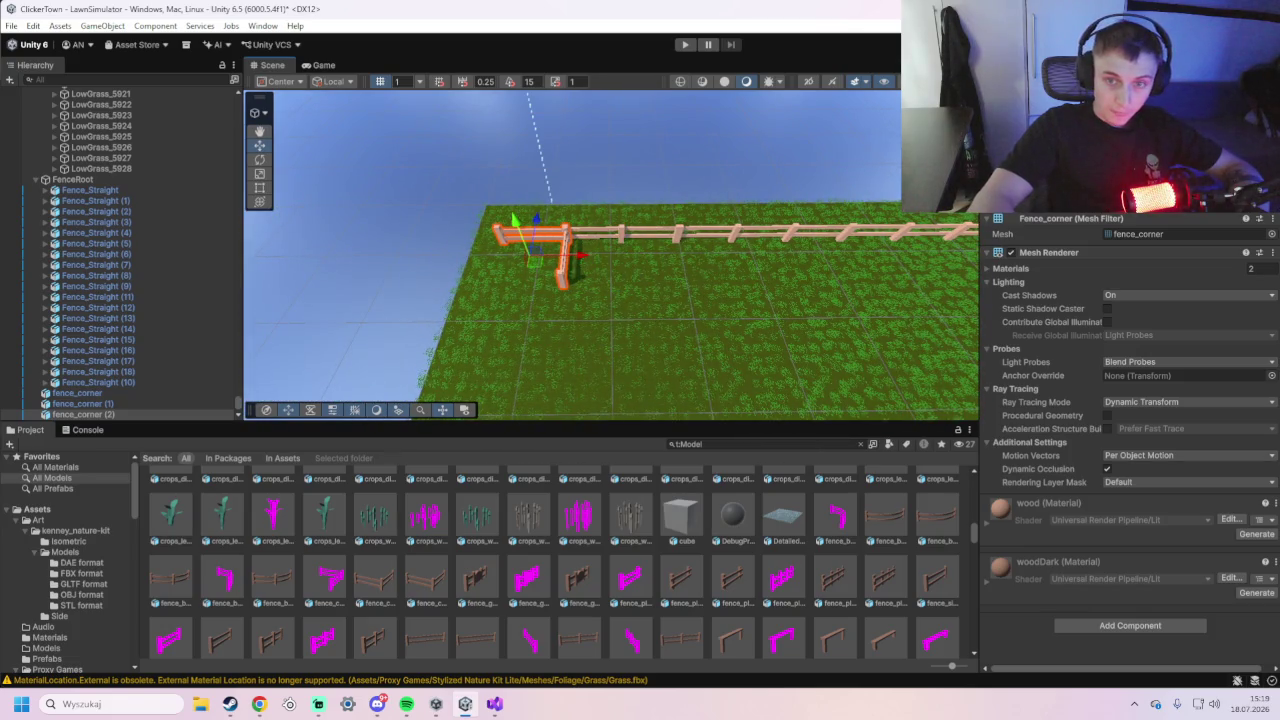
{"action": "left_click_drag", "start_coordinate": [1160, 187], "coordinate": [1260, 187]}
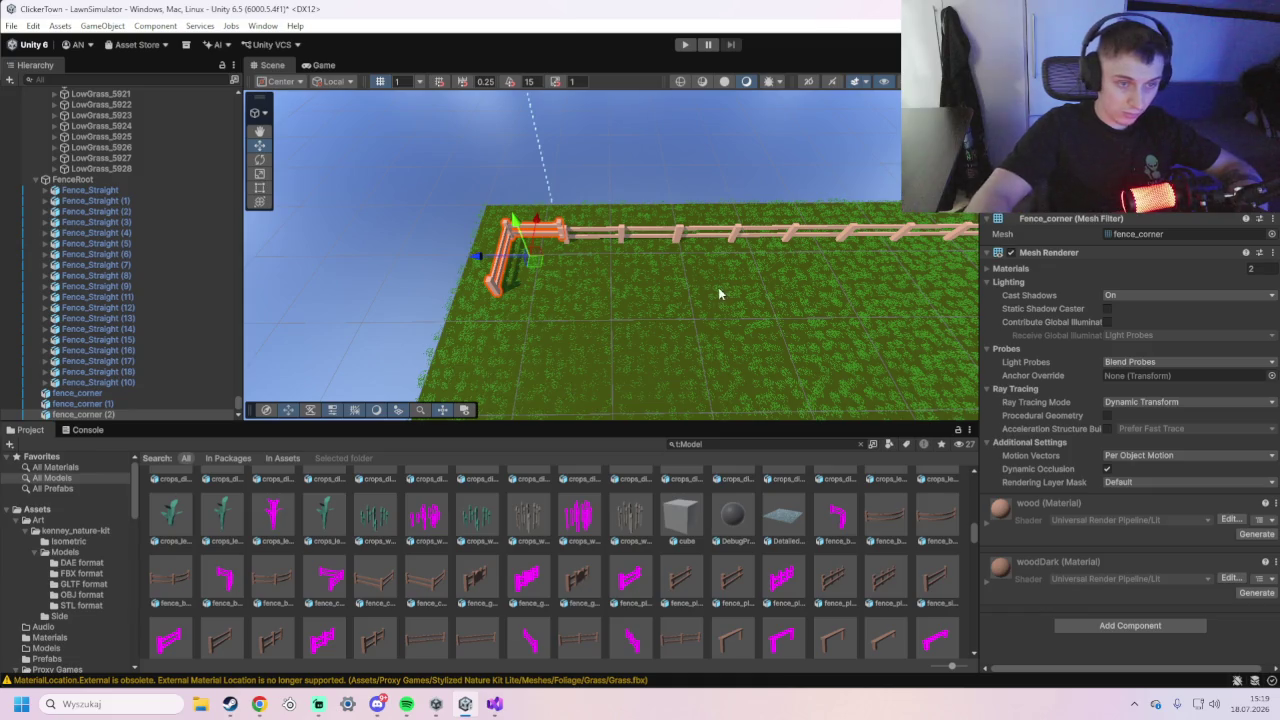
{"action": "scroll", "coordinate": [553, 289], "scroll_direction": "up", "scroll_amount": 5}
{"action": "key", "text": "f"}
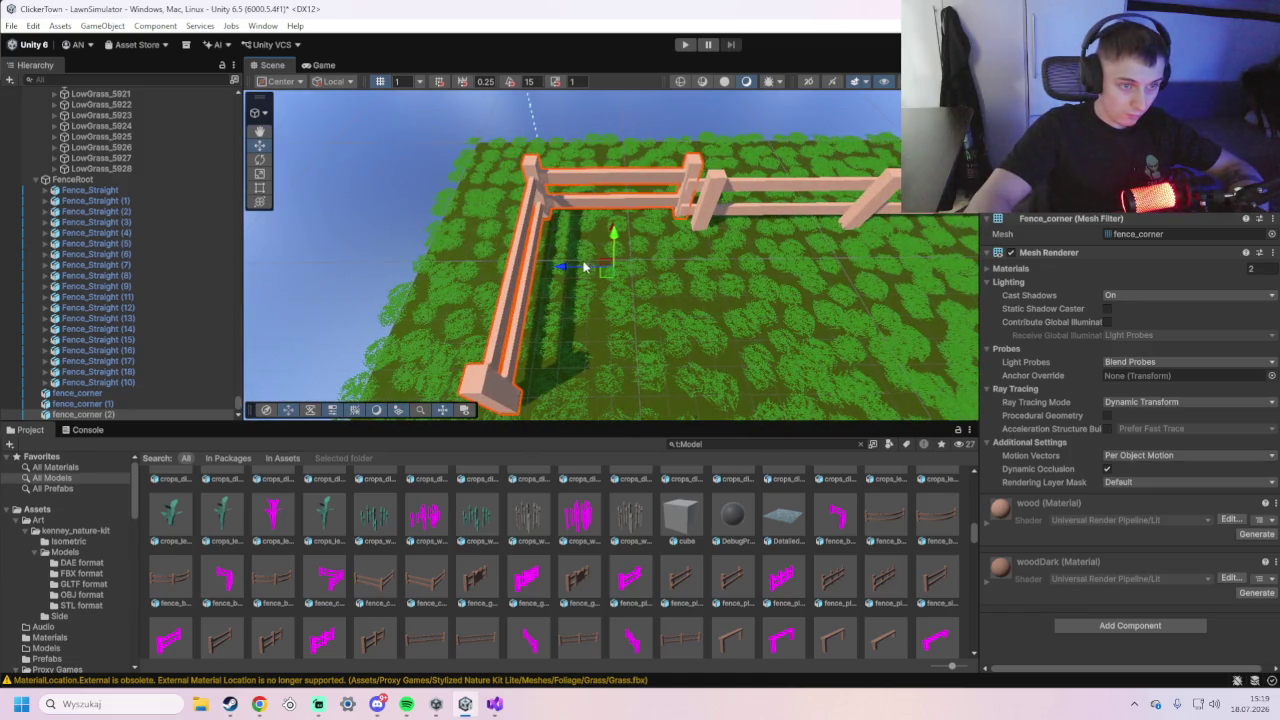
Step: Fine-tune fence_corner (2)'s position and height so it meets the fence cleanly
{"action": "mouse_move", "coordinate": [603, 261]}
{"action": "left_mouse_down"}
{"action": "mouse_move", "coordinate": [657, 271]}
{"action": "mouse_move", "coordinate": [597, 270]}
{"action": "left_mouse_up"}
{"action": "mouse_move", "coordinate": [573, 219]}
{"action": "left_mouse_down"}
{"action": "mouse_move", "coordinate": [550, 249]}
{"action": "mouse_move", "coordinate": [509, 266]}
{"action": "mouse_move", "coordinate": [522, 263]}
{"action": "left_mouse_up"}
{"action": "mouse_move", "coordinate": [686, 291]}
{"action": "left_mouse_down"}
{"action": "mouse_move", "coordinate": [517, 283]}
{"action": "mouse_move", "coordinate": [389, 240]}
{"action": "mouse_move", "coordinate": [583, 286]}
{"action": "mouse_move", "coordinate": [531, 254]}
{"action": "mouse_move", "coordinate": [566, 283]}
{"action": "left_mouse_up"}
{"action": "left_click_drag", "start_coordinate": [327, 195], "coordinate": [316, 195]}
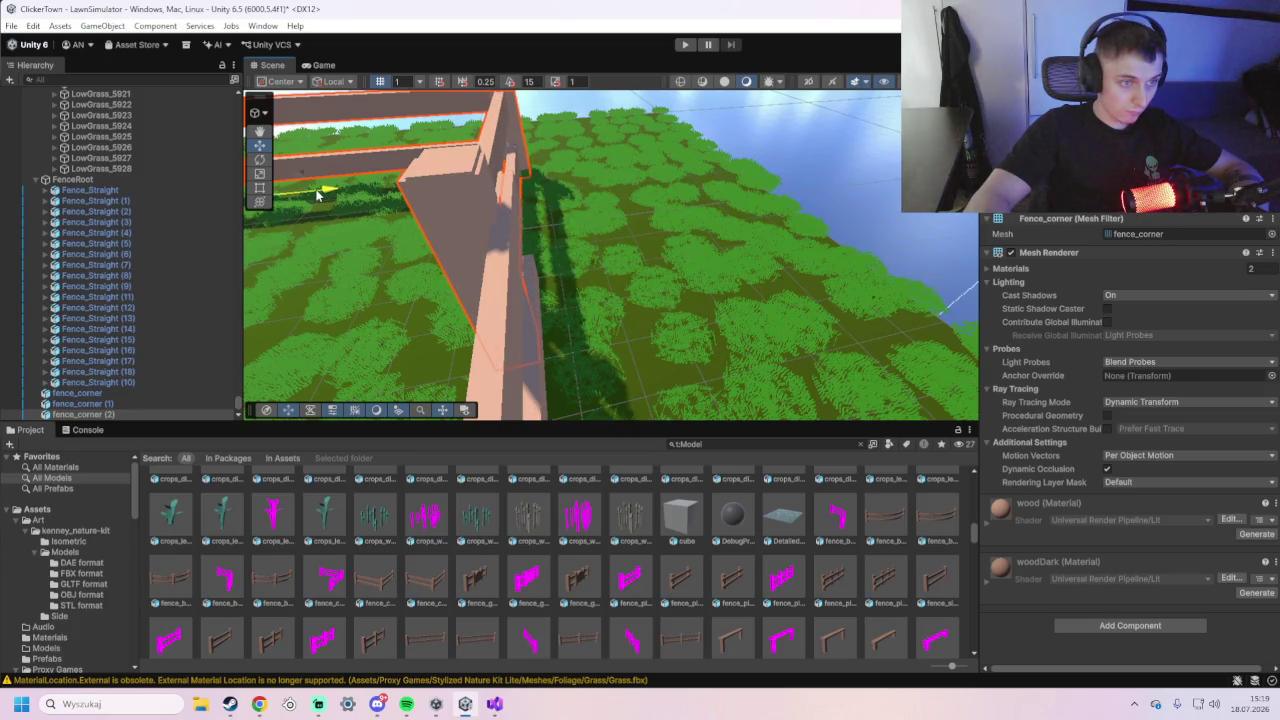
{"action": "mouse_move", "coordinate": [318, 195]}
{"action": "left_mouse_down"}
{"action": "mouse_move", "coordinate": [357, 249]}
{"action": "mouse_move", "coordinate": [473, 220]}
{"action": "mouse_move", "coordinate": [441, 218]}
{"action": "left_mouse_up"}
{"action": "left_click_drag", "start_coordinate": [346, 152], "coordinate": [341, 149]}
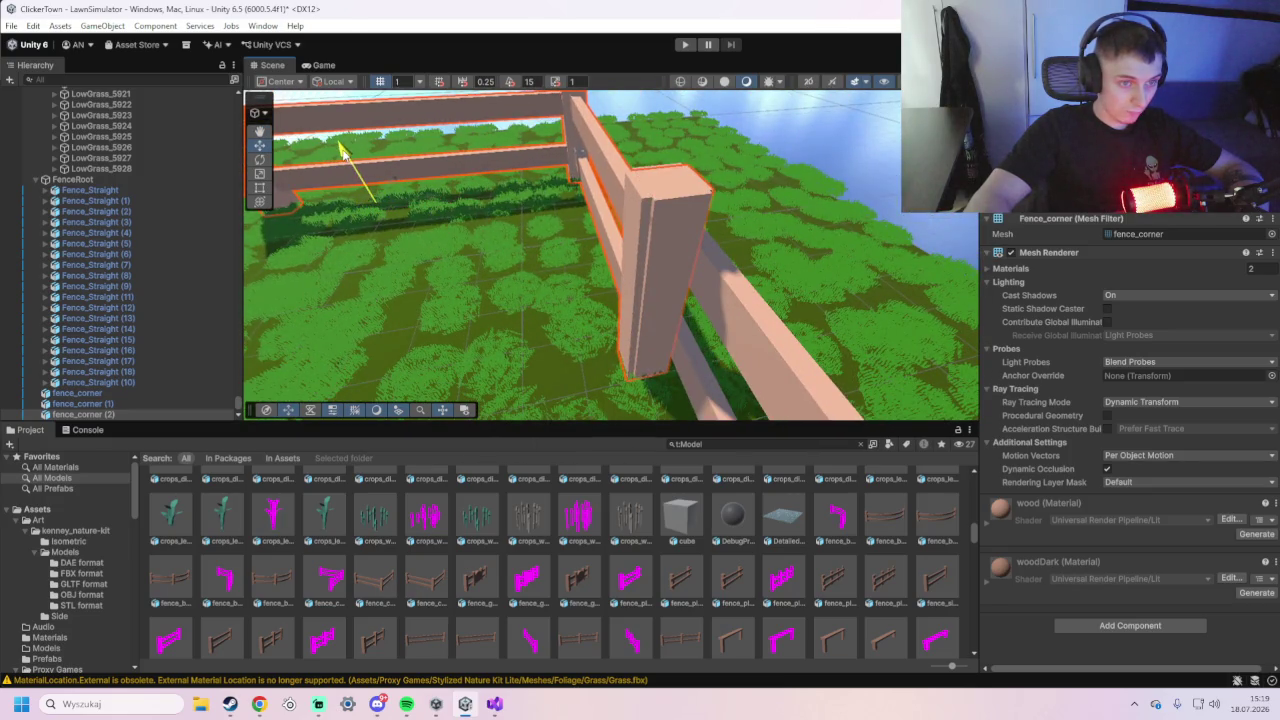
{"action": "scroll", "coordinate": [370, 245], "scroll_direction": "down", "scroll_amount": 5}
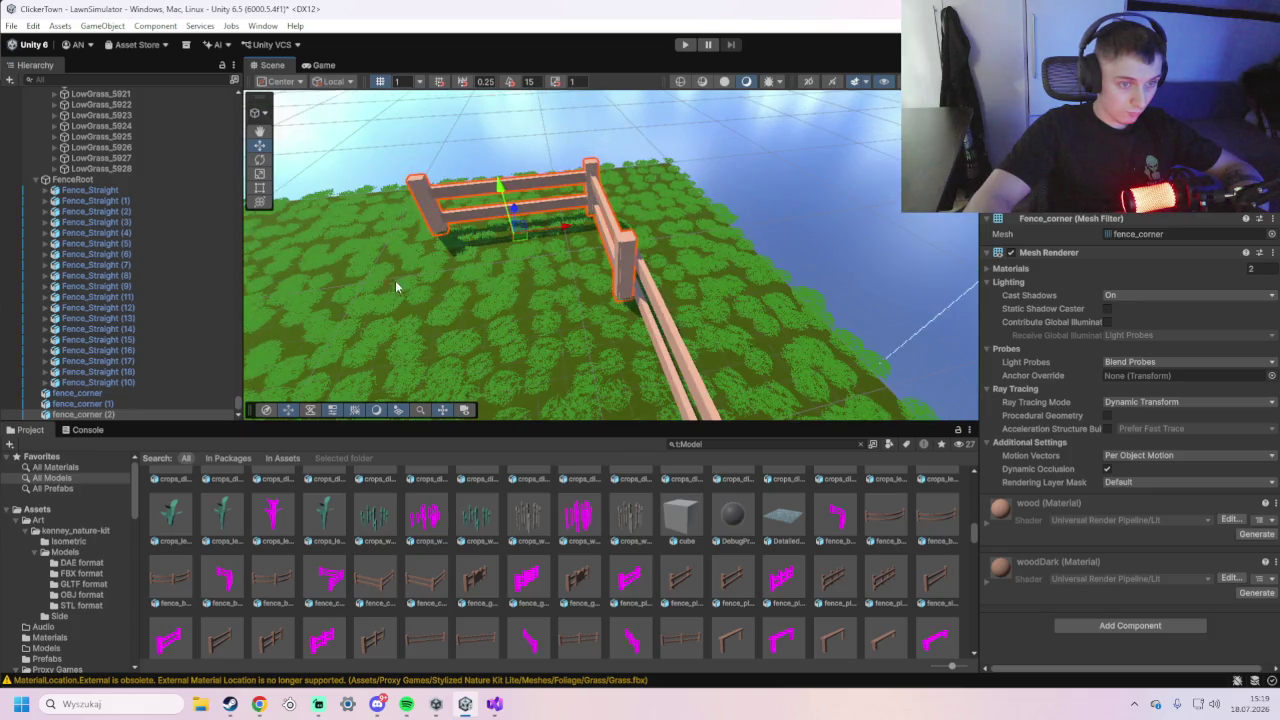
{"action": "left_click_drag", "start_coordinate": [395, 287], "coordinate": [247, 277]}
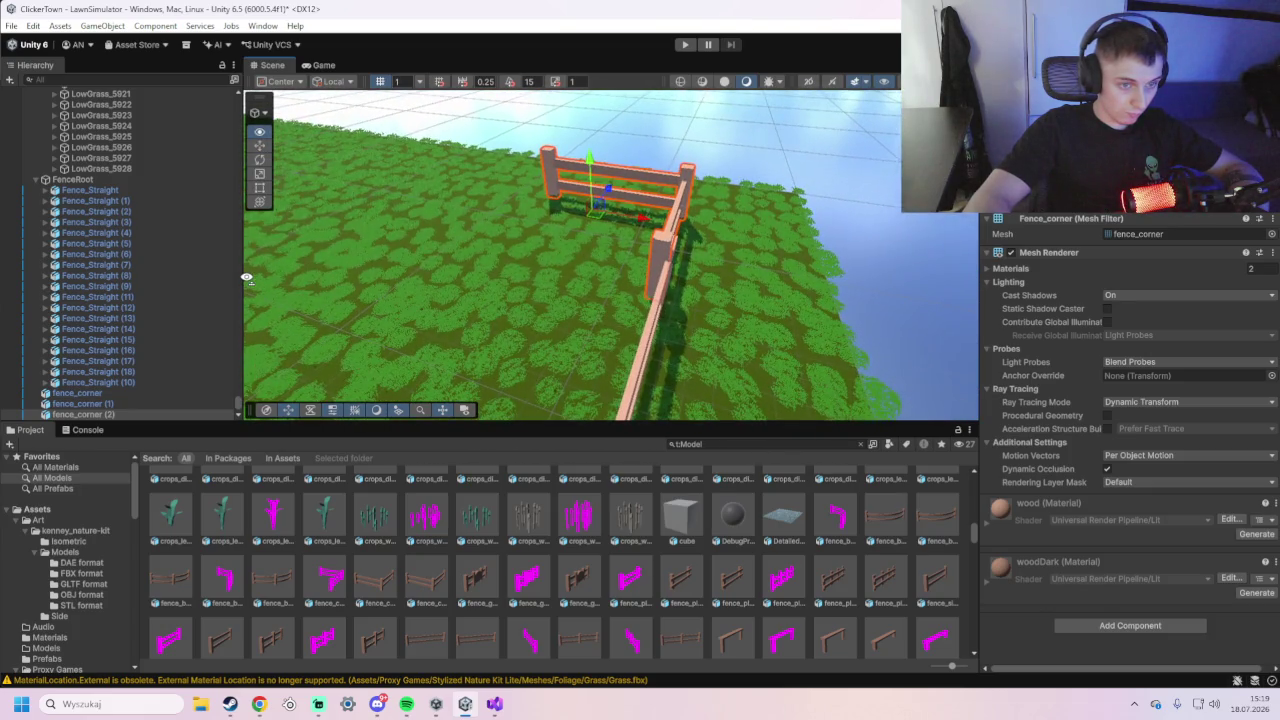
{"action": "mouse_move", "coordinate": [622, 219]}
{"action": "left_mouse_down"}
{"action": "mouse_move", "coordinate": [571, 263]}
{"action": "mouse_move", "coordinate": [531, 268]}
{"action": "mouse_move", "coordinate": [678, 237]}
{"action": "mouse_move", "coordinate": [666, 277]}
{"action": "mouse_move", "coordinate": [685, 276]}
{"action": "mouse_move", "coordinate": [697, 266]}
{"action": "mouse_move", "coordinate": [645, 245]}
{"action": "mouse_move", "coordinate": [632, 263]}
{"action": "mouse_move", "coordinate": [660, 322]}
{"action": "left_mouse_up"}
{"action": "left_click", "coordinate": [660, 322]}
Step: Reorder the Fence_Straight (10), (17) and (18) entries in the Hierarchy
{"action": "left_click", "coordinate": [650, 352]}
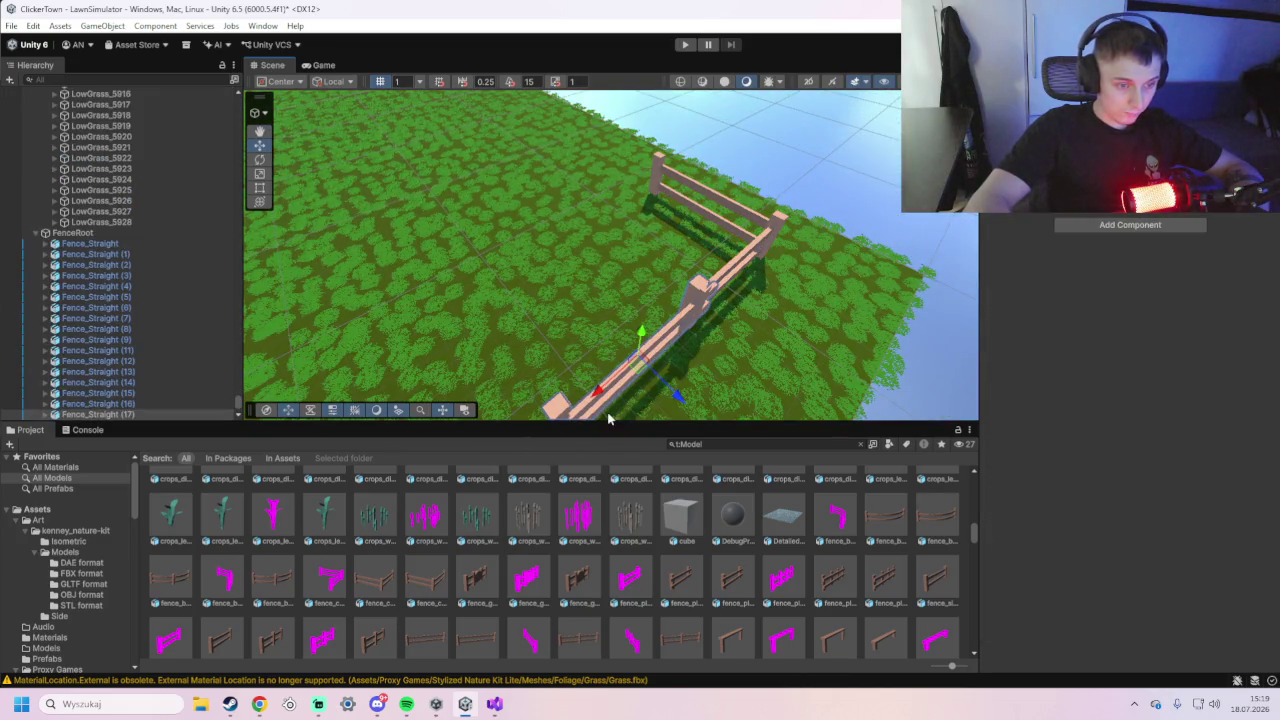
{"action": "scroll", "coordinate": [130, 370], "scroll_direction": "down", "scroll_amount": 2}
{"action": "left_click", "coordinate": [128, 372]}
{"action": "left_click", "coordinate": [128, 385]}
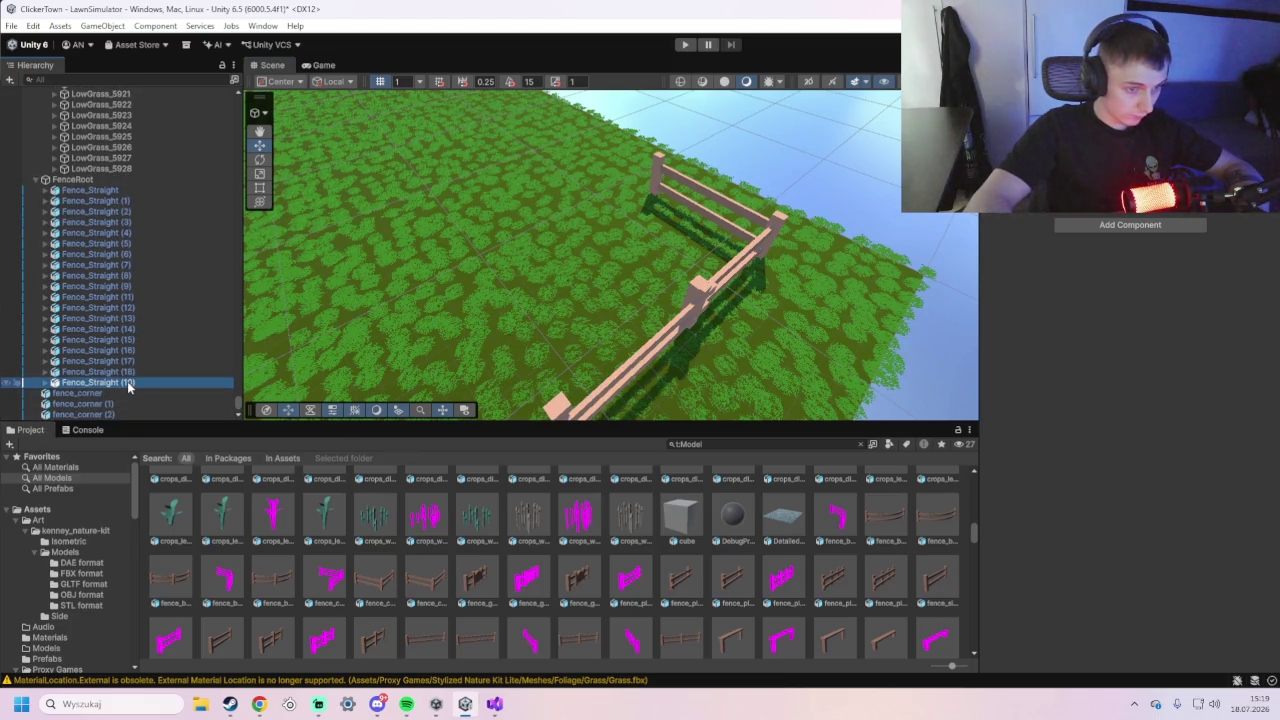
{"action": "left_click_drag", "start_coordinate": [128, 388], "coordinate": [129, 298]}
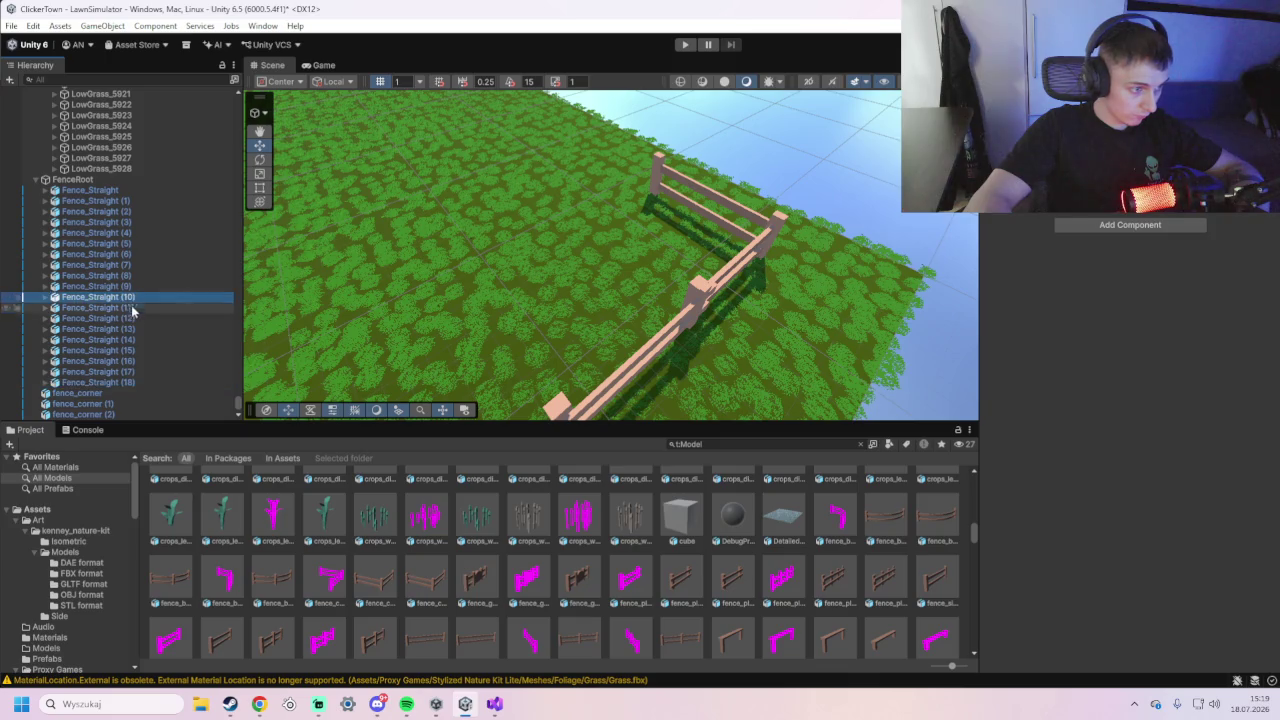
{"action": "left_click", "coordinate": [132, 383]}
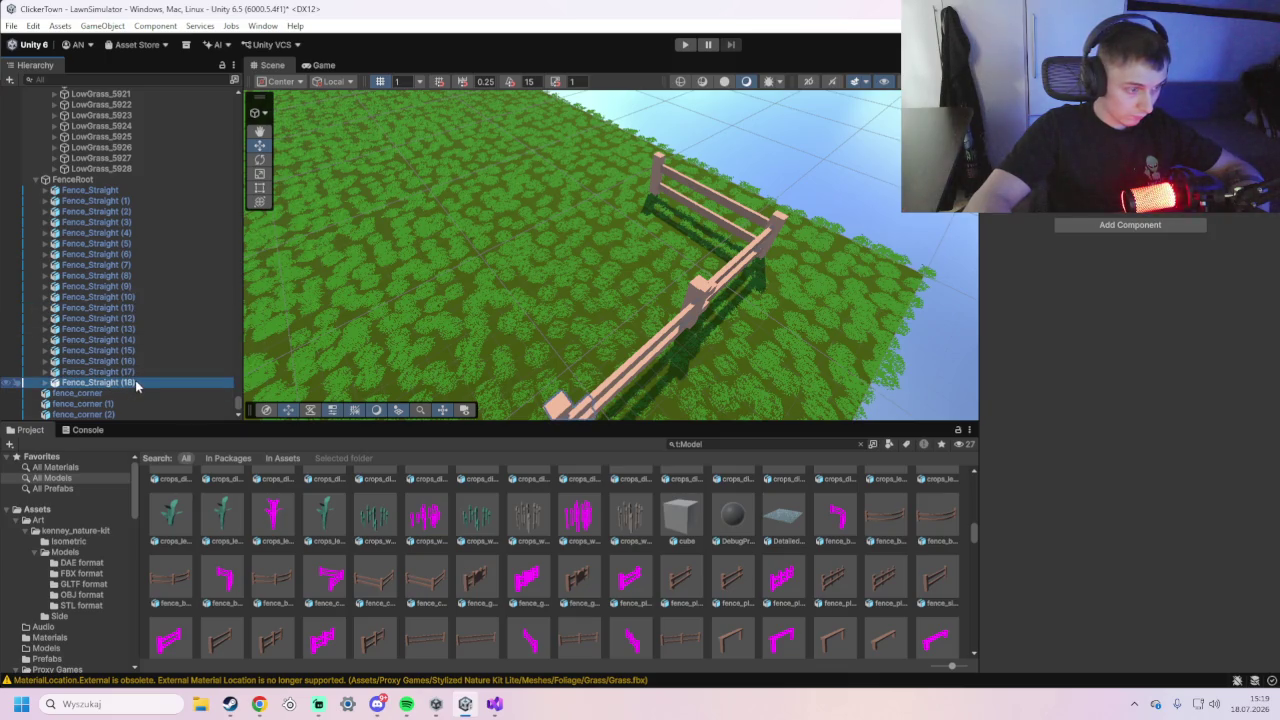
{"action": "scroll", "coordinate": [660, 345], "scroll_direction": "down", "scroll_amount": 2}
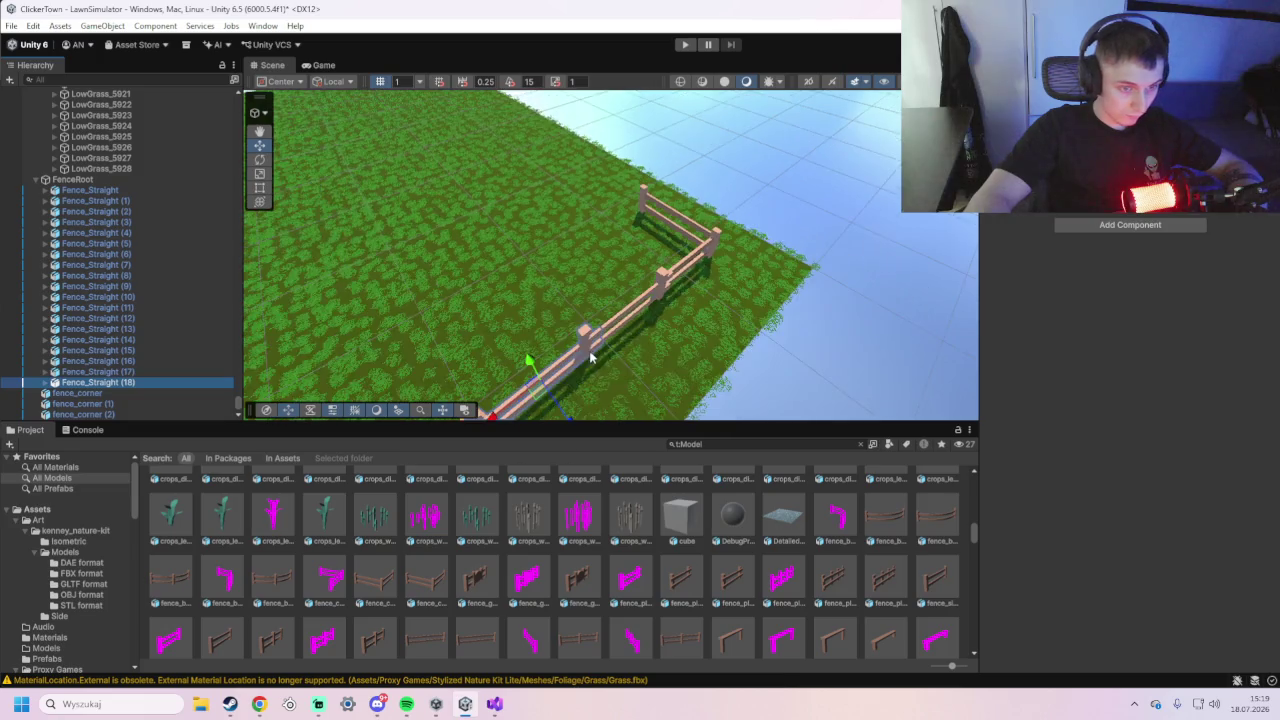
{"action": "left_click", "coordinate": [680, 270]}
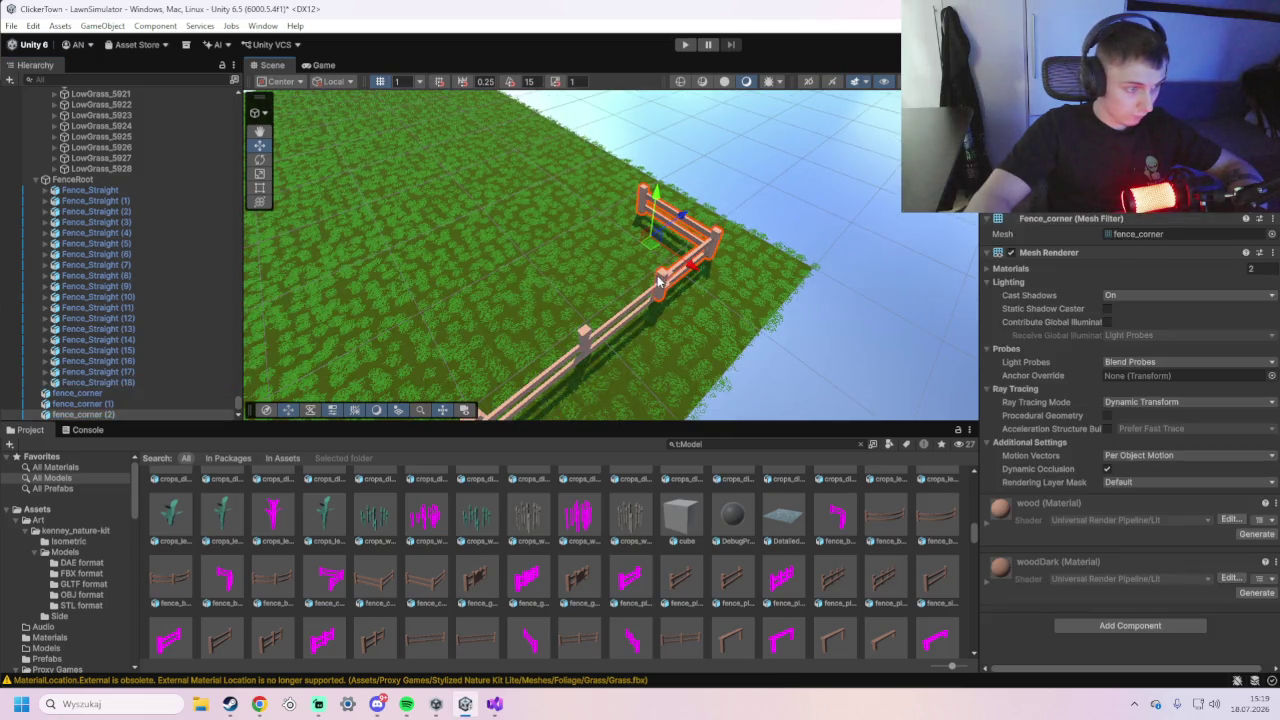
{"action": "left_click", "coordinate": [630, 316]}
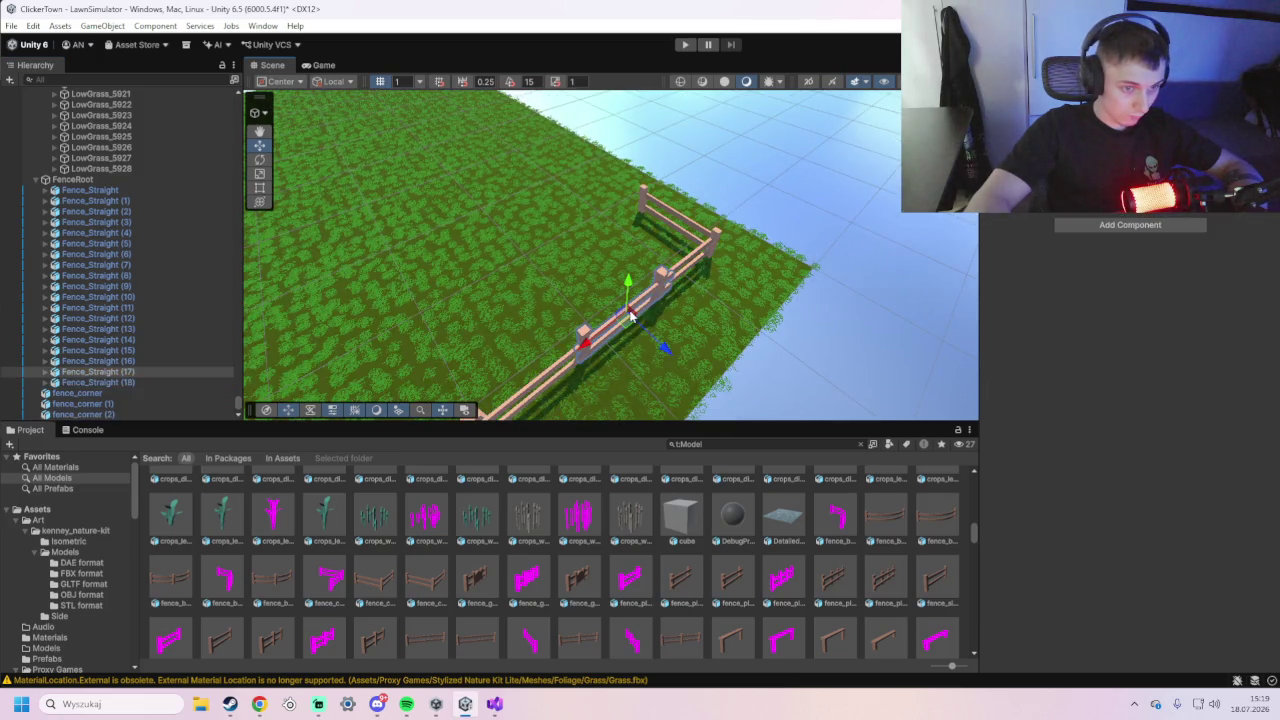
{"action": "left_click", "coordinate": [141, 382]}
{"action": "left_click_drag", "start_coordinate": [141, 371], "coordinate": [141, 368]}
Step: Duplicate Fence_Straight (17) as Fence_Straight (20) and turn it a quarter turn
{"action": "left_click", "coordinate": [228, 383]}
{"action": "key", "text": "ctrl+d"}
{"action": "key", "text": "ctrl+d"}
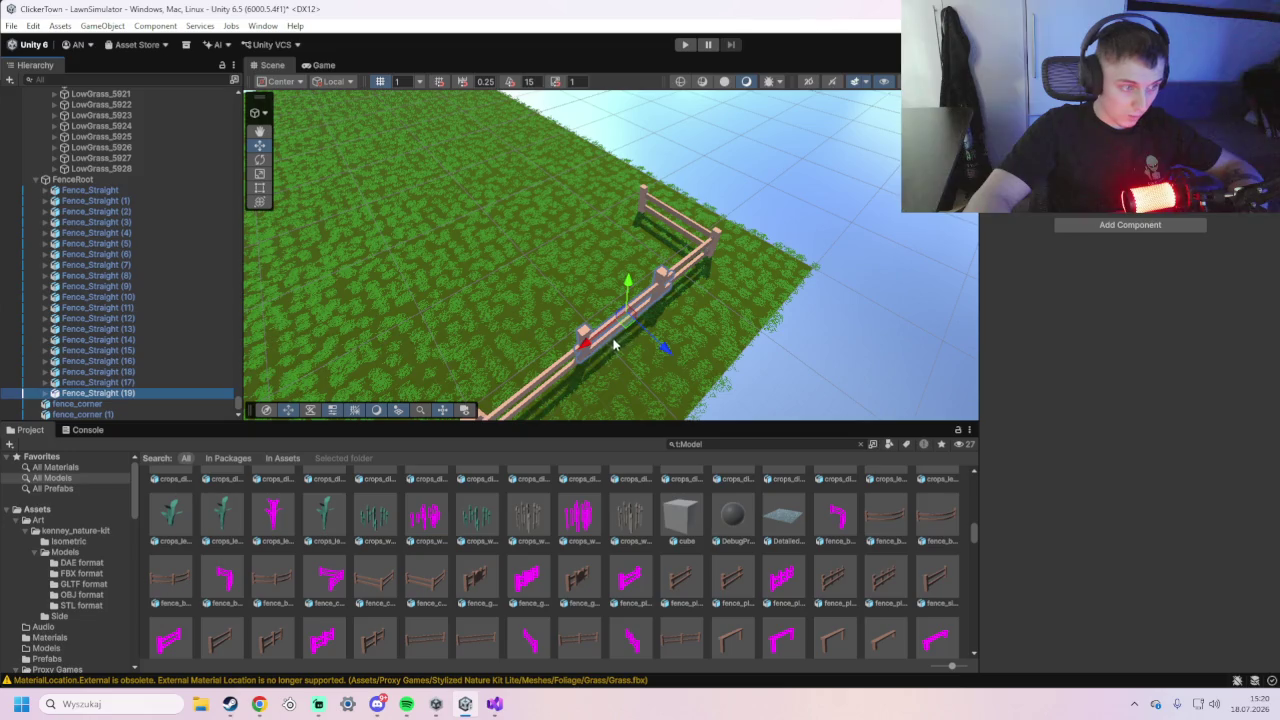
{"action": "mouse_move", "coordinate": [648, 355]}
{"action": "left_mouse_down"}
{"action": "mouse_move", "coordinate": [655, 337]}
{"action": "mouse_move", "coordinate": [548, 281]}
{"action": "left_mouse_up"}
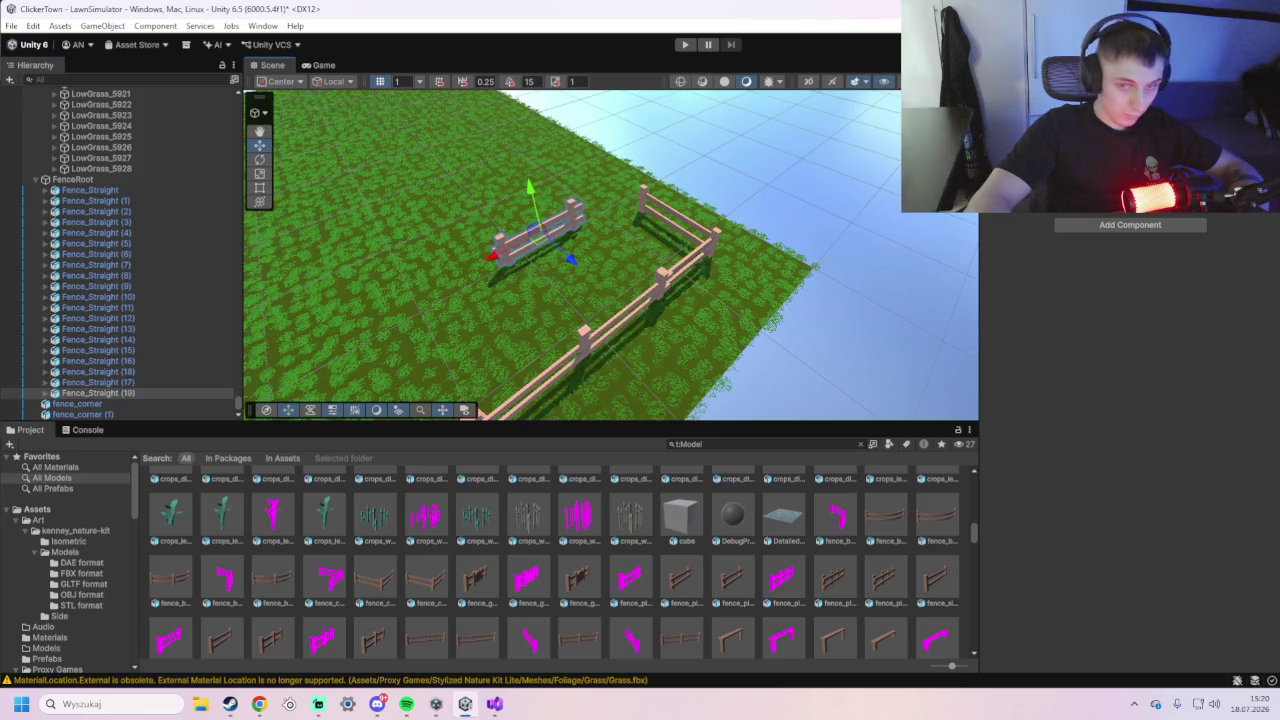
{"action": "left_click_drag", "start_coordinate": [471, 229], "coordinate": [543, 200]}
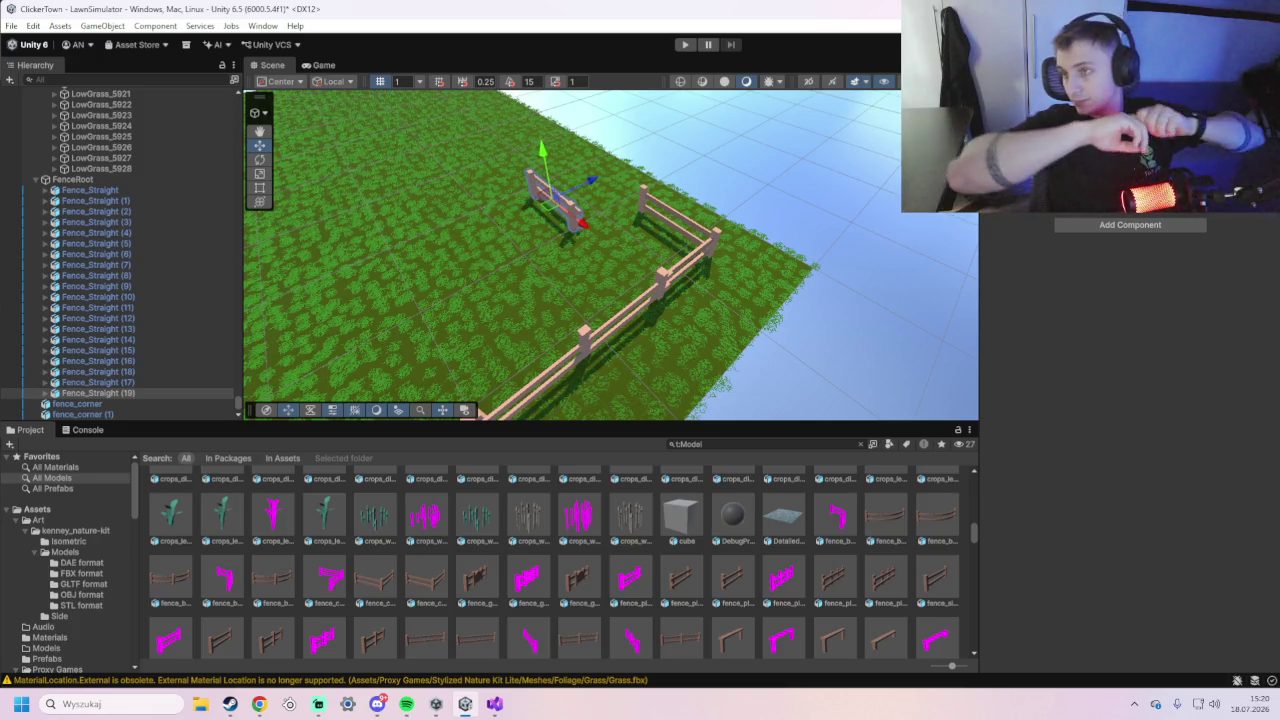
{"action": "mouse_move", "coordinate": [563, 294]}
{"action": "left_mouse_down"}
{"action": "mouse_move", "coordinate": [631, 274]}
{"action": "mouse_move", "coordinate": [766, 294]}
{"action": "mouse_move", "coordinate": [582, 314]}
{"action": "mouse_move", "coordinate": [623, 326]}
{"action": "left_mouse_up"}
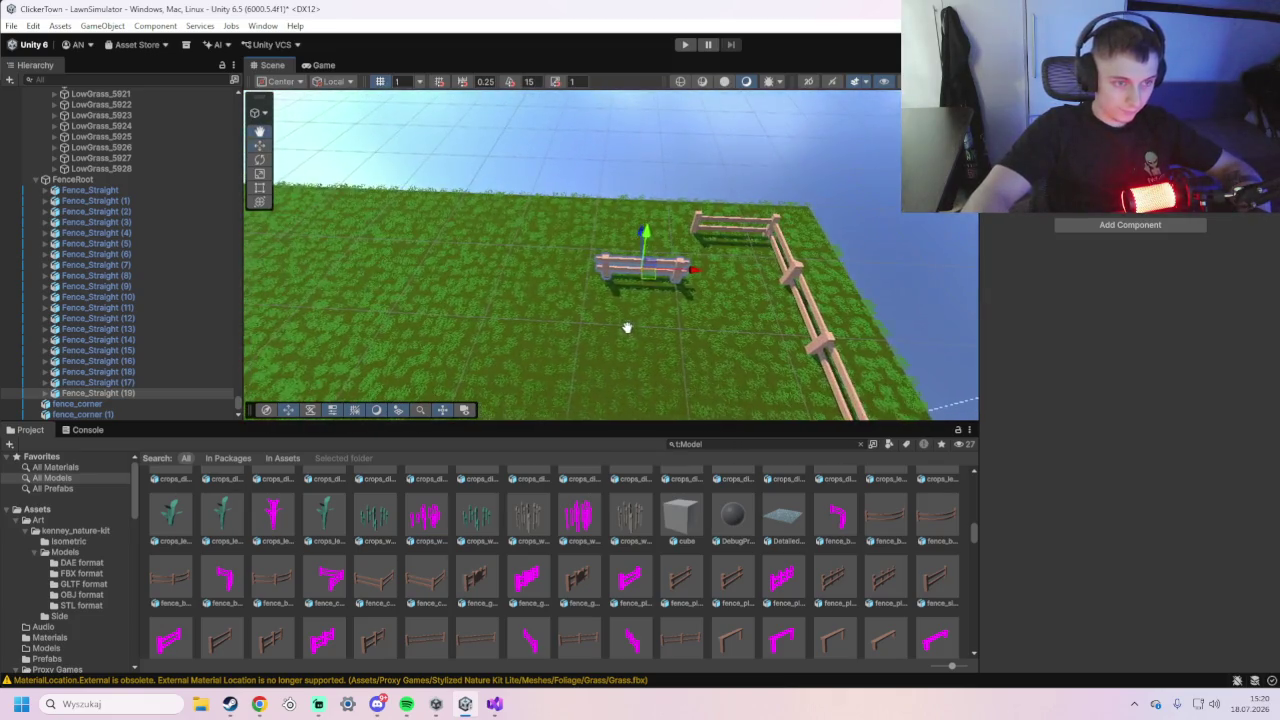
{"action": "left_click_drag", "start_coordinate": [643, 234], "coordinate": [643, 200]}
Step: Move Fence_Straight (20) to join the existing fence and line it up exactly
{"action": "scroll", "coordinate": [688, 320], "scroll_direction": "up", "scroll_amount": 2}
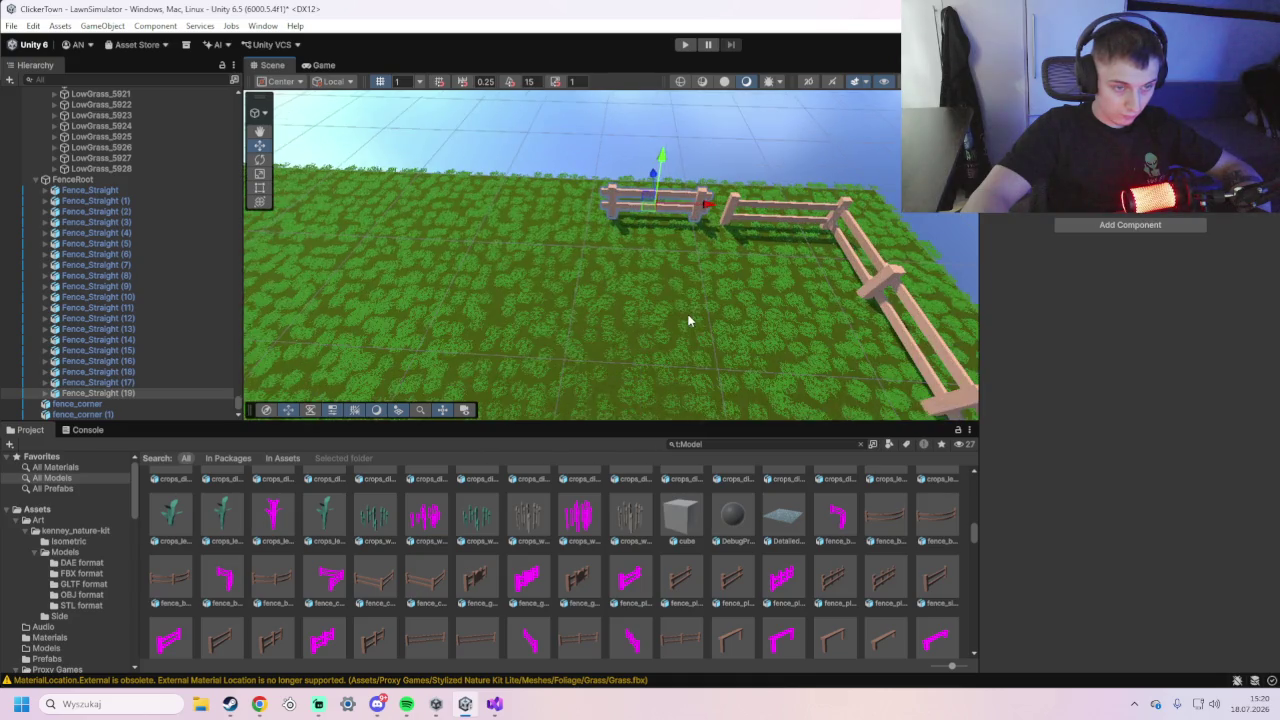
{"action": "key", "text": "f"}
{"action": "mouse_move", "coordinate": [656, 247]}
{"action": "left_mouse_down"}
{"action": "mouse_move", "coordinate": [676, 262]}
{"action": "mouse_move", "coordinate": [693, 322]}
{"action": "mouse_move", "coordinate": [605, 300]}
{"action": "left_mouse_up"}
{"action": "mouse_move", "coordinate": [518, 233]}
{"action": "left_mouse_down"}
{"action": "mouse_move", "coordinate": [503, 240]}
{"action": "mouse_move", "coordinate": [561, 291]}
{"action": "left_mouse_up"}
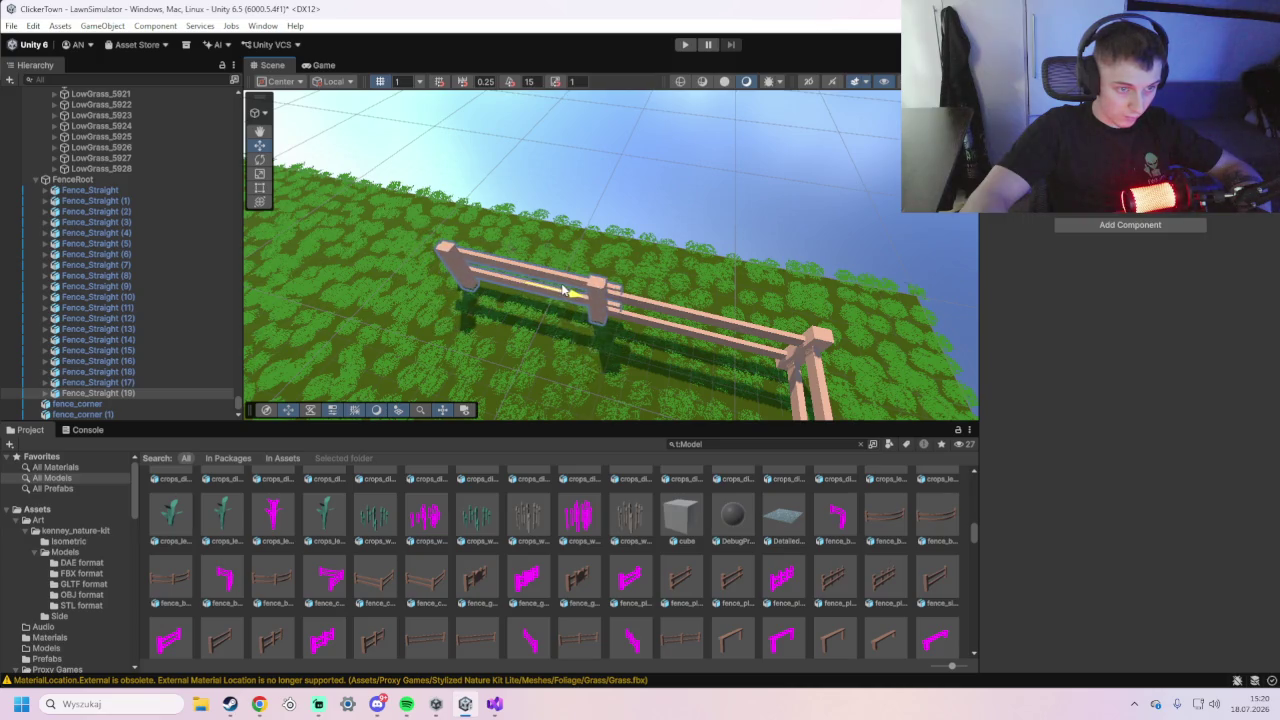
{"action": "scroll", "coordinate": [605, 316], "scroll_direction": "up", "scroll_amount": 3}
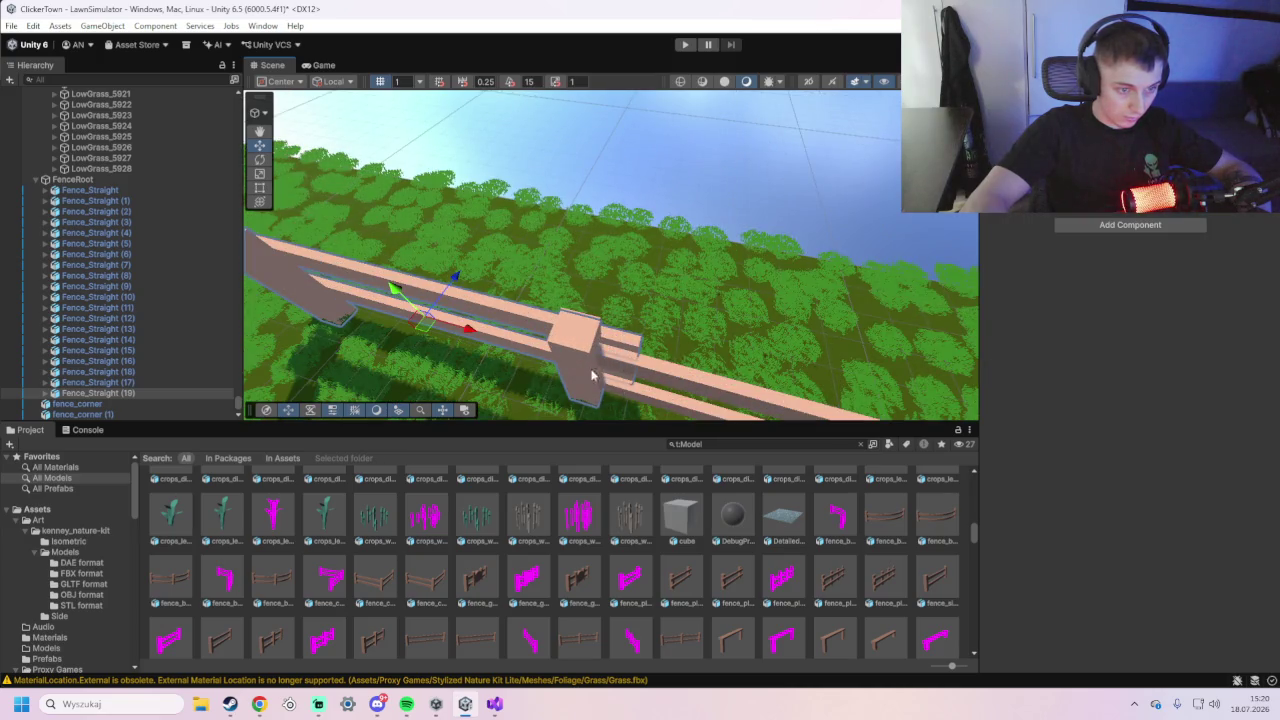
{"action": "mouse_move", "coordinate": [455, 274]}
{"action": "left_mouse_down"}
{"action": "mouse_move", "coordinate": [534, 371]}
{"action": "mouse_move", "coordinate": [594, 375]}
{"action": "left_mouse_up"}
{"action": "scroll", "coordinate": [620, 372], "scroll_direction": "down", "scroll_amount": 5}
Step: Duplicate the end fence piece repeatedly, sliding each copy left to extend the back row
{"action": "key", "text": "ctrl+d"}
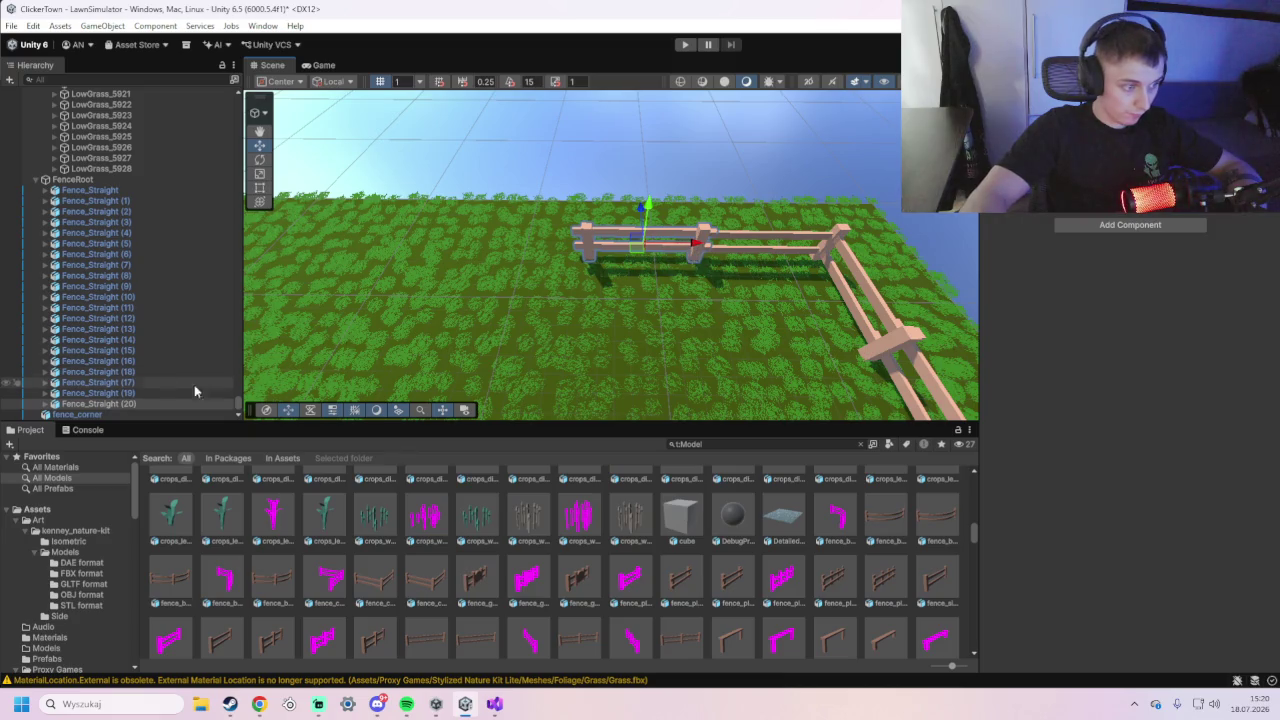
{"action": "left_click_drag", "start_coordinate": [703, 252], "coordinate": [479, 250]}
{"action": "key", "text": "ctrl+d"}
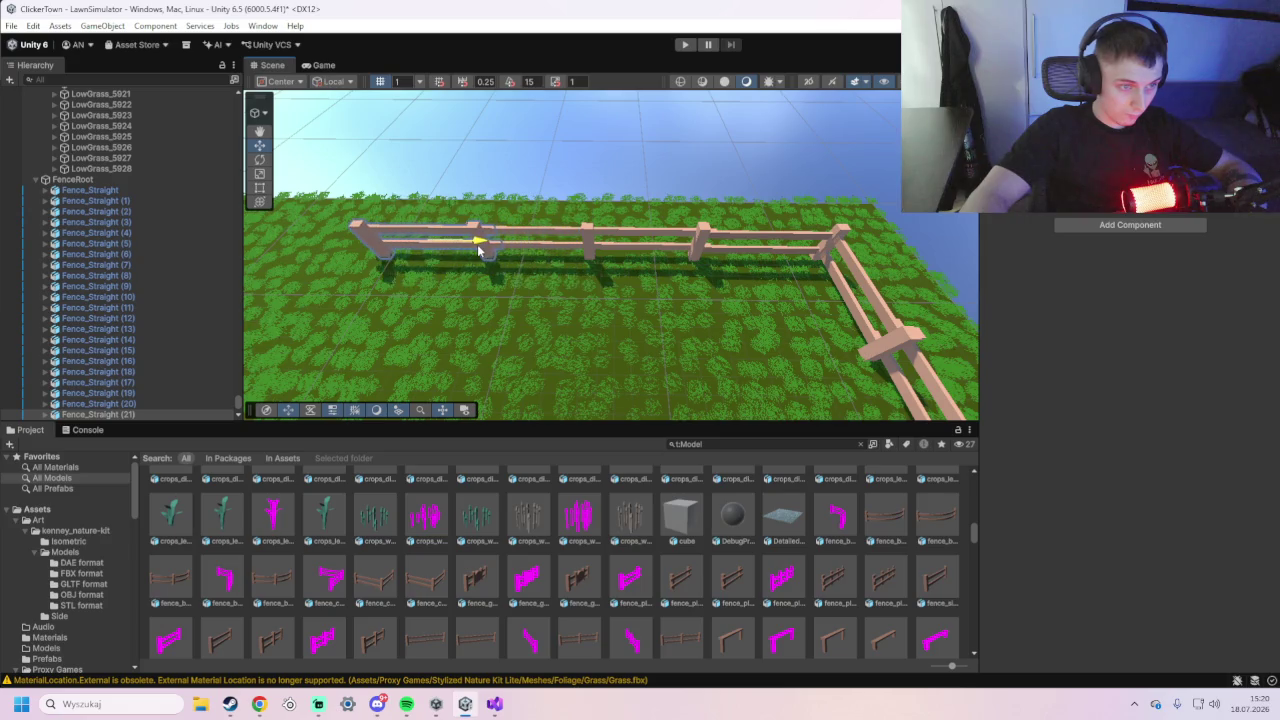
{"action": "key", "text": "Left"}
{"action": "key", "text": "ctrl+d"}
{"action": "left_click_drag", "start_coordinate": [702, 230], "coordinate": [480, 229]}
{"action": "key", "text": "ctrl+d"}
{"action": "key", "text": "ctrl+d"}
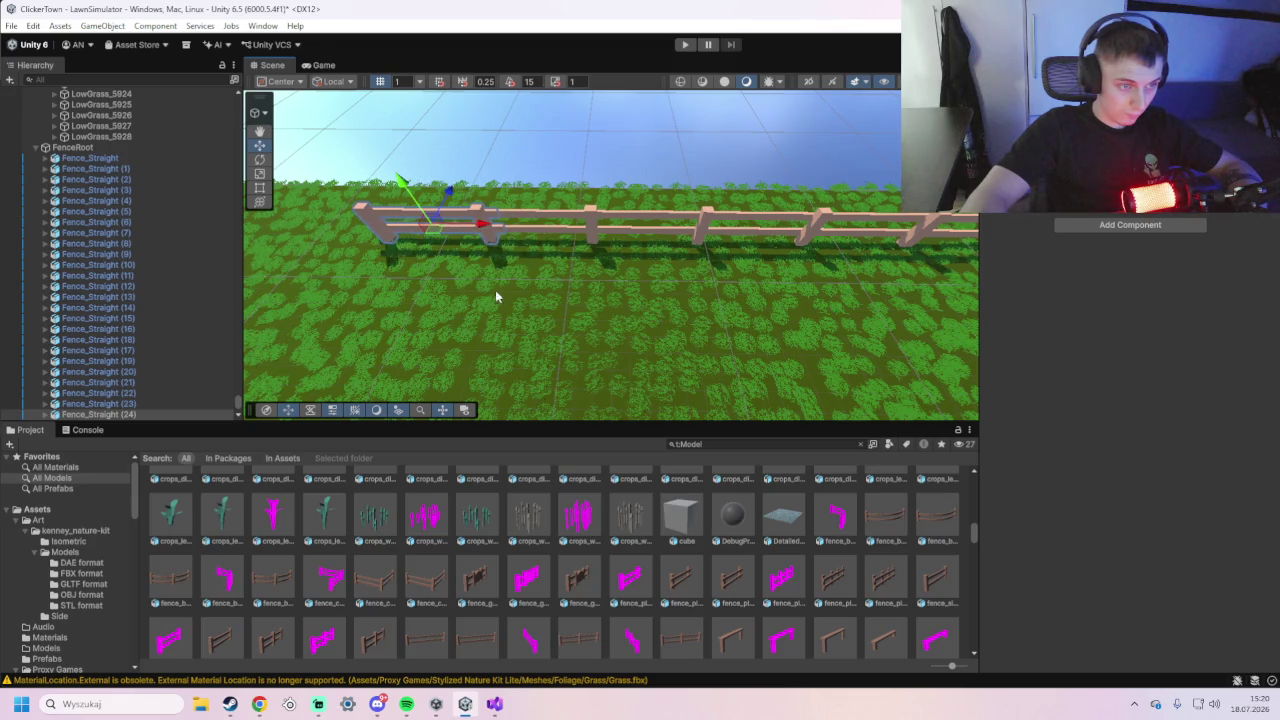
Step: Keep duplicating and sliding copies left through Fence_Straight (27), then nudge the corner toward the row's end
{"action": "left_click_drag", "start_coordinate": [541, 292], "coordinate": [675, 292]}
{"action": "key", "text": "ctrl+d"}
{"action": "left_click_drag", "start_coordinate": [810, 228], "coordinate": [477, 226]}
{"action": "key", "text": "ctrl+d"}
{"action": "key", "text": "ctrl+d"}
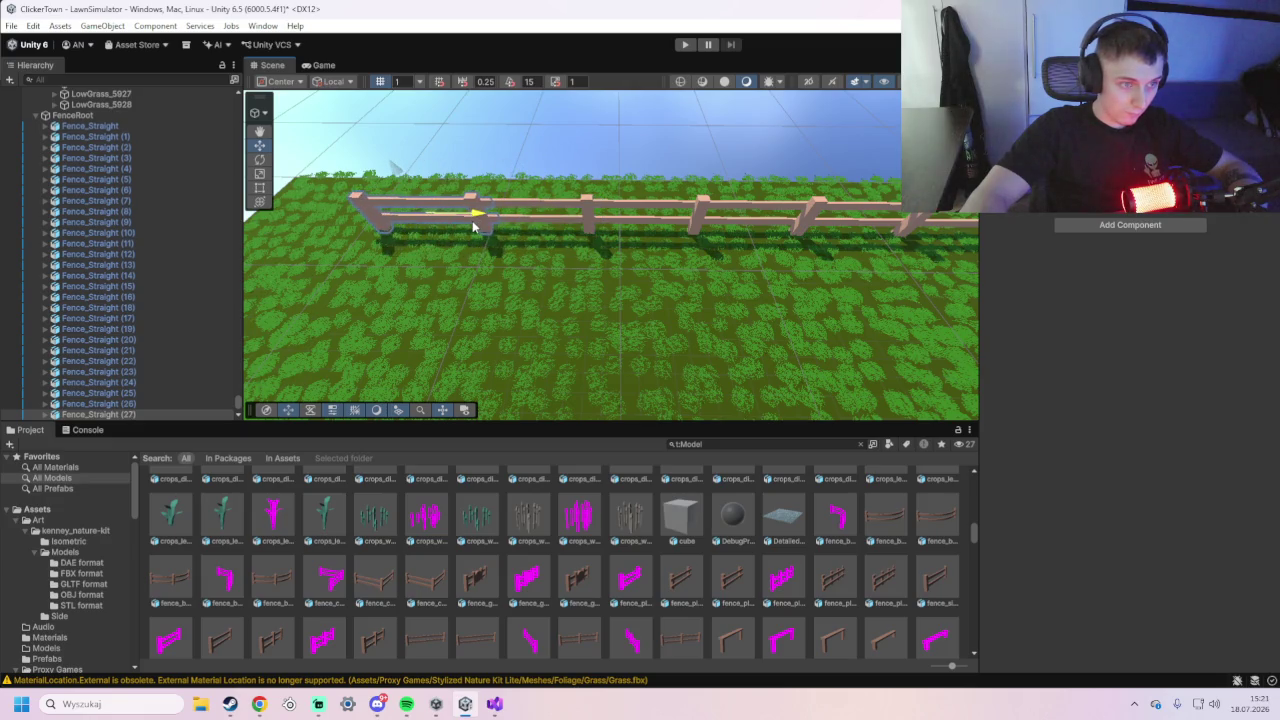
{"action": "scroll", "coordinate": [520, 326], "scroll_direction": "down", "scroll_amount": 3}
{"action": "mouse_move", "coordinate": [530, 338]}
{"action": "left_mouse_down"}
{"action": "mouse_move", "coordinate": [477, 329]}
{"action": "mouse_move", "coordinate": [620, 312]}
{"action": "left_mouse_up"}
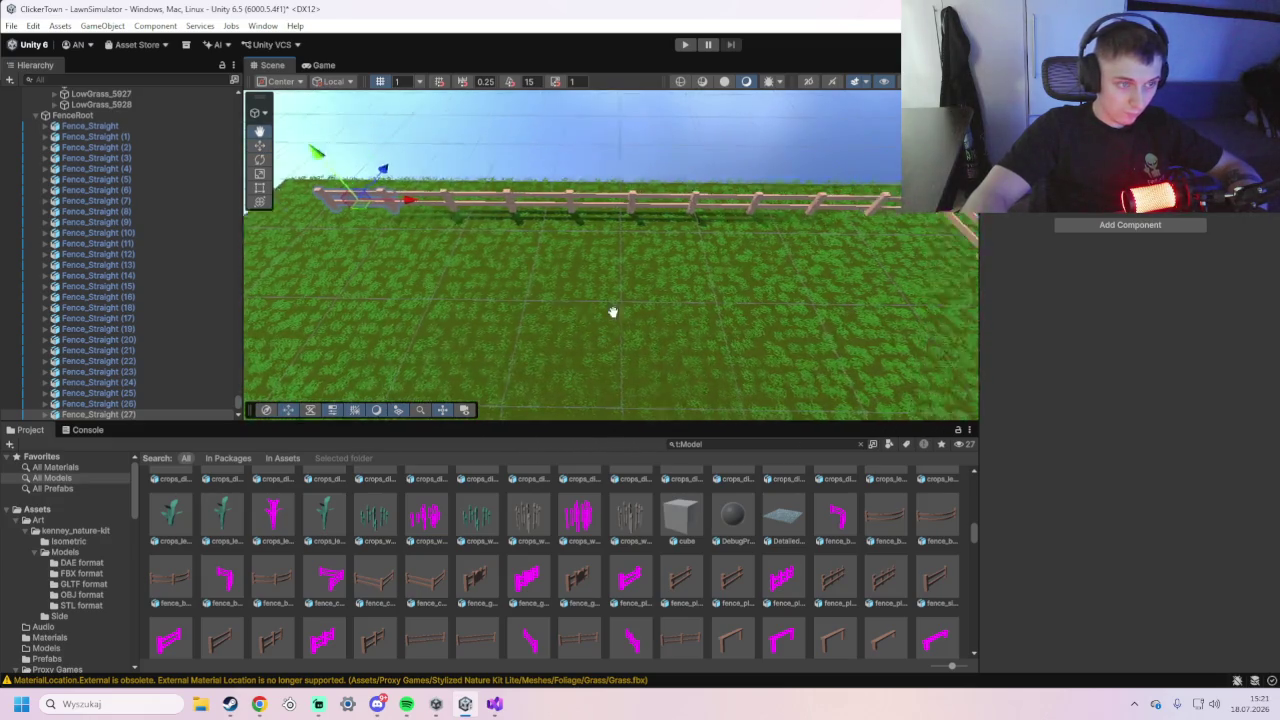
{"action": "mouse_move", "coordinate": [797, 232]}
{"action": "left_mouse_down"}
{"action": "mouse_move", "coordinate": [640, 248]}
{"action": "mouse_move", "coordinate": [385, 226]}
{"action": "mouse_move", "coordinate": [745, 268]}
{"action": "mouse_move", "coordinate": [680, 242]}
{"action": "left_mouse_up"}
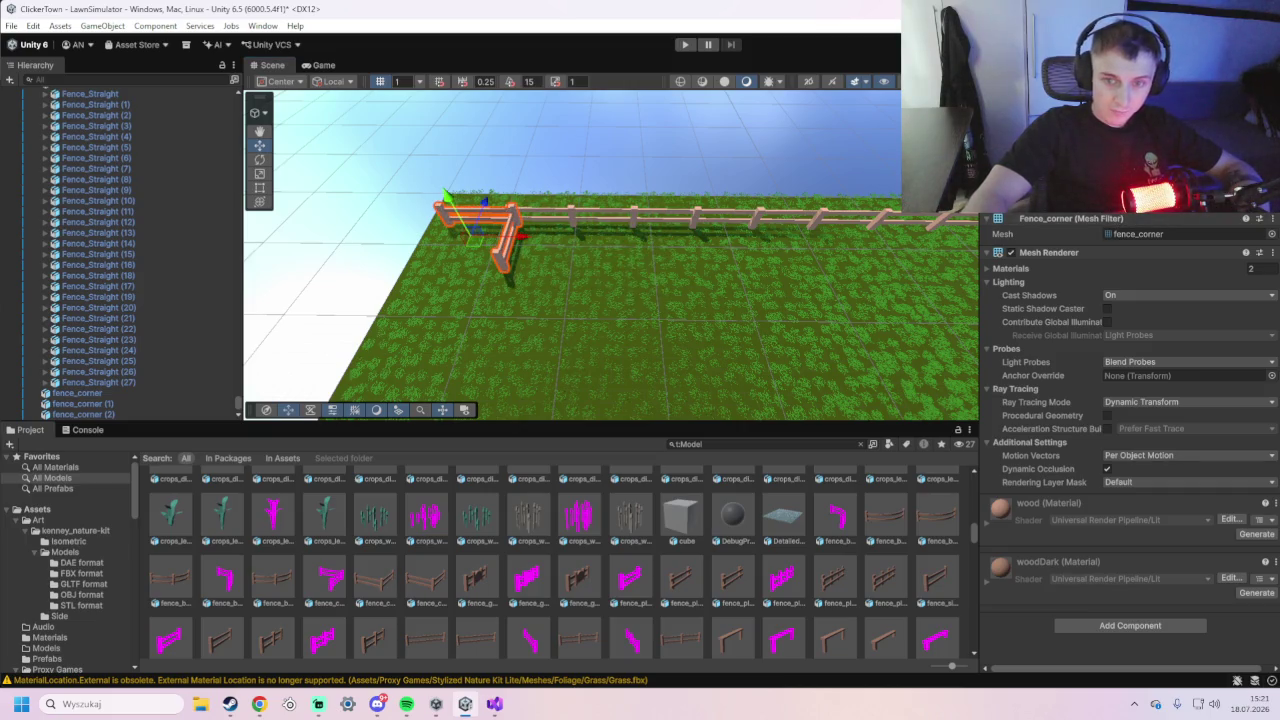
Step: Slide the fence_corner into place at the far-left end of the back row, closing the gap
{"action": "scroll", "coordinate": [513, 288], "scroll_direction": "up", "scroll_amount": 2}
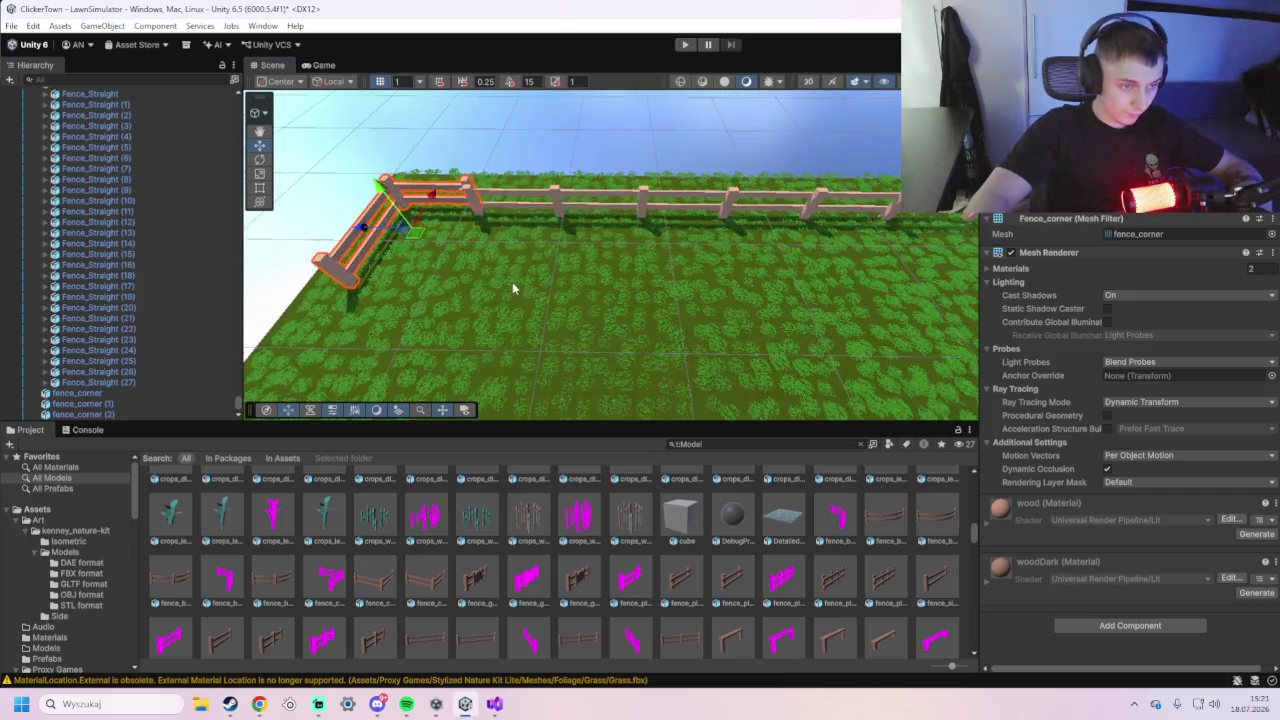
{"action": "scroll", "coordinate": [513, 288], "scroll_direction": "up", "scroll_amount": 2}
{"action": "left_click_drag", "start_coordinate": [457, 289], "coordinate": [574, 289]}
{"action": "scroll", "coordinate": [572, 287], "scroll_direction": "up", "scroll_amount": 2}
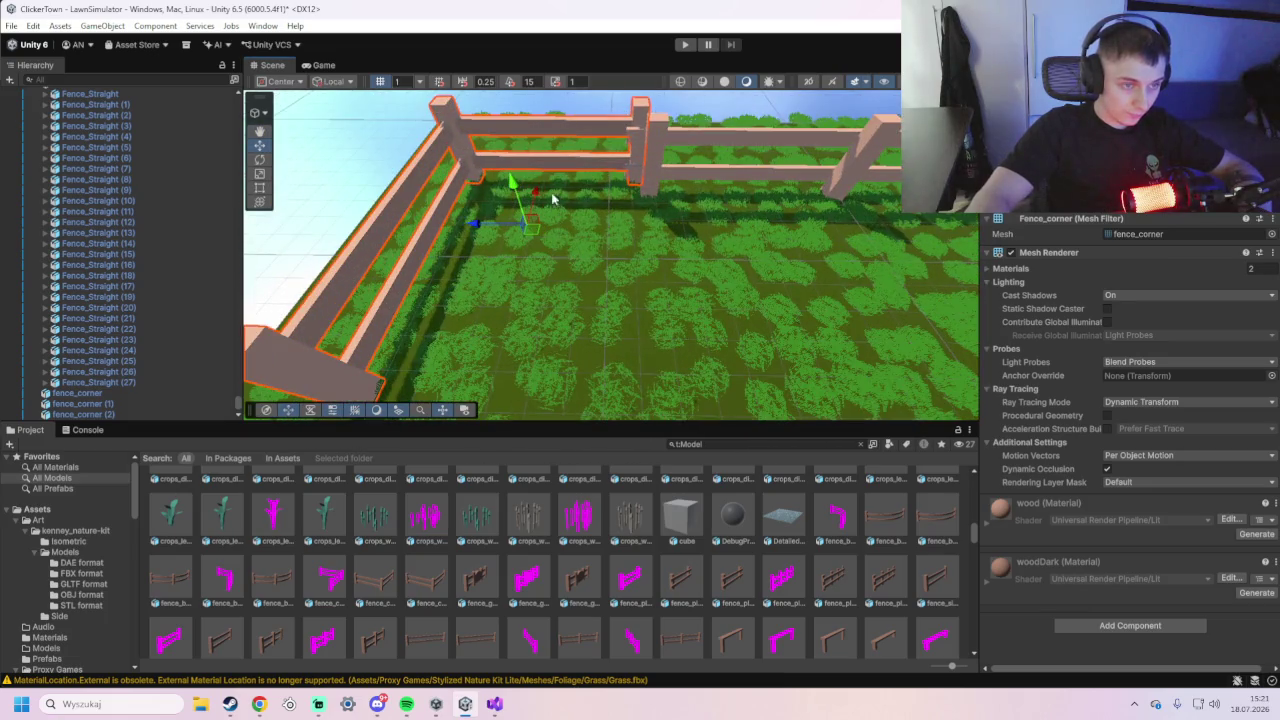
{"action": "mouse_move", "coordinate": [534, 194]}
{"action": "left_mouse_down"}
{"action": "mouse_move", "coordinate": [657, 223]}
{"action": "mouse_move", "coordinate": [691, 277]}
{"action": "mouse_move", "coordinate": [566, 299]}
{"action": "mouse_move", "coordinate": [560, 277]}
{"action": "mouse_move", "coordinate": [494, 257]}
{"action": "mouse_move", "coordinate": [511, 277]}
{"action": "mouse_move", "coordinate": [533, 262]}
{"action": "left_mouse_up"}
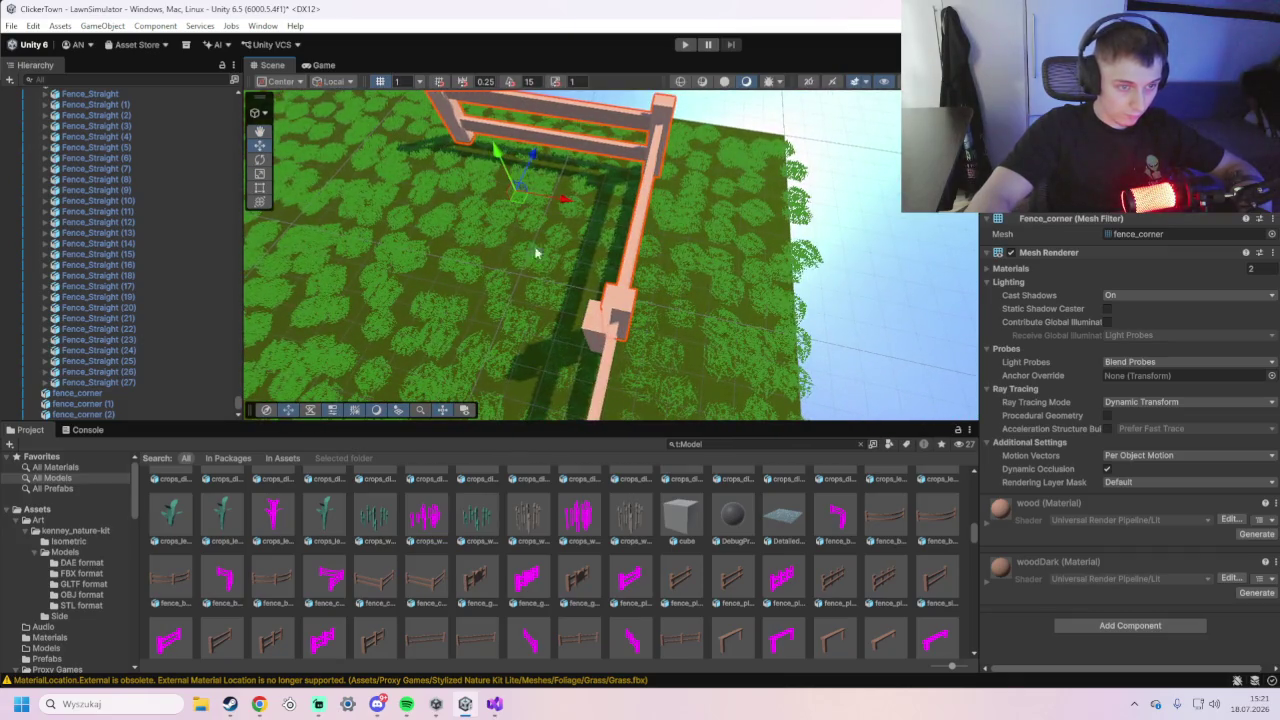
{"action": "mouse_move", "coordinate": [532, 158]}
{"action": "left_mouse_down"}
{"action": "mouse_move", "coordinate": [525, 178]}
{"action": "mouse_move", "coordinate": [494, 183]}
{"action": "left_mouse_up"}
{"action": "scroll", "coordinate": [452, 202], "scroll_direction": "up", "scroll_amount": 3}
{"action": "mouse_move", "coordinate": [600, 268]}
{"action": "left_mouse_down"}
{"action": "mouse_move", "coordinate": [580, 251]}
{"action": "mouse_move", "coordinate": [725, 255]}
{"action": "mouse_move", "coordinate": [649, 251]}
{"action": "mouse_move", "coordinate": [626, 271]}
{"action": "mouse_move", "coordinate": [646, 283]}
{"action": "mouse_move", "coordinate": [634, 291]}
{"action": "left_mouse_up"}
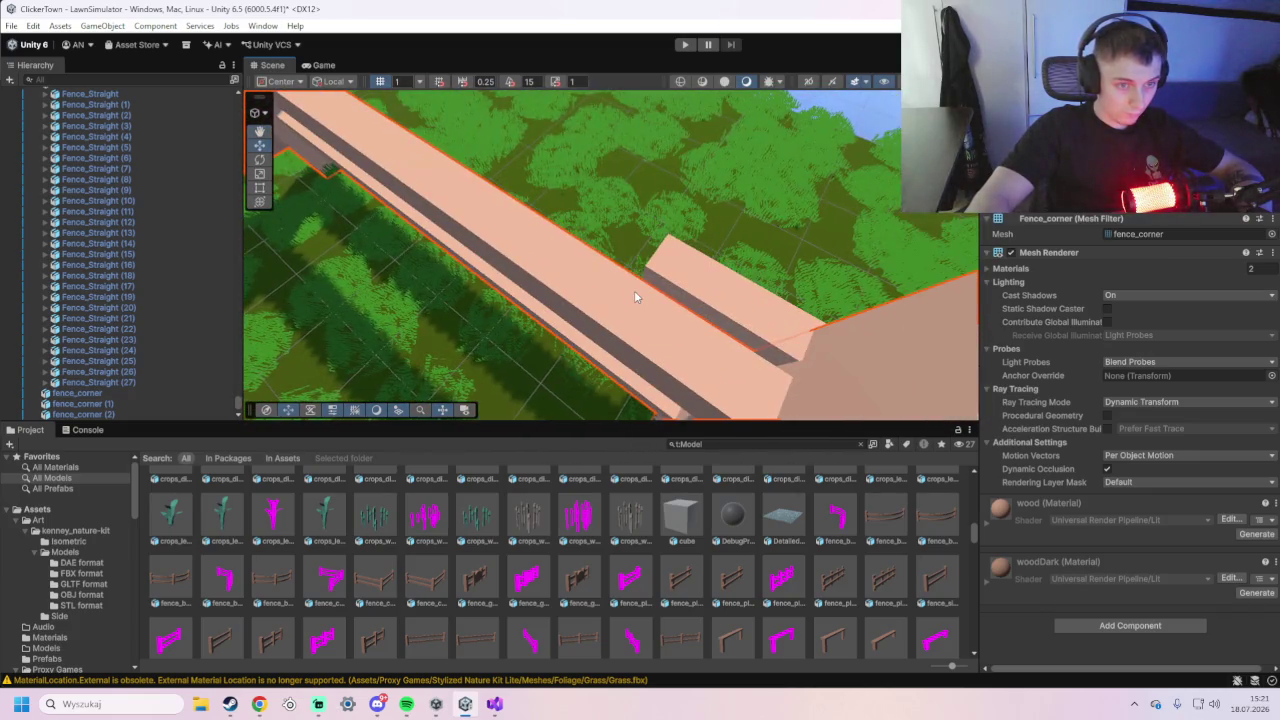
{"action": "scroll", "coordinate": [628, 295], "scroll_direction": "down", "scroll_amount": 3}
{"action": "mouse_move", "coordinate": [442, 332]}
{"action": "left_mouse_down"}
{"action": "mouse_move", "coordinate": [531, 349]}
{"action": "mouse_move", "coordinate": [389, 357]}
{"action": "mouse_move", "coordinate": [586, 343]}
{"action": "mouse_move", "coordinate": [579, 247]}
{"action": "mouse_move", "coordinate": [523, 291]}
{"action": "mouse_move", "coordinate": [545, 238]}
{"action": "left_mouse_up"}
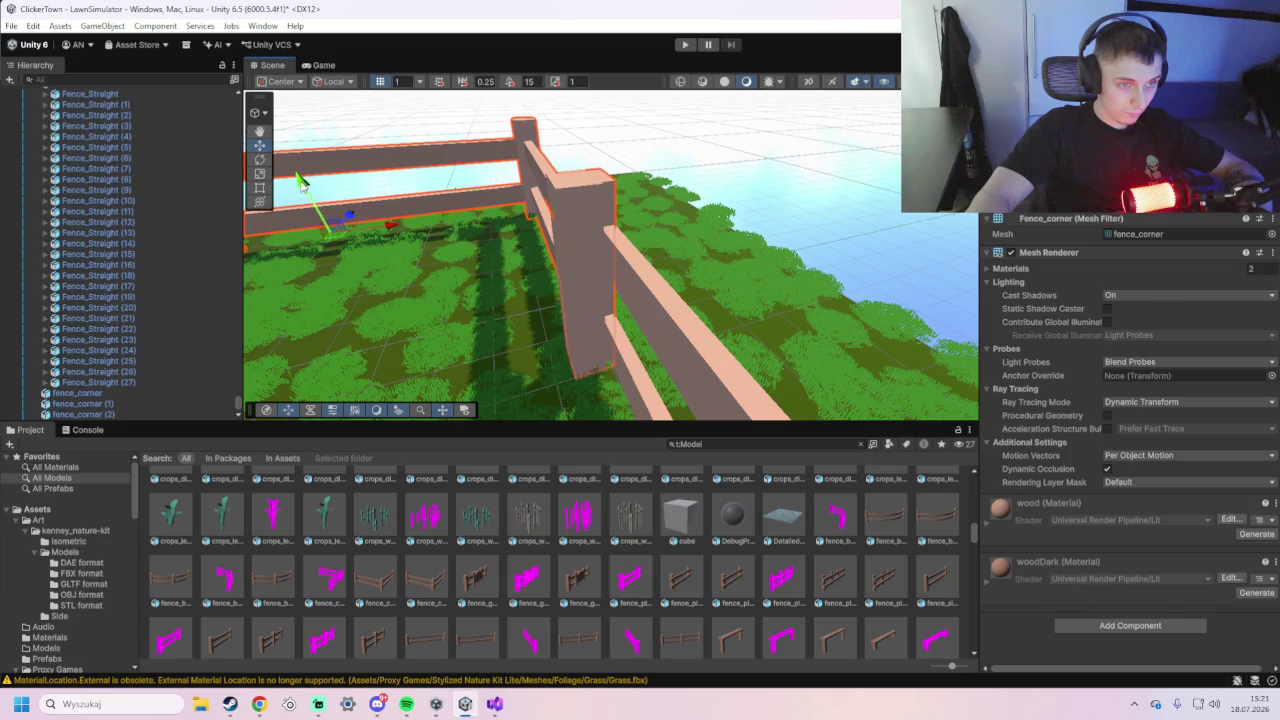
{"action": "scroll", "coordinate": [498, 320], "scroll_direction": "down", "scroll_amount": 5}
{"action": "left_click", "coordinate": [651, 298]}
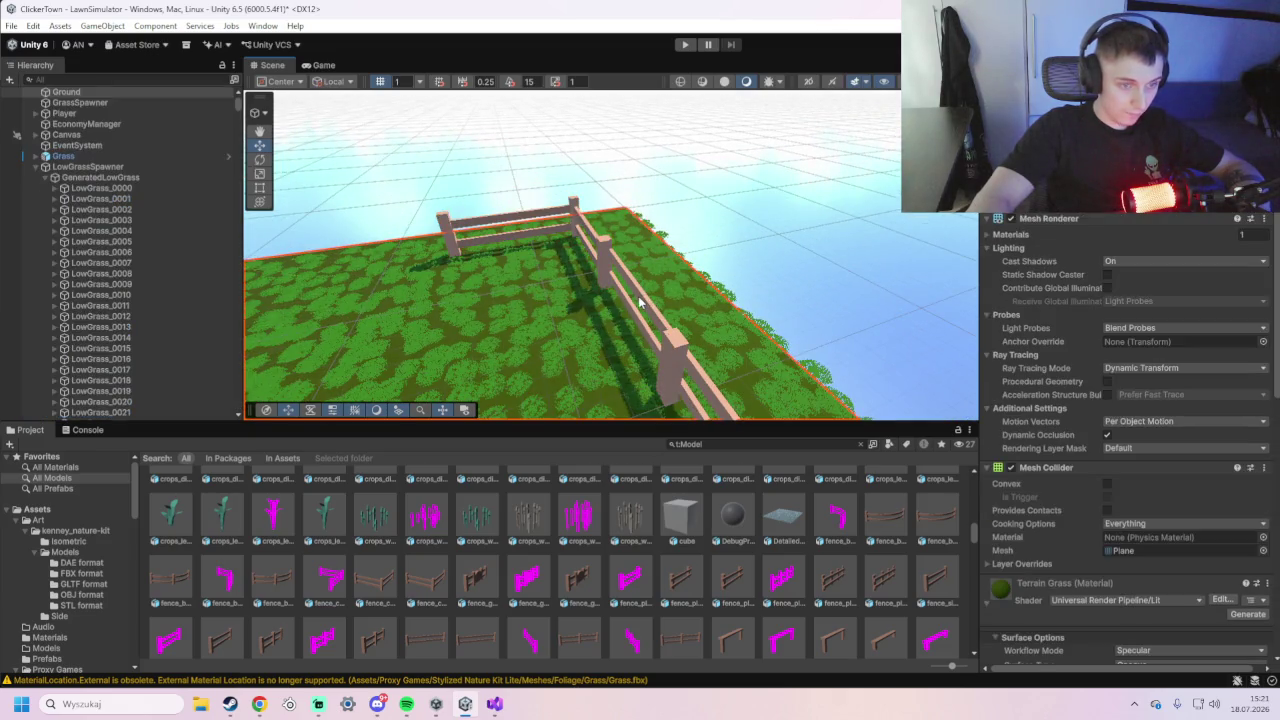
Step: Duplicate a straight fence piece as Fence_Straight (28) and set its Rotation Y to 90
{"action": "left_click", "coordinate": [640, 300]}
{"action": "key", "text": "ctrl+d"}
{"action": "left_click_drag", "start_coordinate": [672, 296], "coordinate": [445, 322]}
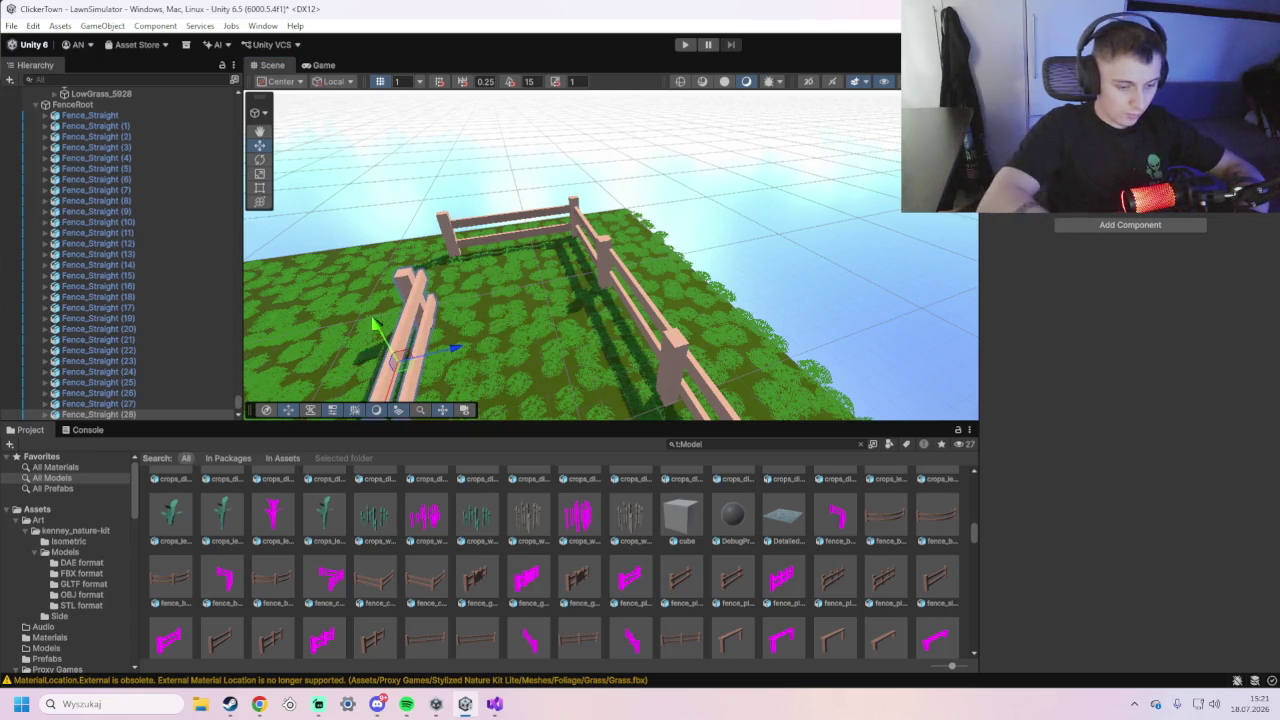
{"action": "type", "text": "90f"}
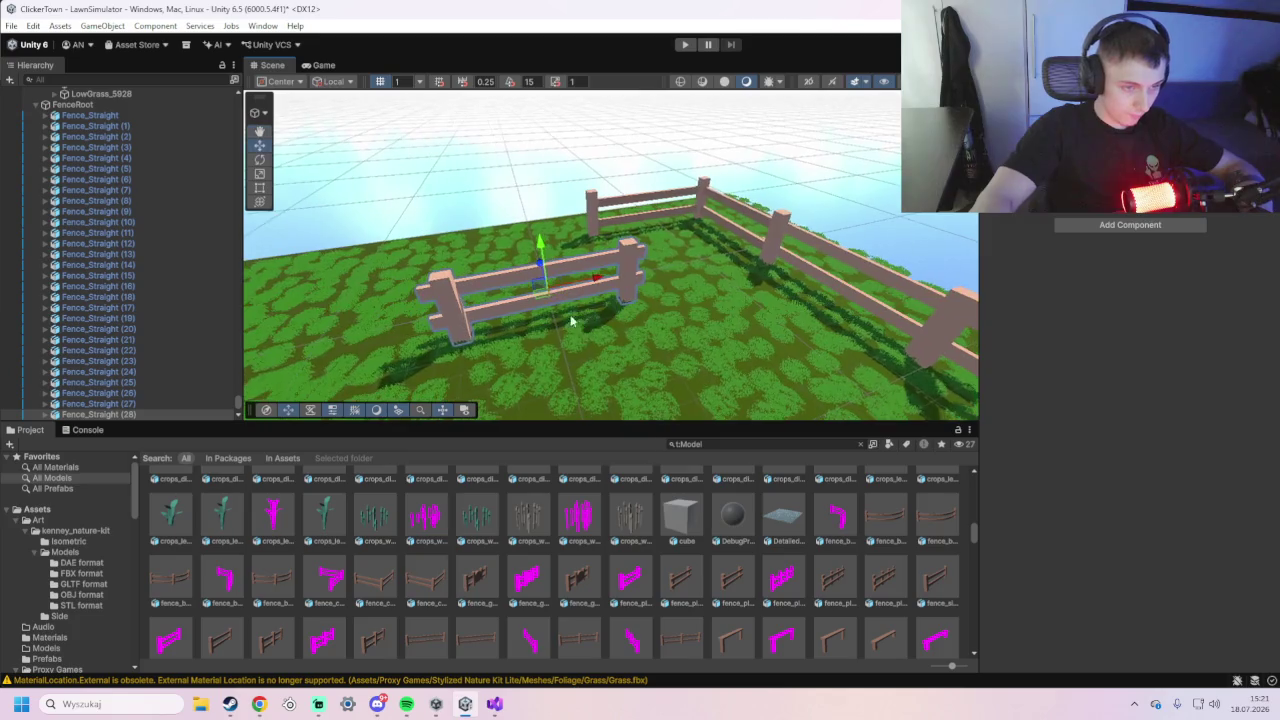
Step: Slide Fence_Straight (28) along its length until it meets the left corner
{"action": "left_click_drag", "start_coordinate": [547, 283], "coordinate": [523, 316]}
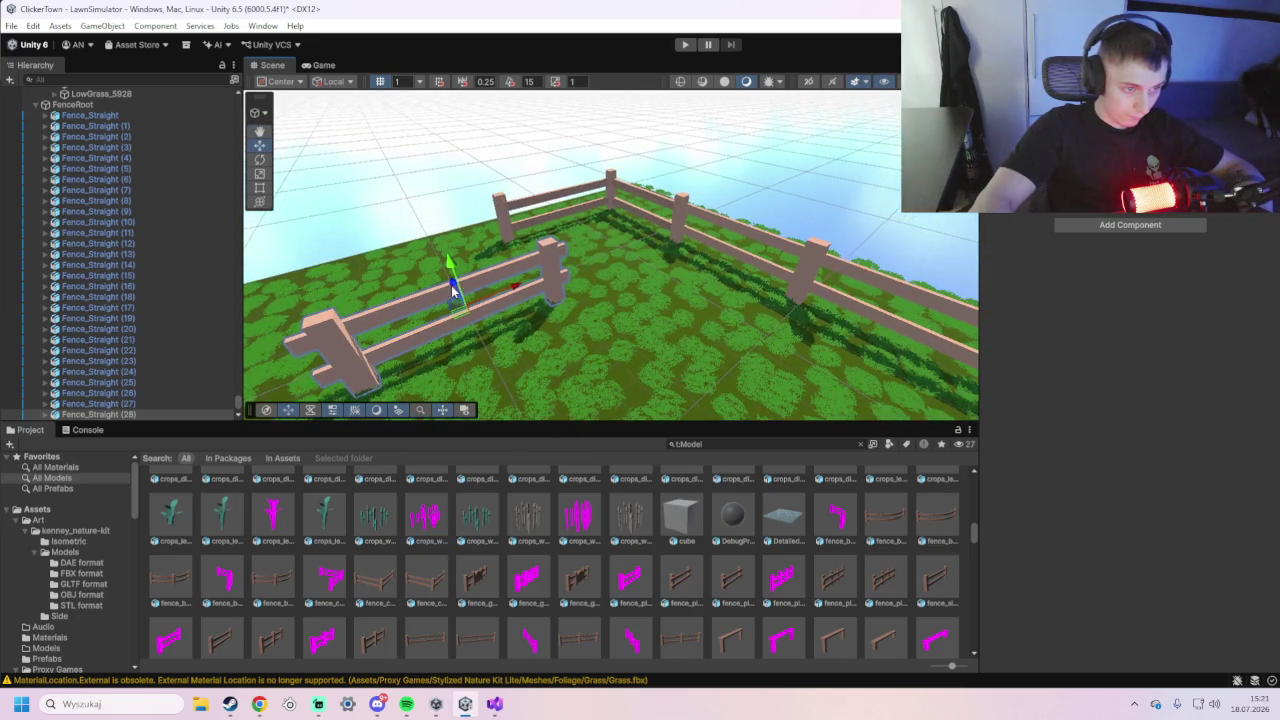
{"action": "mouse_move", "coordinate": [455, 285]}
{"action": "left_mouse_down"}
{"action": "mouse_move", "coordinate": [497, 300]}
{"action": "mouse_move", "coordinate": [483, 315]}
{"action": "mouse_move", "coordinate": [655, 338]}
{"action": "mouse_move", "coordinate": [640, 334]}
{"action": "left_mouse_up"}
{"action": "right_click", "coordinate": [512, 324]}
{"action": "key", "text": "Escape"}
{"action": "scroll", "coordinate": [752, 276], "scroll_direction": "up", "scroll_amount": 3}
{"action": "mouse_move", "coordinate": [752, 276]}
{"action": "left_mouse_down"}
{"action": "mouse_move", "coordinate": [794, 289]}
{"action": "mouse_move", "coordinate": [586, 343]}
{"action": "mouse_move", "coordinate": [677, 343]}
{"action": "mouse_move", "coordinate": [486, 346]}
{"action": "mouse_move", "coordinate": [511, 321]}
{"action": "mouse_move", "coordinate": [520, 340]}
{"action": "left_mouse_up"}
{"action": "left_click_drag", "start_coordinate": [475, 172], "coordinate": [409, 163]}
{"action": "left_click_drag", "start_coordinate": [441, 297], "coordinate": [586, 303]}
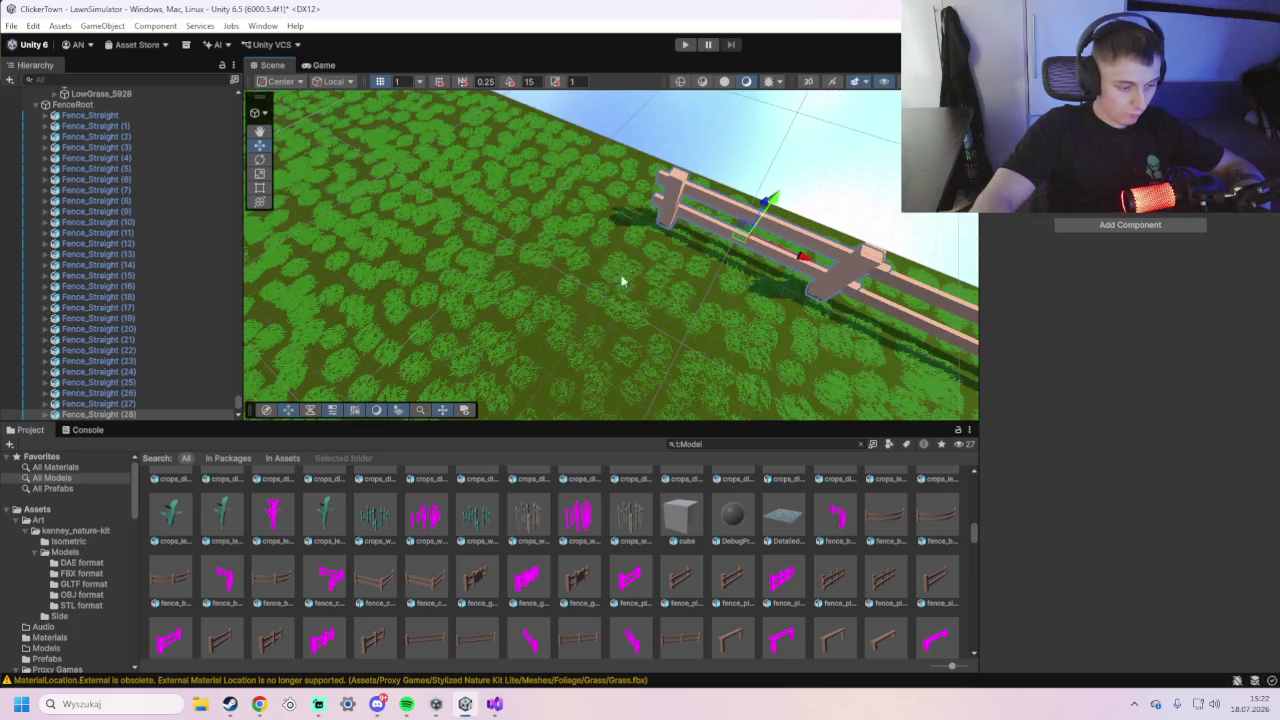
Step: Duplicate the fence section three times, sliding each copy along the left-side fence line
{"action": "key", "text": "ctrl+d"}
{"action": "left_click_drag", "start_coordinate": [800, 257], "coordinate": [637, 210]}
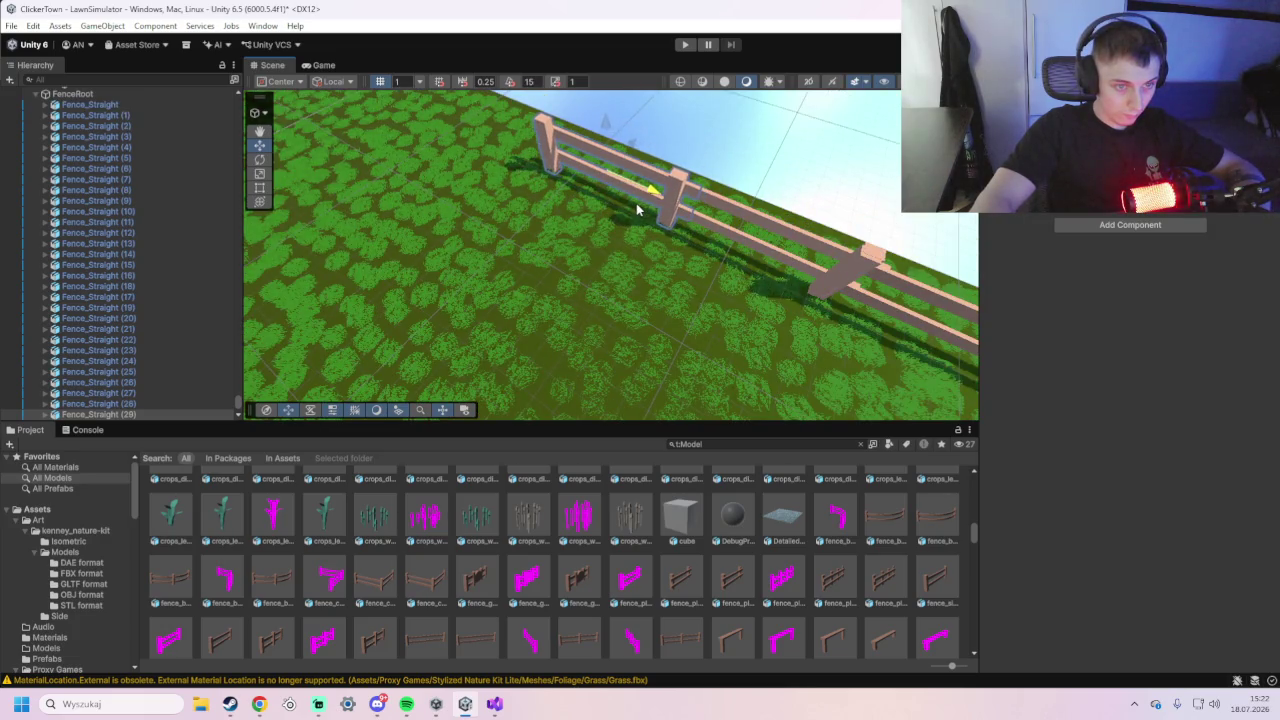
{"action": "mouse_move", "coordinate": [597, 259]}
{"action": "left_mouse_down"}
{"action": "mouse_move", "coordinate": [654, 306]}
{"action": "mouse_move", "coordinate": [654, 337]}
{"action": "mouse_move", "coordinate": [723, 314]}
{"action": "mouse_move", "coordinate": [751, 331]}
{"action": "left_mouse_up"}
{"action": "key", "text": "ctrl+d"}
{"action": "left_click_drag", "start_coordinate": [701, 274], "coordinate": [594, 277]}
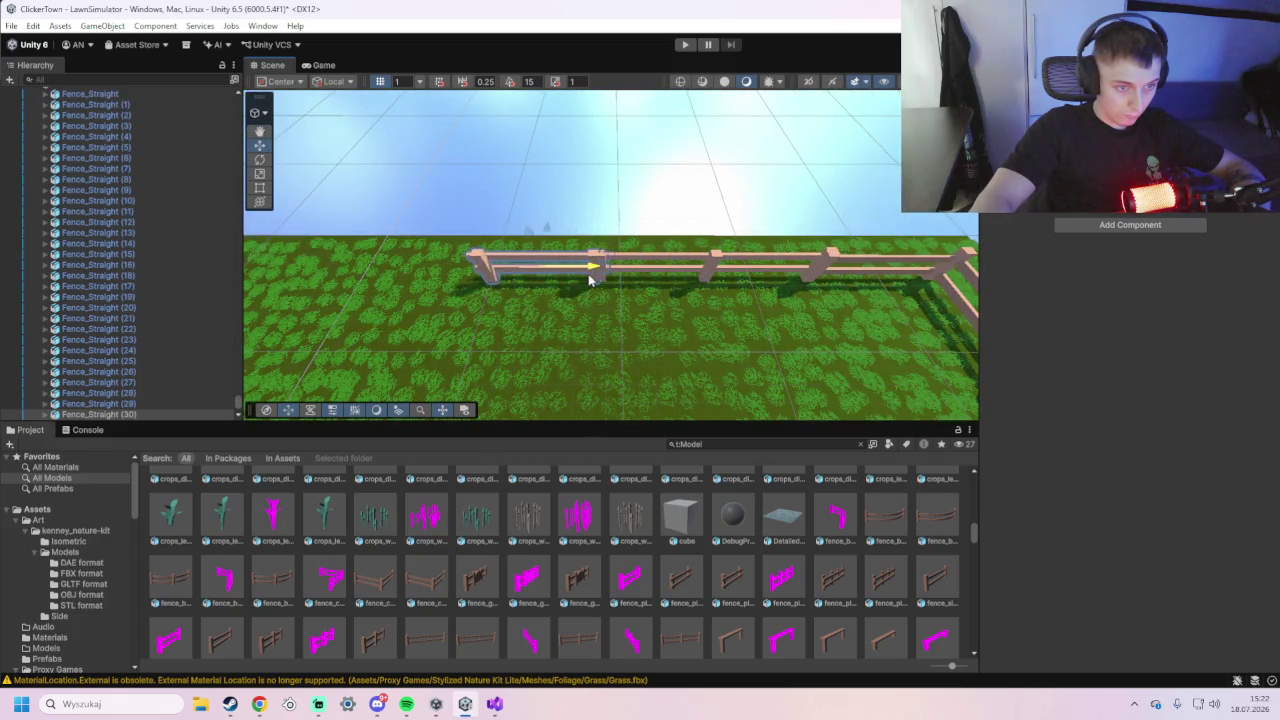
{"action": "mouse_move", "coordinate": [463, 301]}
{"action": "left_mouse_down"}
{"action": "mouse_move", "coordinate": [801, 289]}
{"action": "mouse_move", "coordinate": [563, 294]}
{"action": "left_mouse_up"}
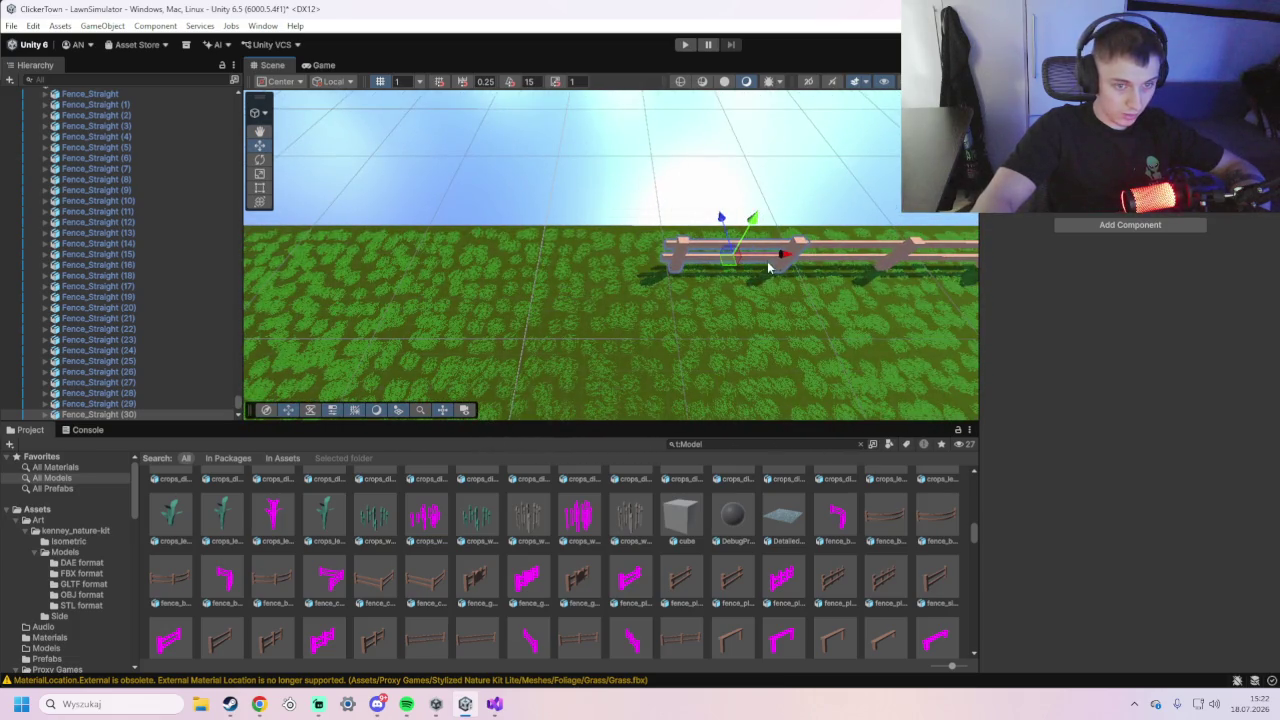
{"action": "key", "text": "ctrl+d"}
{"action": "left_click_drag", "start_coordinate": [785, 256], "coordinate": [458, 263]}
Step: Add more copies up to Fence_Straight (36), closing the gaps and nudging them into alignment
{"action": "key", "text": "ctrl+d"}
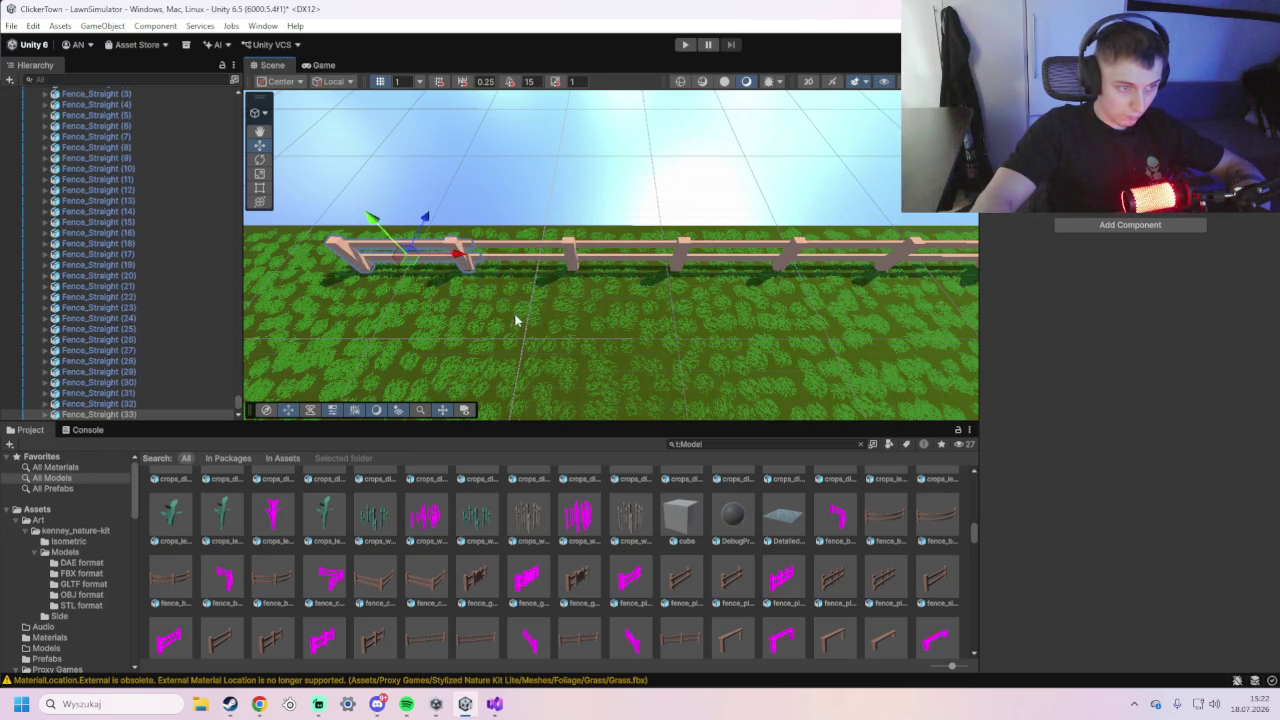
{"action": "key", "text": "ctrl+d"}
{"action": "mouse_move", "coordinate": [759, 262]}
{"action": "left_mouse_down"}
{"action": "mouse_move", "coordinate": [650, 270]}
{"action": "mouse_move", "coordinate": [629, 314]}
{"action": "mouse_move", "coordinate": [690, 302]}
{"action": "left_mouse_up"}
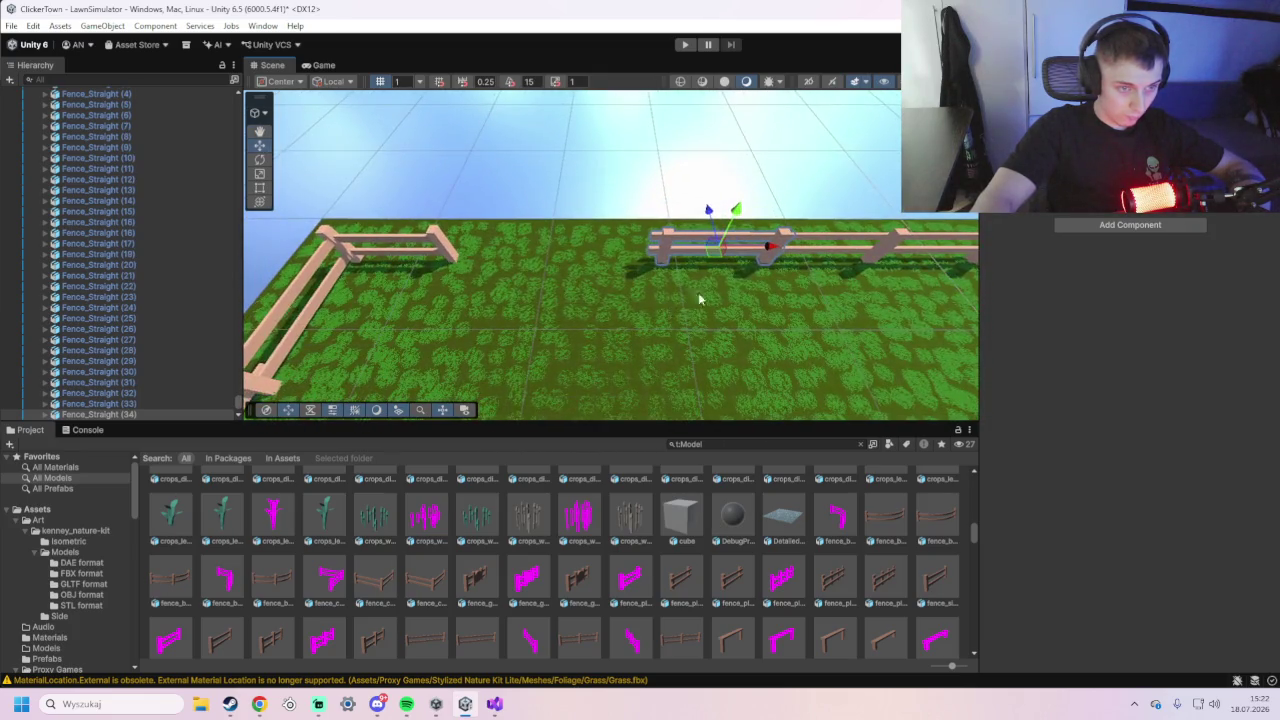
{"action": "mouse_move", "coordinate": [768, 248]}
{"action": "left_mouse_down"}
{"action": "mouse_move", "coordinate": [660, 258]}
{"action": "mouse_move", "coordinate": [614, 320]}
{"action": "mouse_move", "coordinate": [660, 318]}
{"action": "left_mouse_up"}
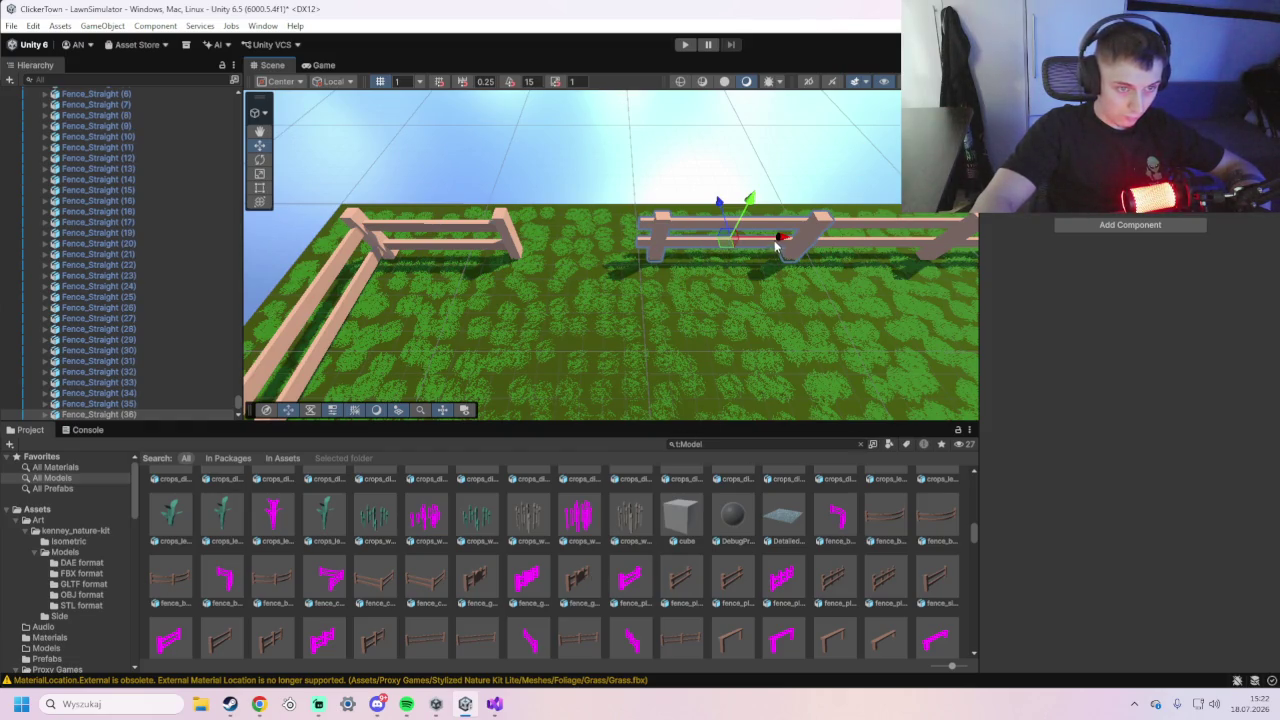
{"action": "mouse_move", "coordinate": [785, 243]}
{"action": "left_mouse_down"}
{"action": "mouse_move", "coordinate": [670, 242]}
{"action": "mouse_move", "coordinate": [640, 260]}
{"action": "left_mouse_up"}
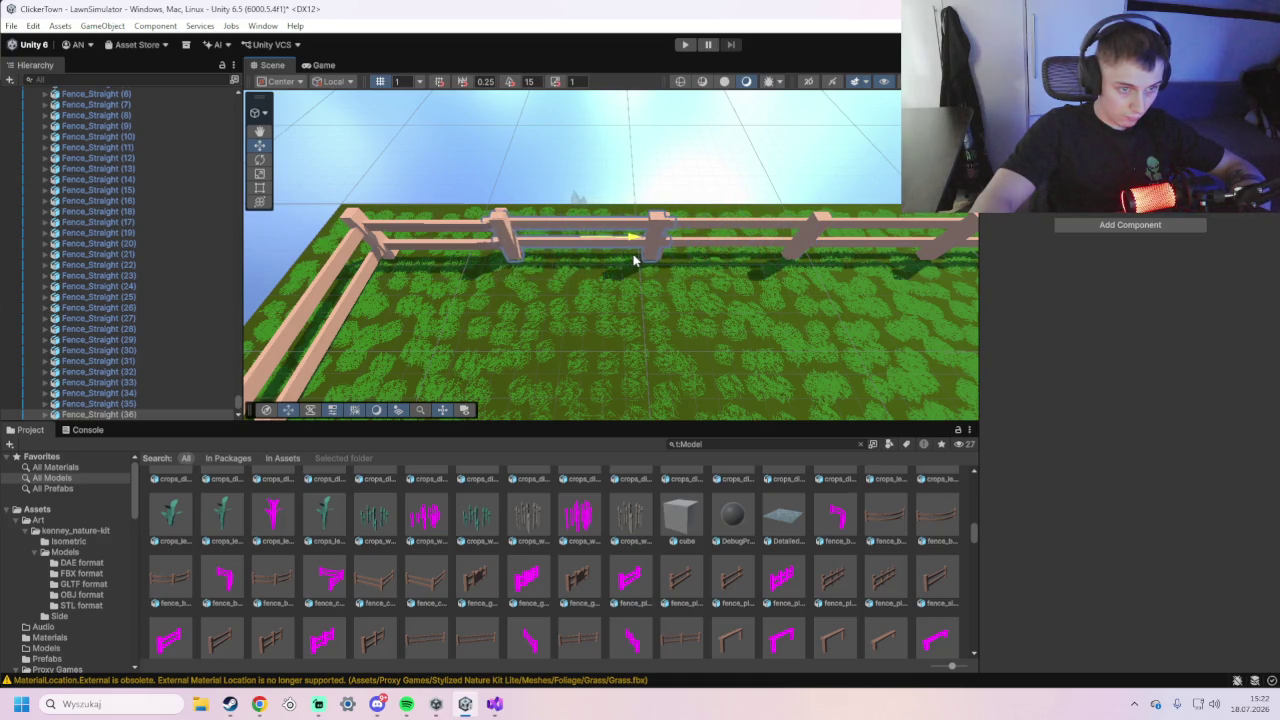
{"action": "scroll", "coordinate": [633, 260], "scroll_direction": "up", "scroll_amount": 3}
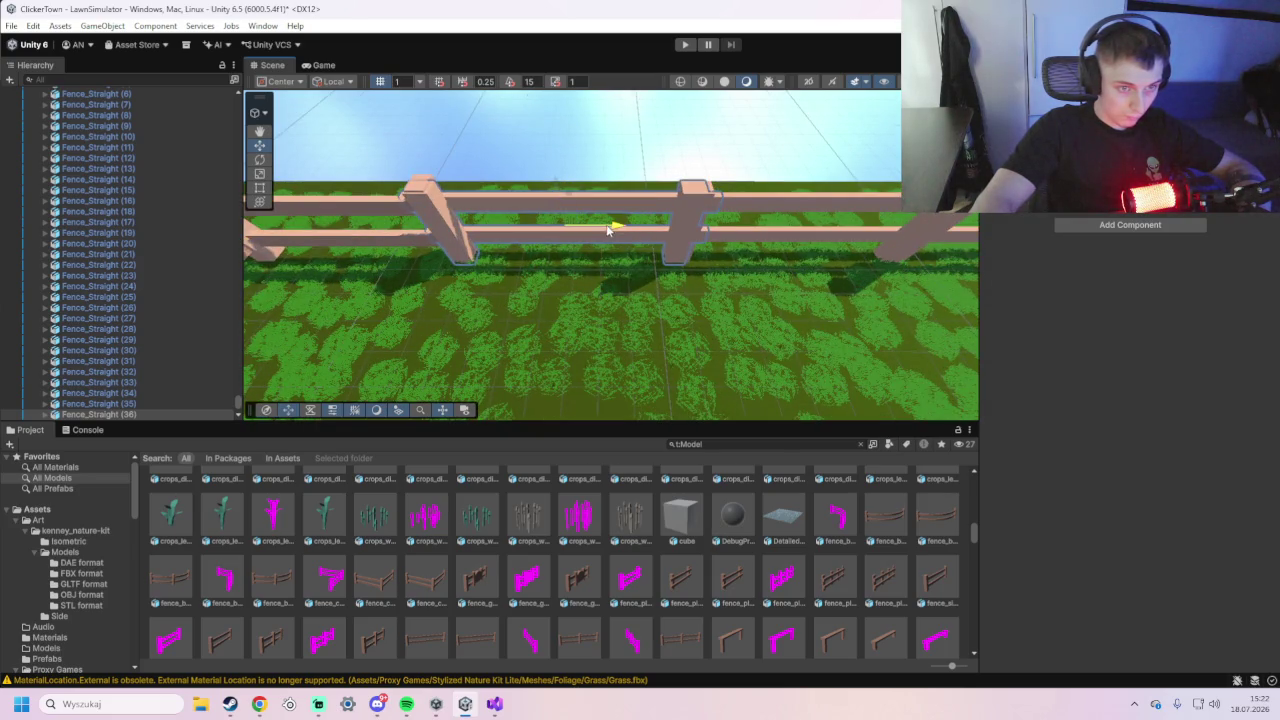
{"action": "left_click_drag", "start_coordinate": [609, 229], "coordinate": [610, 230]}
{"action": "left_click_drag", "start_coordinate": [558, 192], "coordinate": [561, 193]}
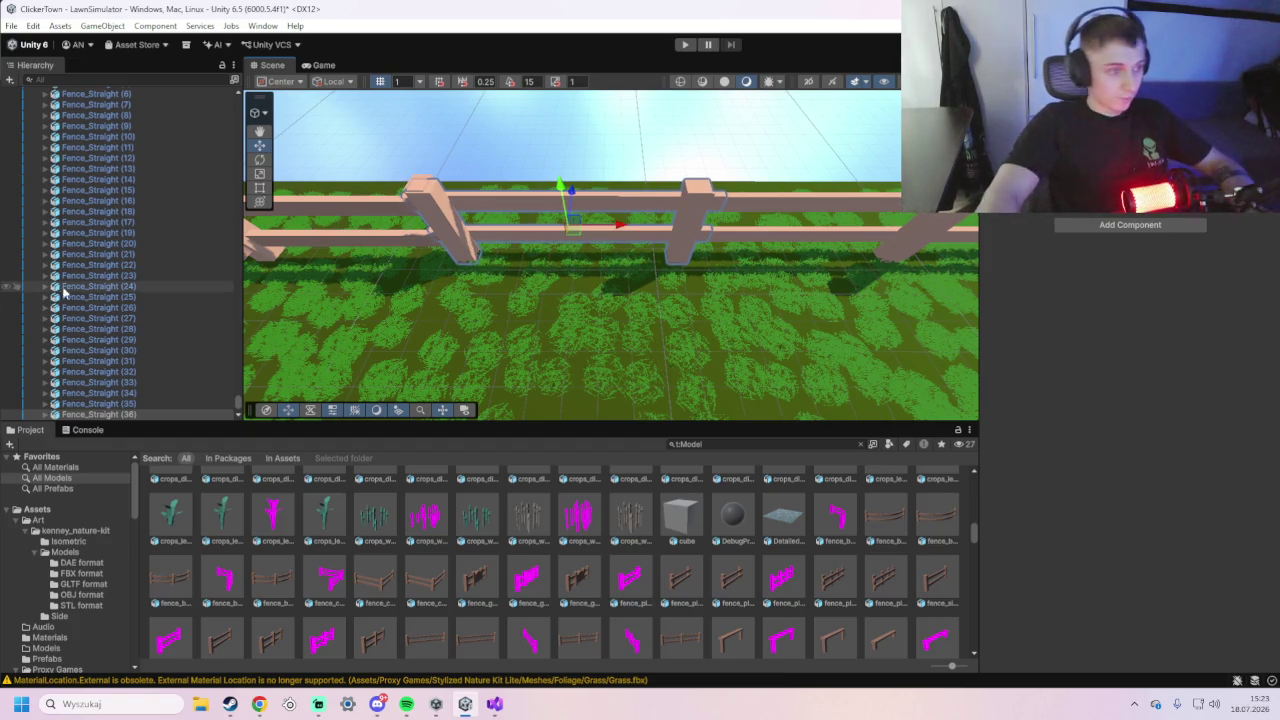
{"action": "scroll", "coordinate": [460, 357], "scroll_direction": "down", "scroll_amount": 3}
{"action": "scroll", "coordinate": [460, 357], "scroll_direction": "down", "scroll_amount": 2}
{"action": "left_click_drag", "start_coordinate": [583, 349], "coordinate": [508, 253]}
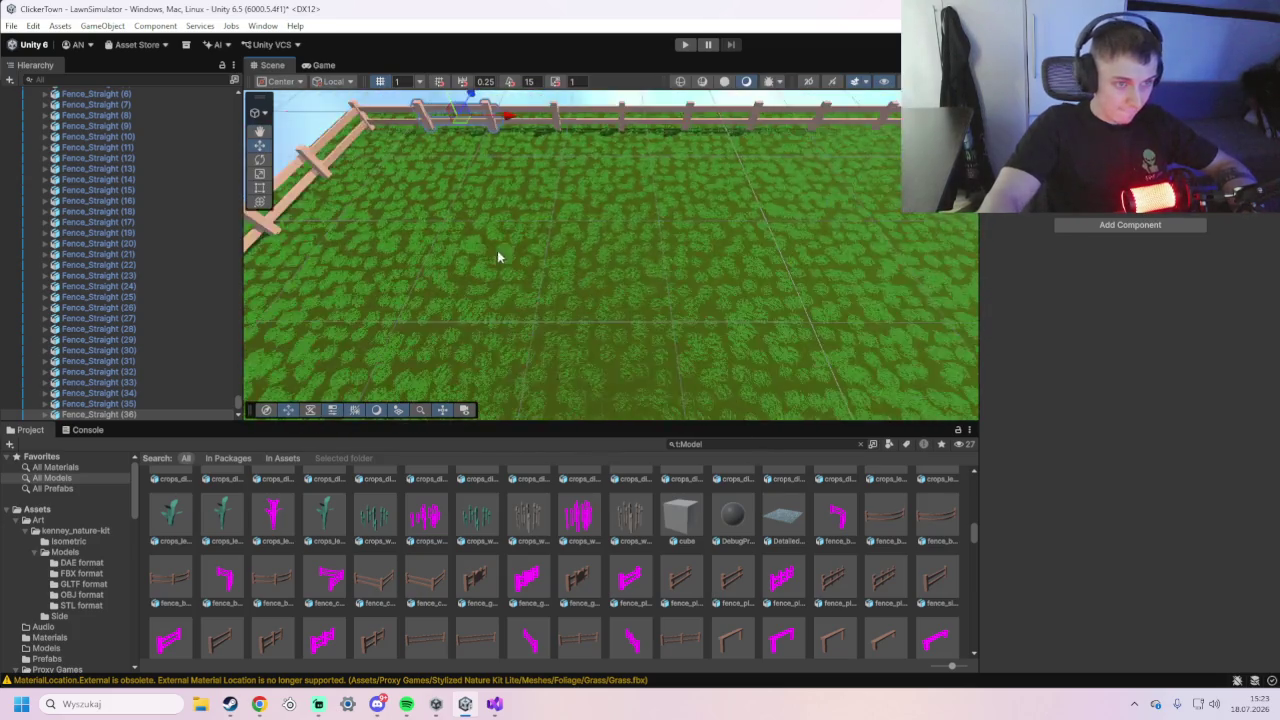
{"action": "scroll", "coordinate": [455, 240], "scroll_direction": "down", "scroll_amount": 2}
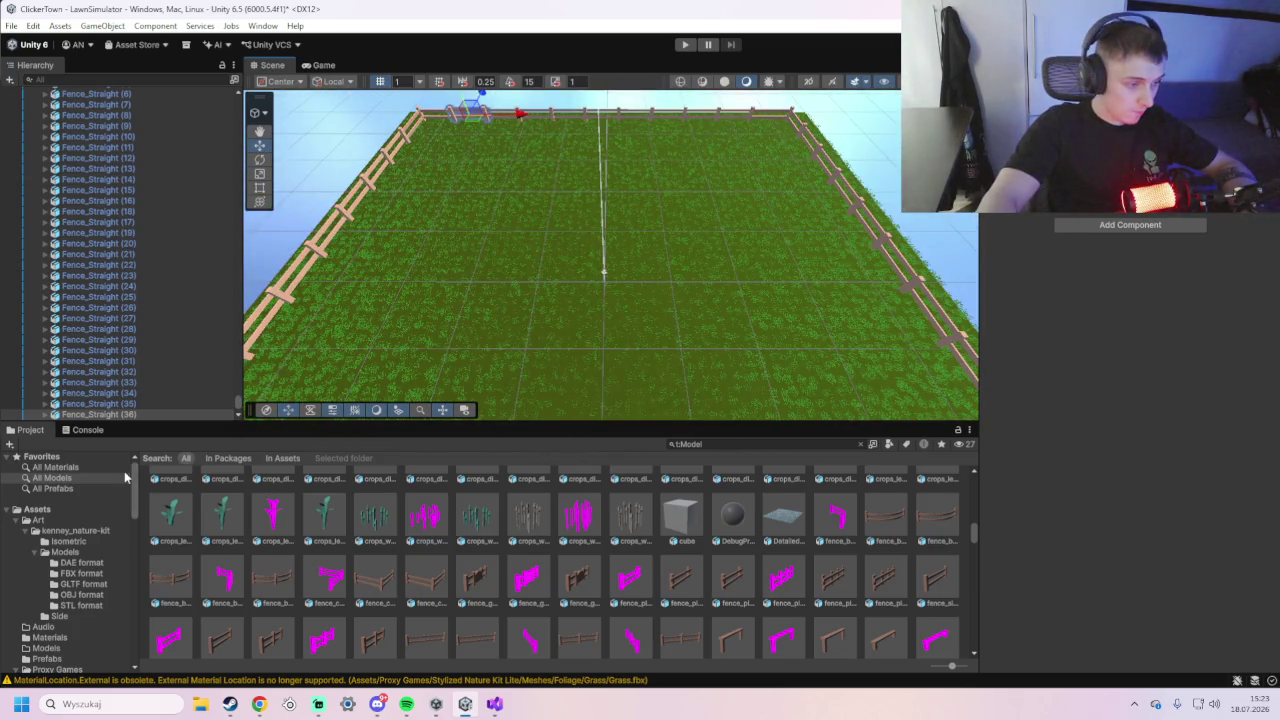
Step: Open the City scene from Assets/Scenes, saving the lawn scene changes, and start Play
{"action": "left_click", "coordinate": [37, 510]}
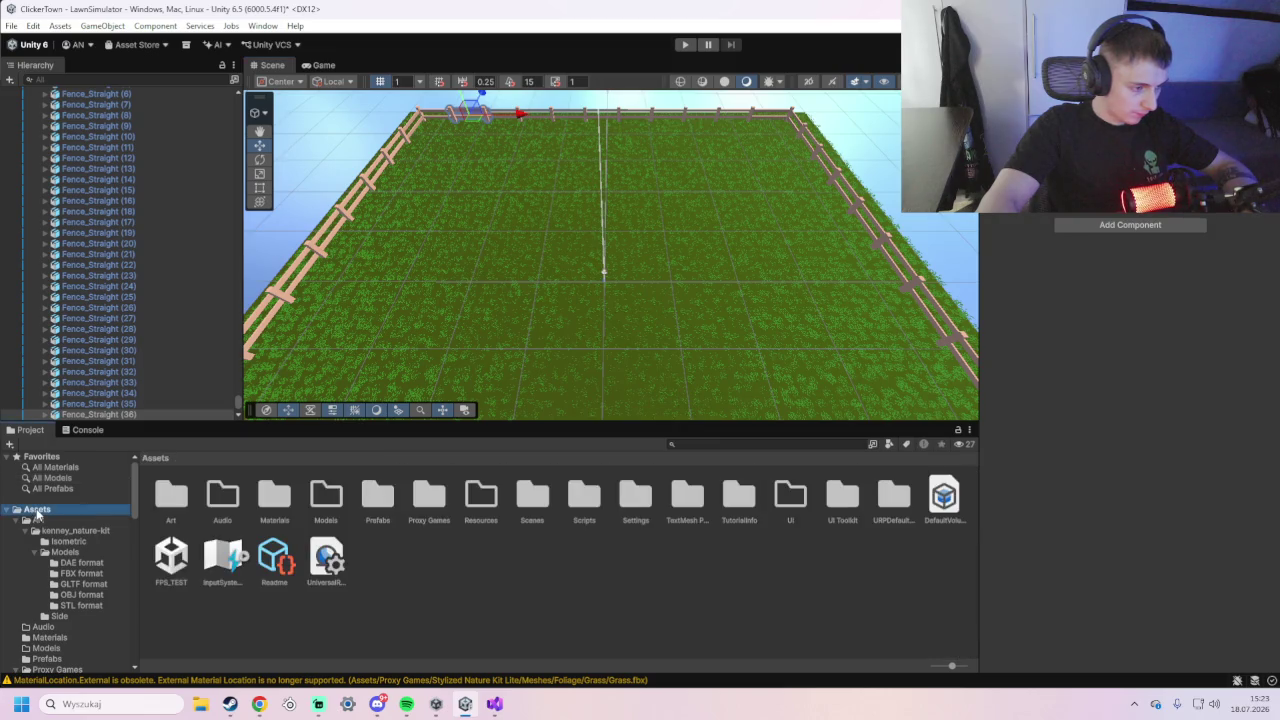
{"action": "left_click", "coordinate": [538, 495]}
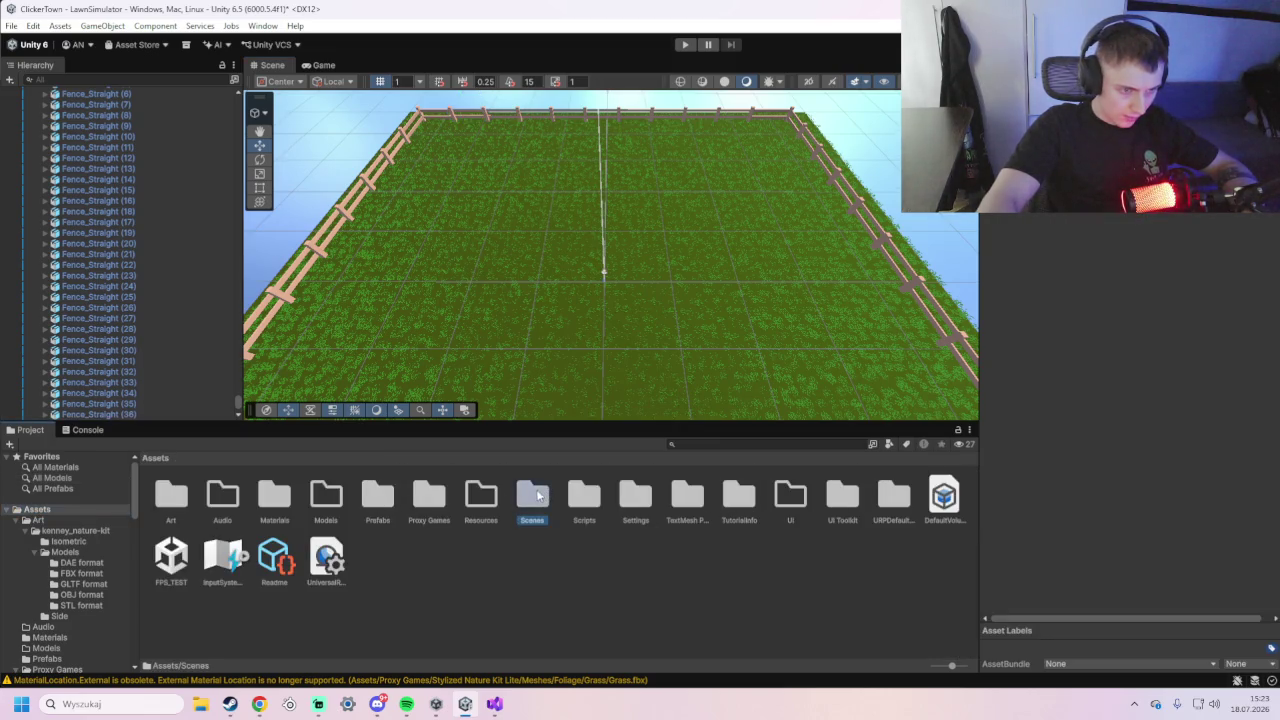
{"action": "double_click", "coordinate": [537, 495]}
{"action": "double_click", "coordinate": [637, 510]}
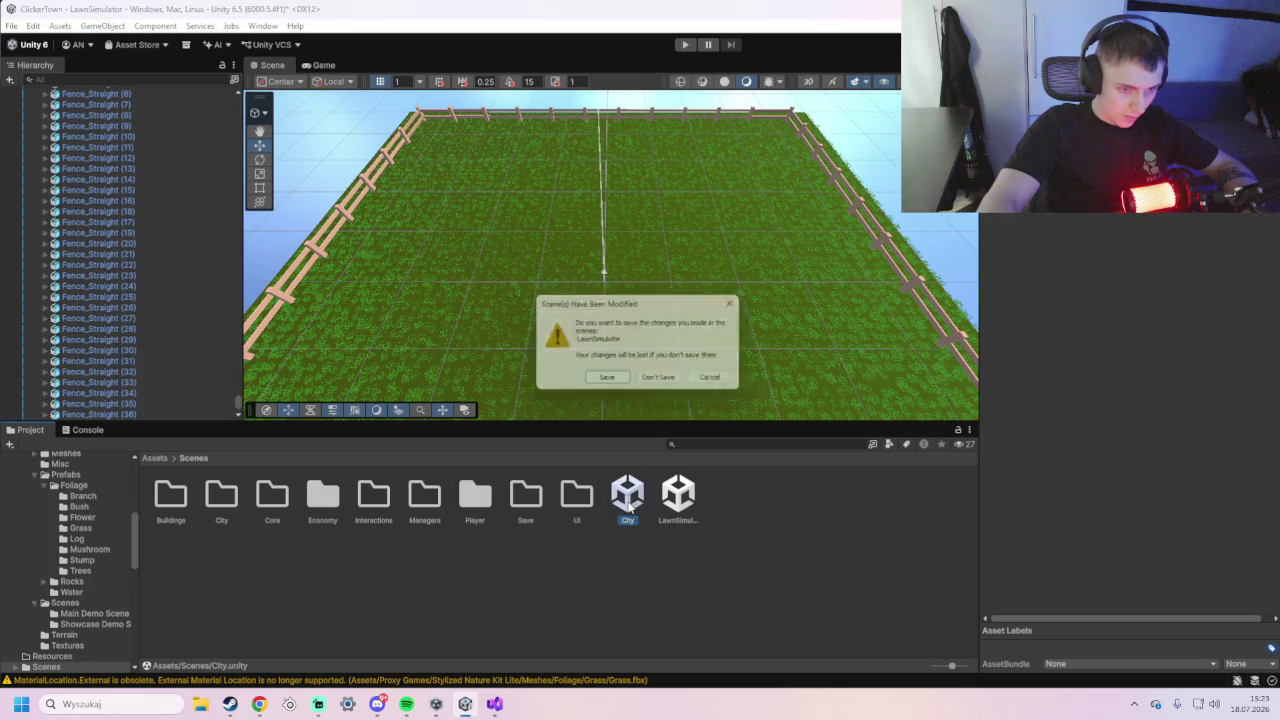
{"action": "left_click", "coordinate": [607, 381]}
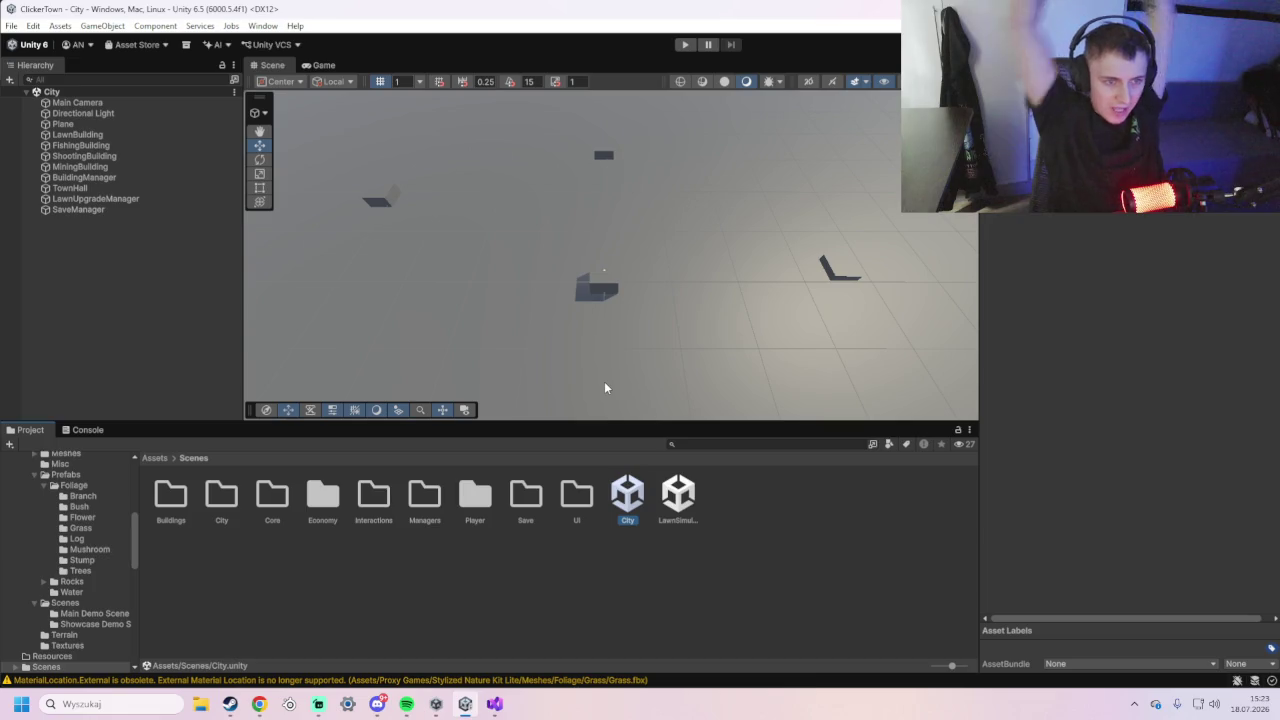
{"action": "left_click", "coordinate": [685, 44]}
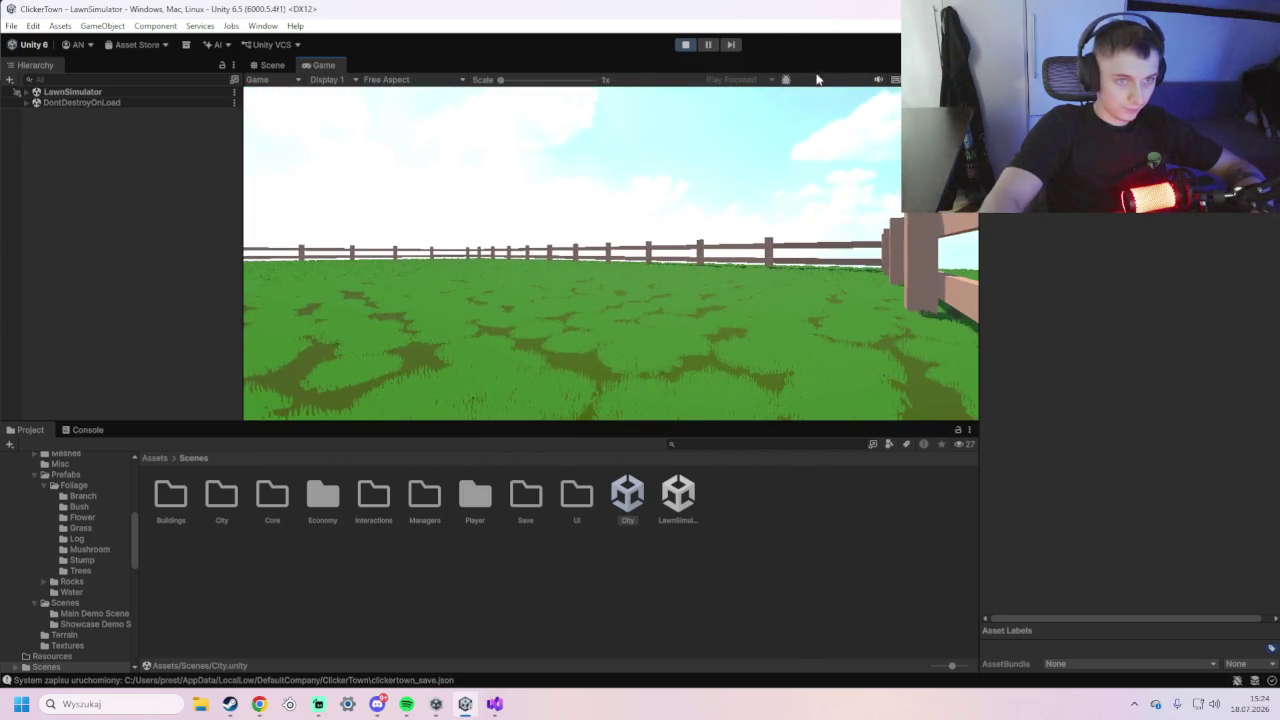
Step: Stop play mode and reopen the LawnSimulator scene from Assets/Scenes
{"action": "left_click", "coordinate": [686, 45]}
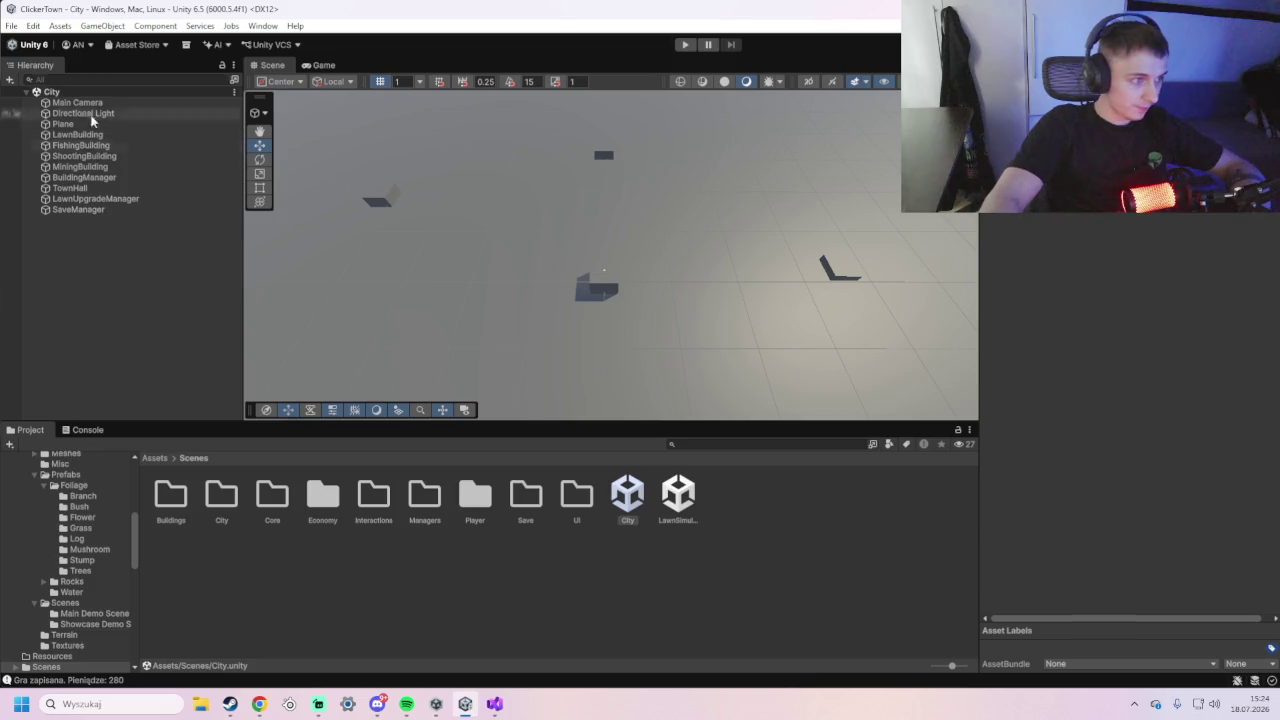
{"action": "left_click", "coordinate": [677, 493]}
{"action": "double_click", "coordinate": [677, 493]}
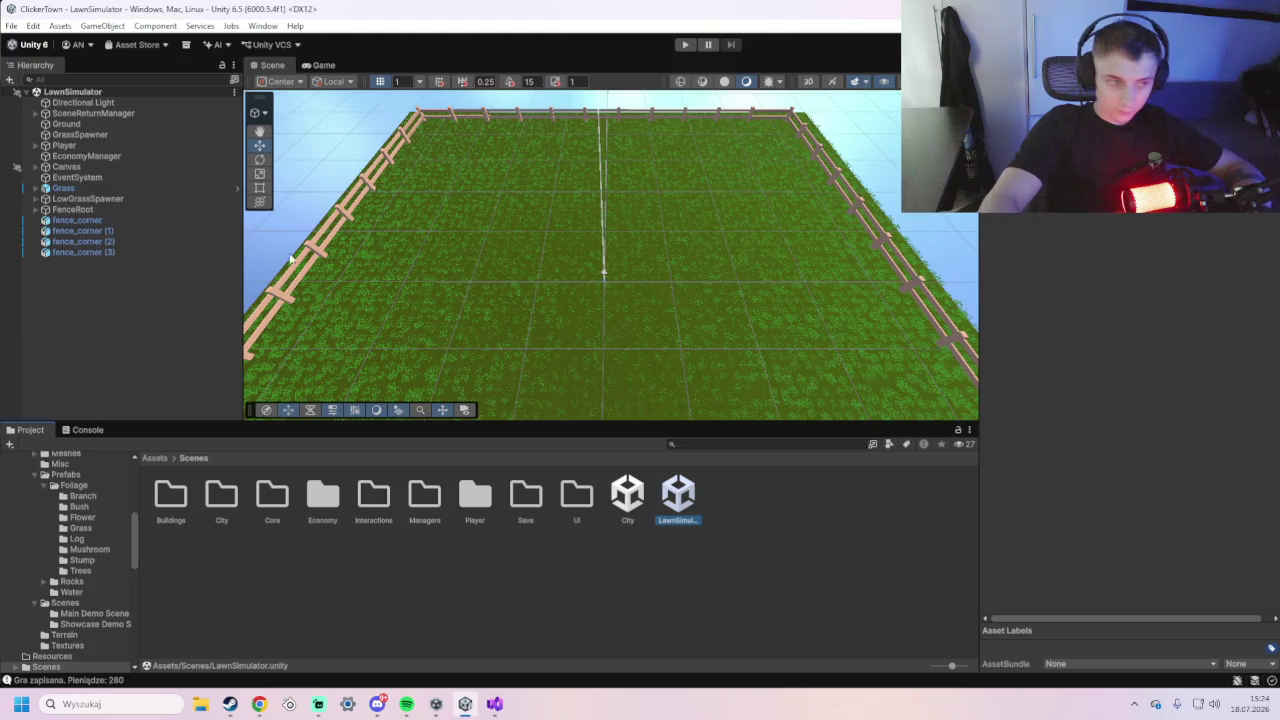
Step: Inspect the fence_corner pieces and LowGrassSpawner, then expand FenceRoot and select the first Fence_Straight
{"action": "left_click", "coordinate": [66, 220]}
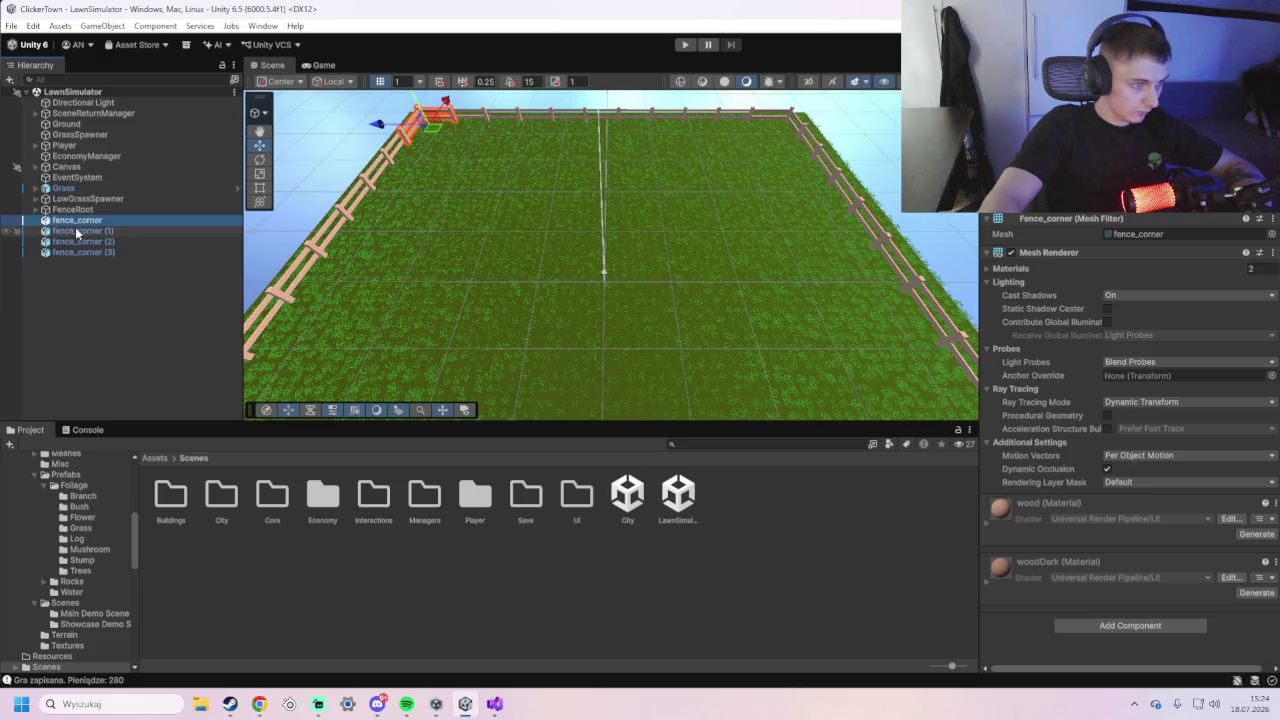
{"action": "left_click", "coordinate": [77, 232]}
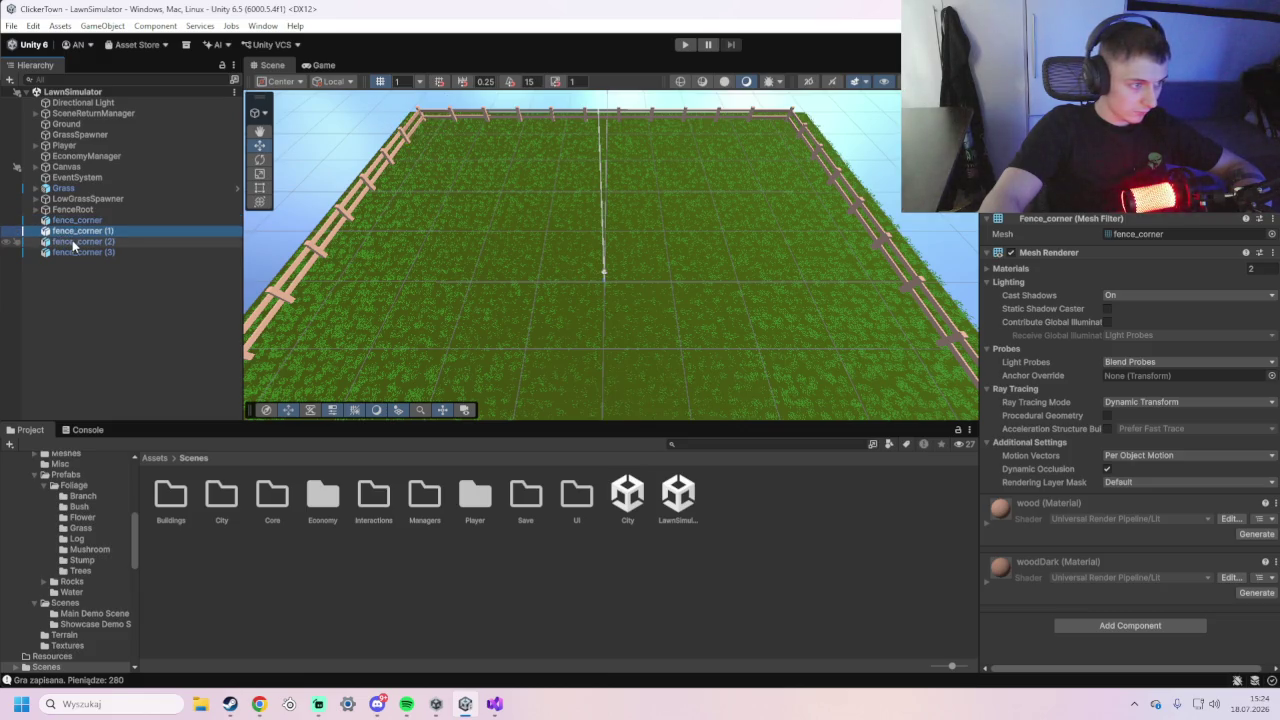
{"action": "left_click", "coordinate": [75, 242]}
{"action": "left_click", "coordinate": [45, 200]}
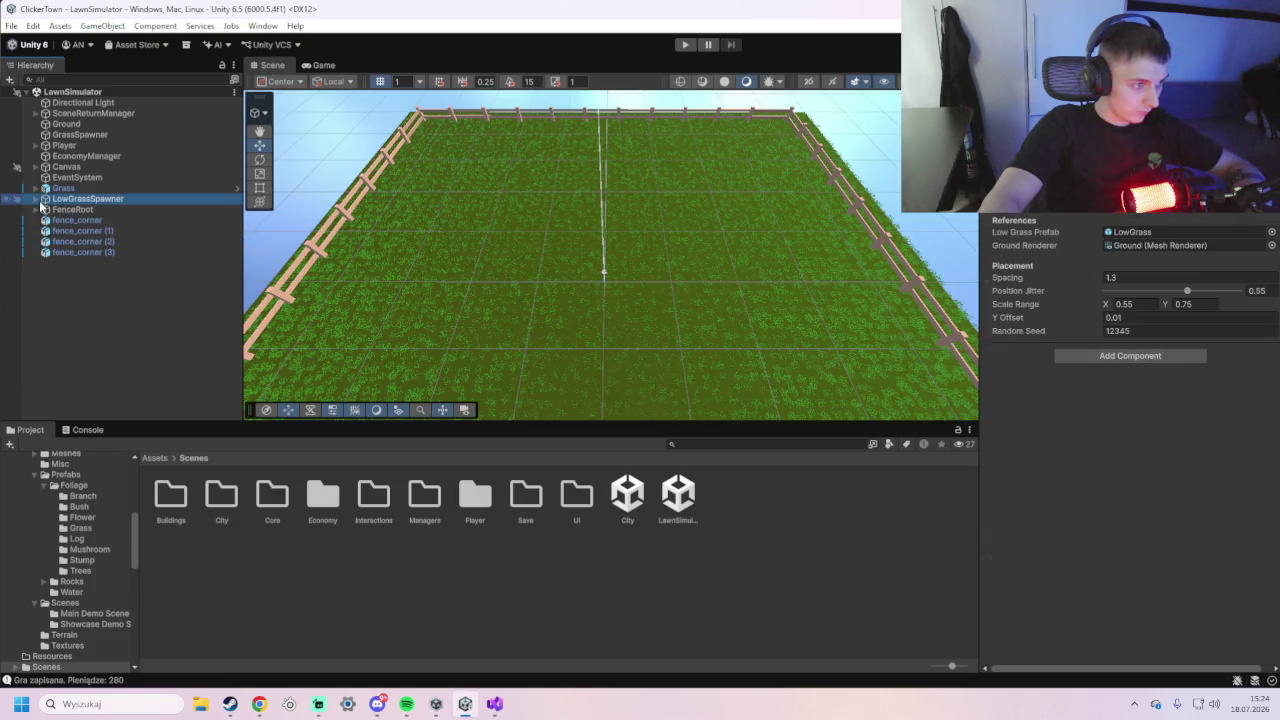
{"action": "left_click", "coordinate": [42, 210]}
{"action": "left_click", "coordinate": [35, 210]}
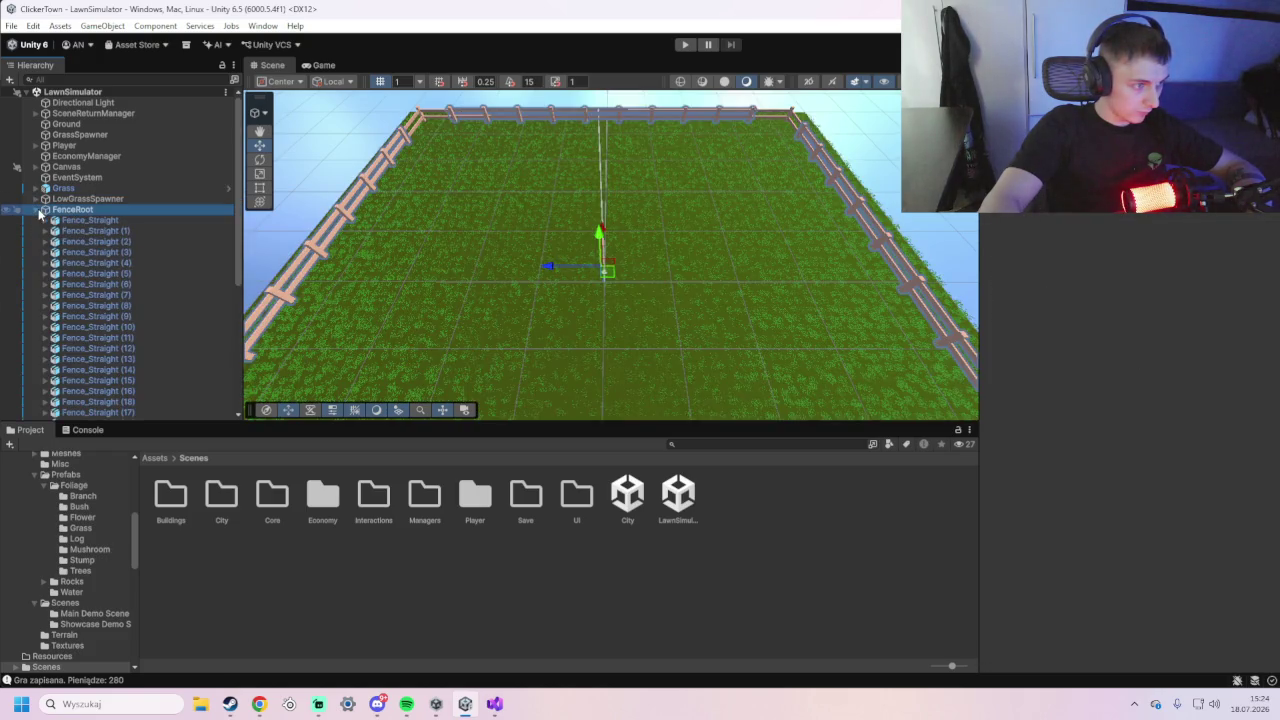
{"action": "left_click", "coordinate": [63, 221]}
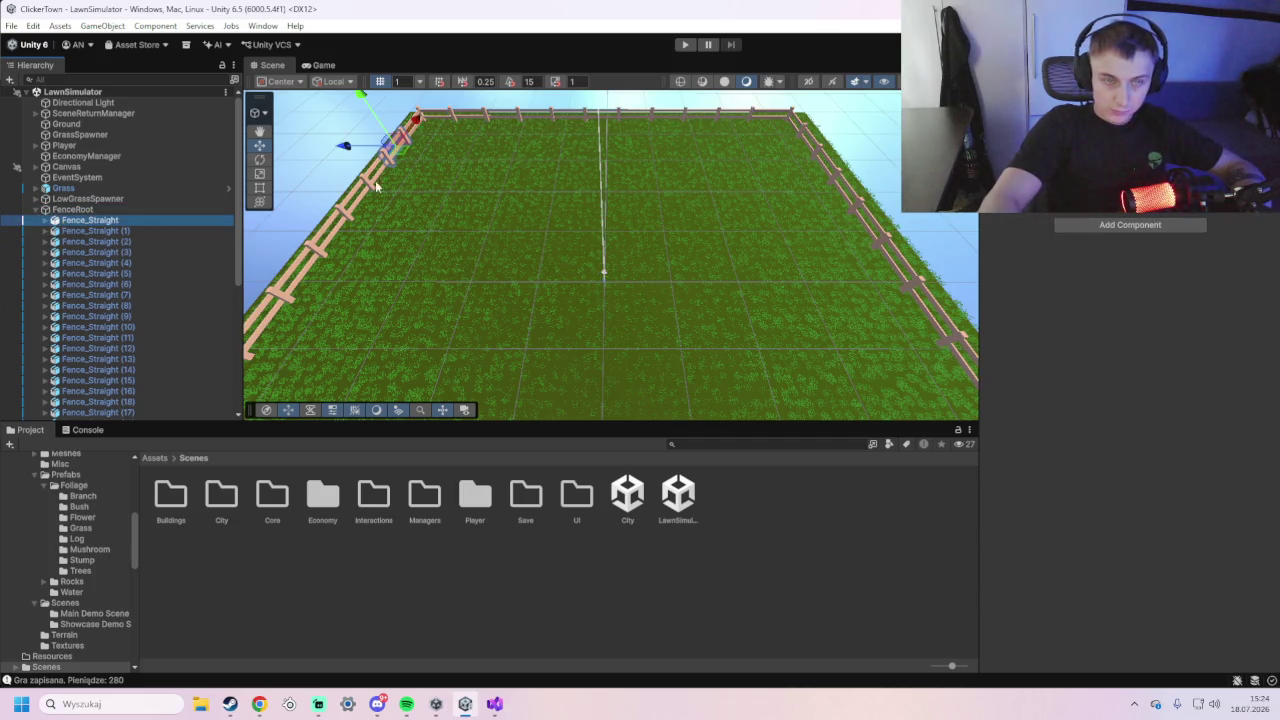
{"action": "left_click", "coordinate": [123, 209]}
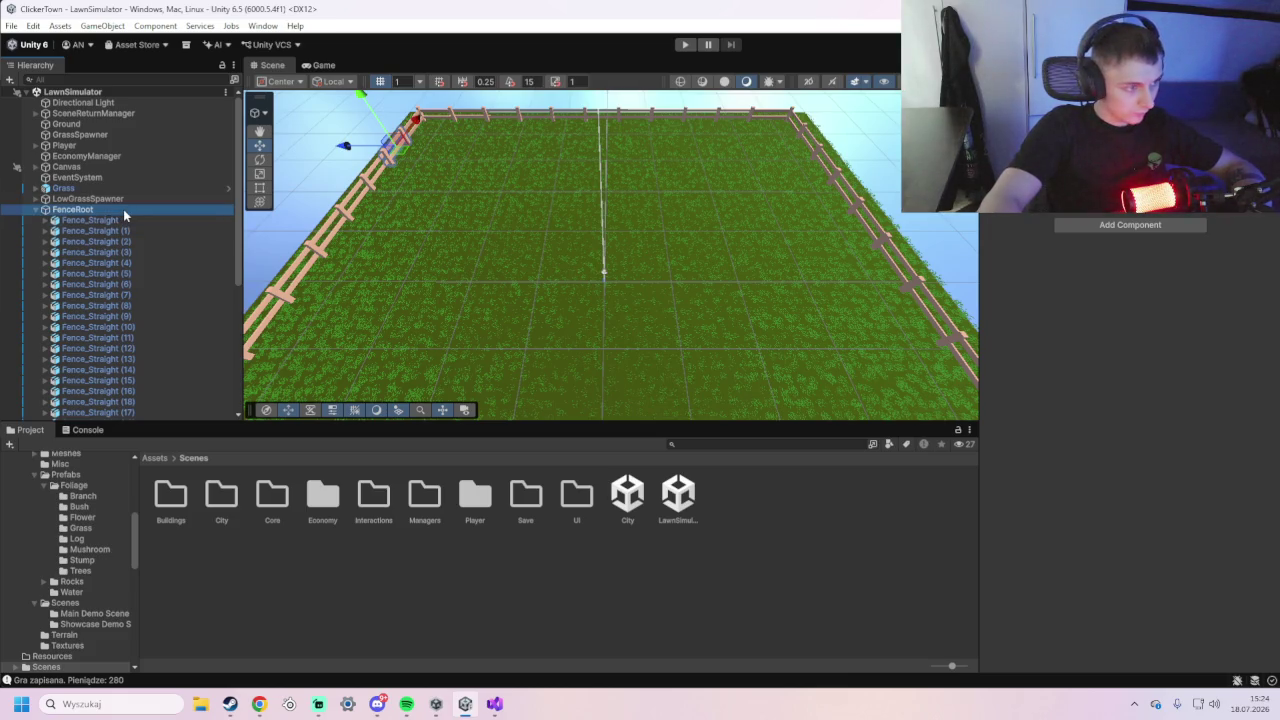
{"action": "left_click", "coordinate": [125, 199]}
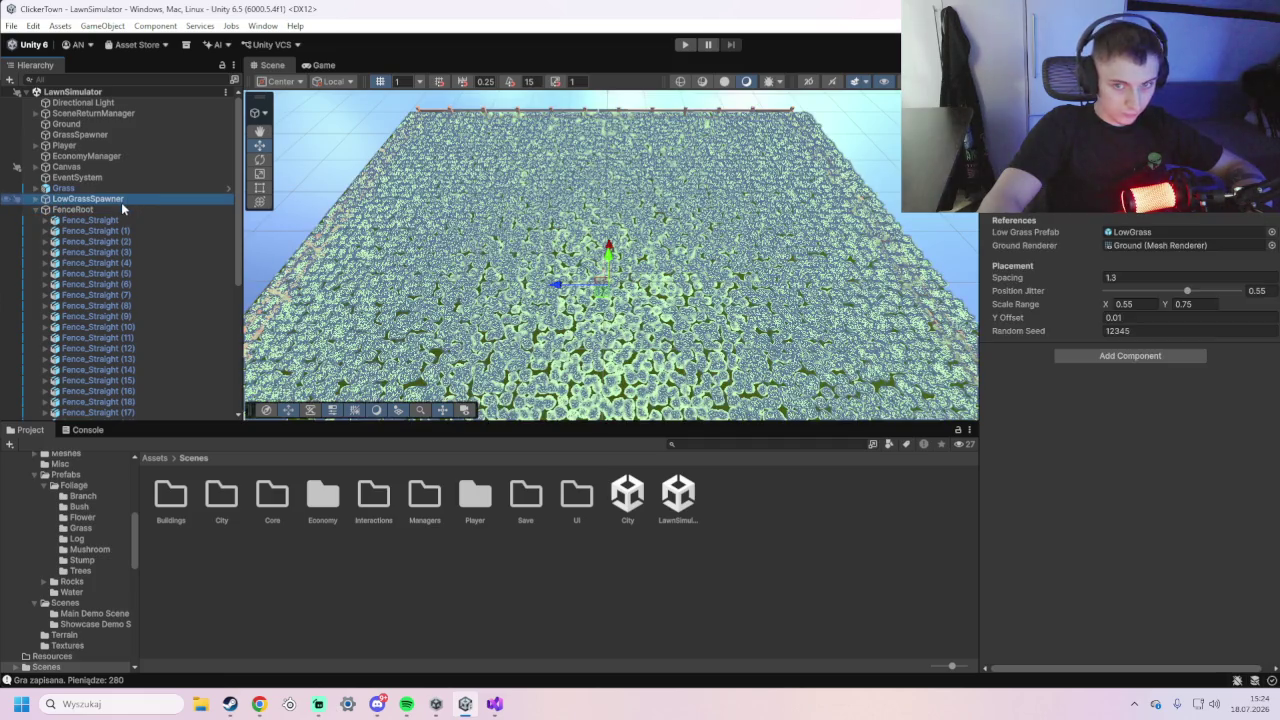
{"action": "left_click", "coordinate": [118, 210]}
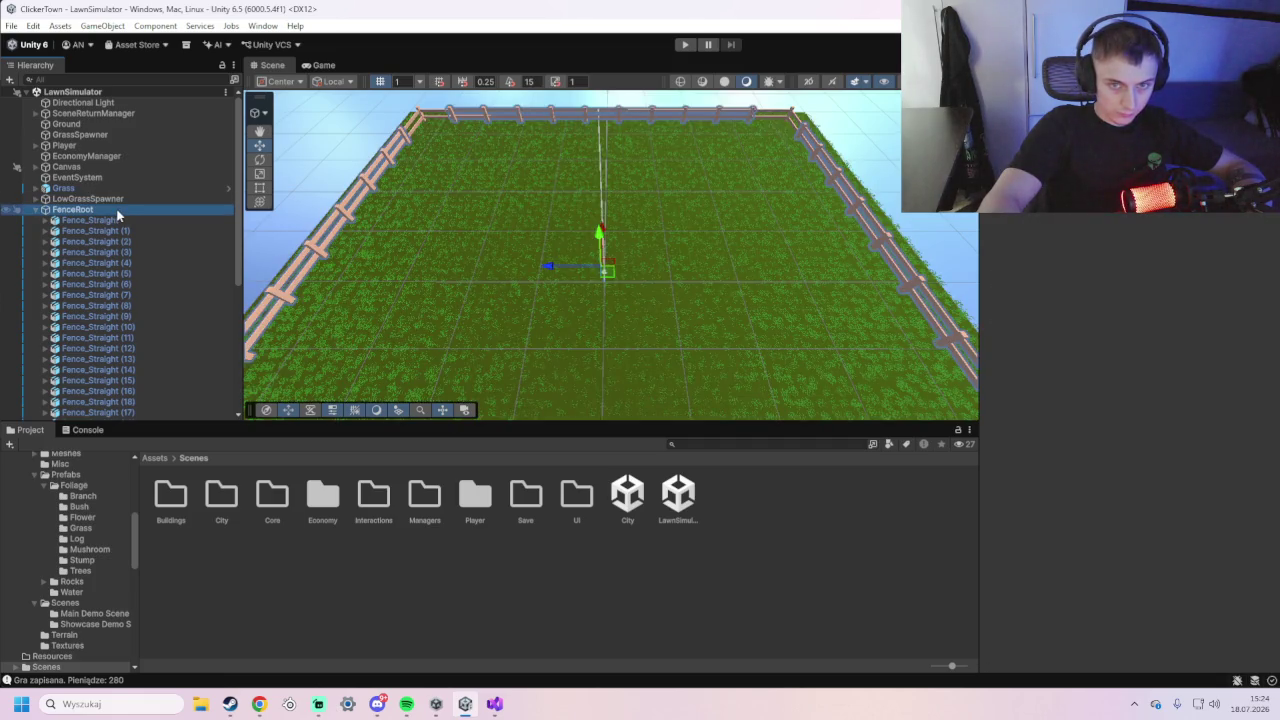
{"action": "left_click", "coordinate": [113, 221]}
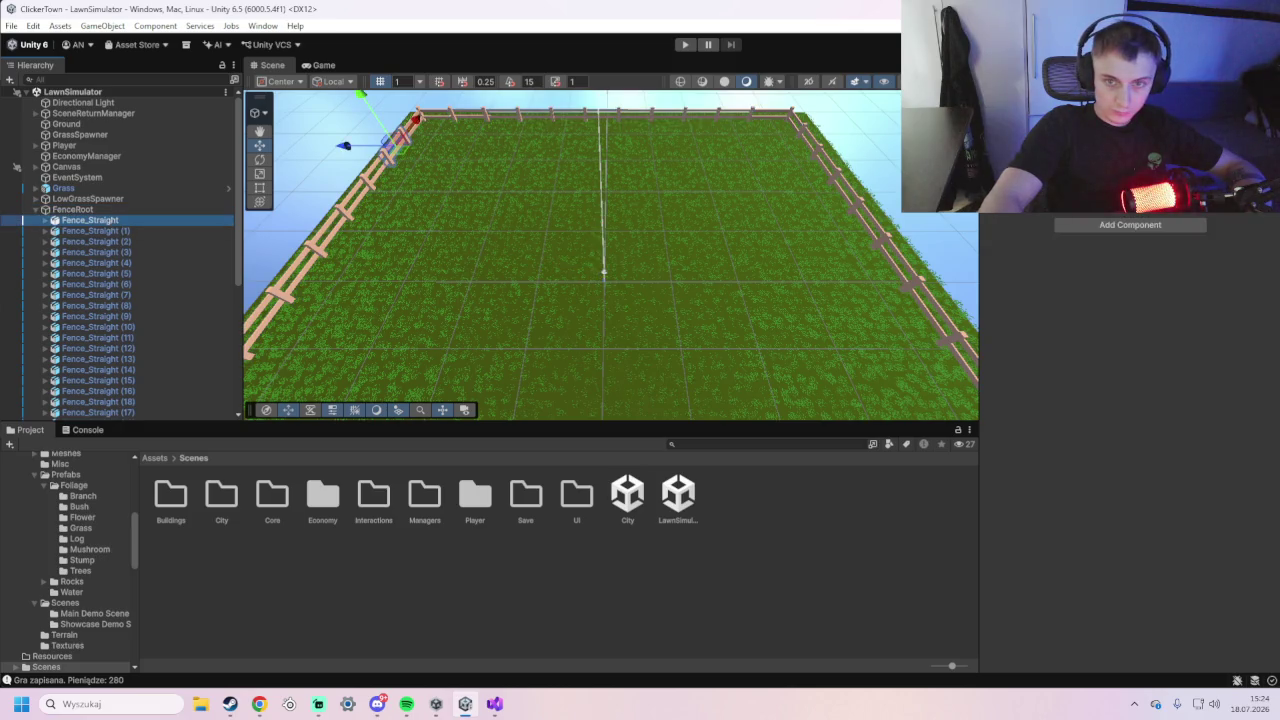
Step: Add a Box Collider to the Fence_Straight section, leaving its size at 1, 1, 1
{"action": "left_click", "coordinate": [1099, 226]}
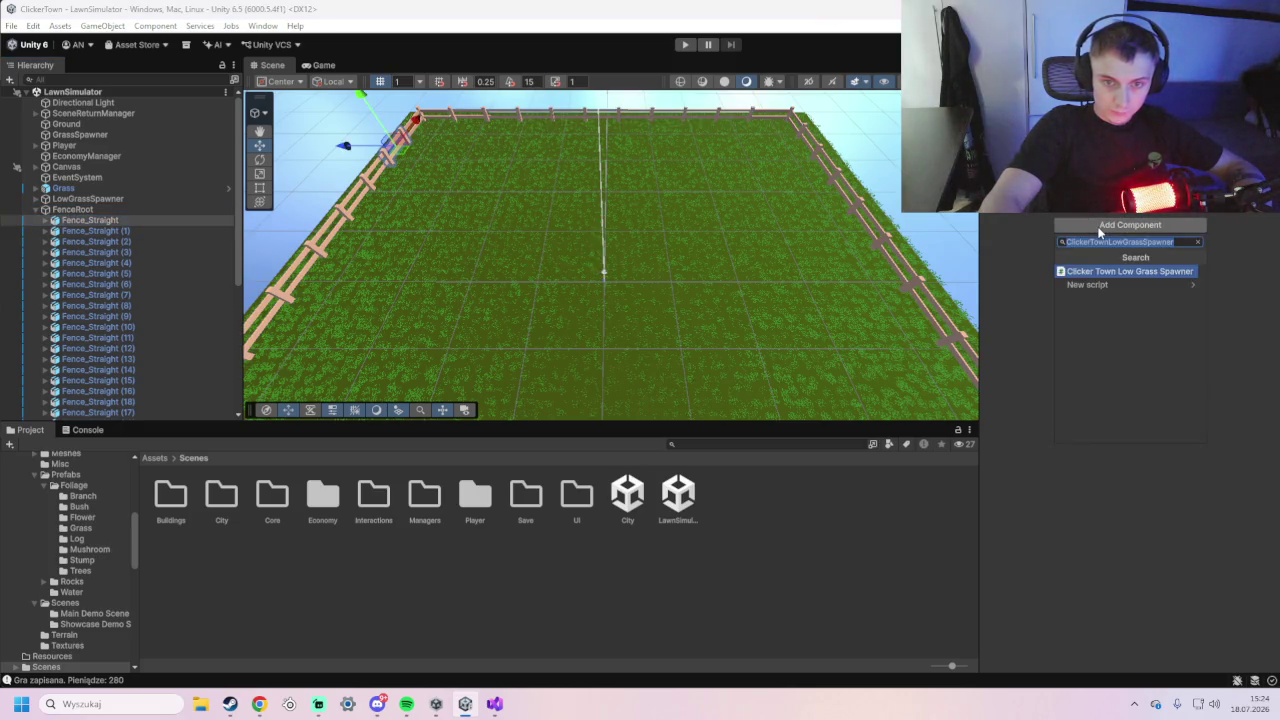
{"action": "key", "text": "BackSpace"}
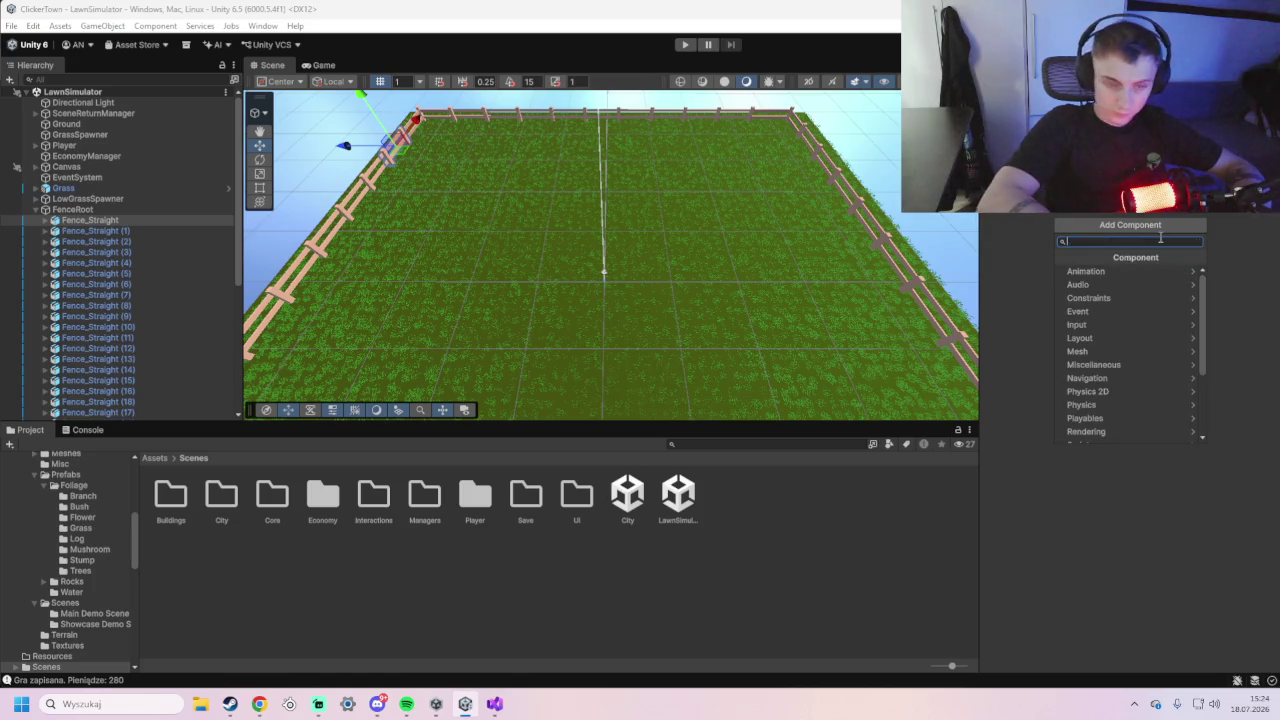
{"action": "type", "text": "box"}
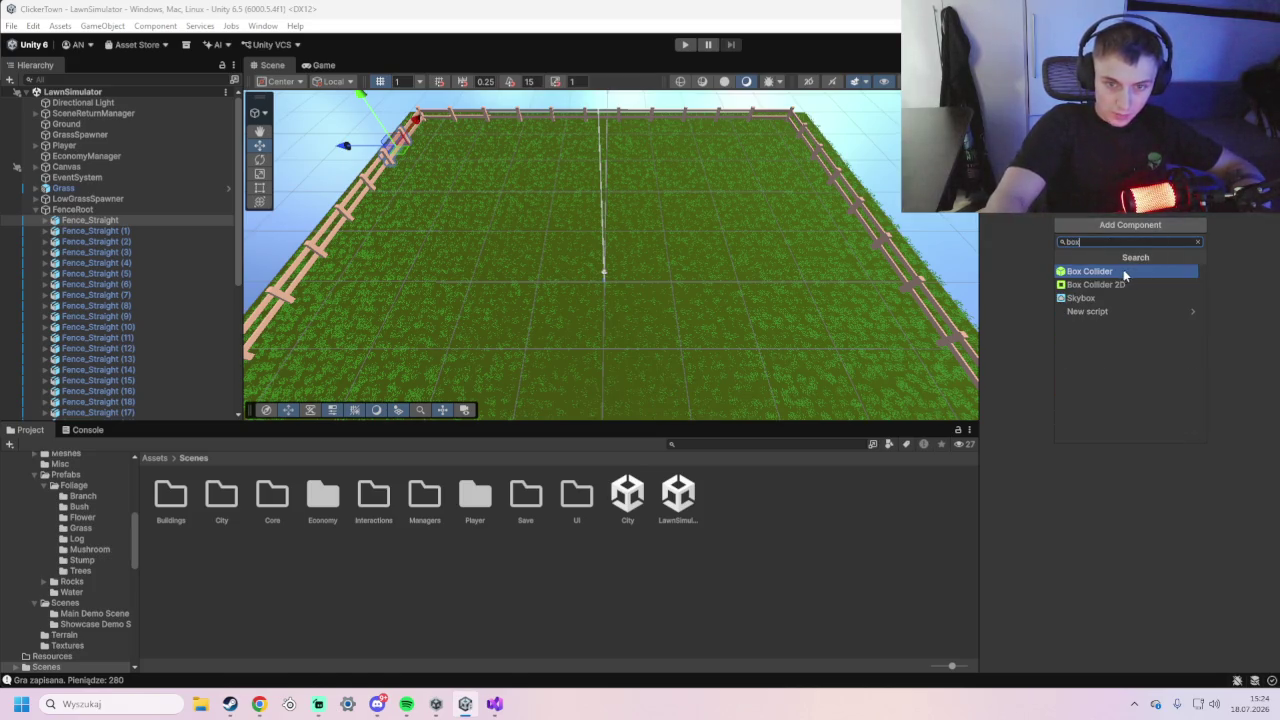
{"action": "left_click", "coordinate": [1122, 272]}
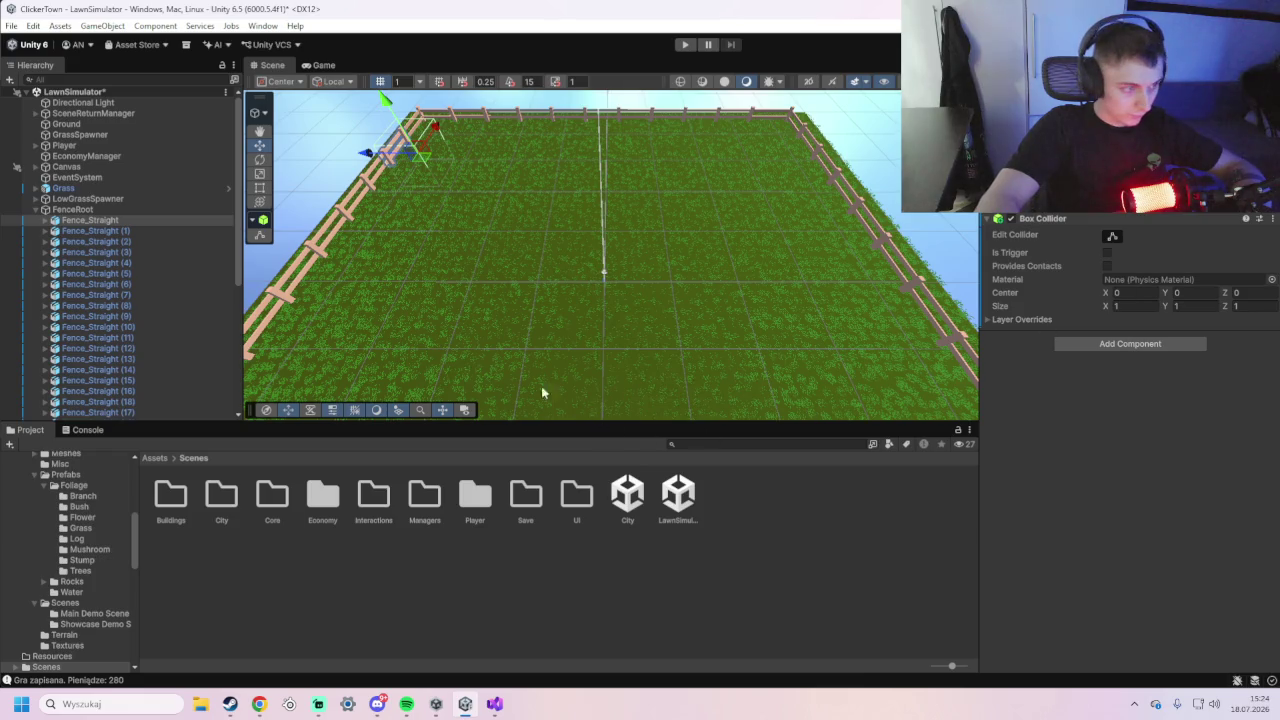
{"action": "mouse_move", "coordinate": [136, 230]}
{"action": "left_mouse_down"}
{"action": "mouse_move", "coordinate": [1195, 269]}
{"action": "mouse_move", "coordinate": [1140, 282]}
{"action": "left_mouse_up"}
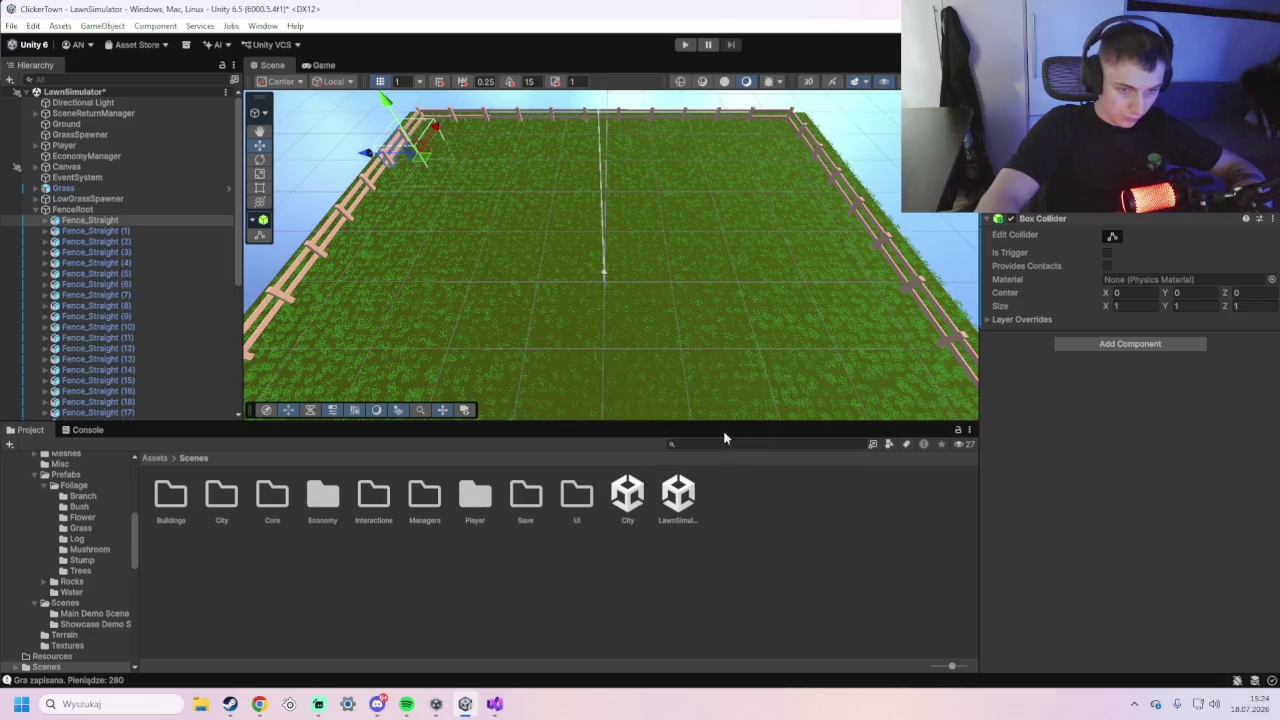
Step: Browse Materials and Resources, then open the nature kit's FBX format models and select fence_simple
{"action": "left_click", "coordinate": [157, 459]}
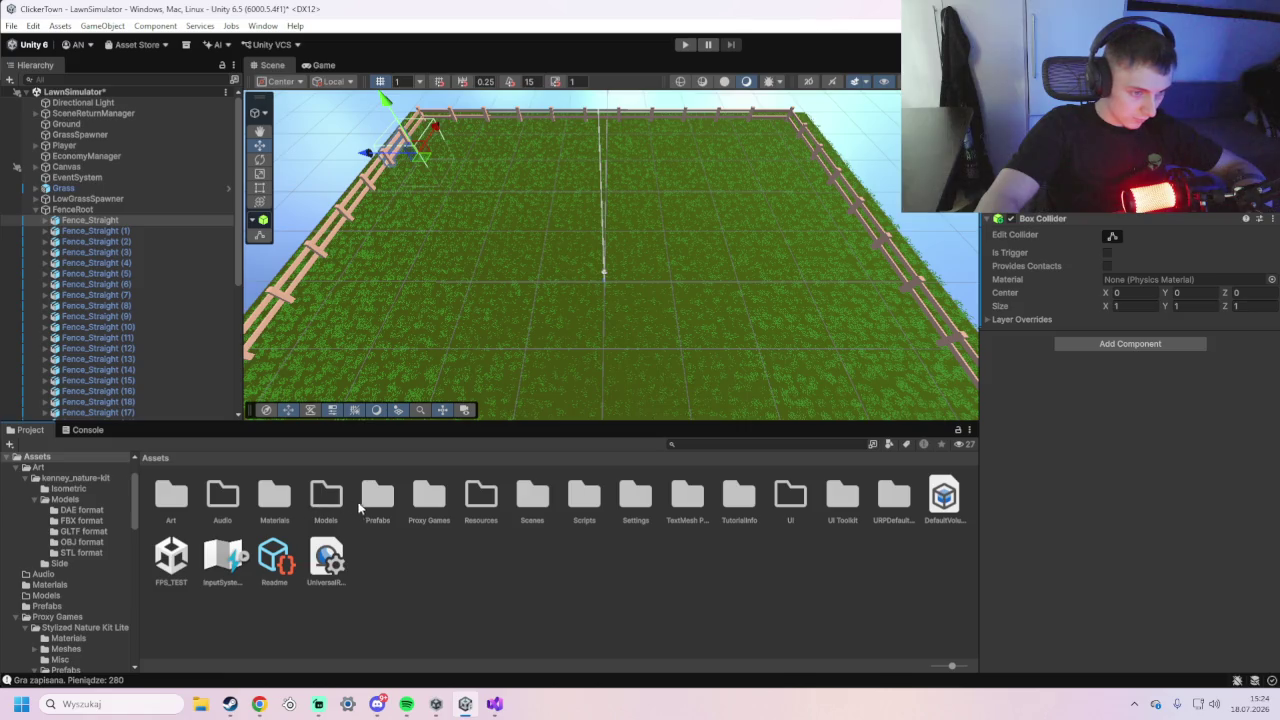
{"action": "double_click", "coordinate": [271, 503]}
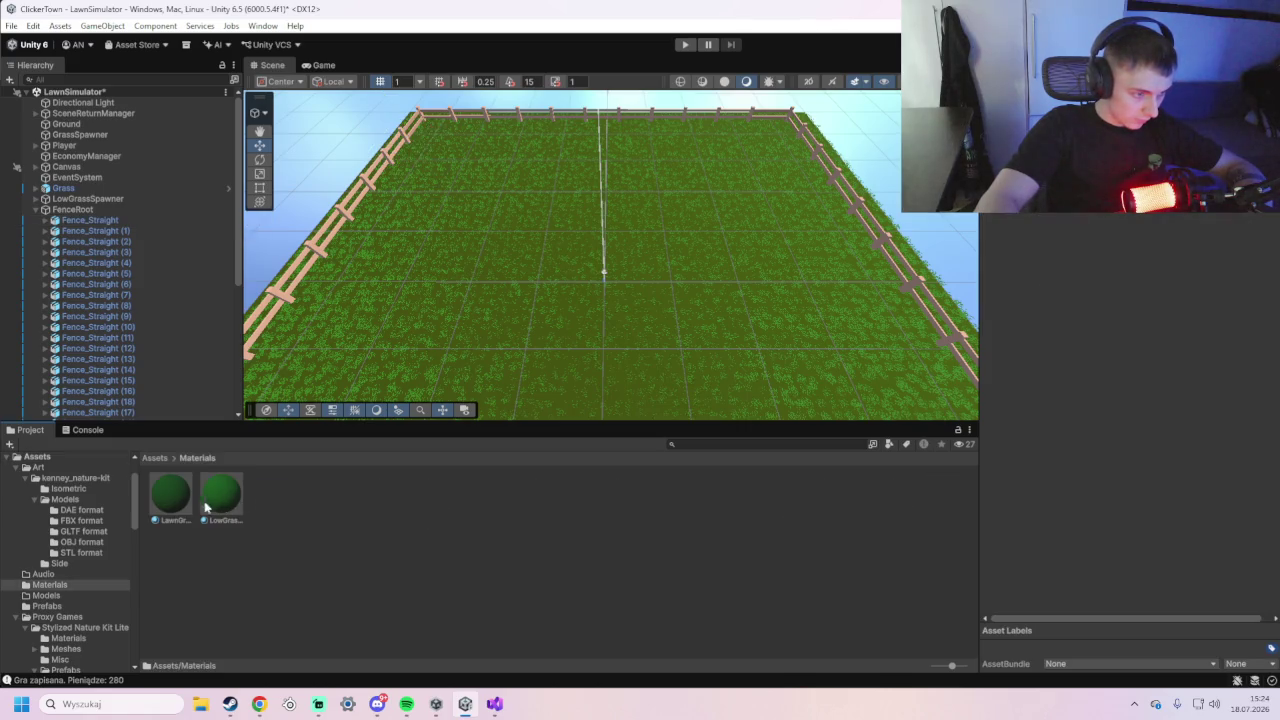
{"action": "left_click", "coordinate": [147, 459]}
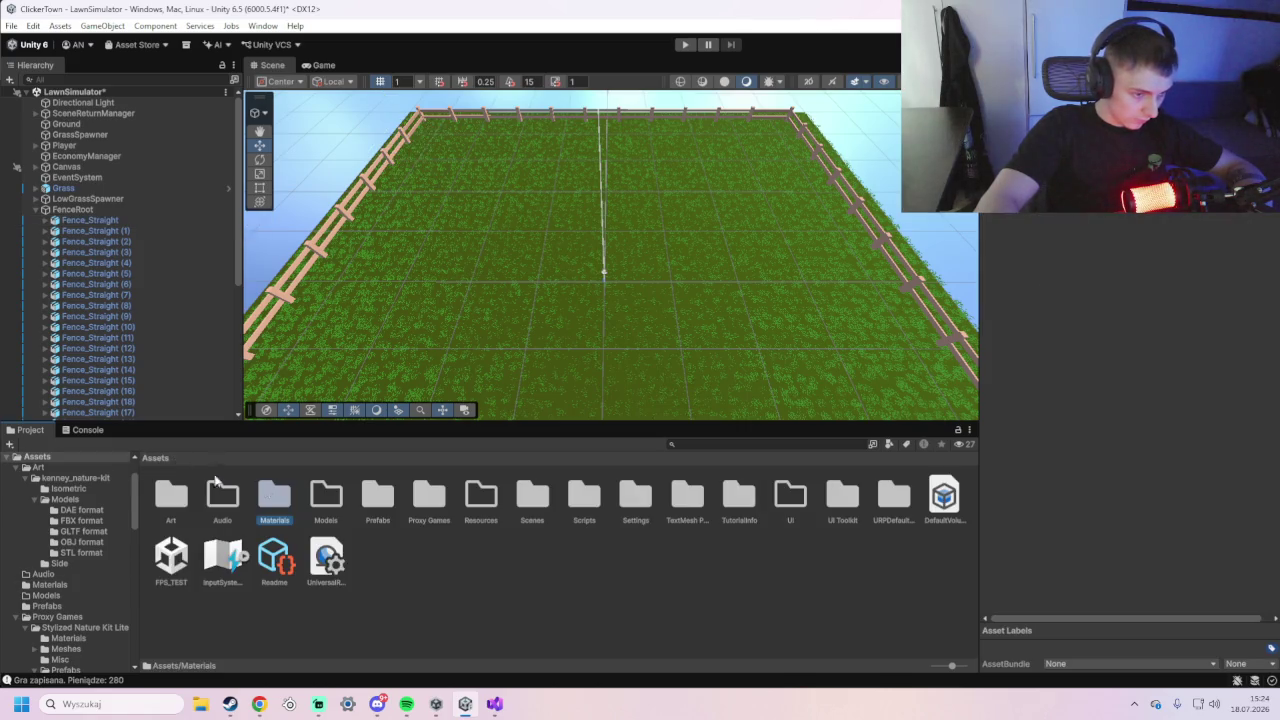
{"action": "double_click", "coordinate": [470, 502]}
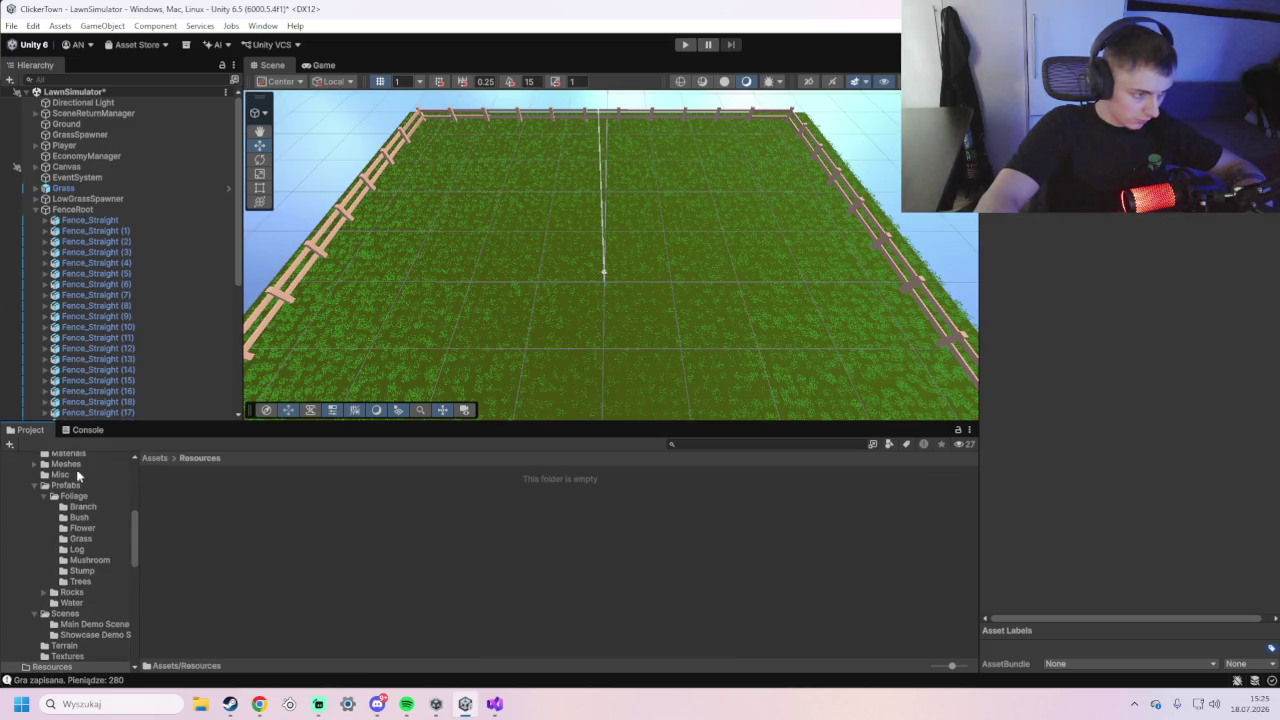
{"action": "scroll", "coordinate": [77, 477], "scroll_direction": "up", "scroll_amount": 5}
{"action": "left_click", "coordinate": [155, 457]}
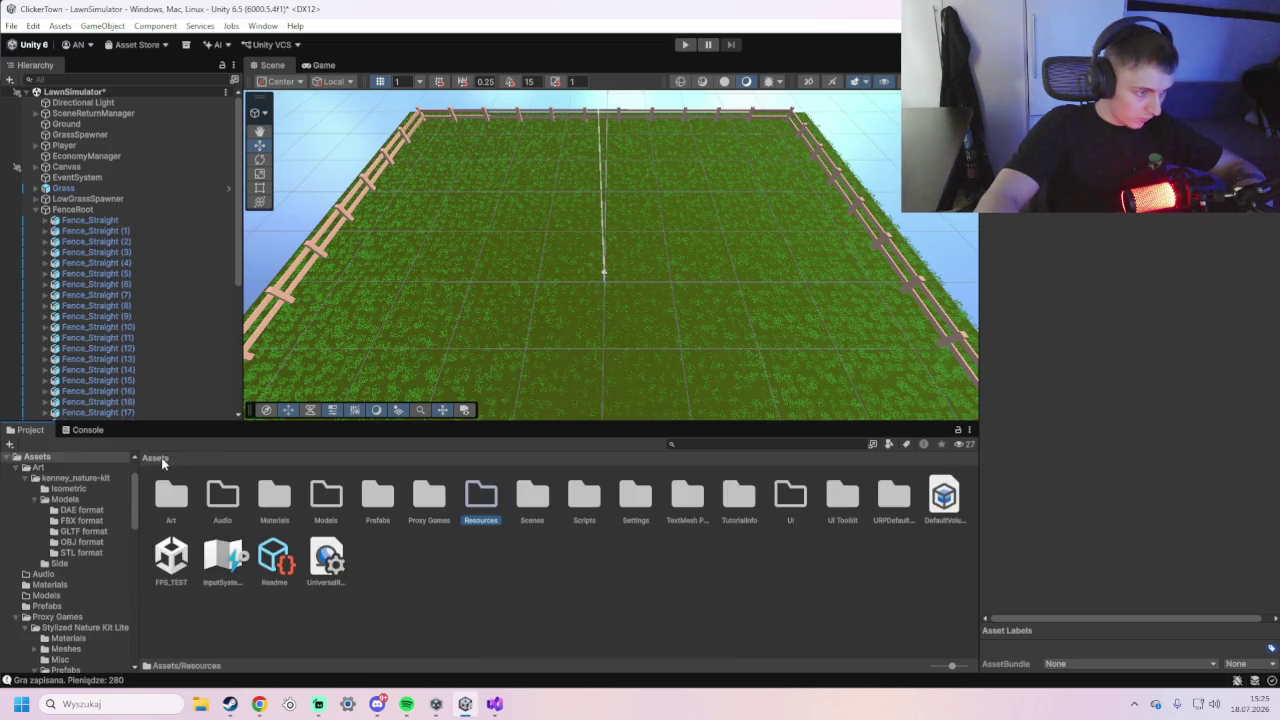
{"action": "left_click", "coordinate": [82, 521]}
{"action": "scroll", "coordinate": [466, 551], "scroll_direction": "down", "scroll_amount": 10}
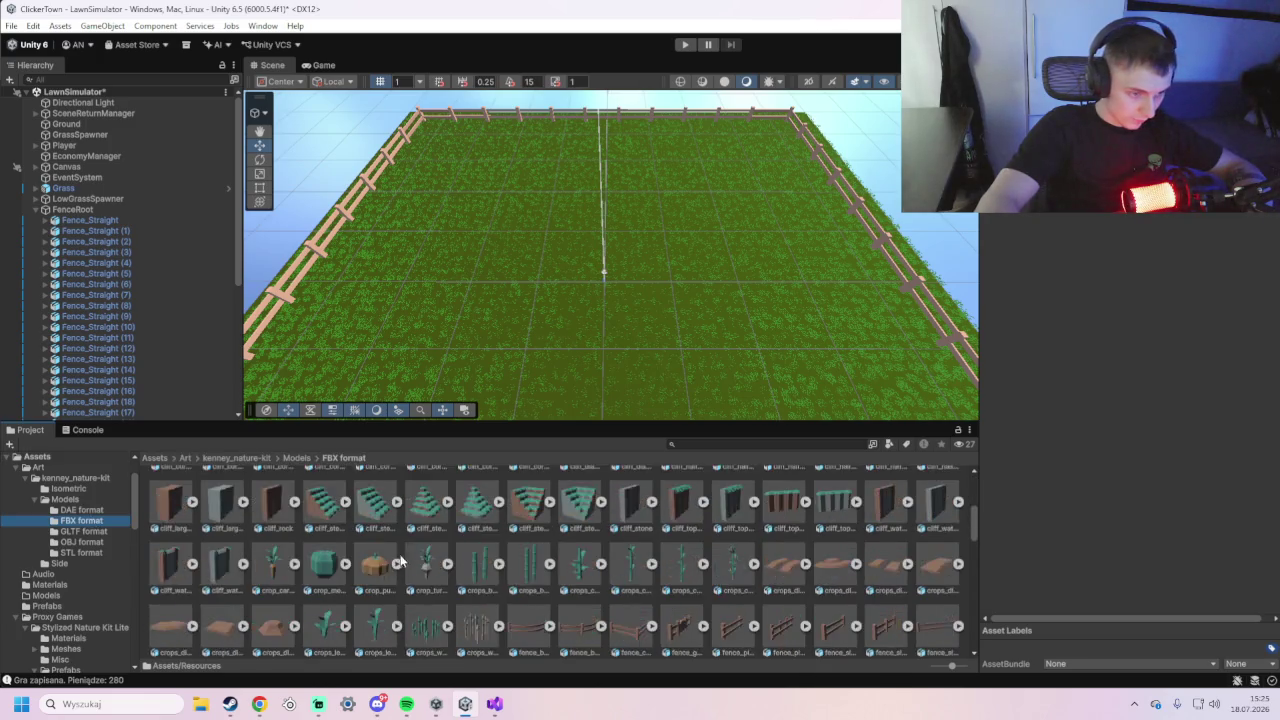
{"action": "scroll", "coordinate": [472, 545], "scroll_direction": "up", "scroll_amount": 10}
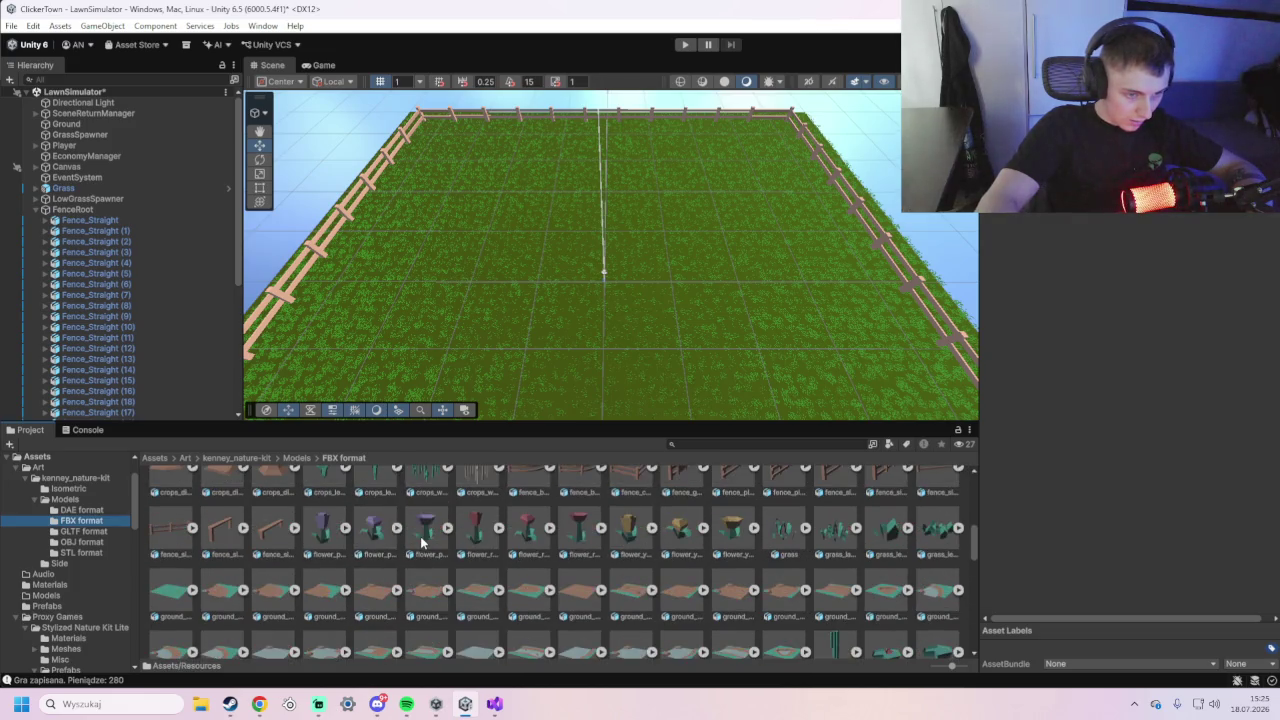
{"action": "scroll", "coordinate": [430, 550], "scroll_direction": "up", "scroll_amount": 2}
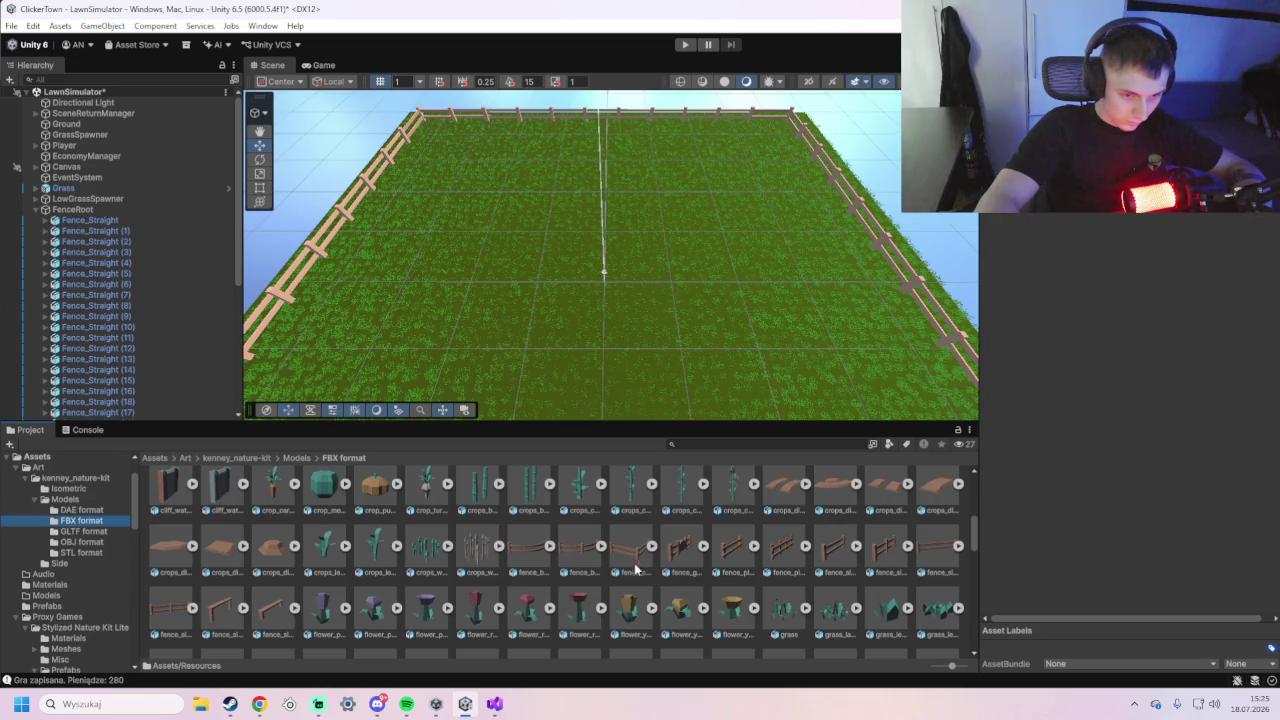
{"action": "left_click", "coordinate": [829, 553]}
{"action": "left_click", "coordinate": [118, 233]}
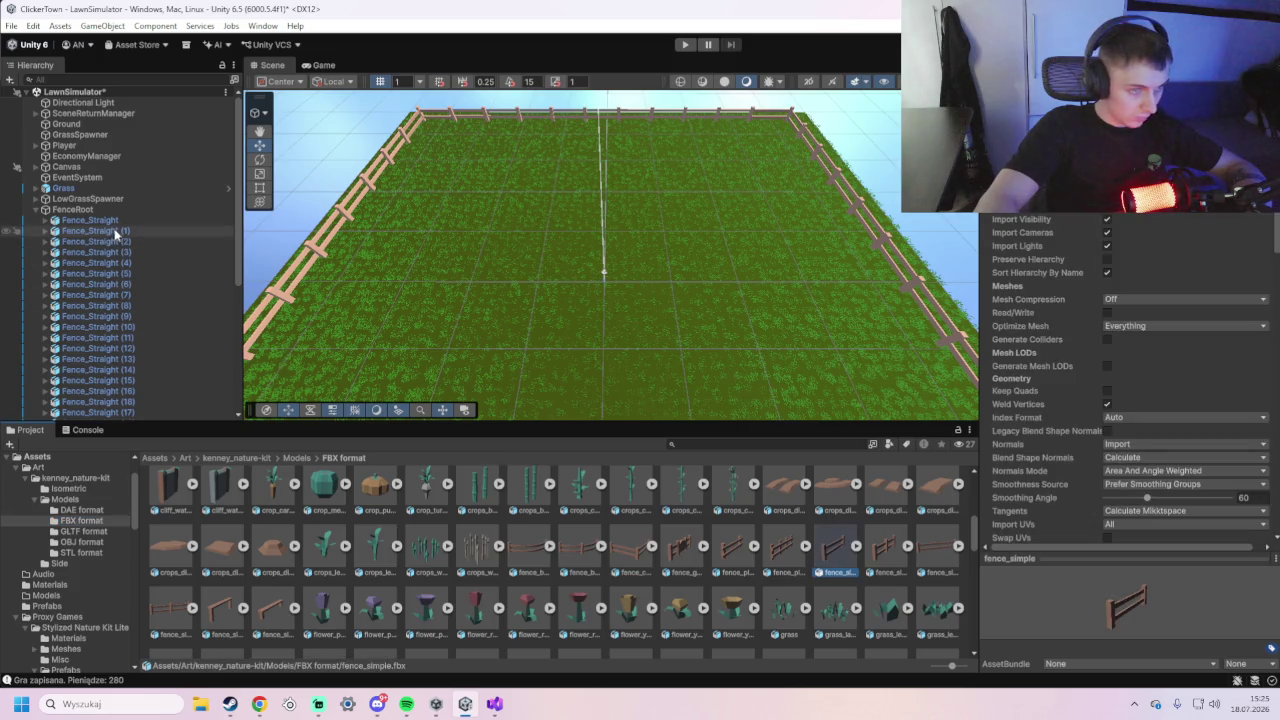
{"action": "left_click", "coordinate": [120, 220]}
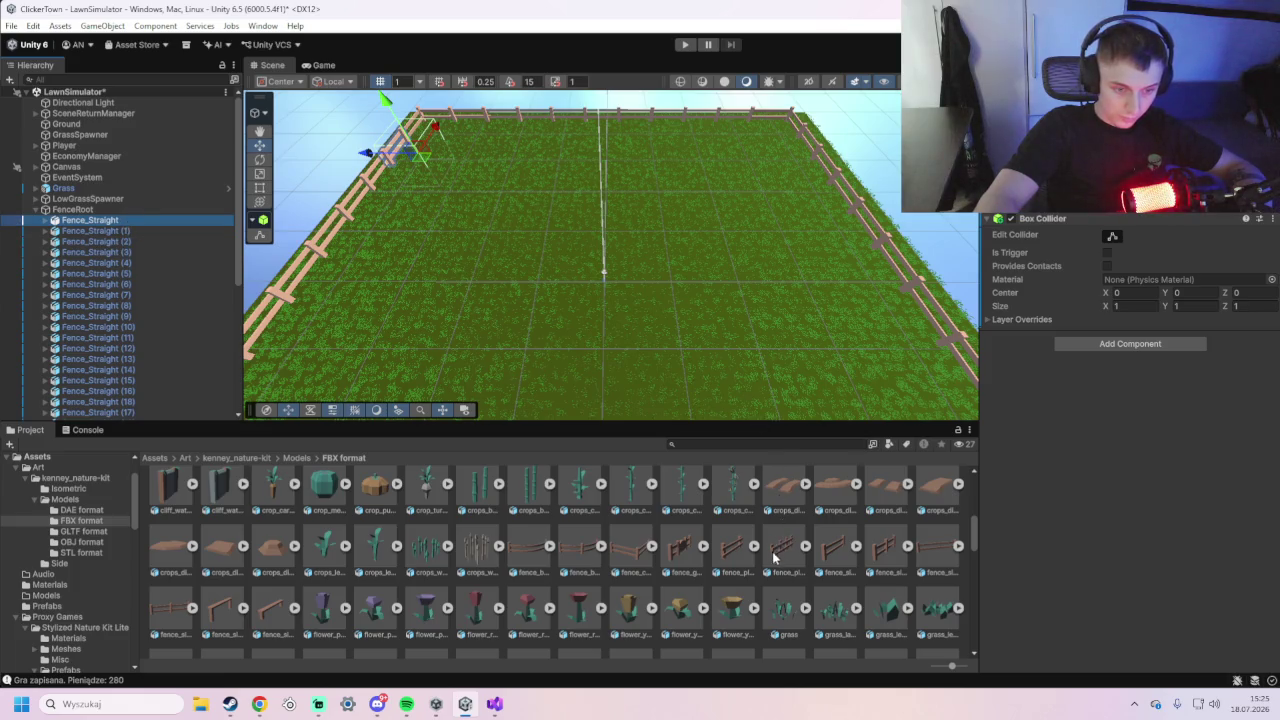
{"action": "left_click_drag", "start_coordinate": [740, 556], "coordinate": [1138, 284]}
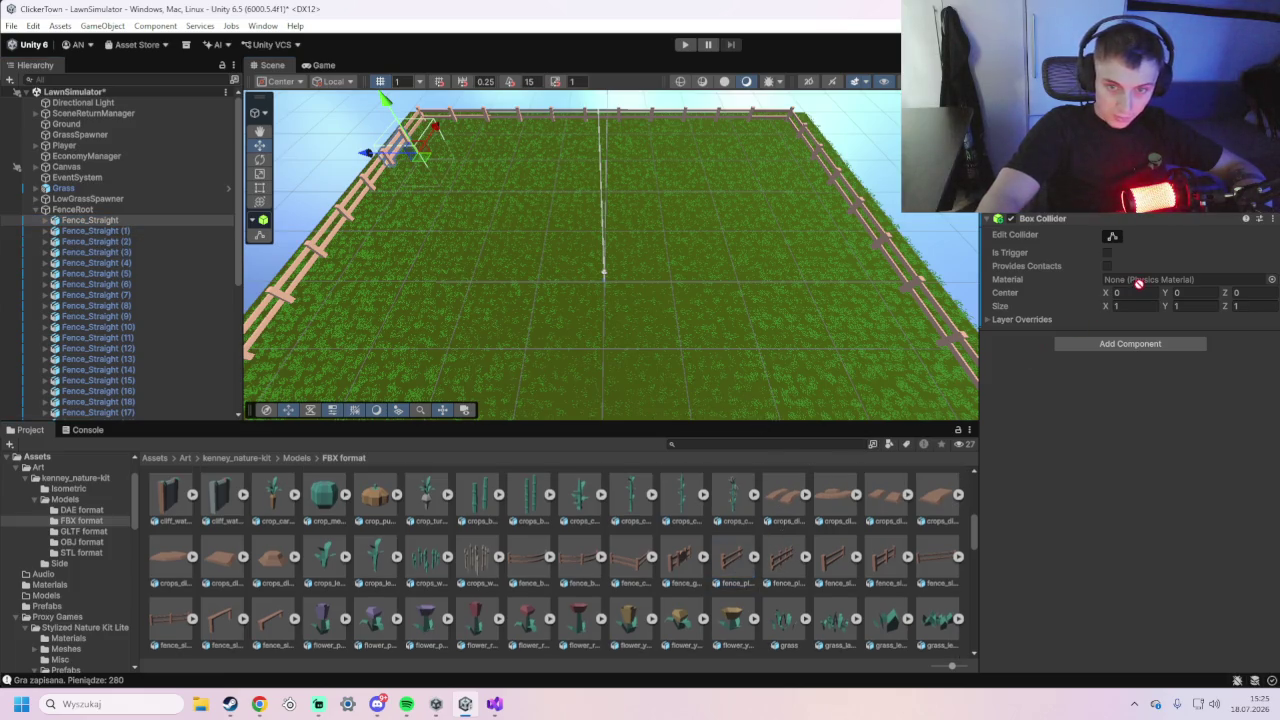
{"action": "left_click_drag", "start_coordinate": [1266, 279], "coordinate": [1267, 280]}
{"action": "left_click", "coordinate": [1267, 280]}
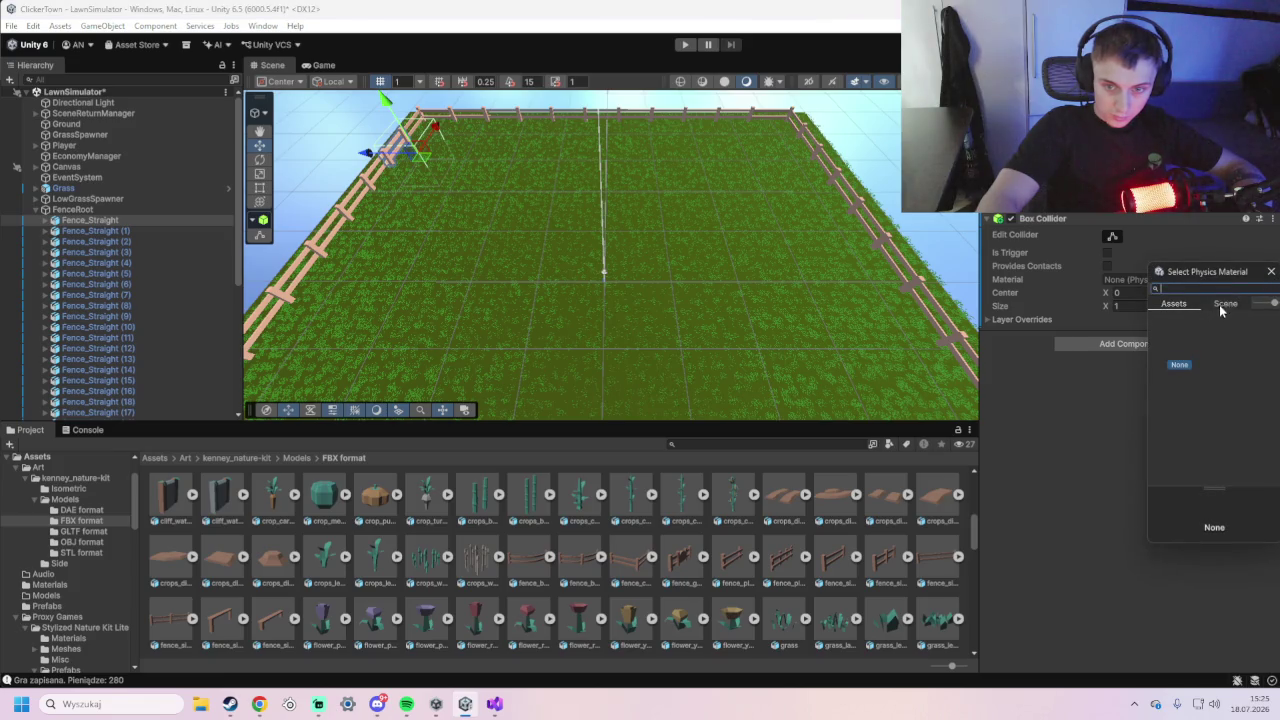
{"action": "key", "text": "Escape"}
{"action": "key", "text": "alt+Tab"}
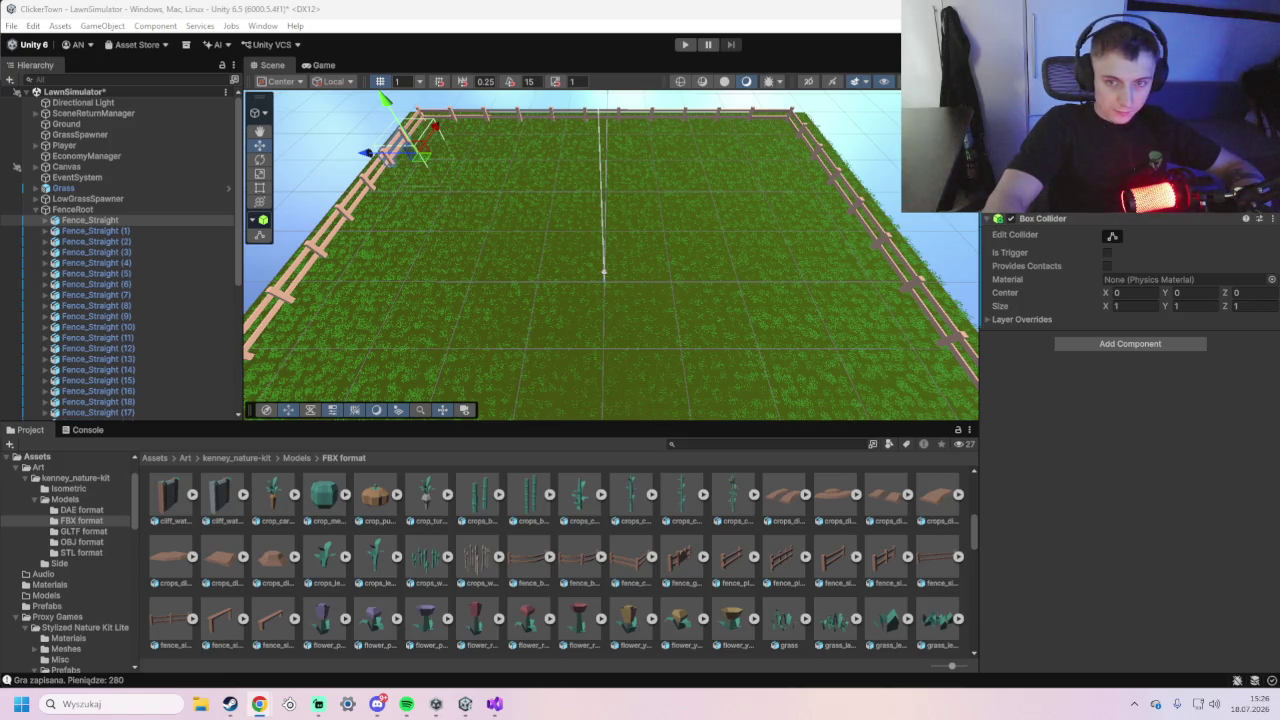
Step: Check Fence_Straight pieces (1) through (5) for colliders in the Inspector
{"action": "left_click", "coordinate": [877, 237]}
{"action": "left_click", "coordinate": [880, 243]}
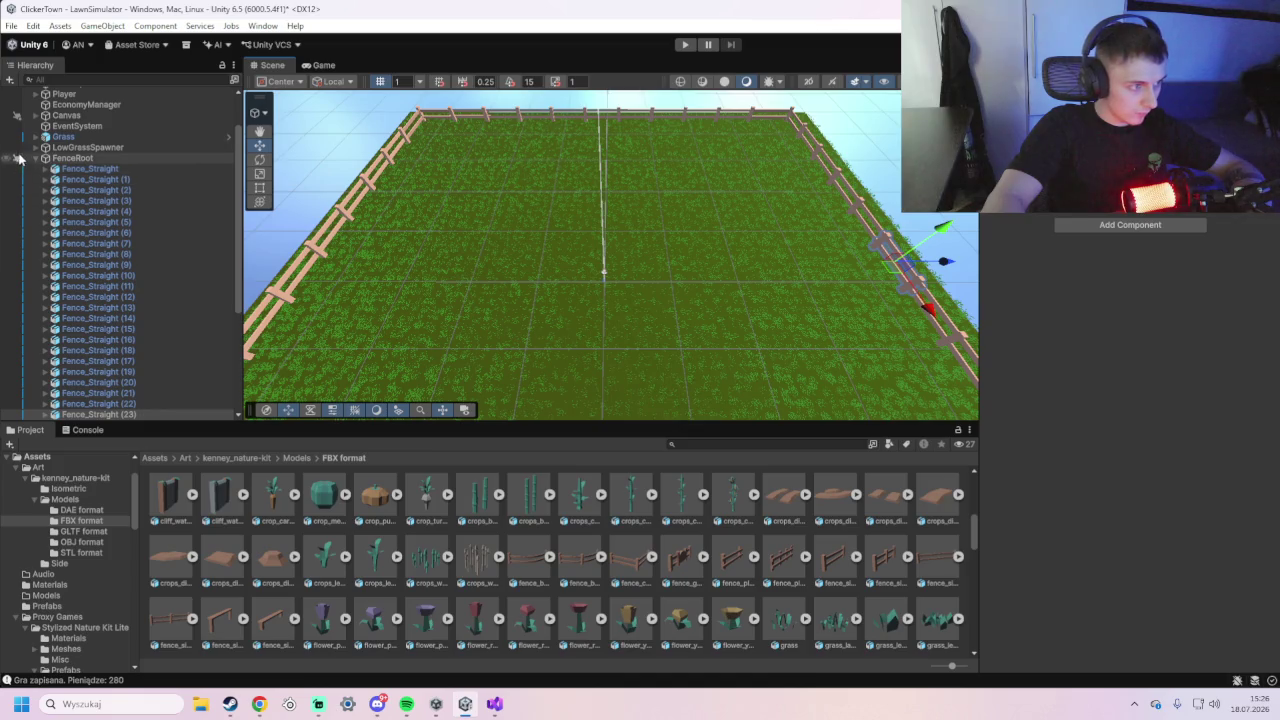
{"action": "left_click", "coordinate": [72, 169]}
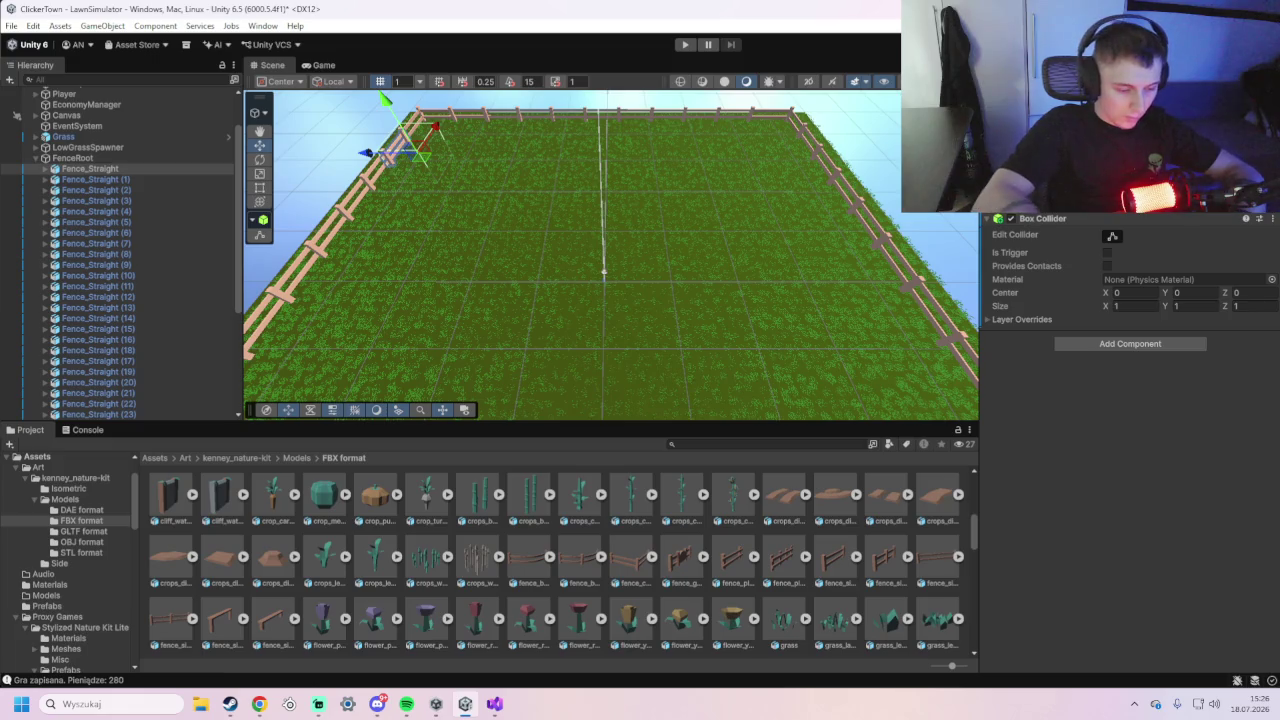
{"action": "left_click", "coordinate": [160, 179]}
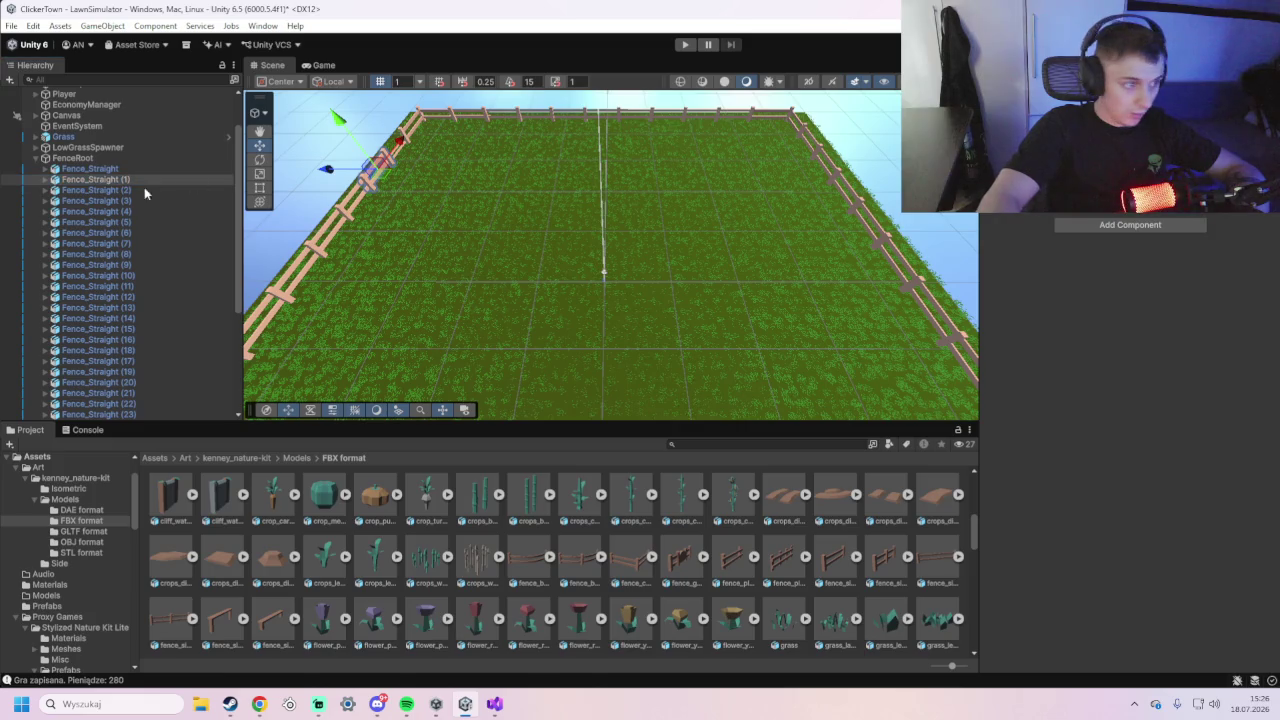
{"action": "left_click", "coordinate": [134, 190]}
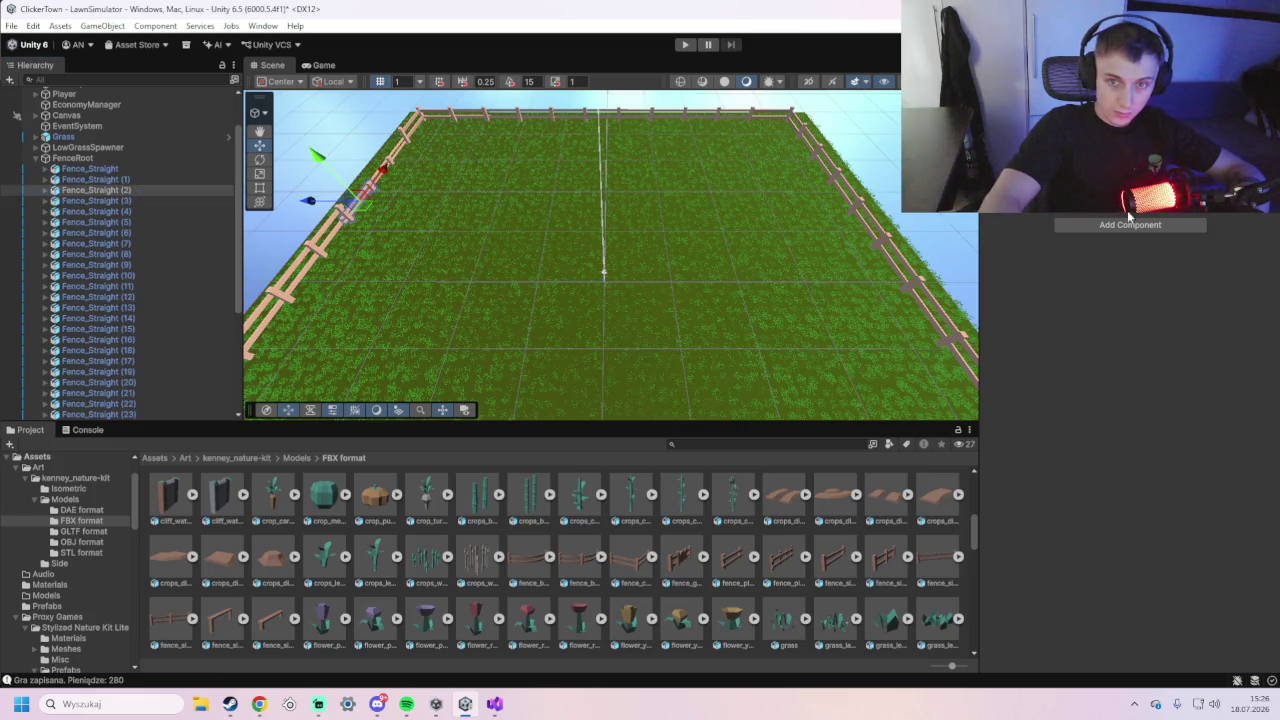
{"action": "left_click", "coordinate": [160, 201]}
{"action": "left_click", "coordinate": [127, 211]}
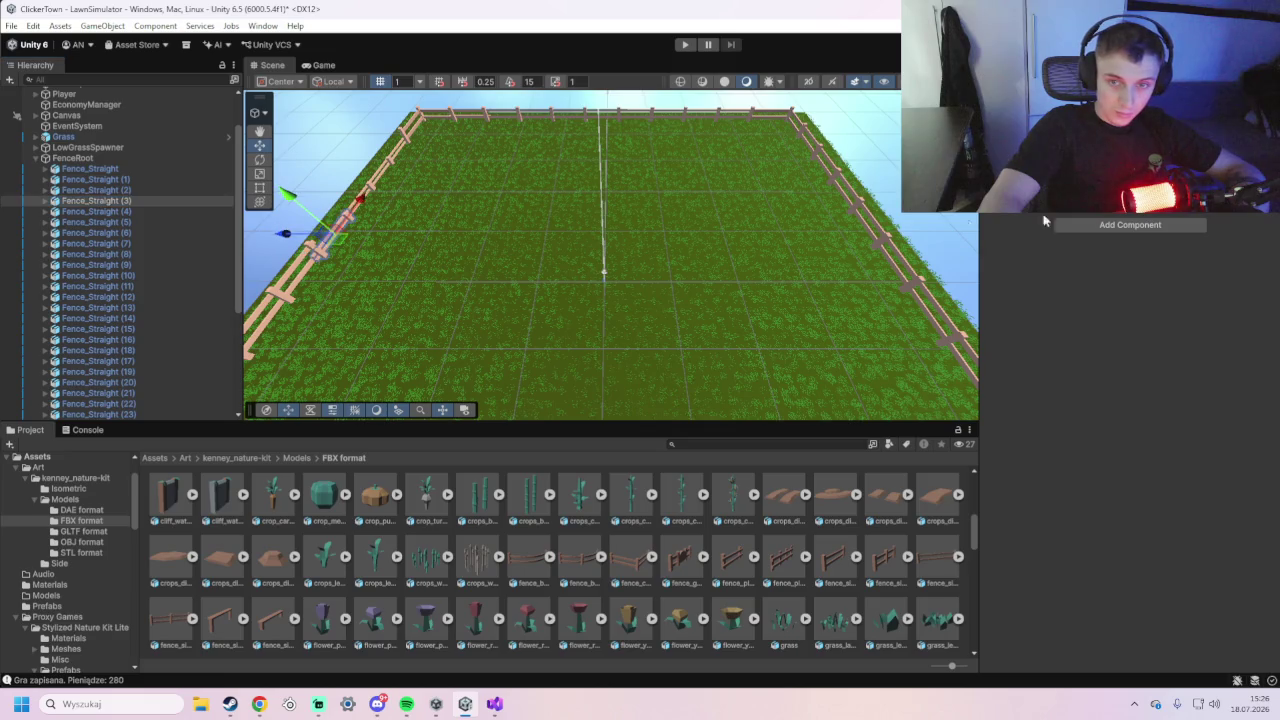
{"action": "left_click", "coordinate": [160, 212]}
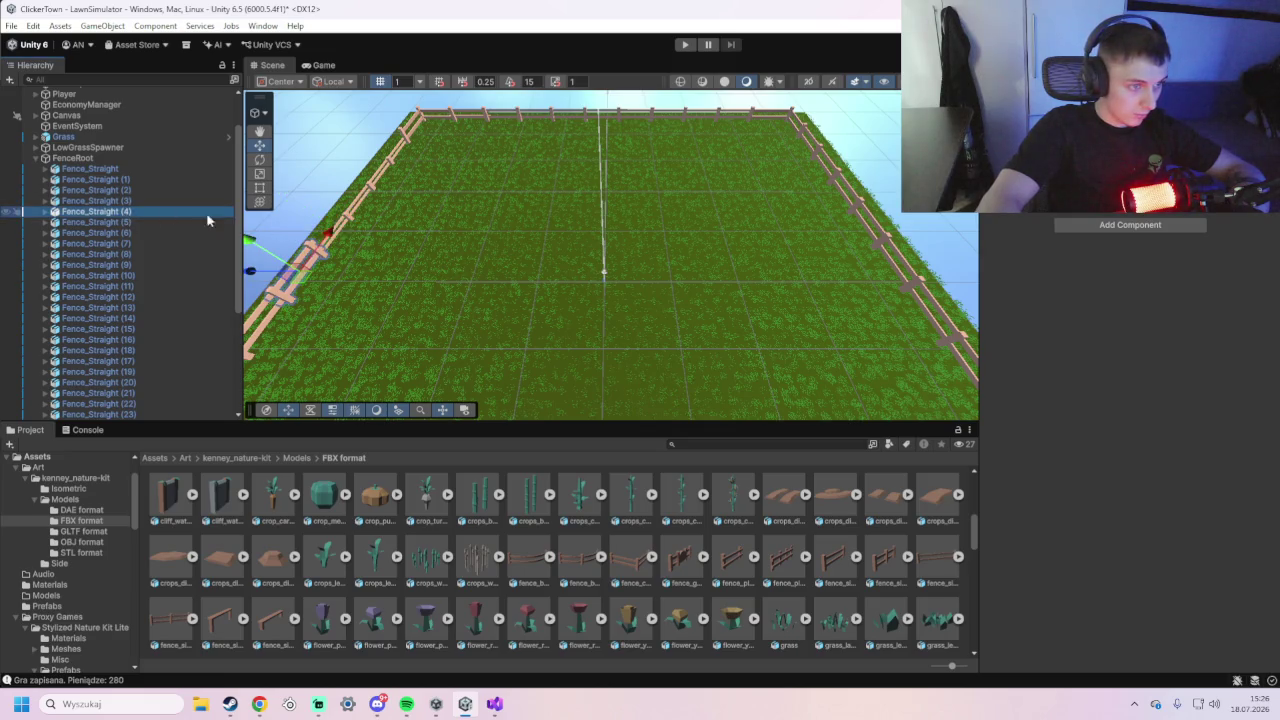
{"action": "left_click", "coordinate": [157, 222]}
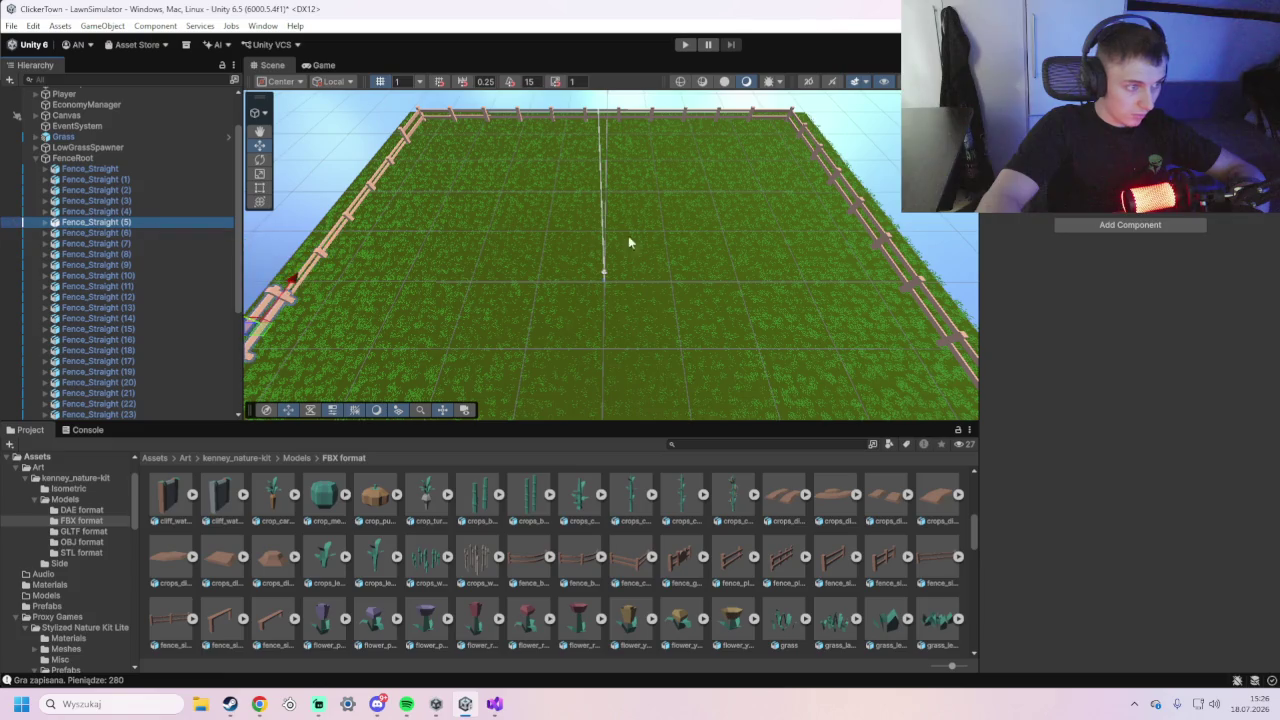
Step: Select the Player to view its Character Controller, radius 0.35 and height 1.8
{"action": "key", "text": "Up"}
{"action": "key", "text": "Up"}
{"action": "key", "text": "Up"}
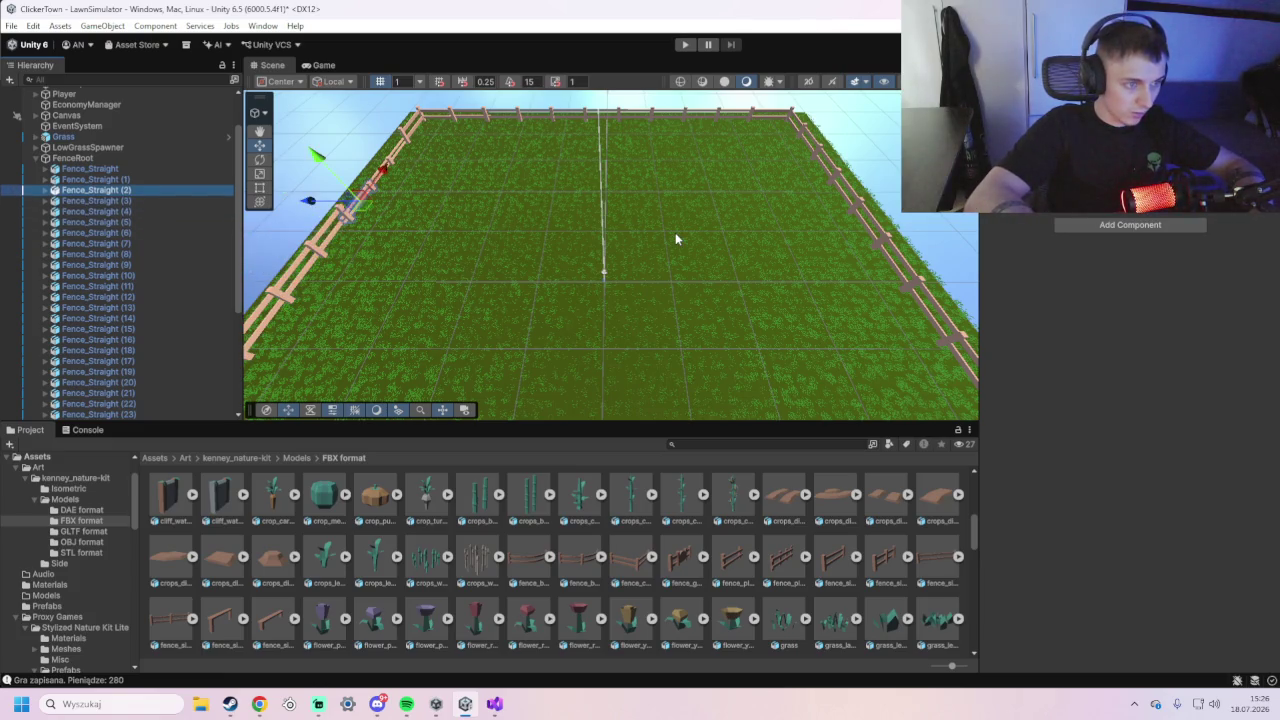
{"action": "key", "text": "Up"}
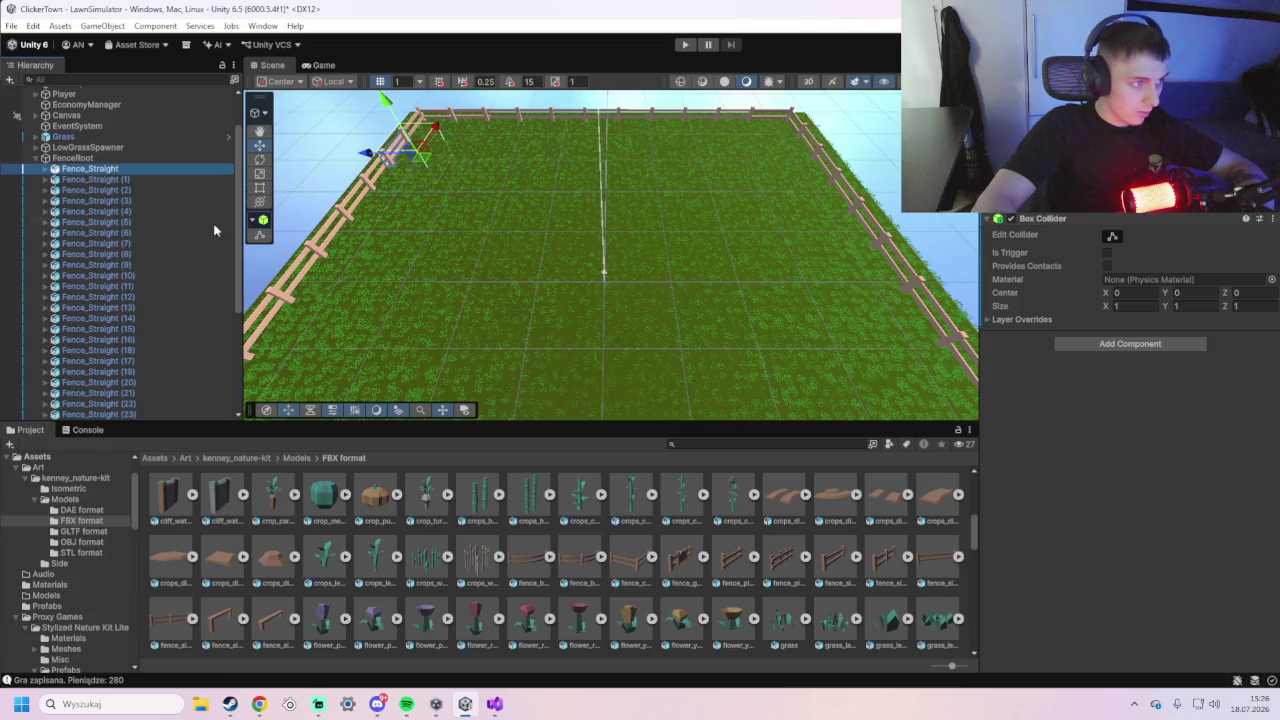
{"action": "scroll", "coordinate": [90, 190], "scroll_direction": "up", "scroll_amount": 2}
{"action": "left_click", "coordinate": [64, 134]}
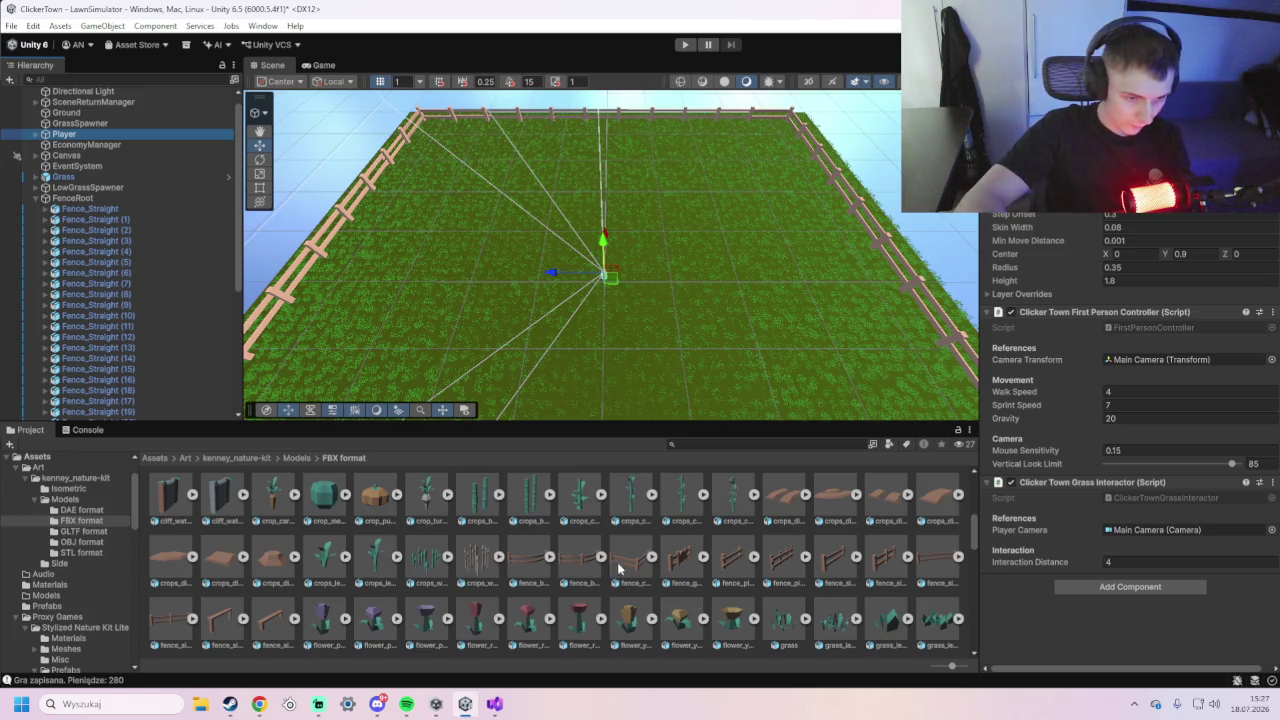
Step: Inspect the fence_planks model, dismiss the Open-with prompt, and return to the top-level Assets folder
{"action": "left_click", "coordinate": [734, 560]}
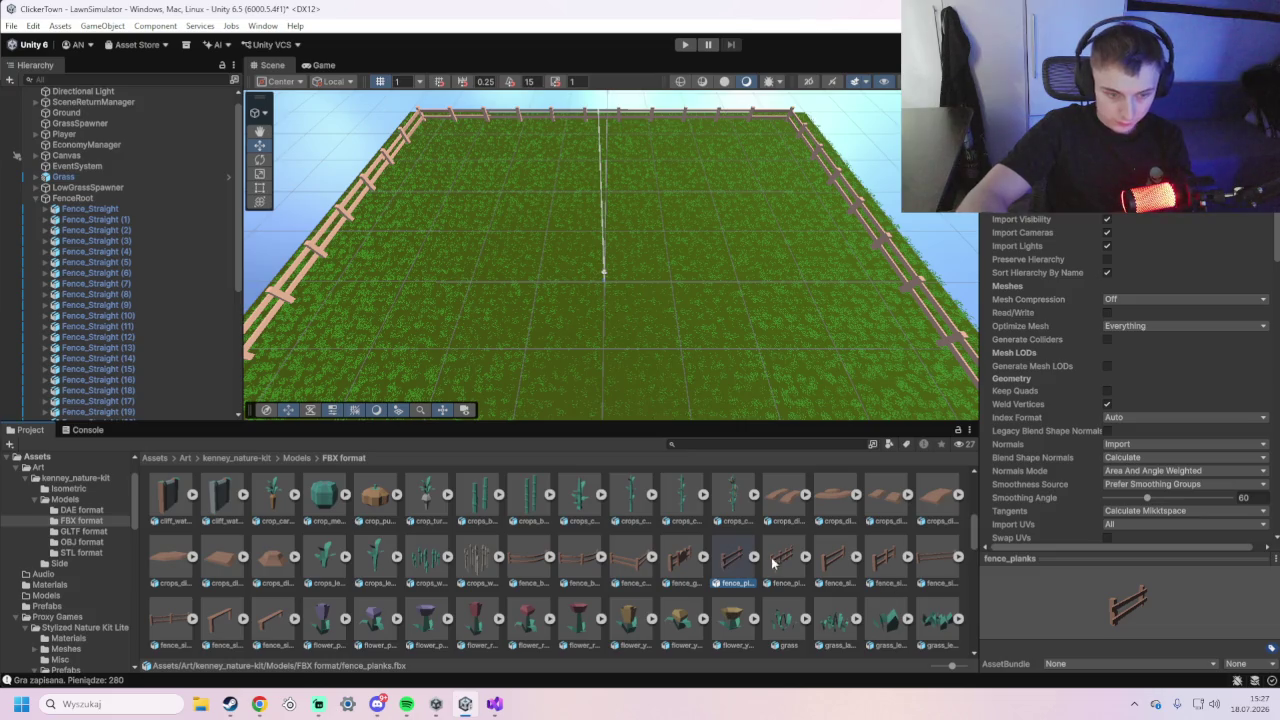
{"action": "double_click", "coordinate": [733, 561]}
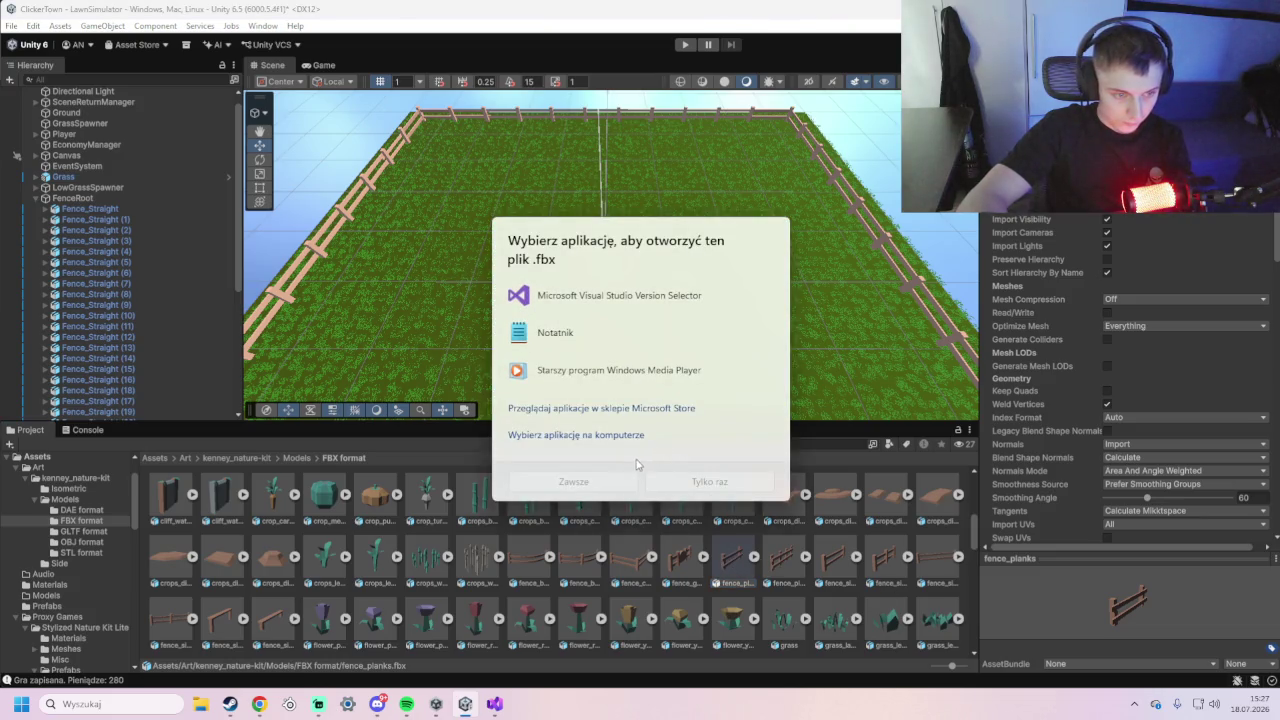
{"action": "left_click", "coordinate": [812, 353]}
{"action": "left_click", "coordinate": [738, 566]}
{"action": "left_click", "coordinate": [753, 556]}
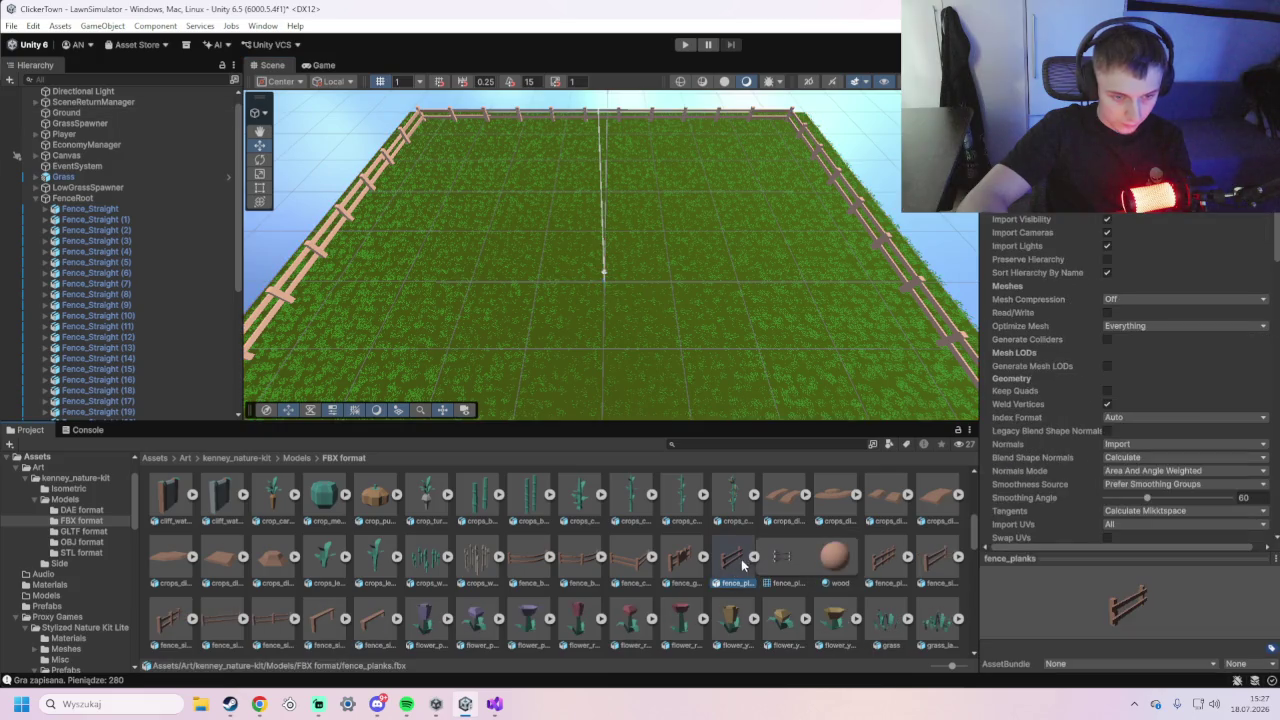
{"action": "left_click", "coordinate": [752, 558]}
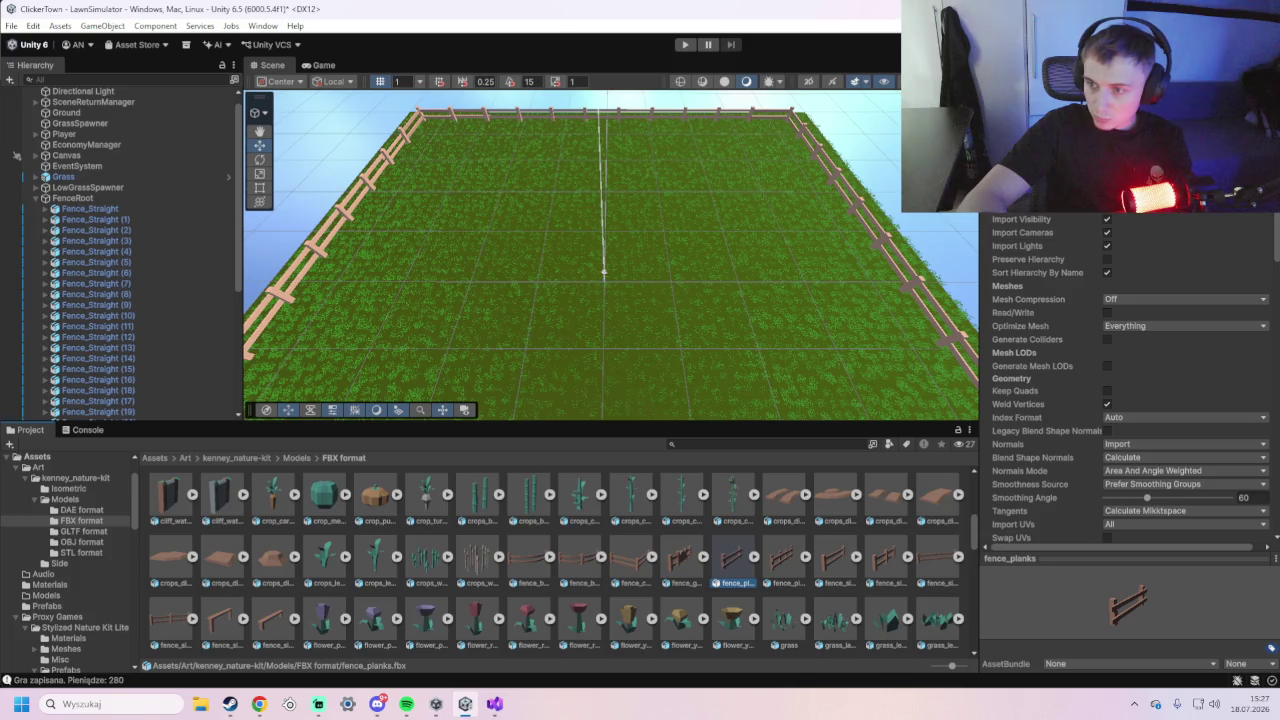
{"action": "left_click", "coordinate": [155, 459]}
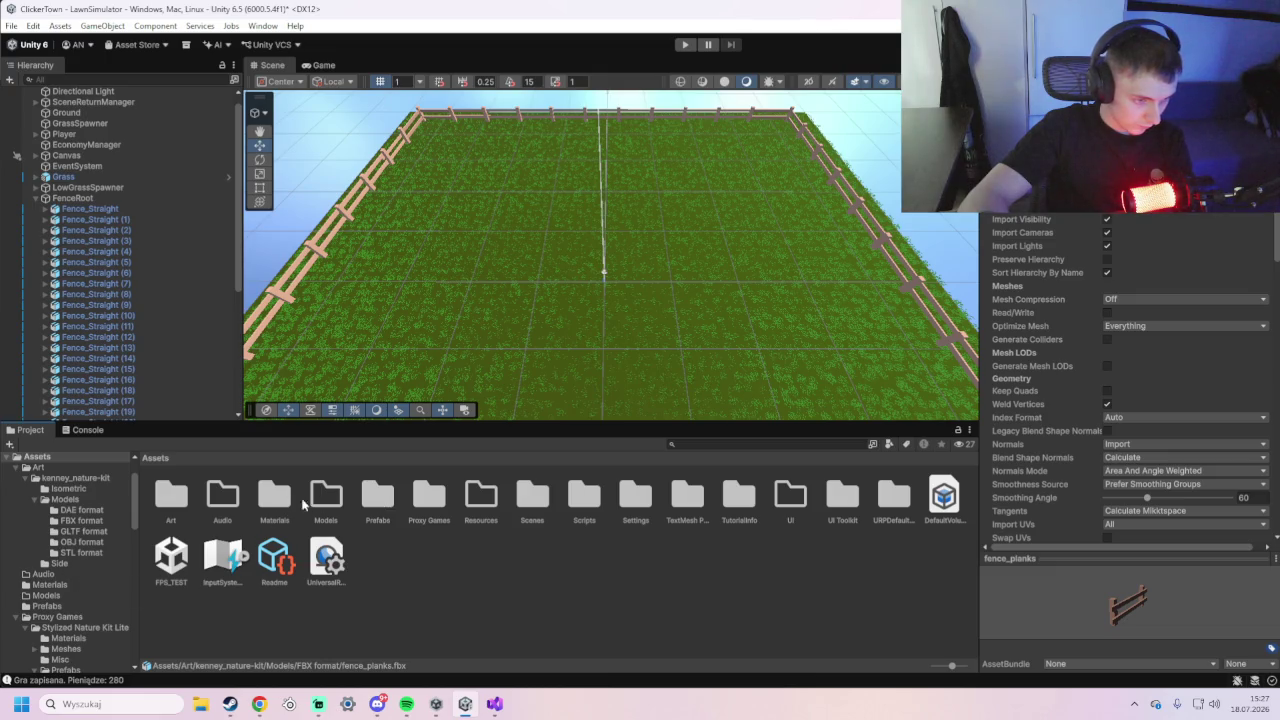
Step: Browse the Materials and Settings folders and select Proxy Games in the Project window
{"action": "double_click", "coordinate": [274, 495]}
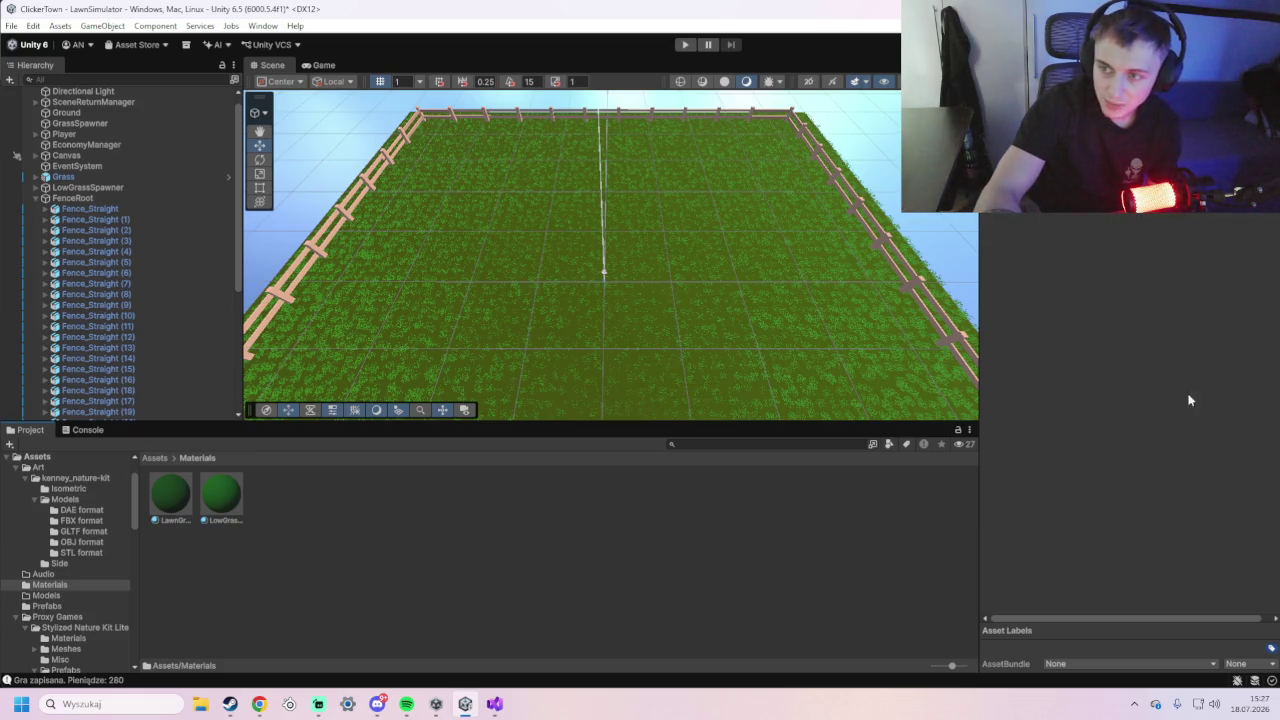
{"action": "left_click", "coordinate": [38, 457]}
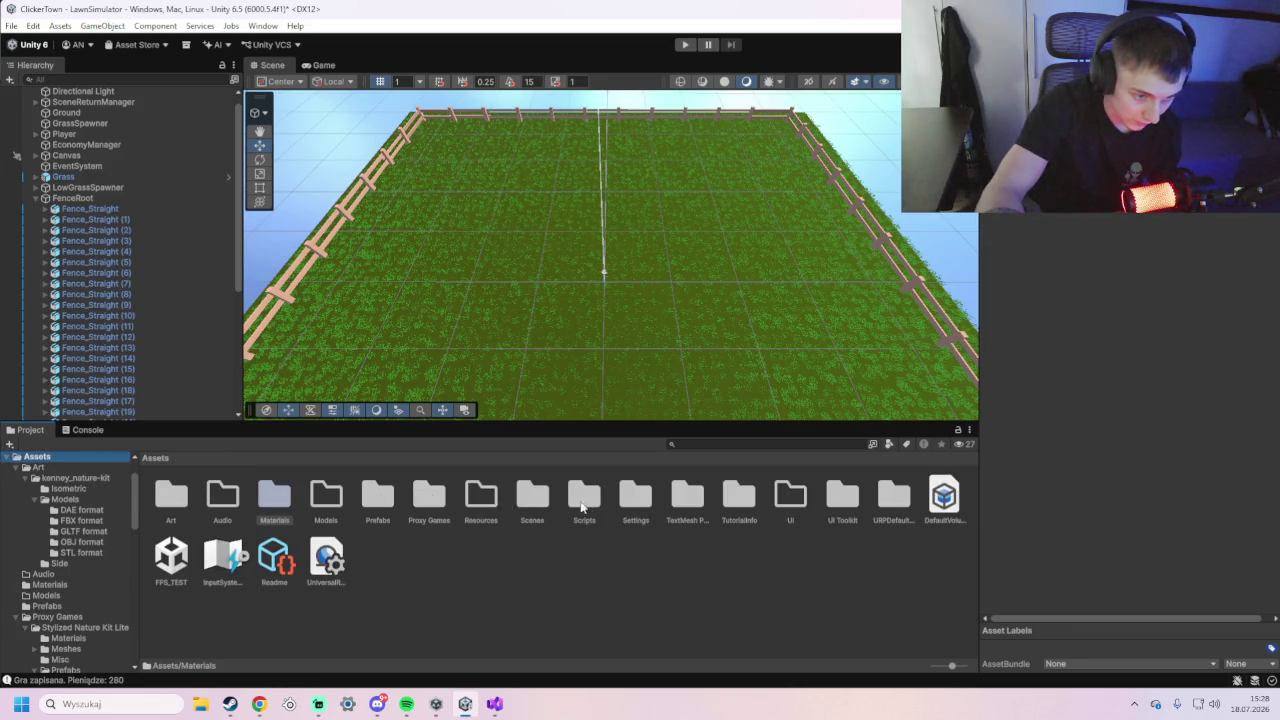
{"action": "double_click", "coordinate": [645, 505]}
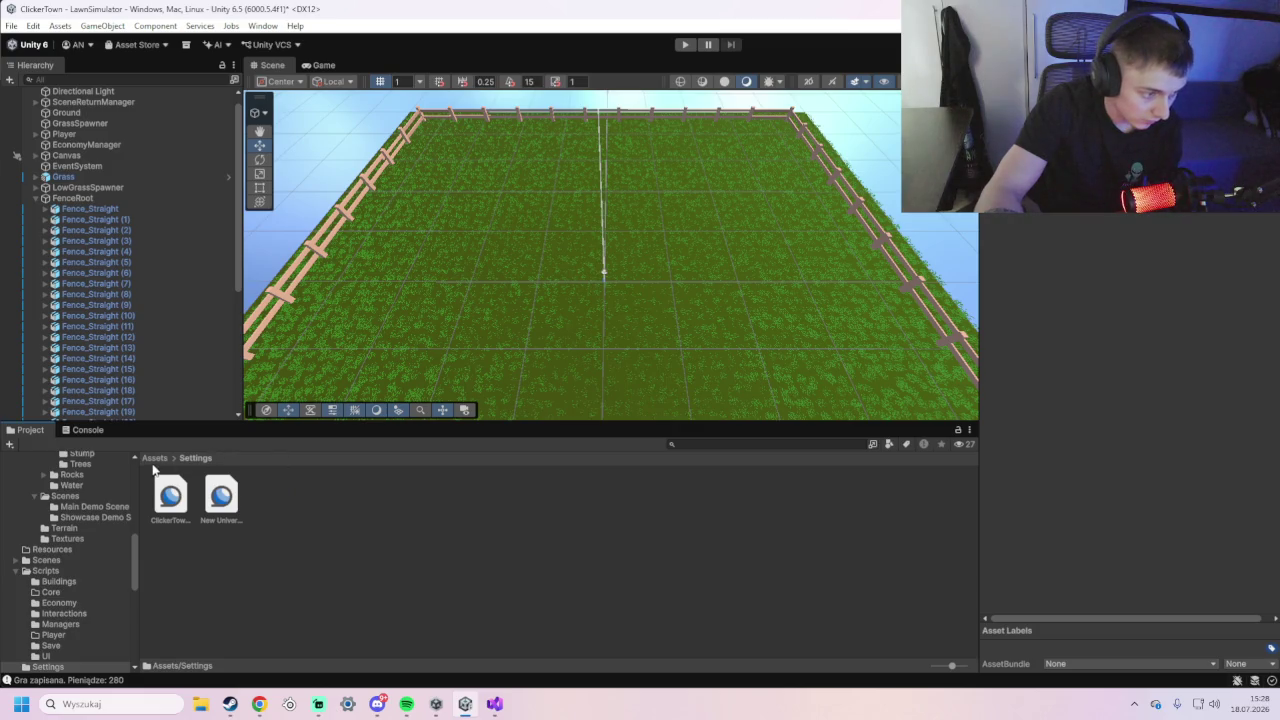
{"action": "left_click", "coordinate": [160, 460]}
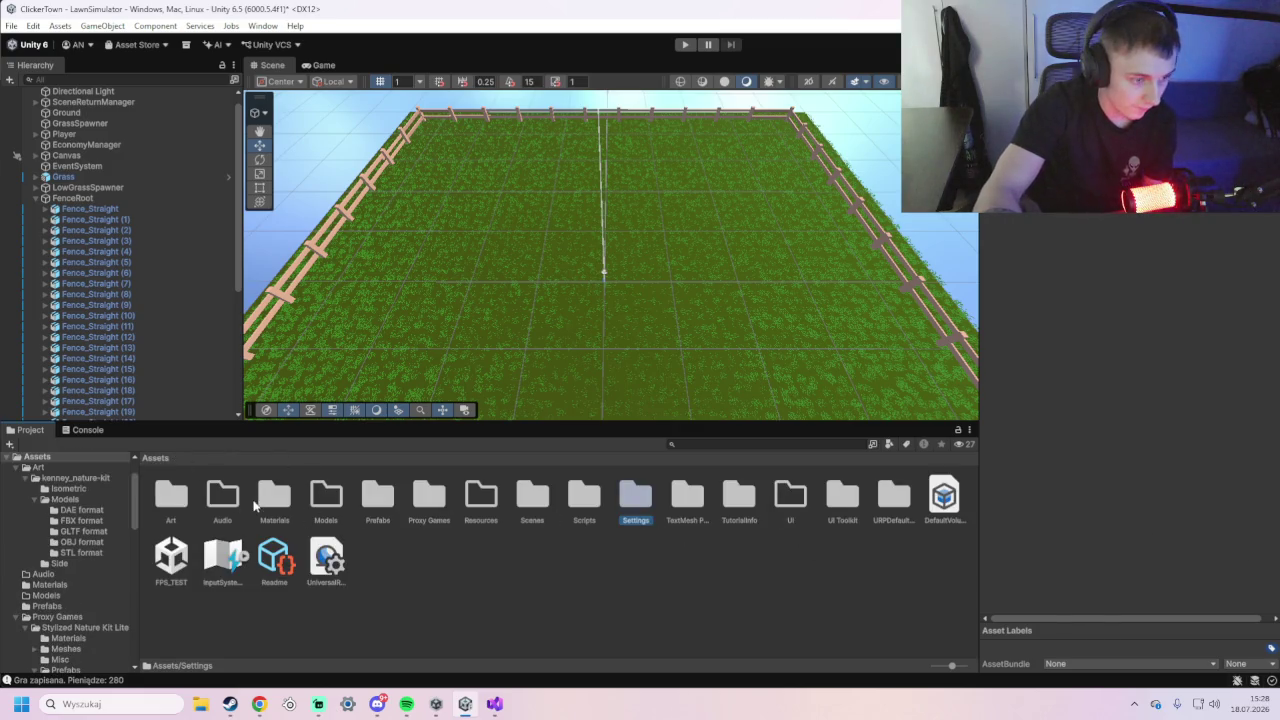
{"action": "left_click", "coordinate": [418, 503]}
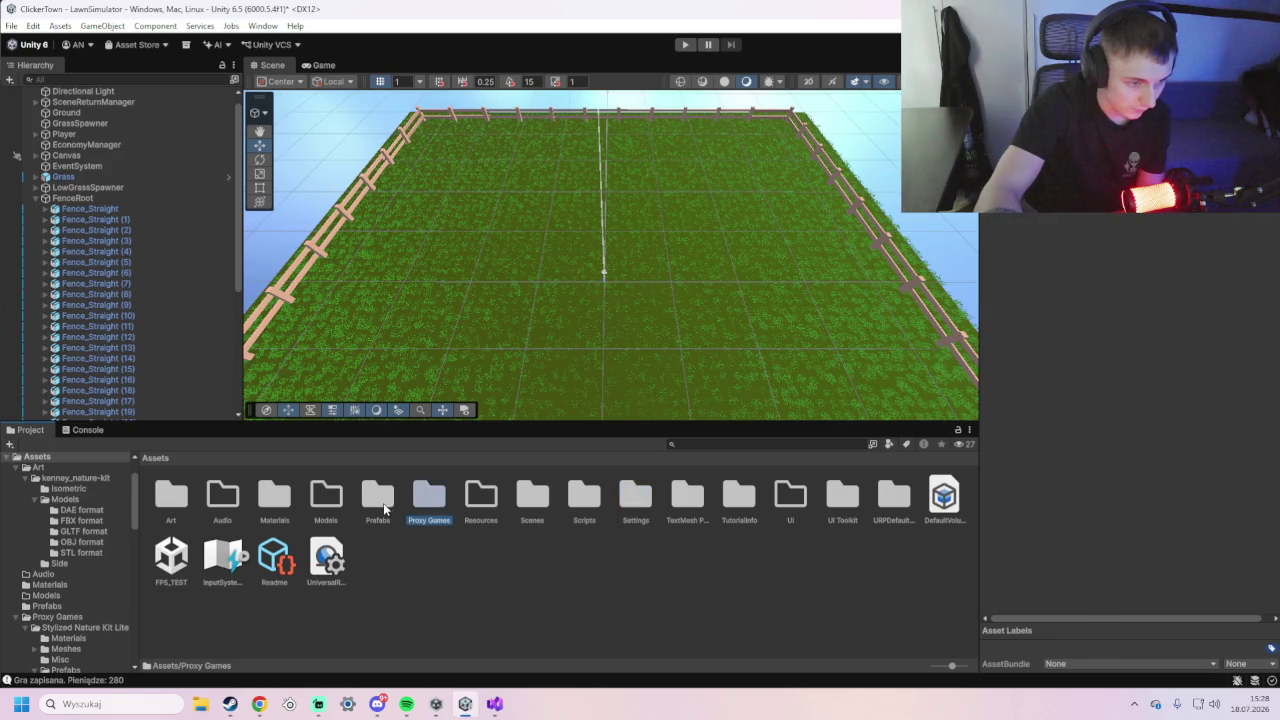
Step: Open the Scenes folder and search it for "project", which returns no results
{"action": "left_click", "coordinate": [540, 503]}
{"action": "double_click", "coordinate": [546, 510]}
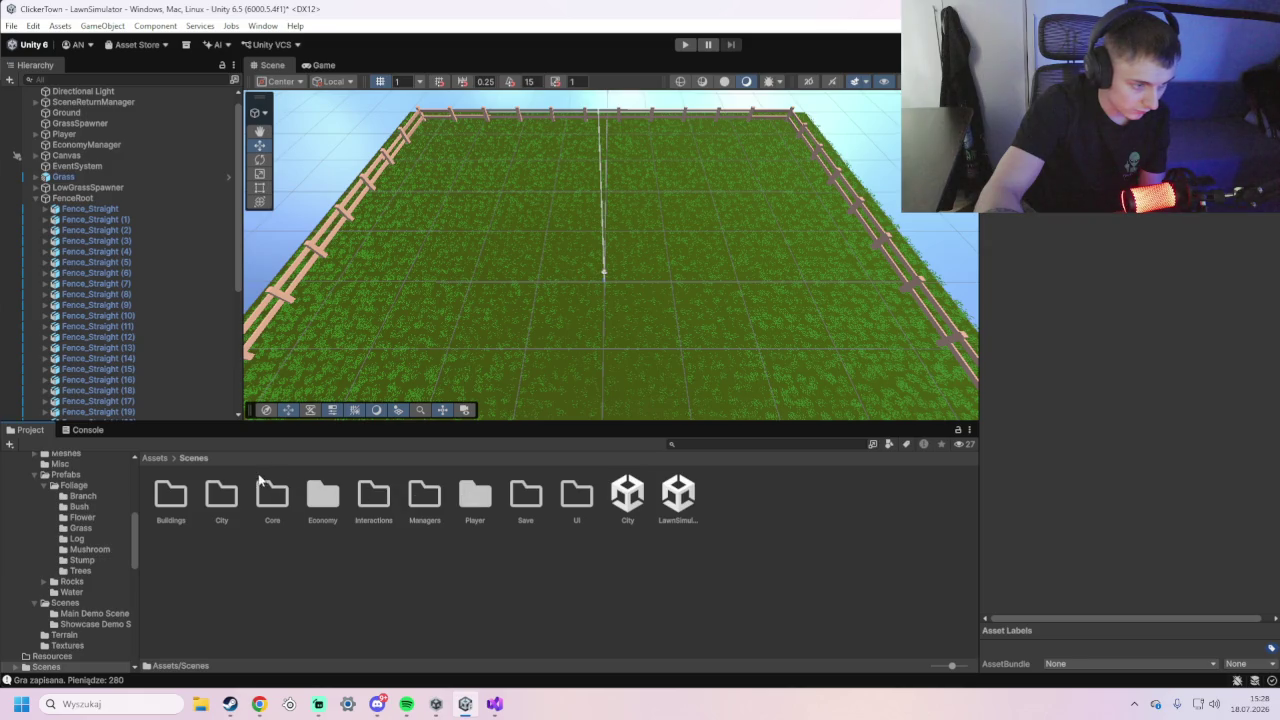
{"action": "type", "text": "project"}
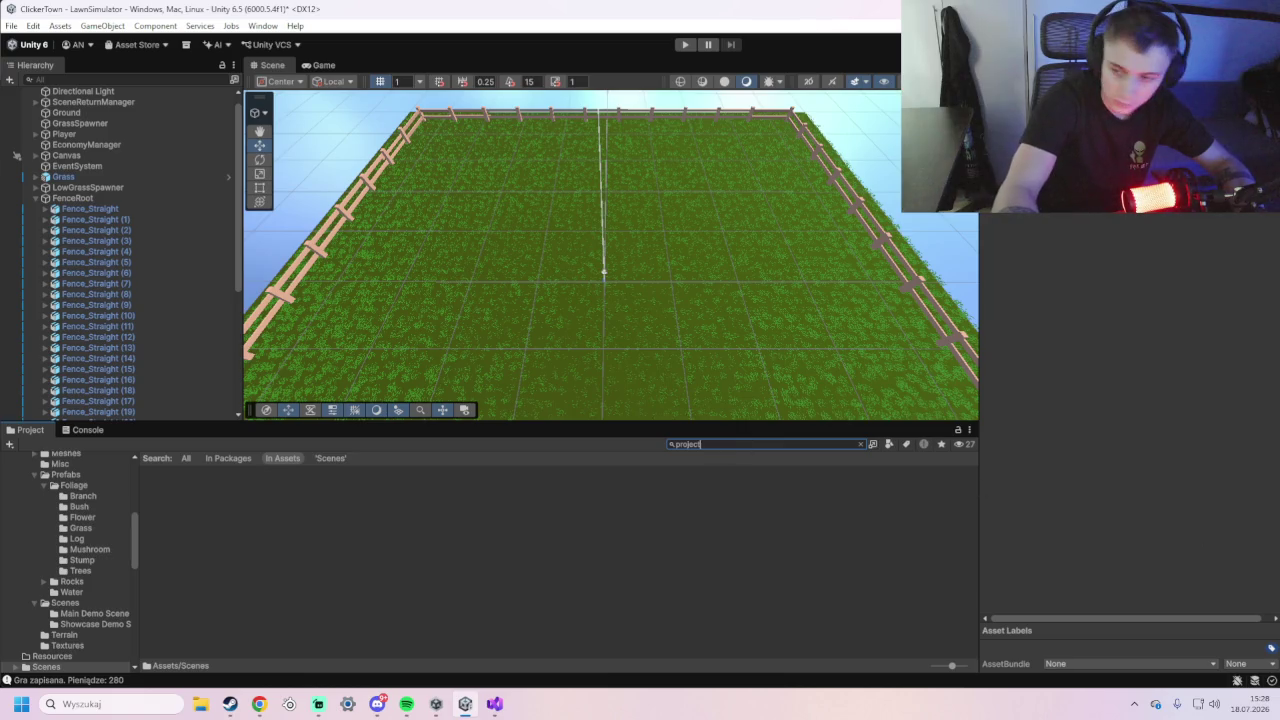
{"action": "key", "text": "alt+Tab"}
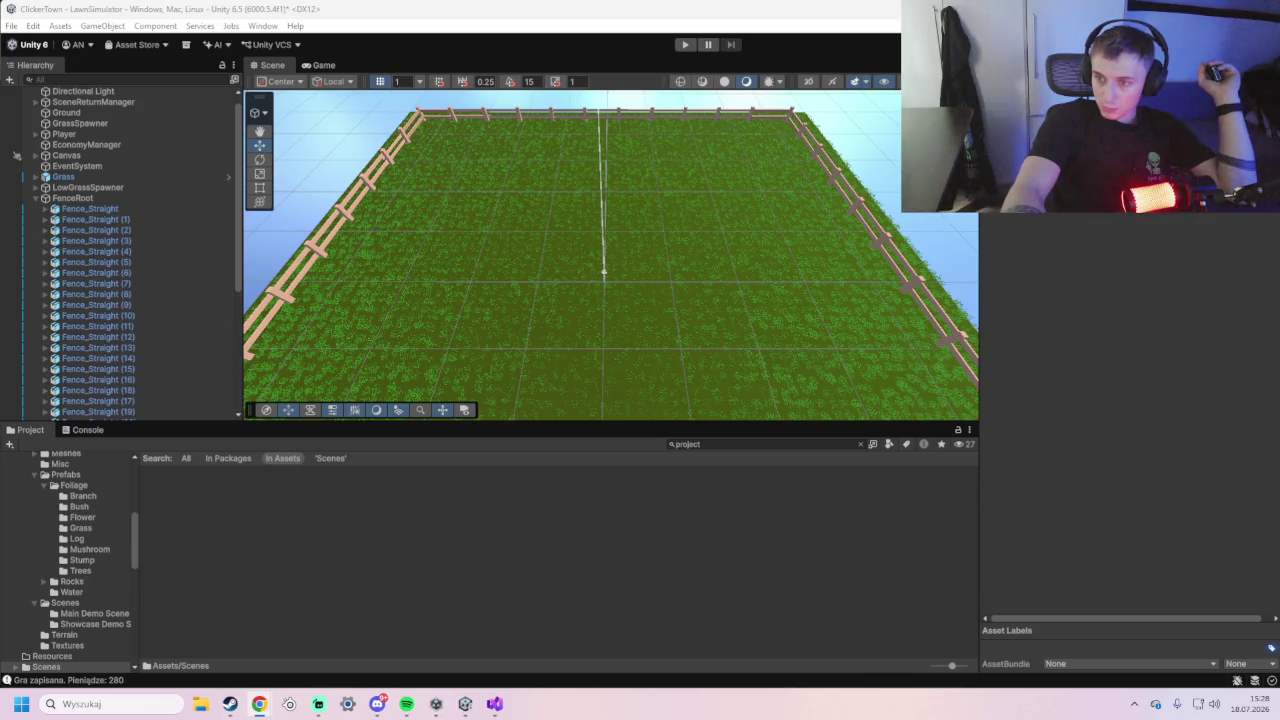
{"action": "left_click", "coordinate": [91, 210]}
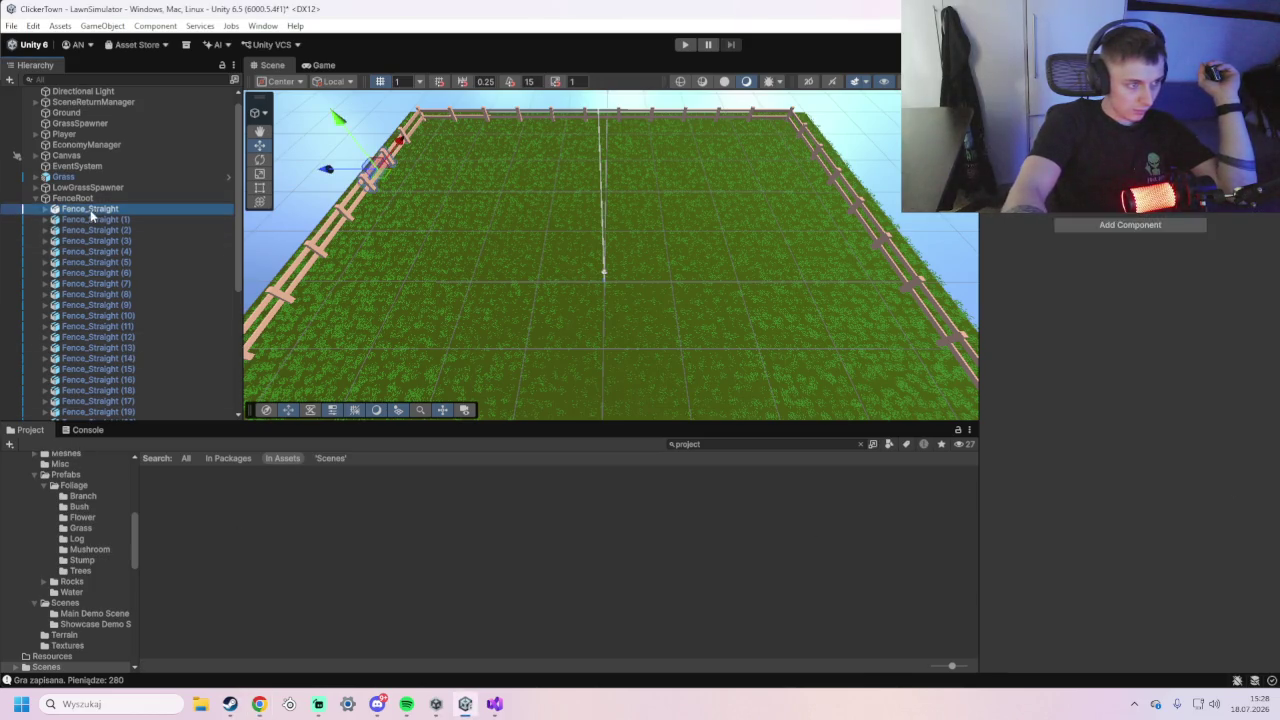
Step: Select Fence_Straight (1) and bring up then dismiss its context menu
{"action": "left_click", "coordinate": [110, 219]}
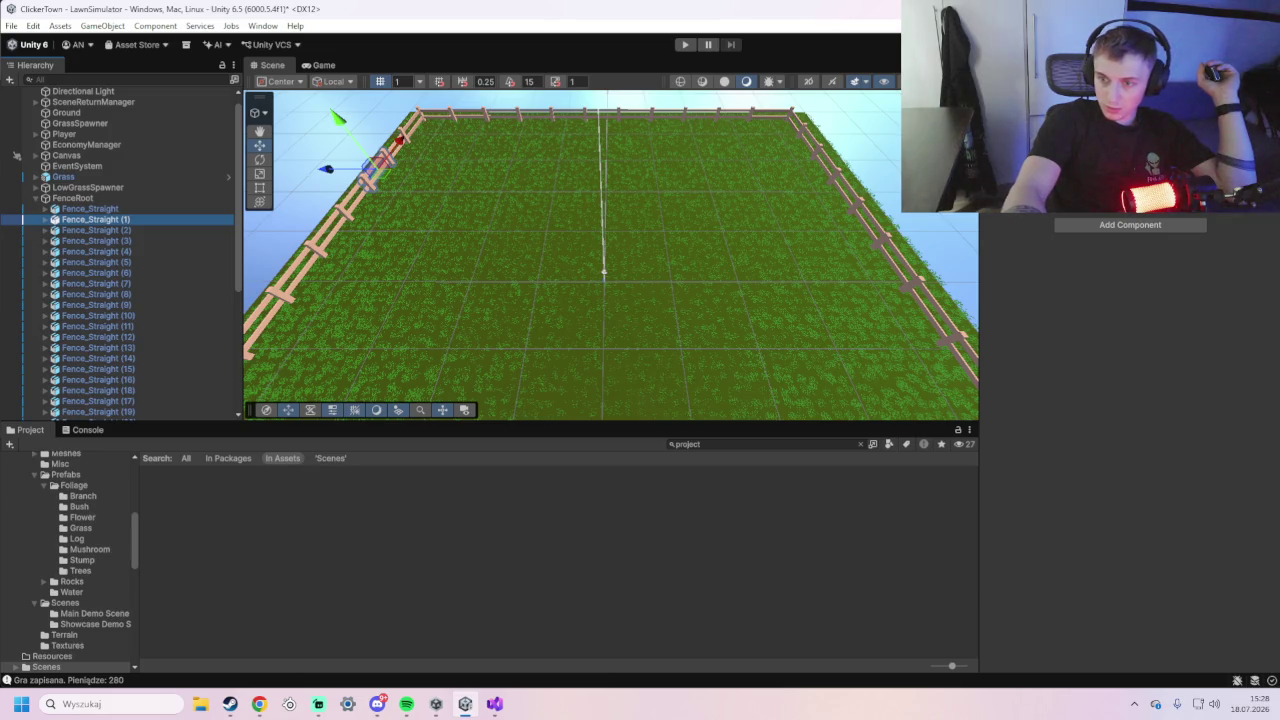
{"action": "right_click", "coordinate": [140, 218]}
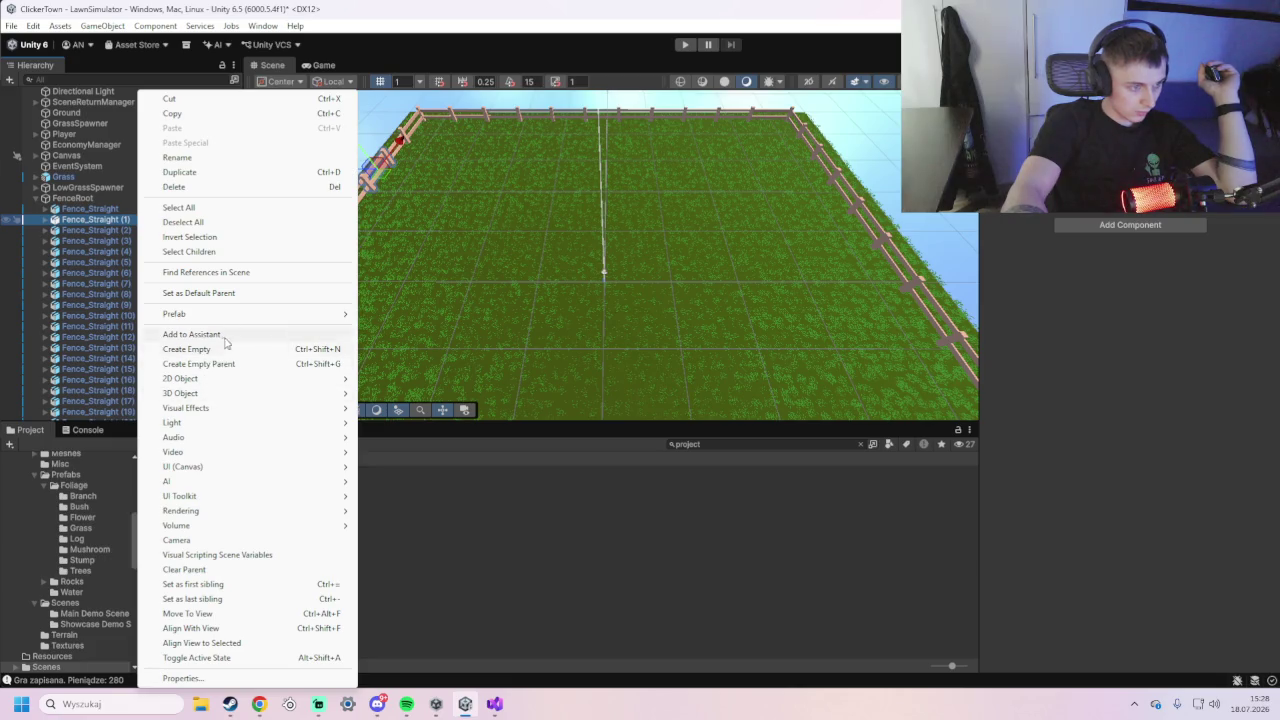
{"action": "left_click", "coordinate": [81, 222]}
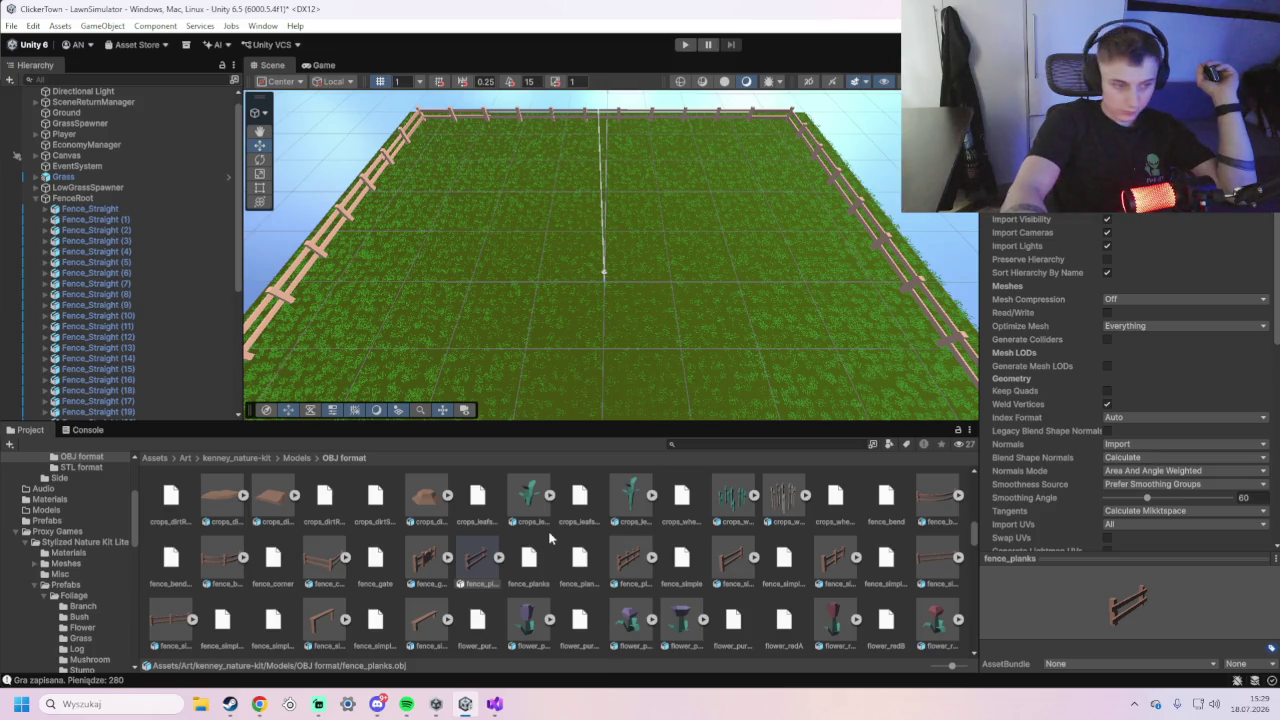
Step: Try opening the fence_planks model and screenshot its import settings
{"action": "double_click", "coordinate": [472, 560]}
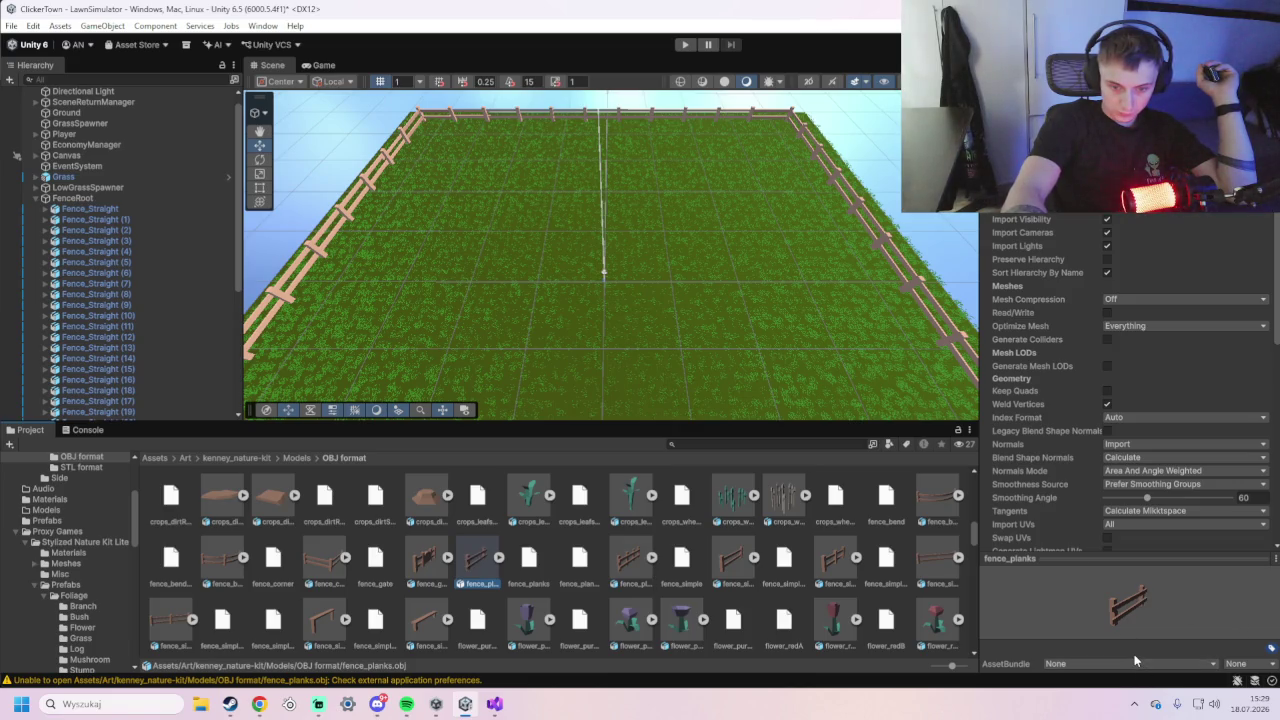
{"action": "scroll", "coordinate": [1105, 505], "scroll_direction": "down", "scroll_amount": 10}
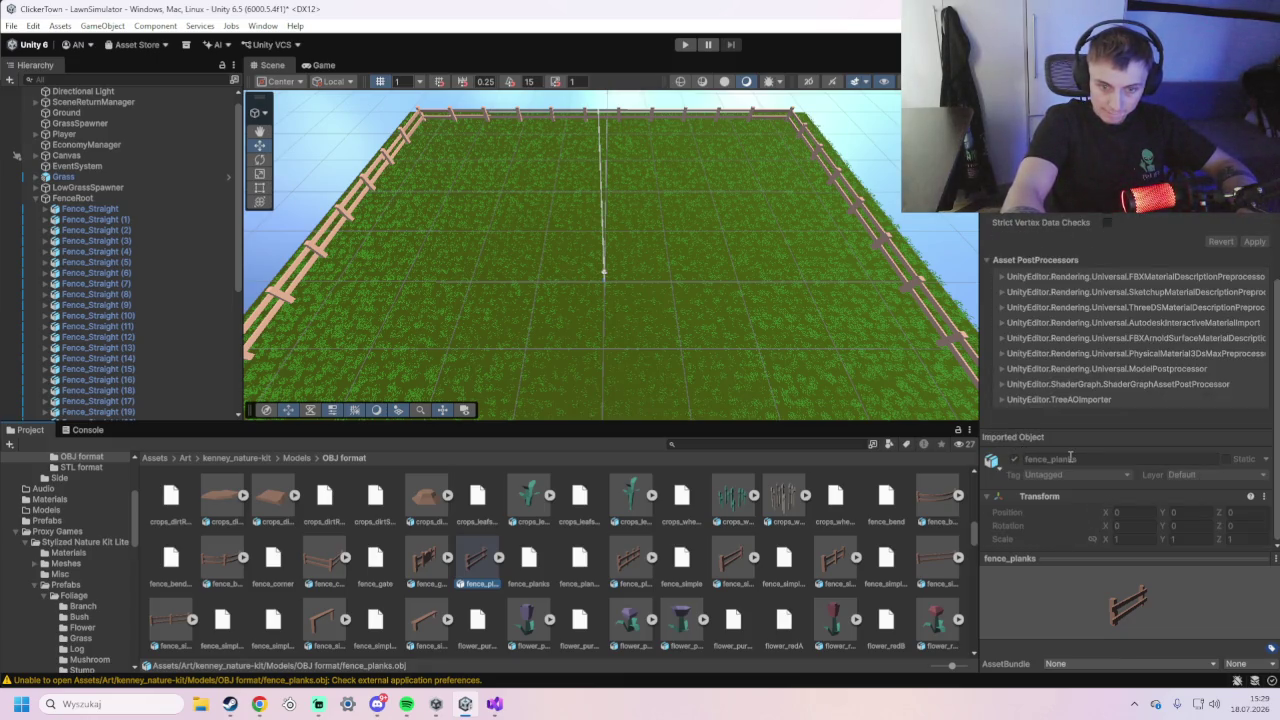
{"action": "scroll", "coordinate": [1065, 456], "scroll_direction": "up", "scroll_amount": 5}
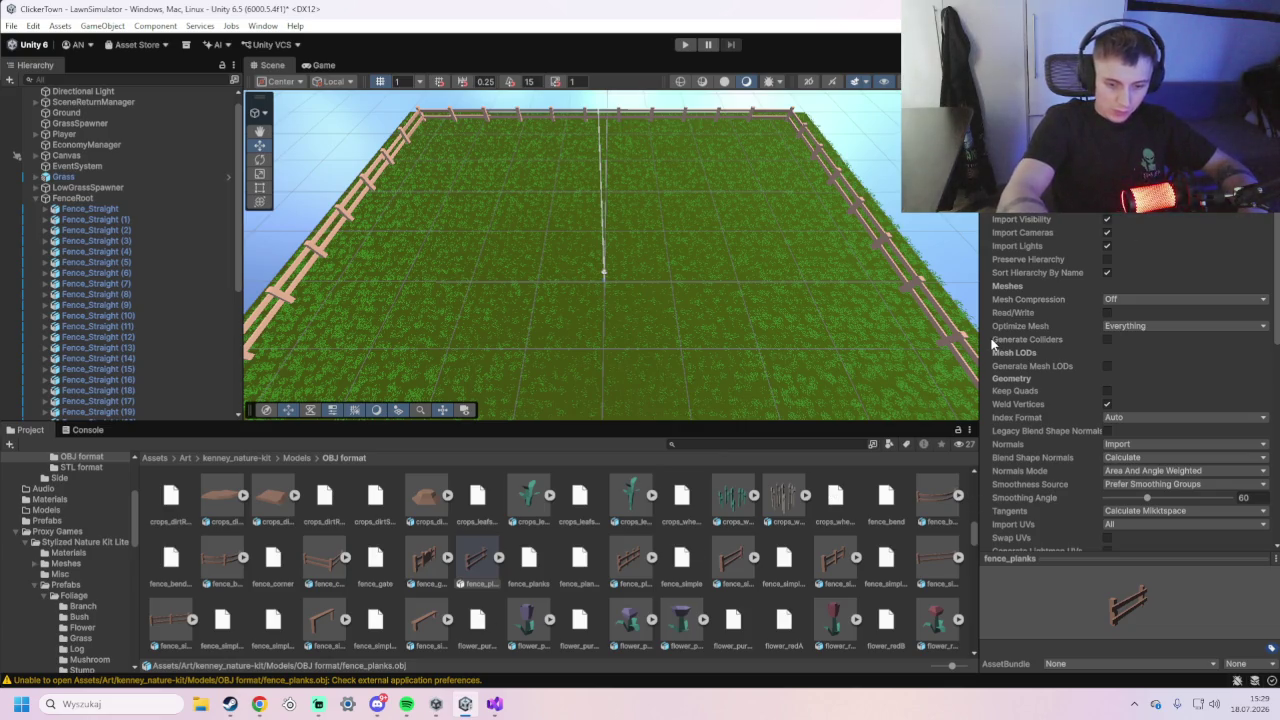
{"action": "key", "text": "super+shift+s"}
{"action": "mouse_move", "coordinate": [978, 212]}
{"action": "left_mouse_down"}
{"action": "mouse_move", "coordinate": [1276, 640]}
{"action": "mouse_move", "coordinate": [1276, 690]}
{"action": "left_mouse_up"}
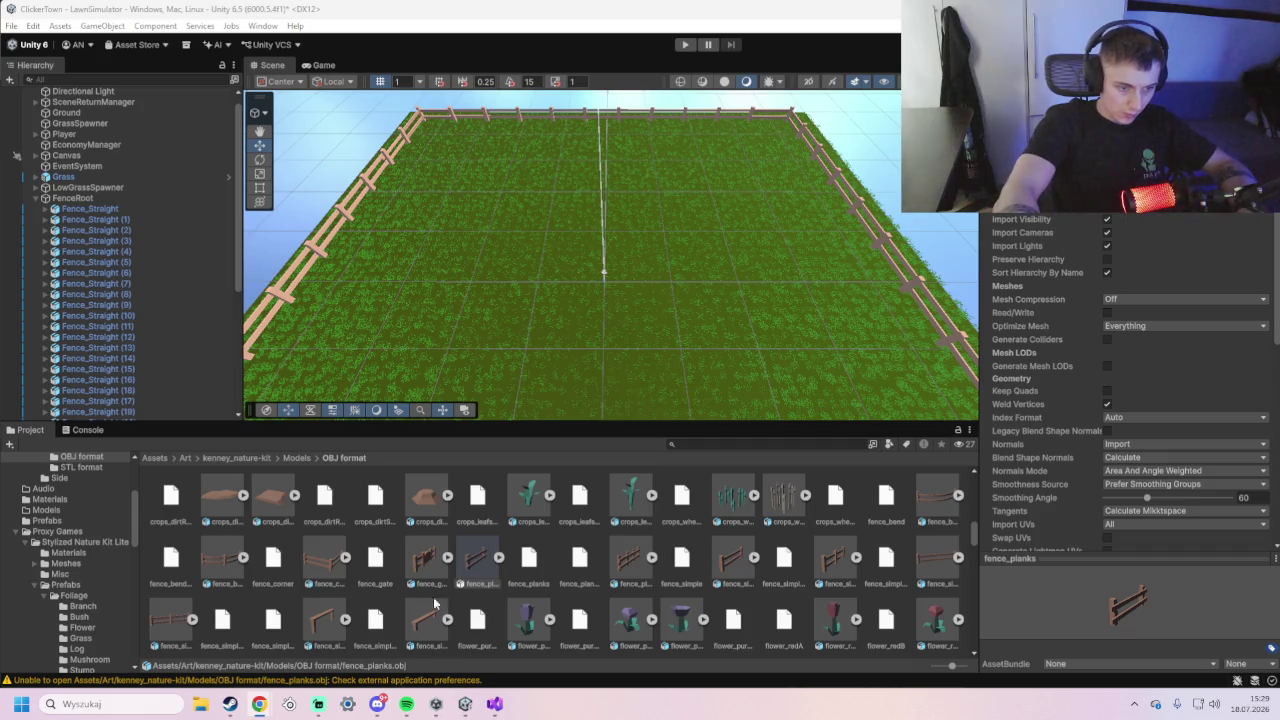
Step: Inspect the fence_planks material file and the model's sub-assets and mesh data
{"action": "left_click", "coordinate": [531, 566]}
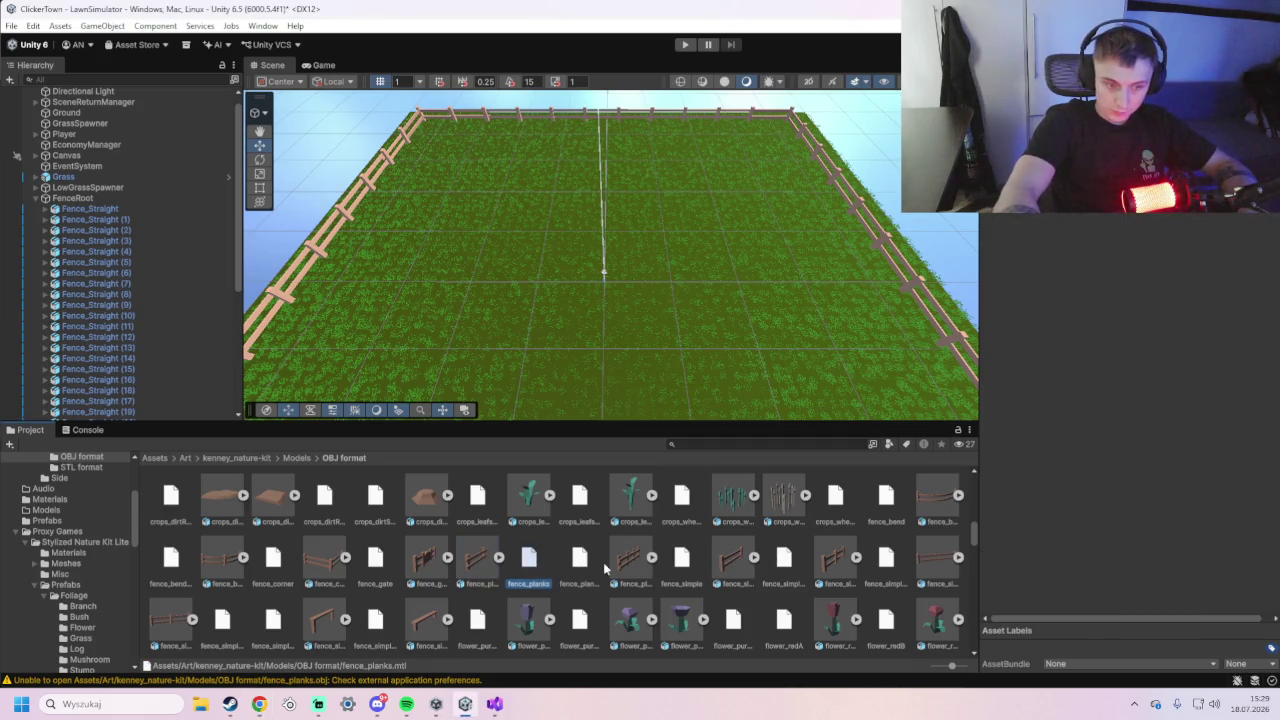
{"action": "double_click", "coordinate": [531, 563]}
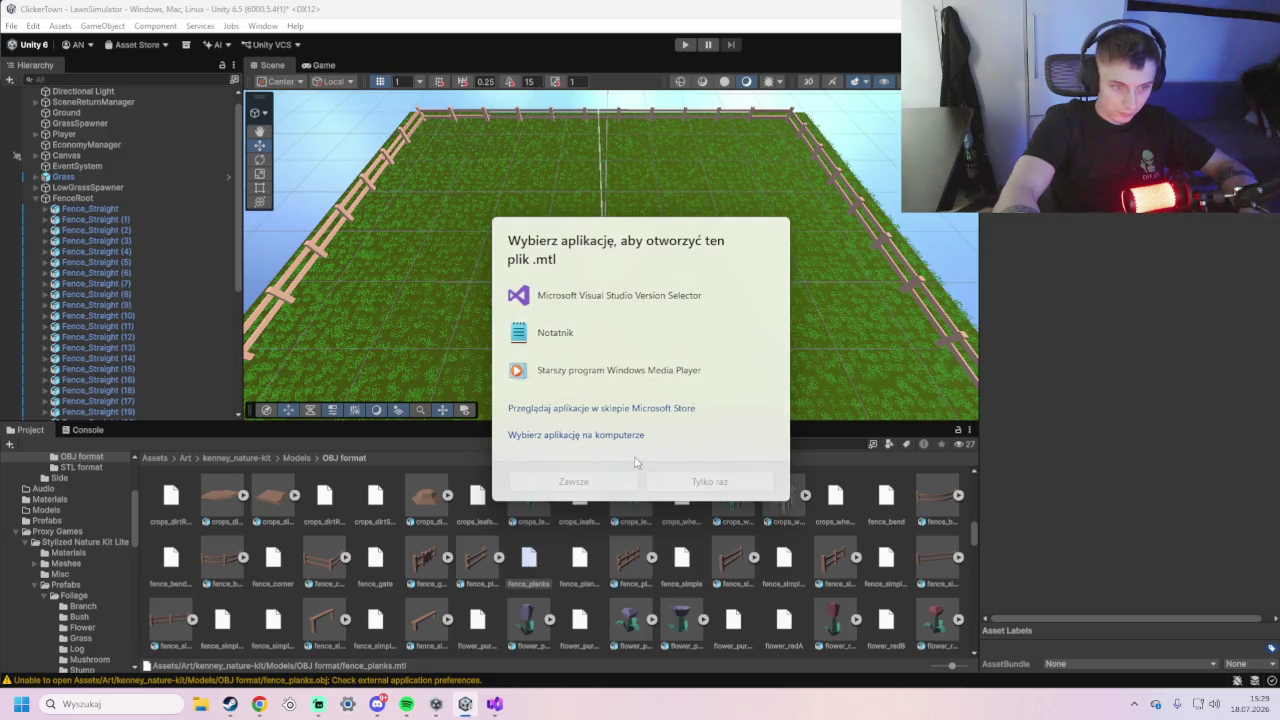
{"action": "key", "text": "Escape"}
{"action": "left_click", "coordinate": [478, 560]}
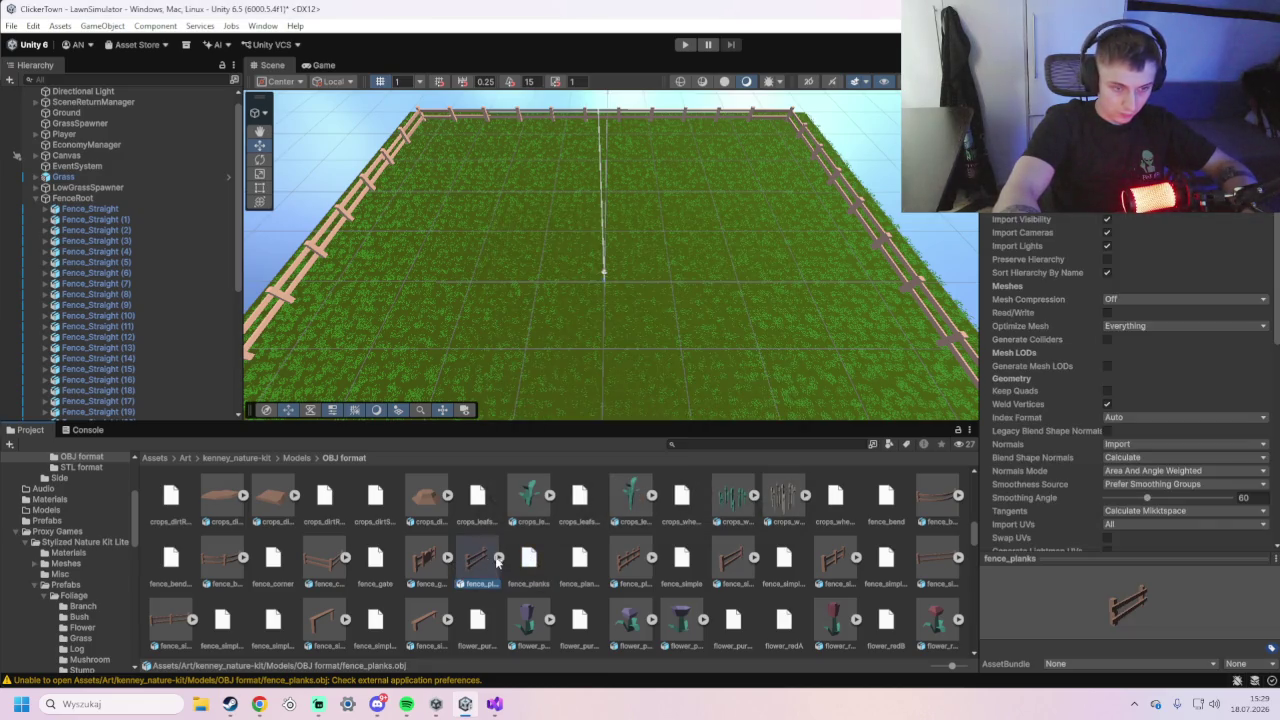
{"action": "left_click", "coordinate": [496, 559]}
{"action": "left_click", "coordinate": [532, 560]}
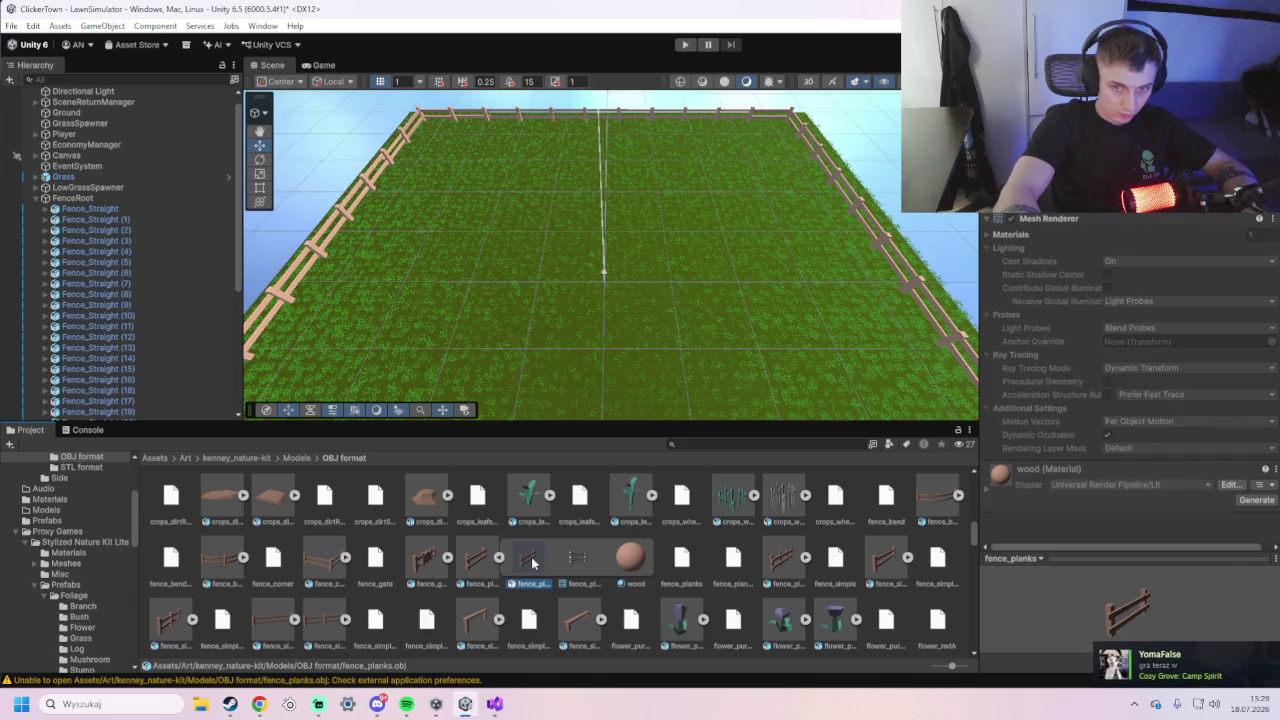
{"action": "left_click", "coordinate": [572, 560]}
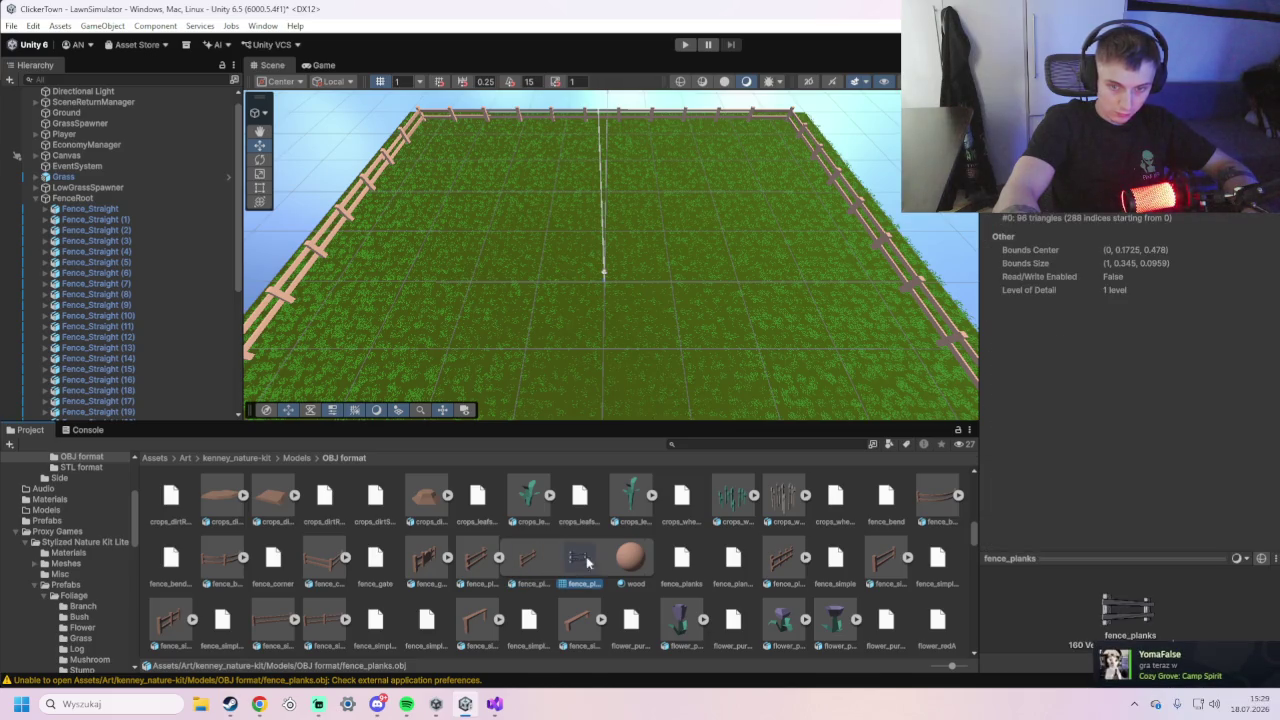
{"action": "left_click", "coordinate": [472, 563]}
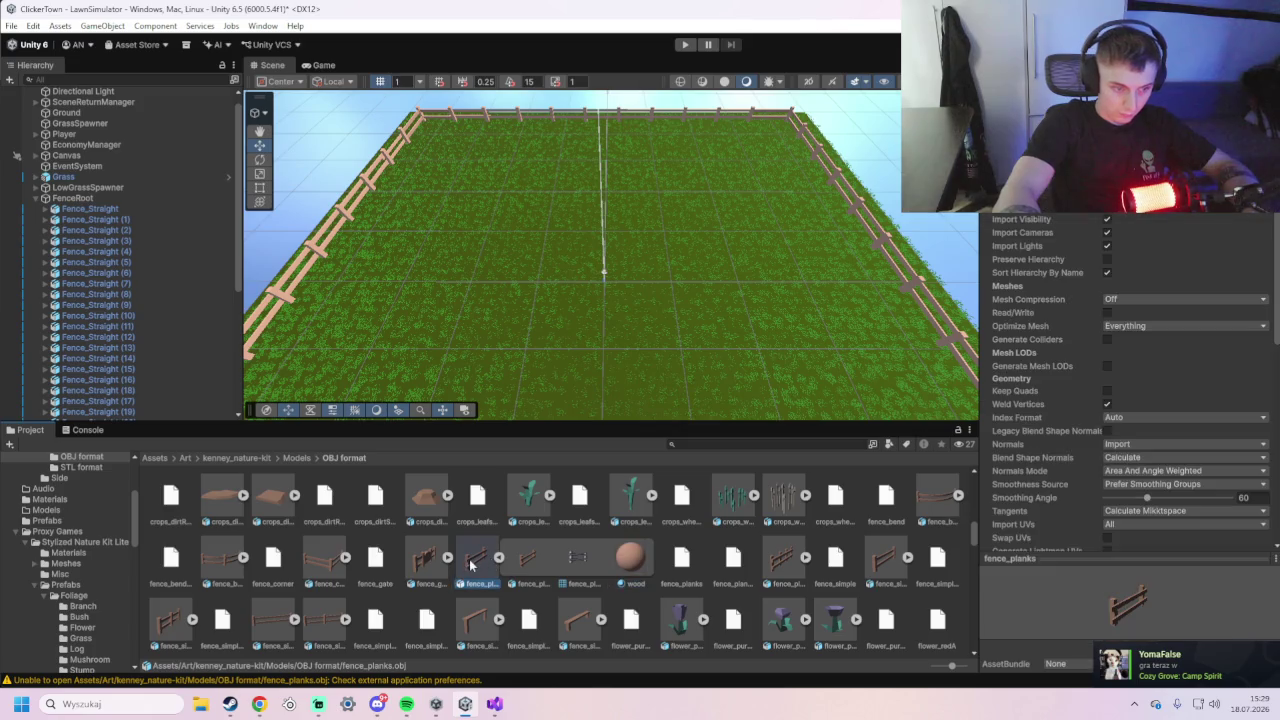
Step: Keep Mesh Compression Off and tick Generate Colliders for fence_planks
{"action": "scroll", "coordinate": [1129, 473], "scroll_direction": "down", "scroll_amount": 10}
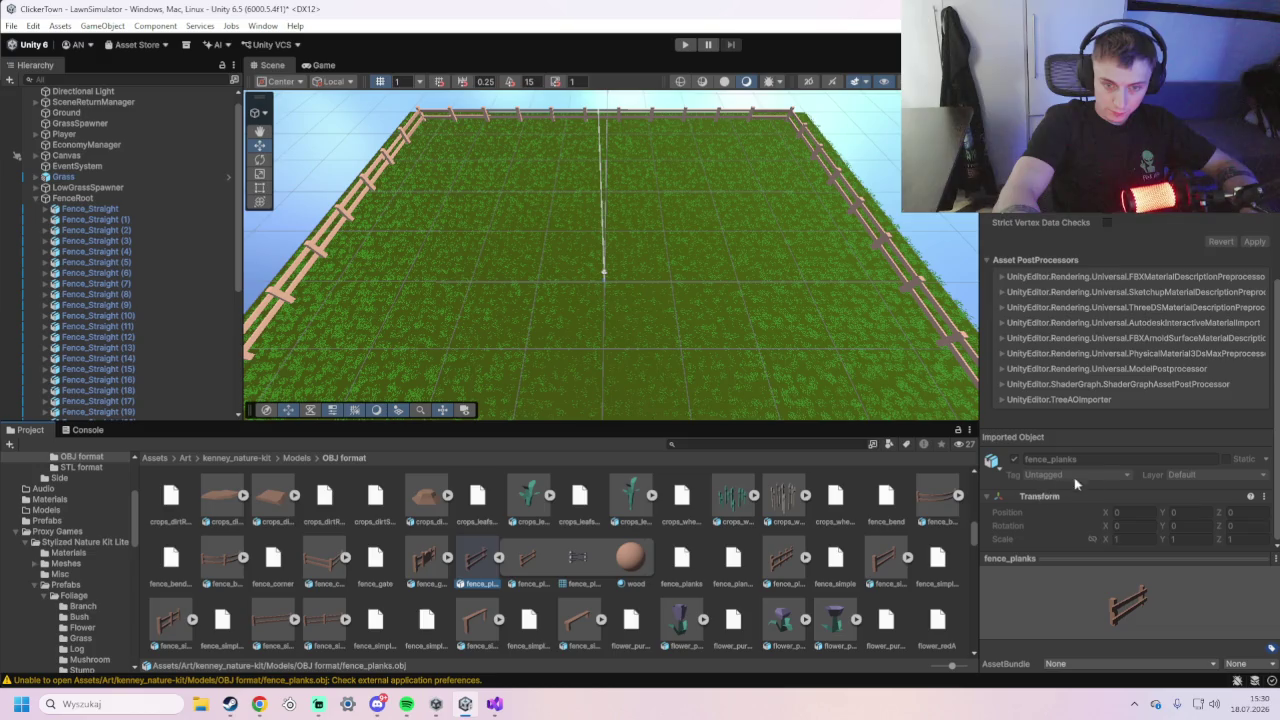
{"action": "scroll", "coordinate": [1110, 488], "scroll_direction": "up", "scroll_amount": 5}
{"action": "scroll", "coordinate": [1110, 488], "scroll_direction": "up", "scroll_amount": 1}
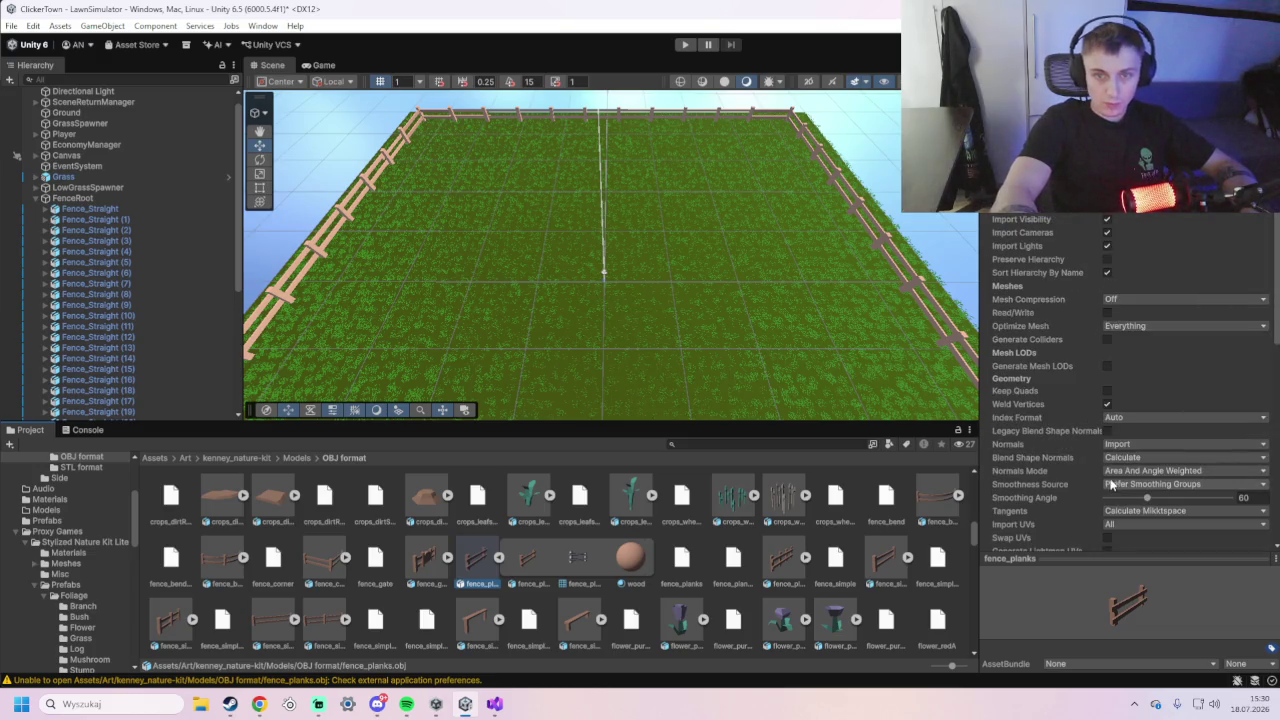
{"action": "left_click", "coordinate": [1120, 300]}
{"action": "left_click", "coordinate": [1150, 315]}
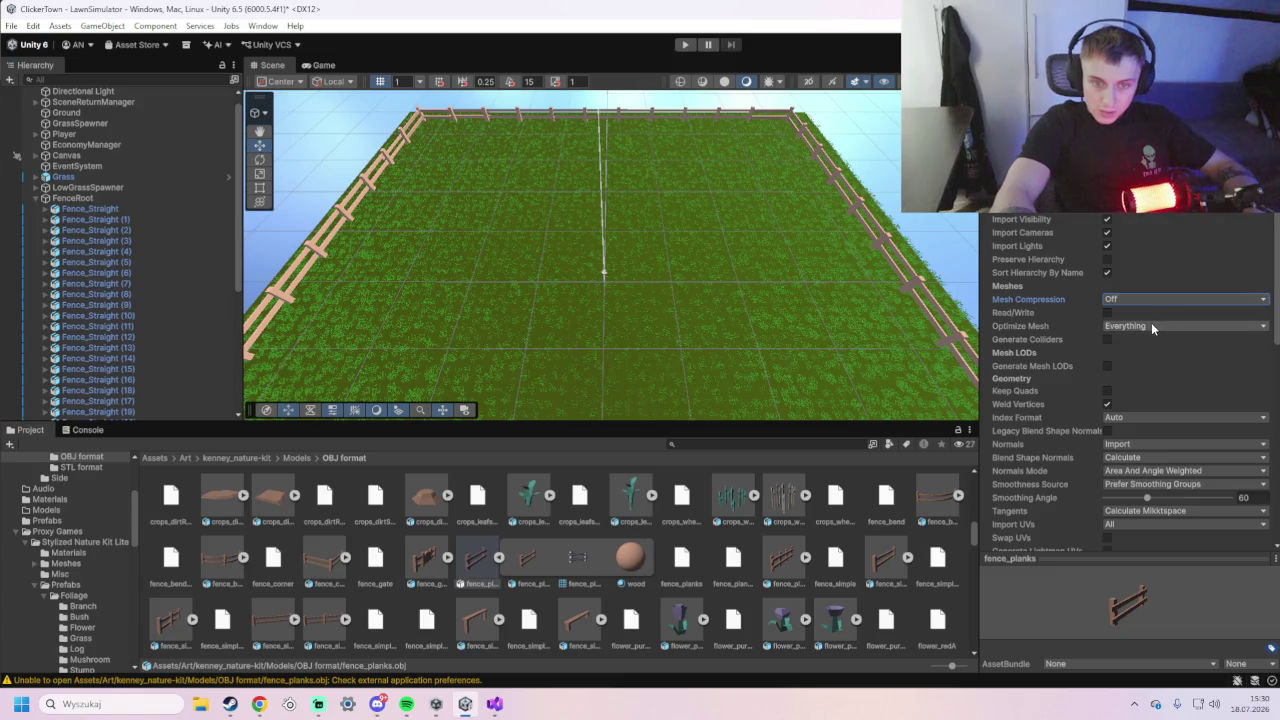
{"action": "left_click", "coordinate": [1107, 340]}
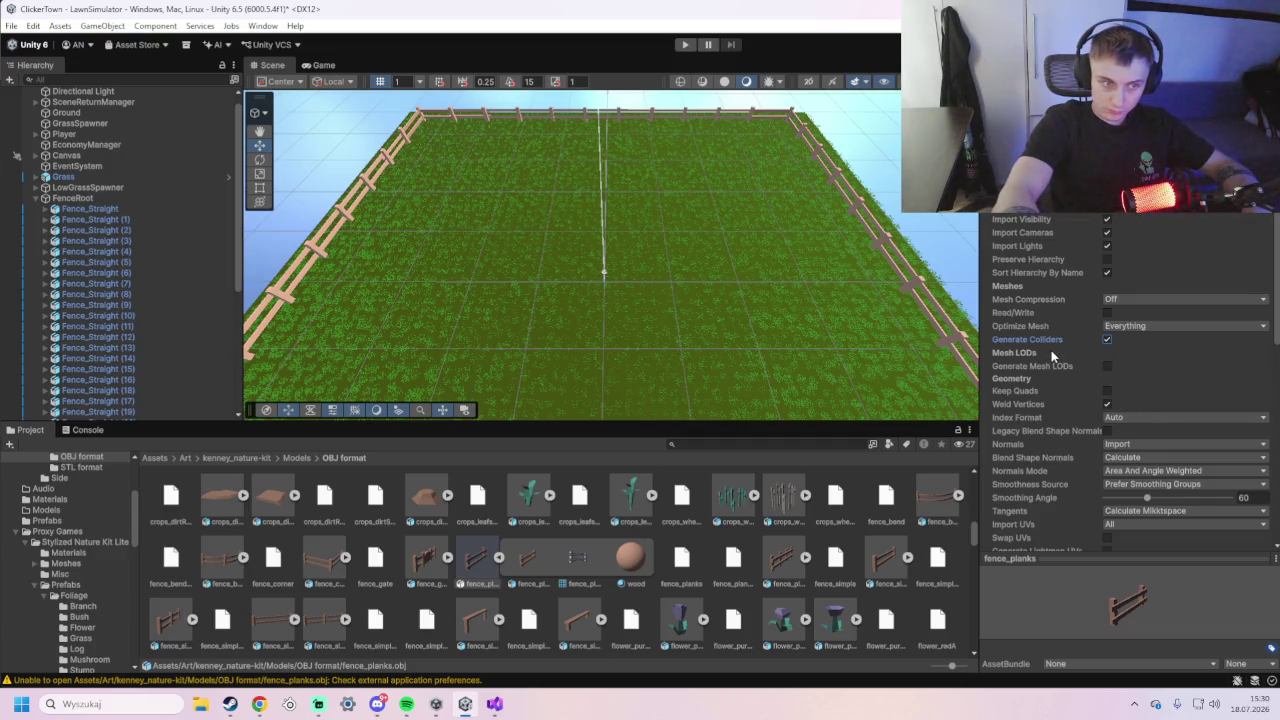
Step: Orbit the Scene view toward the fence, then switch to the Game view
{"action": "mouse_move", "coordinate": [826, 314]}
{"action": "left_mouse_down"}
{"action": "mouse_move", "coordinate": [586, 287]}
{"action": "mouse_move", "coordinate": [671, 289]}
{"action": "left_mouse_up"}
{"action": "scroll", "coordinate": [593, 285], "scroll_direction": "down", "scroll_amount": 3}
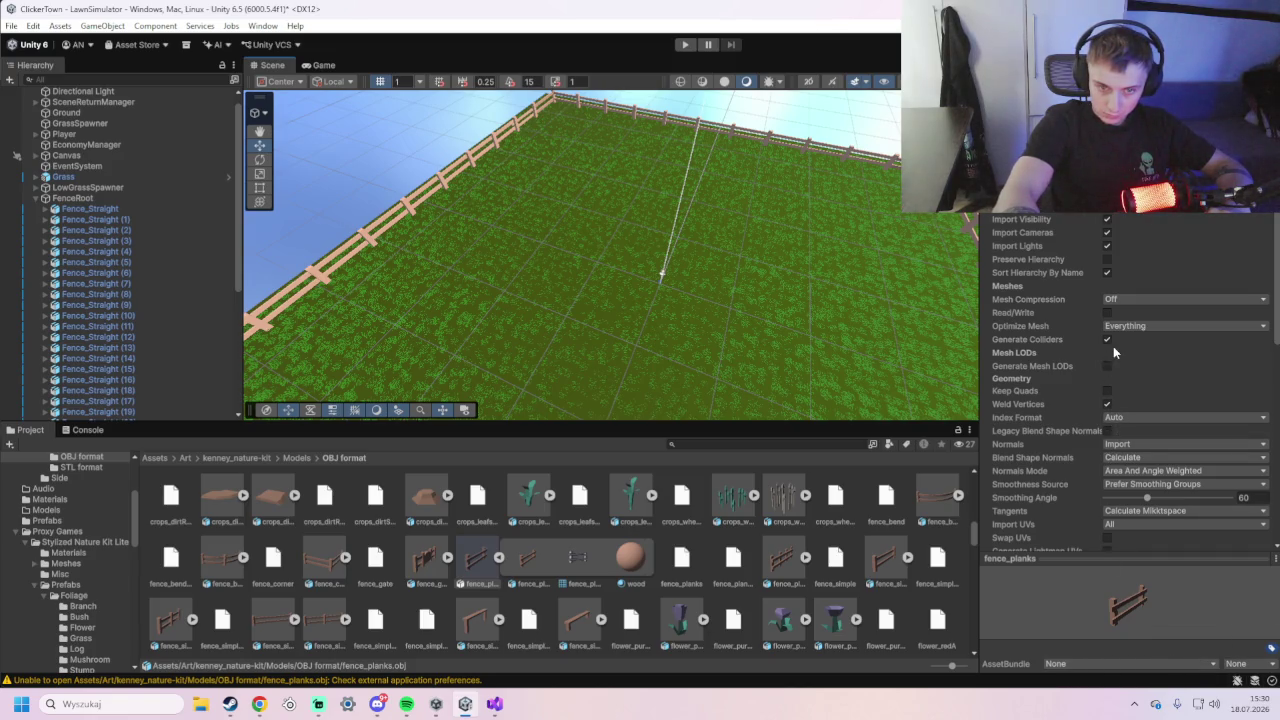
{"action": "scroll", "coordinate": [1113, 346], "scroll_direction": "down", "scroll_amount": 10}
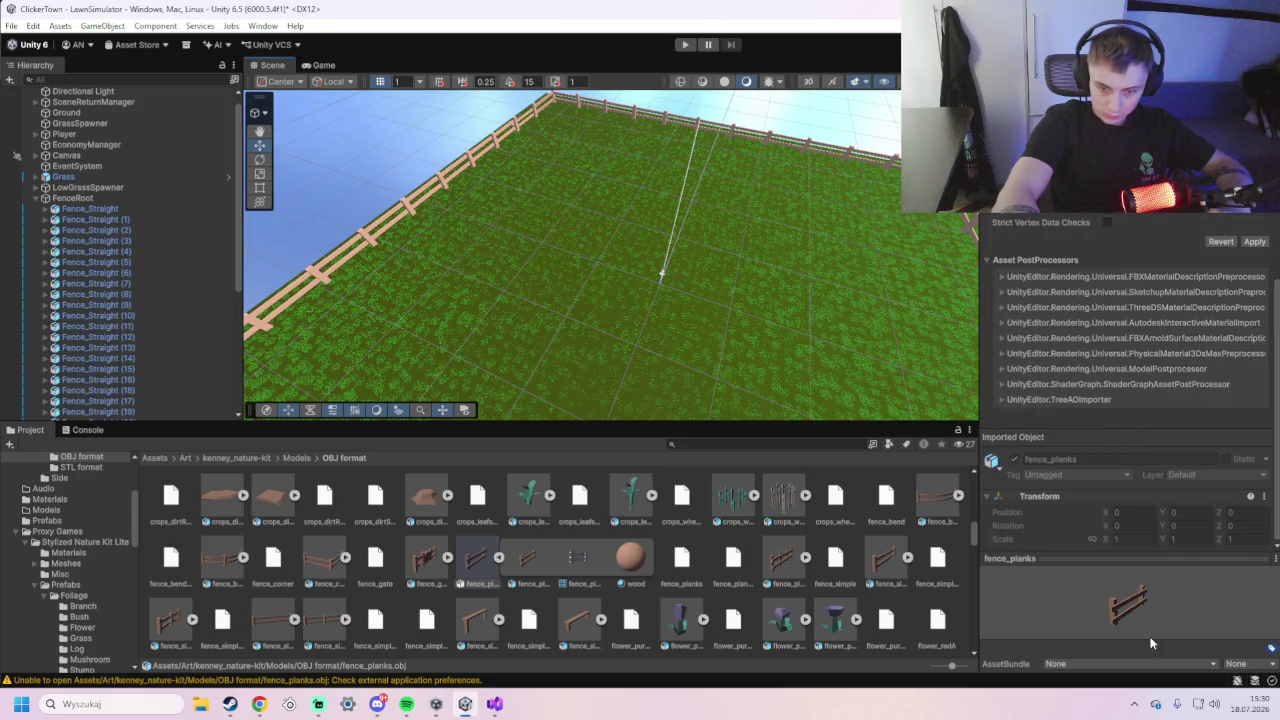
{"action": "scroll", "coordinate": [1080, 495], "scroll_direction": "up", "scroll_amount": 10}
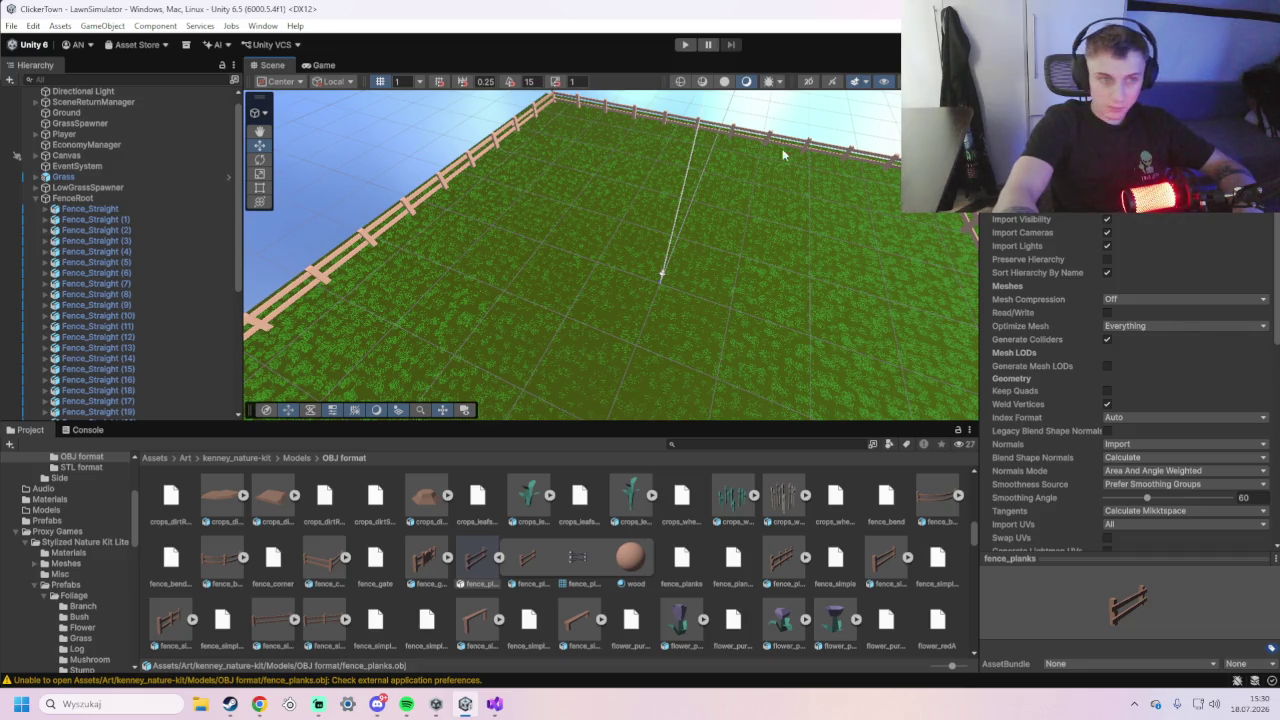
{"action": "left_click", "coordinate": [314, 66]}
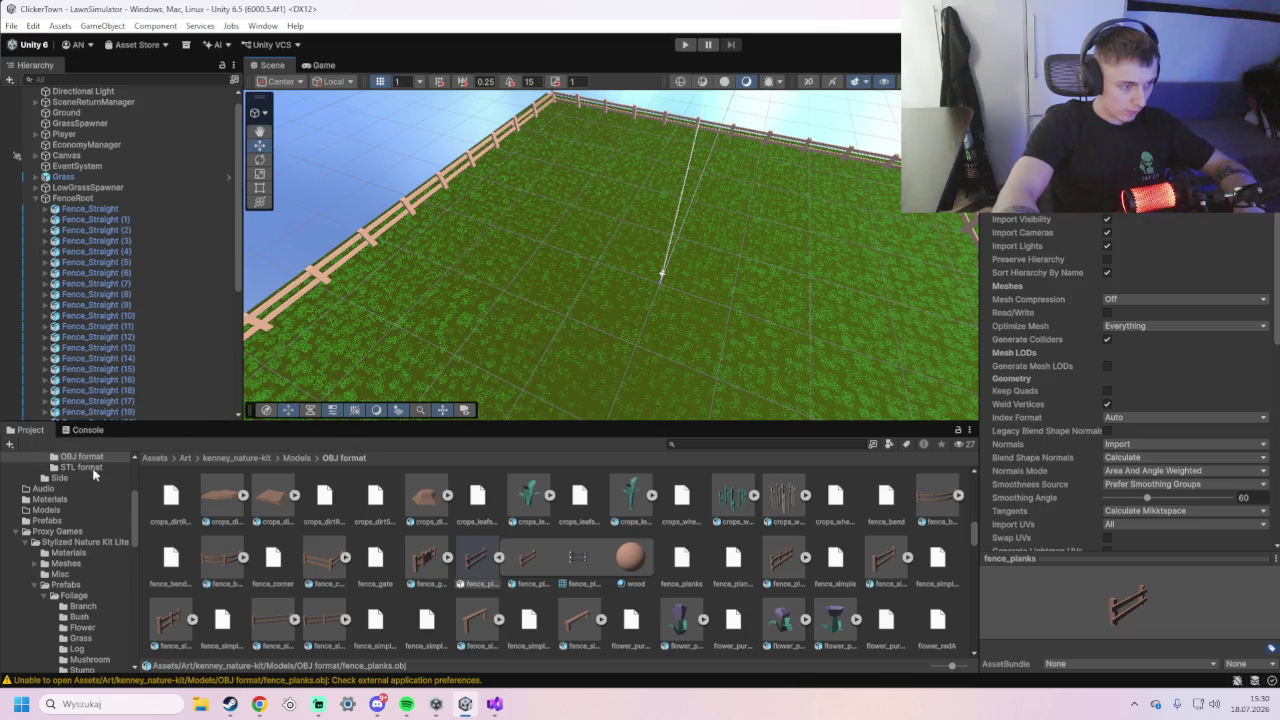
{"action": "scroll", "coordinate": [85, 475], "scroll_direction": "up", "scroll_amount": 4}
Step: Open the City scene from Assets/Scenes, dismissing the unapplied import settings prompt
{"action": "left_click", "coordinate": [37, 509]}
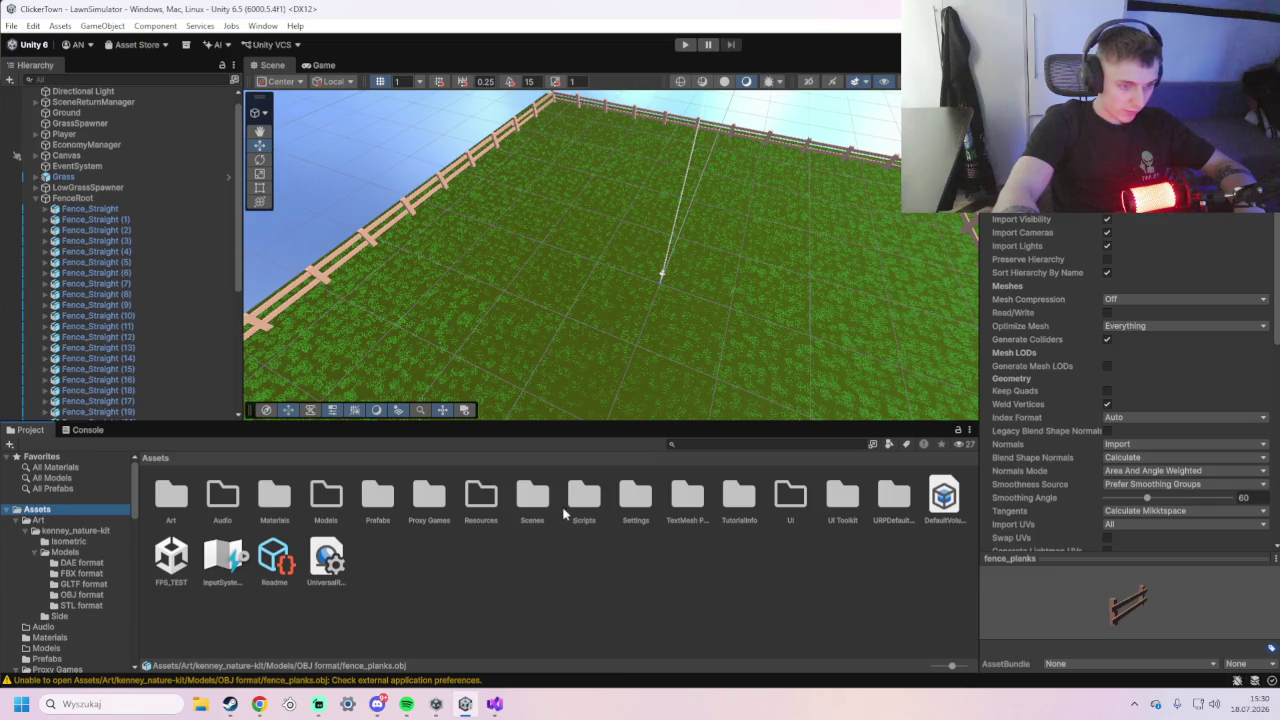
{"action": "left_click", "coordinate": [541, 509]}
{"action": "key", "text": "Return"}
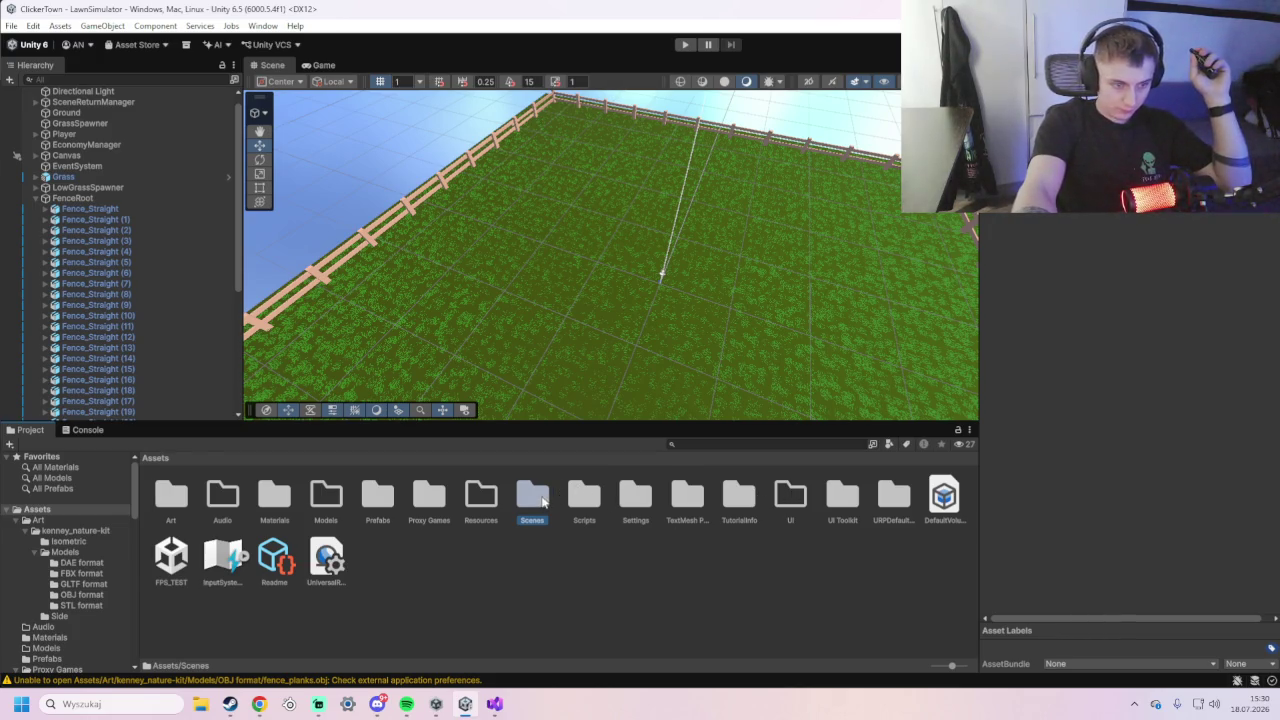
{"action": "double_click", "coordinate": [541, 500]}
{"action": "double_click", "coordinate": [629, 494]}
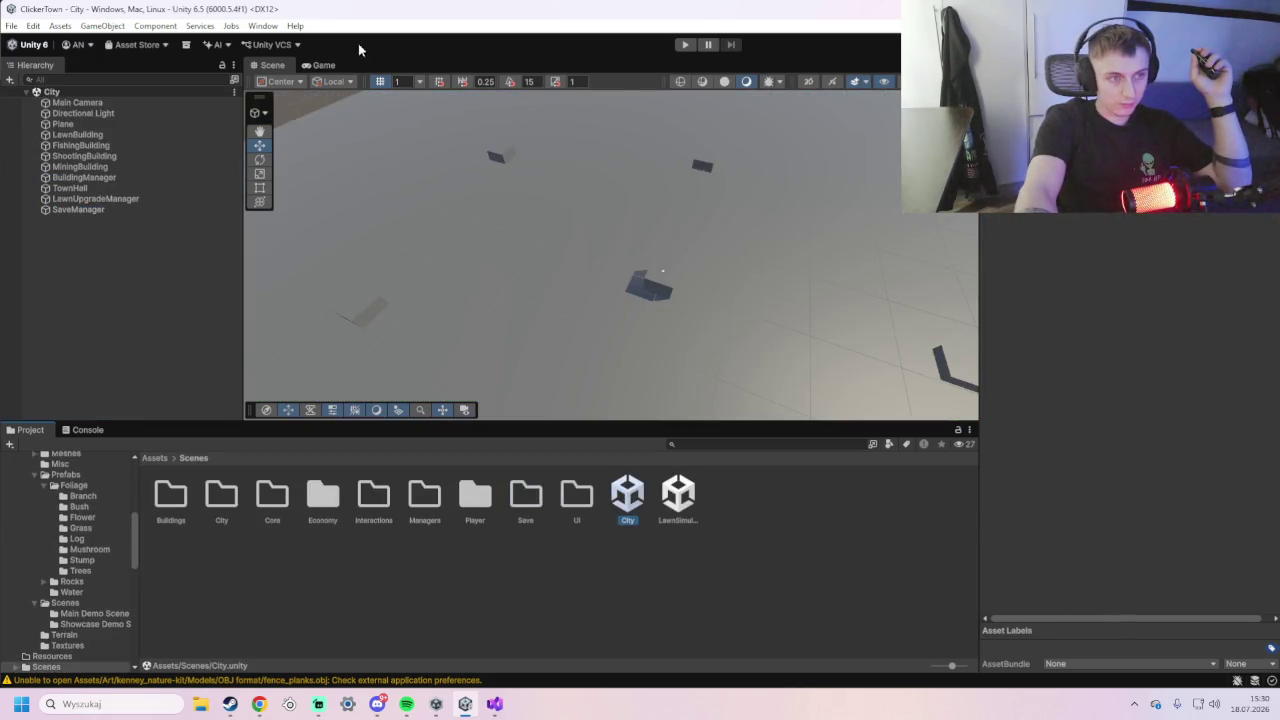
Step: Play-test through the fenced lawn, stop play mode, and select the LawnSimulator scene asset
{"action": "left_click", "coordinate": [685, 44]}
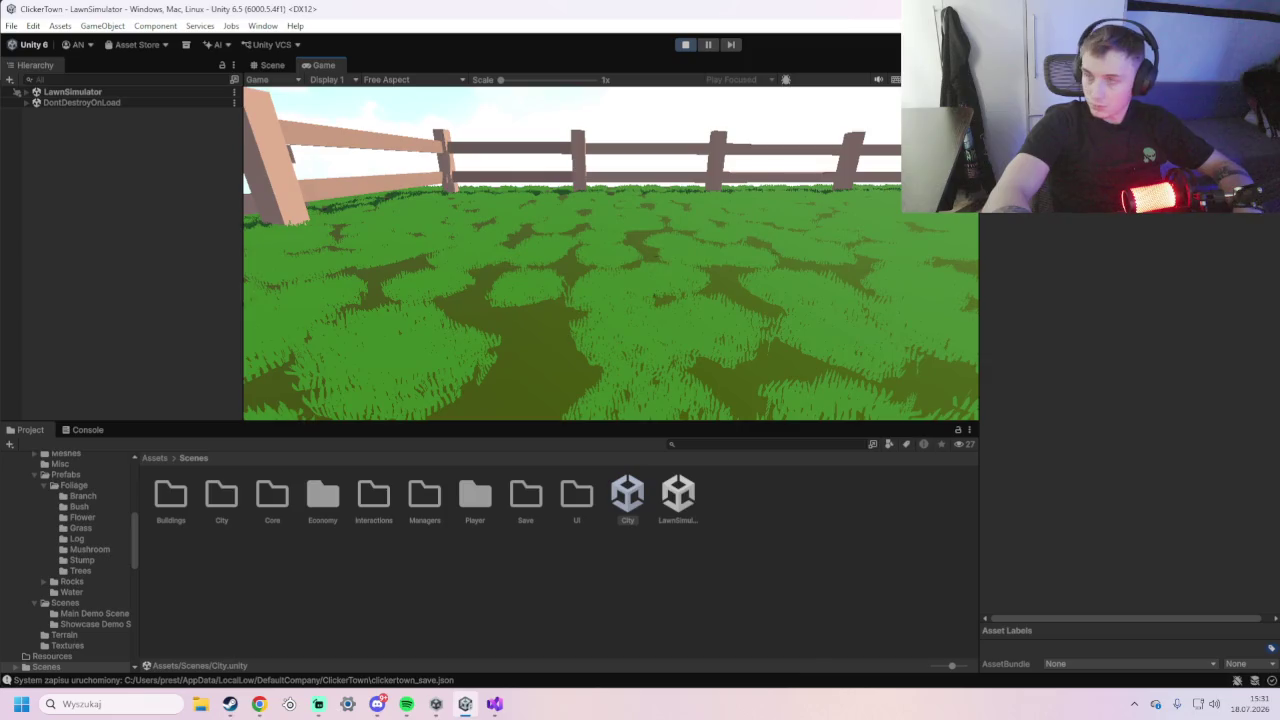
{"action": "key", "text": "ctrl+p"}
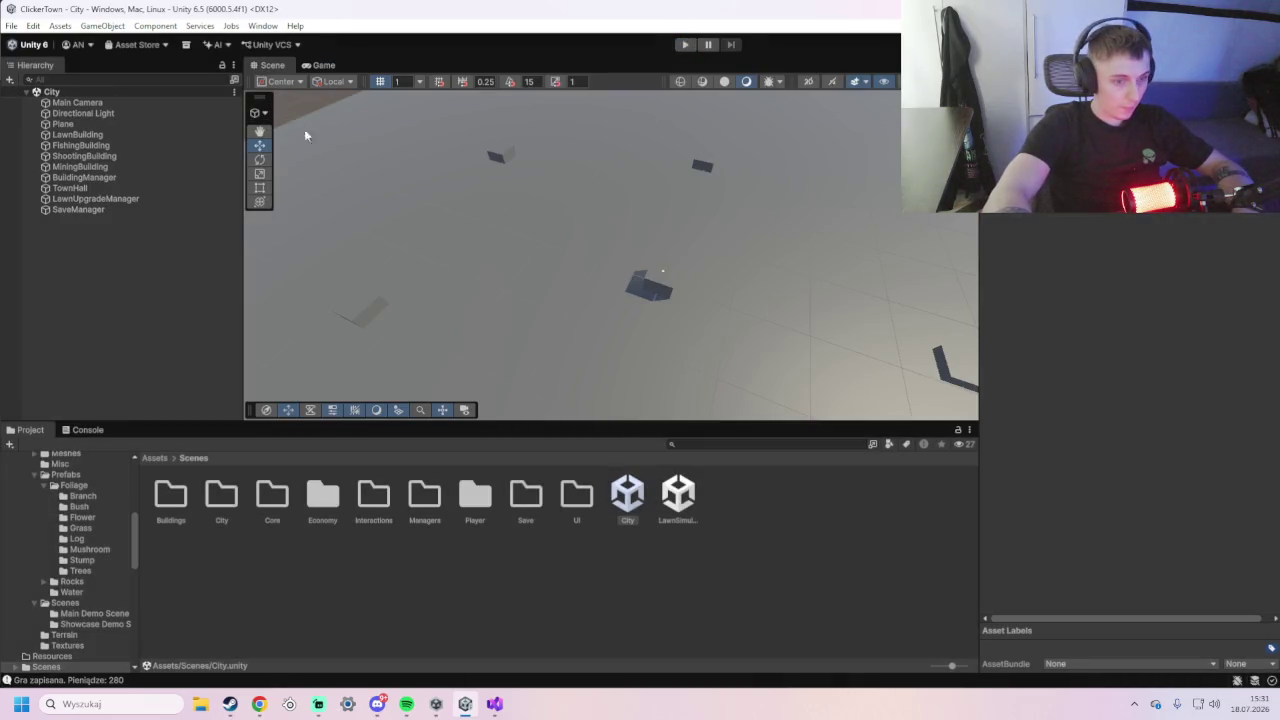
{"action": "left_click", "coordinate": [677, 494]}
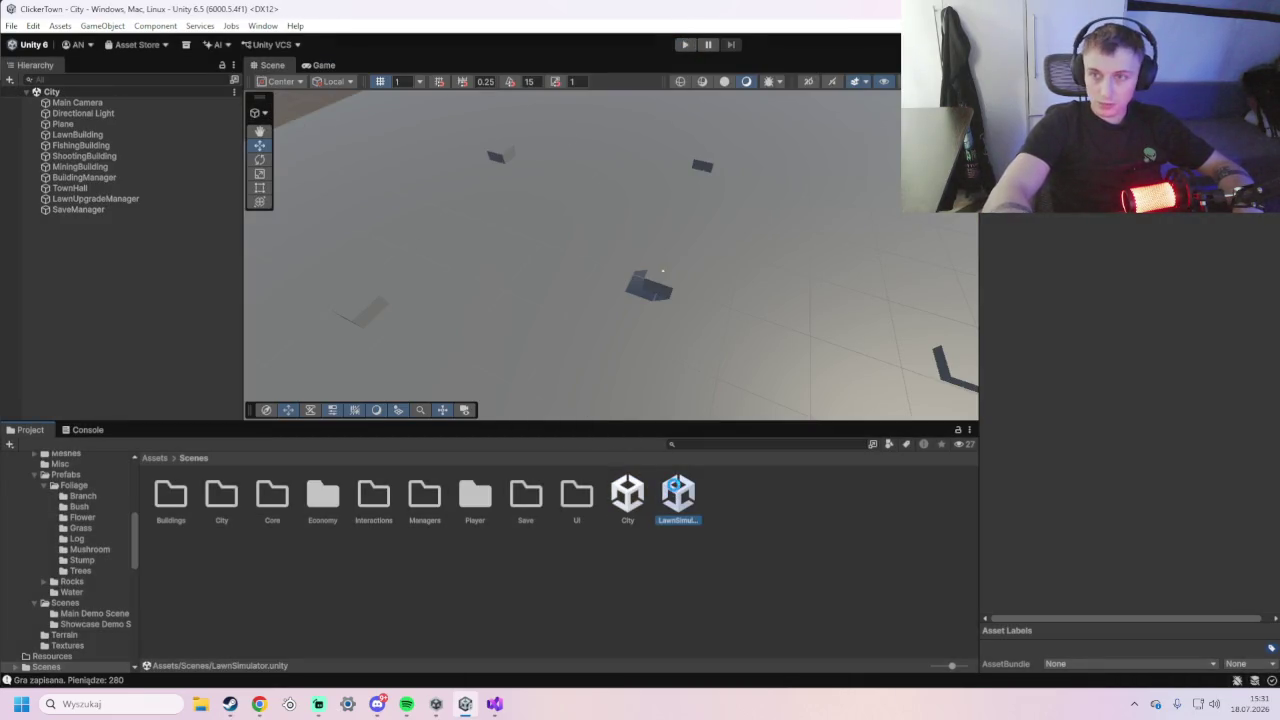
Step: Open the LawnSimulator scene and frame the Ground object in the Scene view
{"action": "double_click", "coordinate": [677, 494]}
{"action": "scroll", "coordinate": [545, 218], "scroll_direction": "up", "scroll_amount": 3}
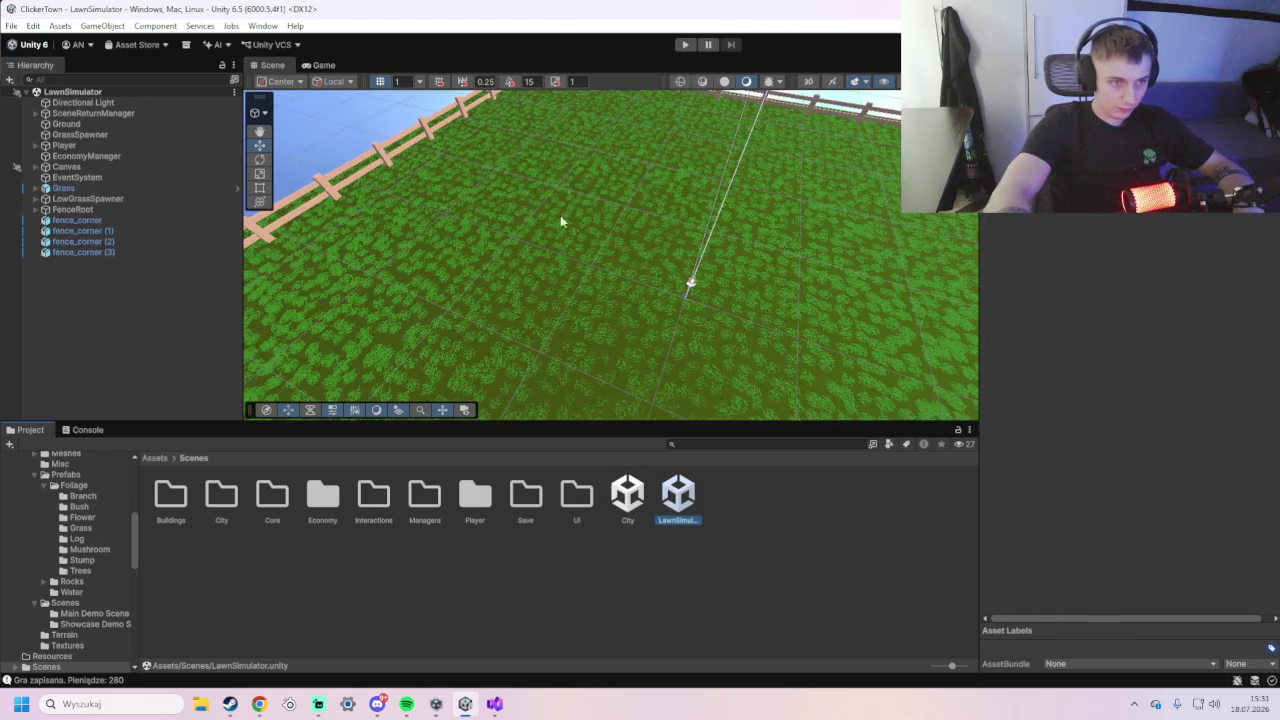
{"action": "left_click", "coordinate": [516, 138]}
{"action": "key", "text": "f"}
Step: Inspect the low grass, a straight fence section, grass near the fence and the Grass ground plane
{"action": "scroll", "coordinate": [500, 210], "scroll_direction": "up", "scroll_amount": 3}
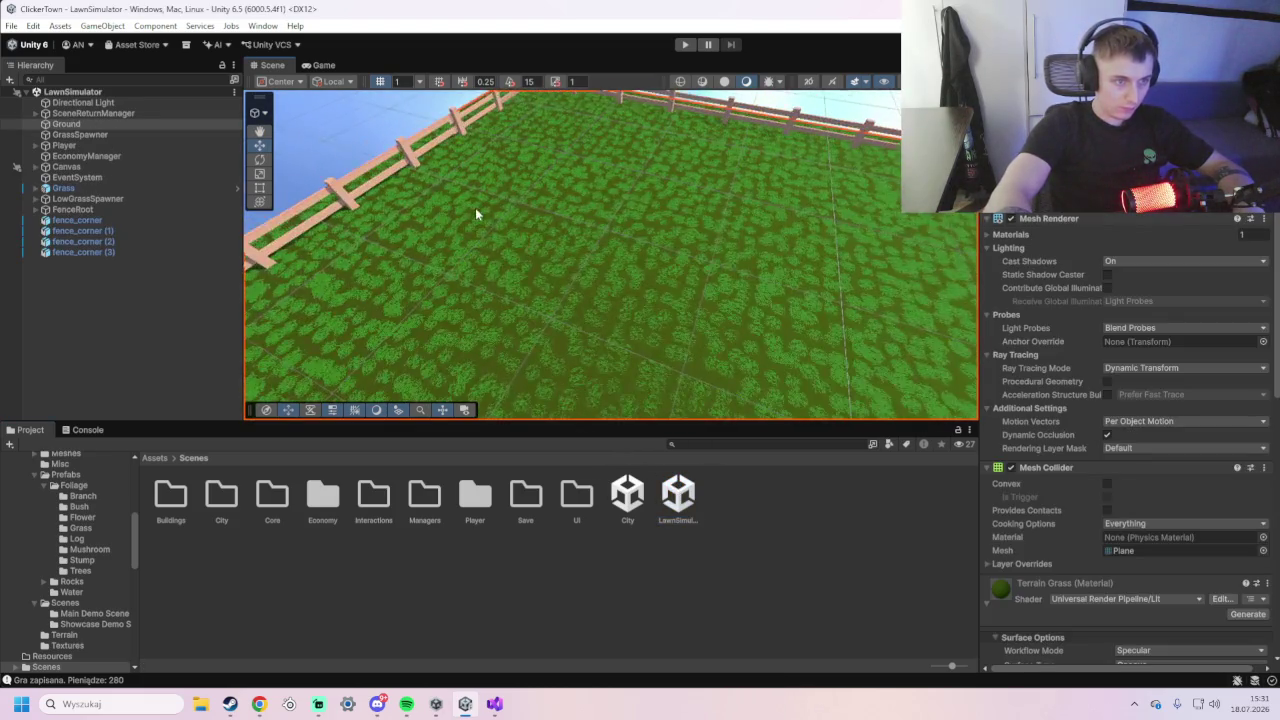
{"action": "scroll", "coordinate": [527, 218], "scroll_direction": "down", "scroll_amount": 5}
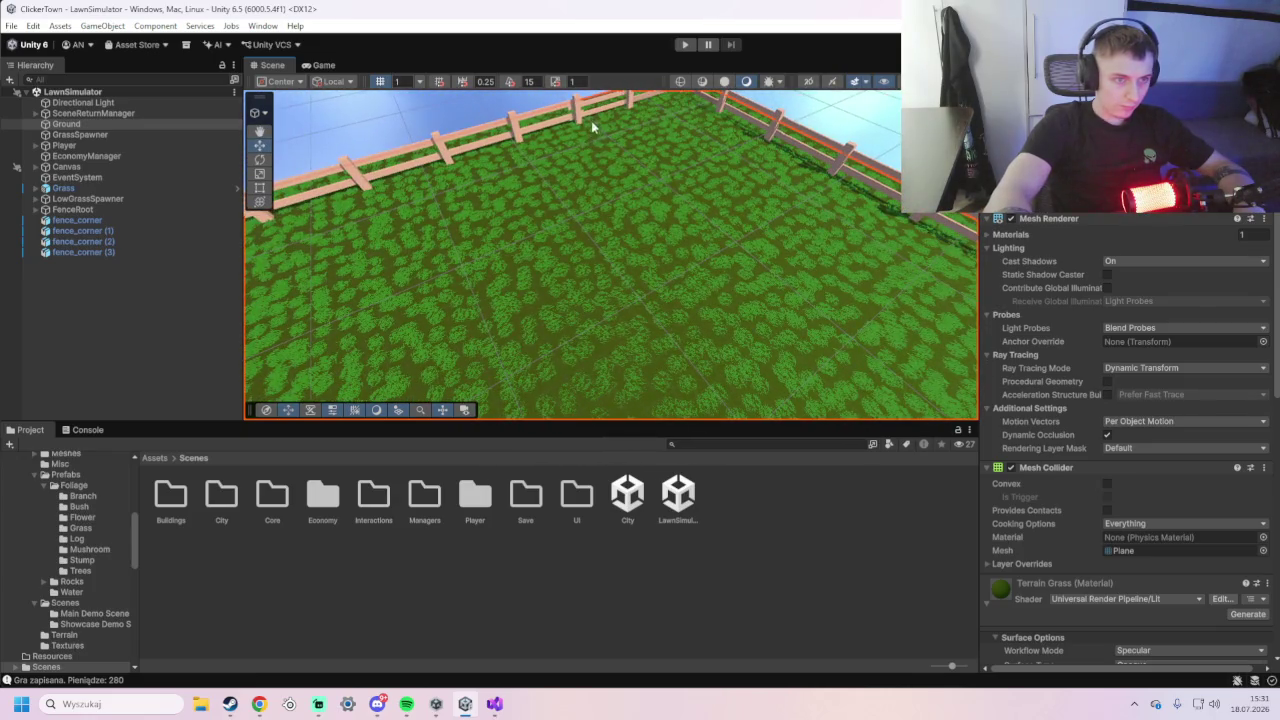
{"action": "left_click", "coordinate": [592, 115]}
{"action": "left_click", "coordinate": [540, 115]}
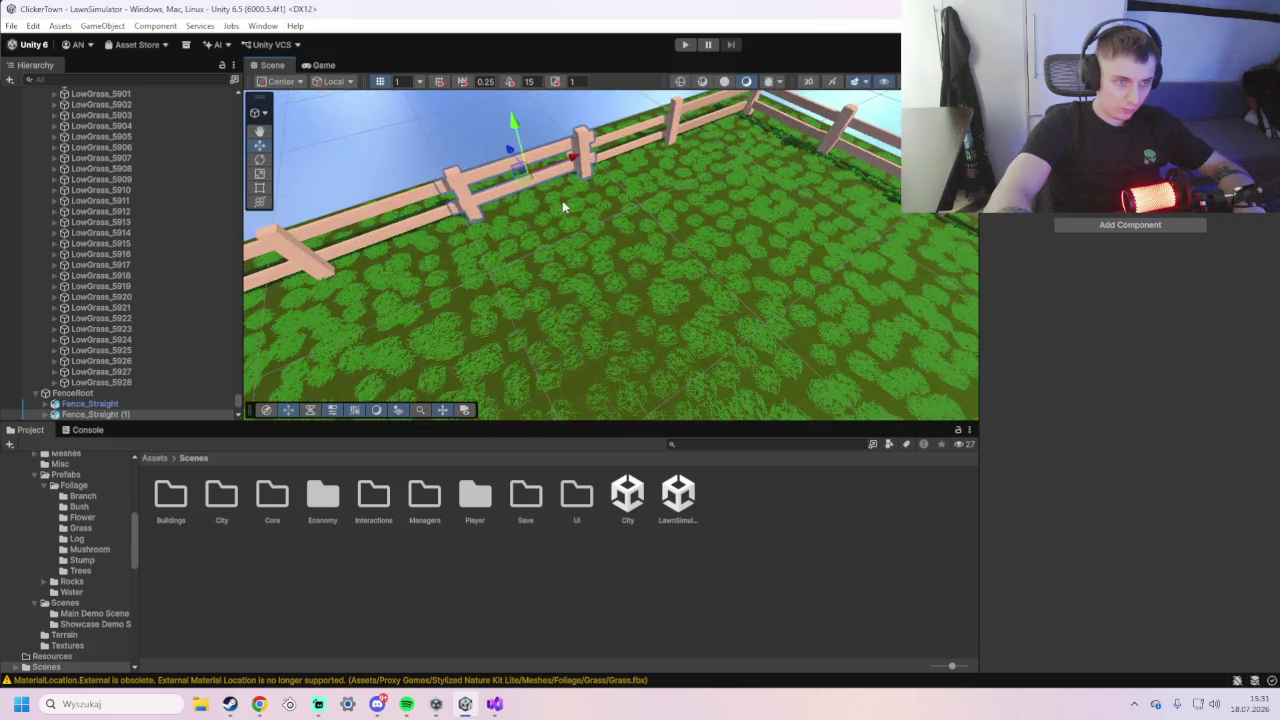
{"action": "left_click", "coordinate": [556, 196]}
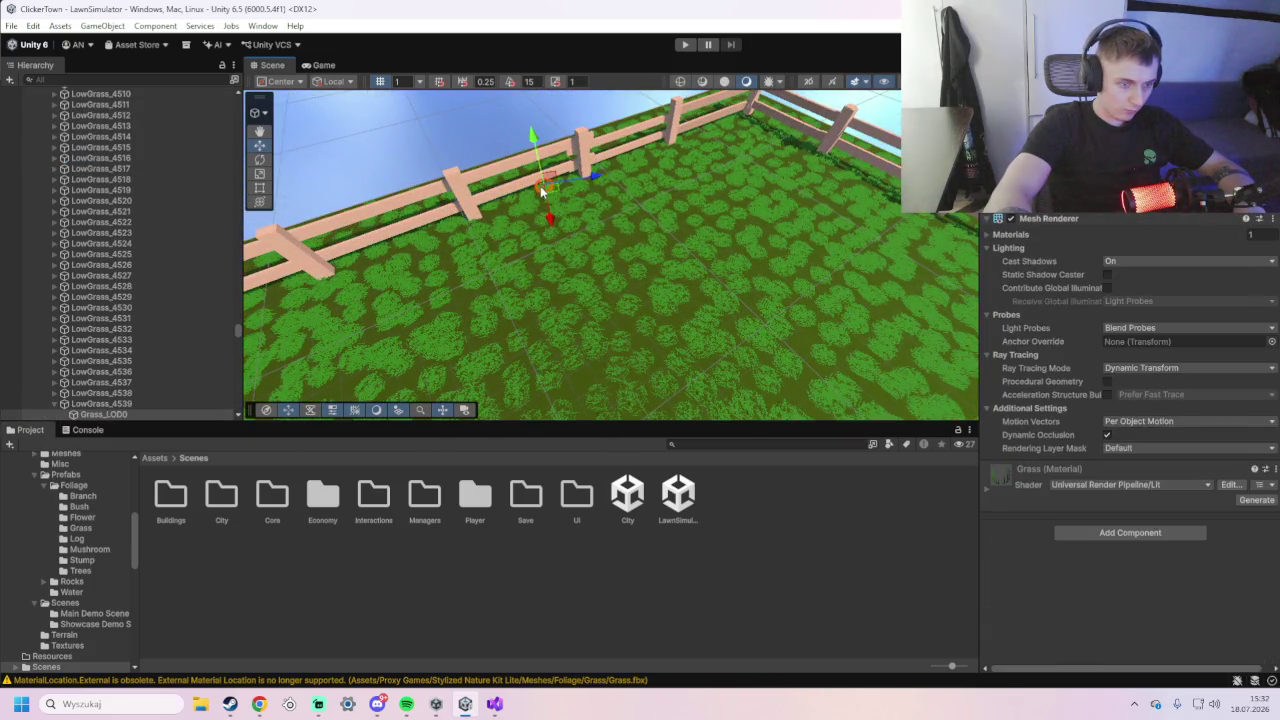
{"action": "scroll", "coordinate": [189, 376], "scroll_direction": "down", "scroll_amount": 2}
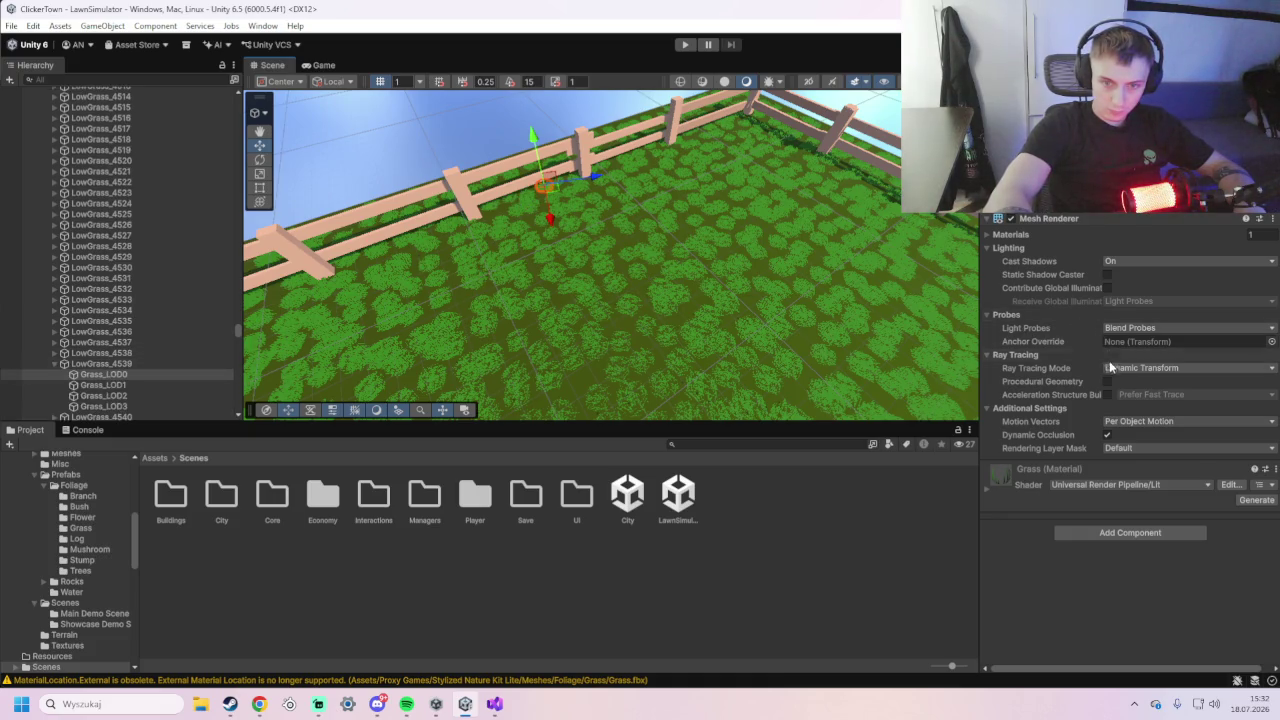
{"action": "scroll", "coordinate": [551, 190], "scroll_direction": "up", "scroll_amount": 5}
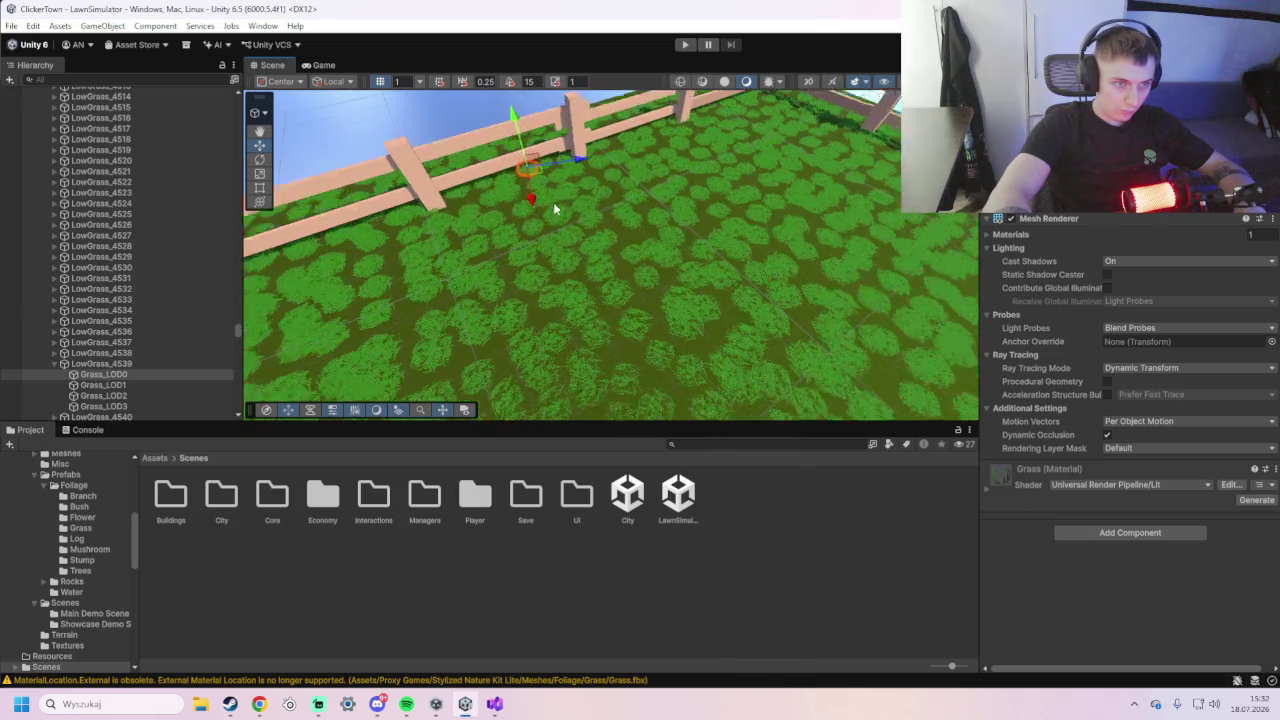
{"action": "scroll", "coordinate": [560, 206], "scroll_direction": "down", "scroll_amount": 3}
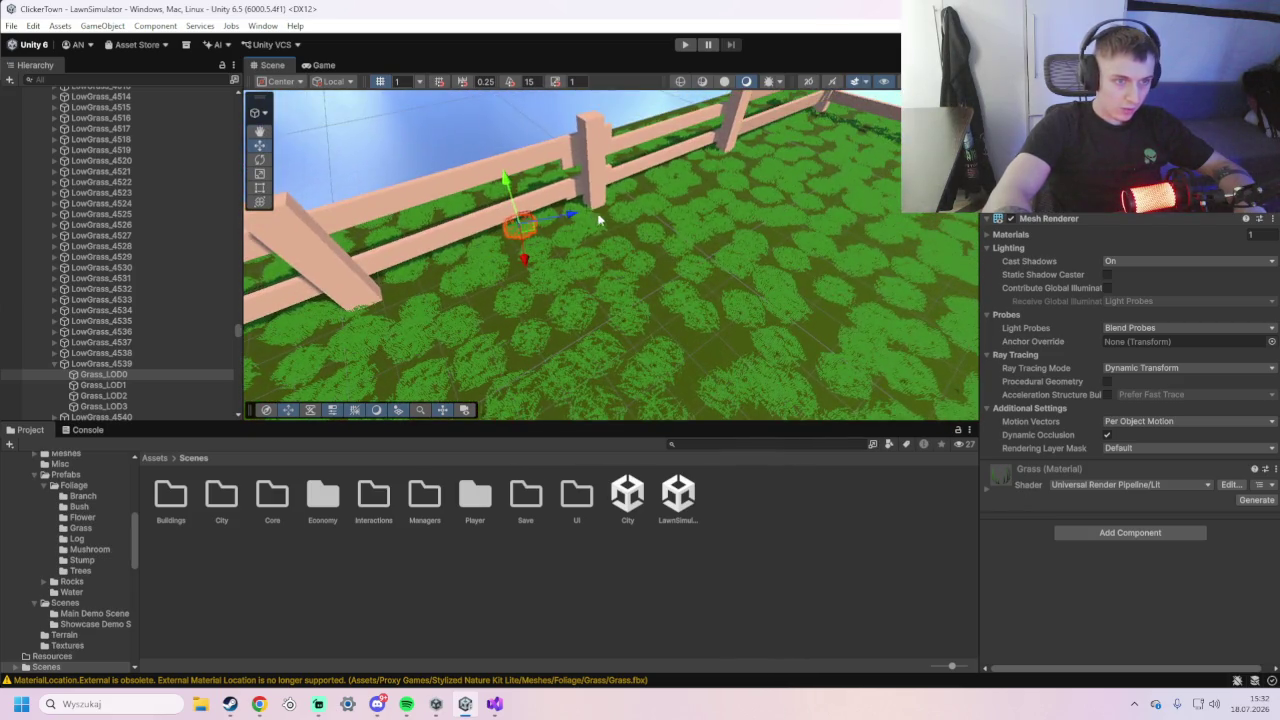
{"action": "left_click", "coordinate": [618, 216]}
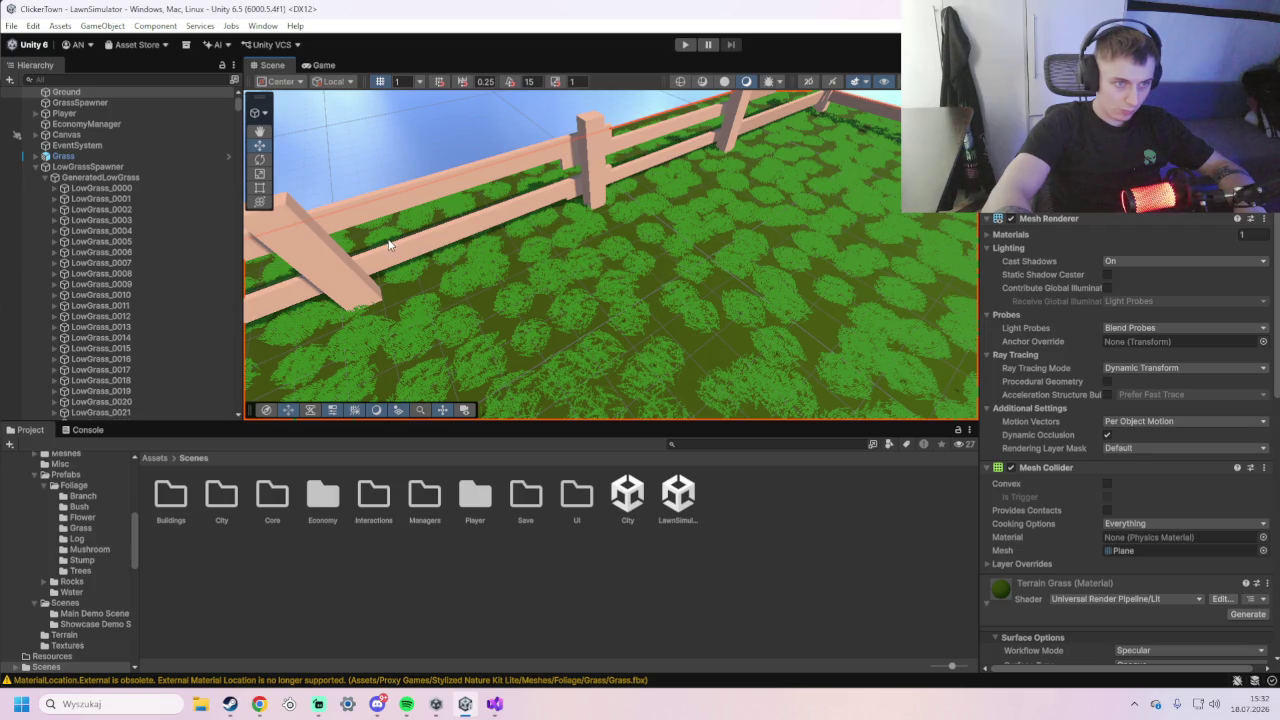
Step: Slide the straight fence section slightly along its X axis
{"action": "left_click", "coordinate": [650, 149]}
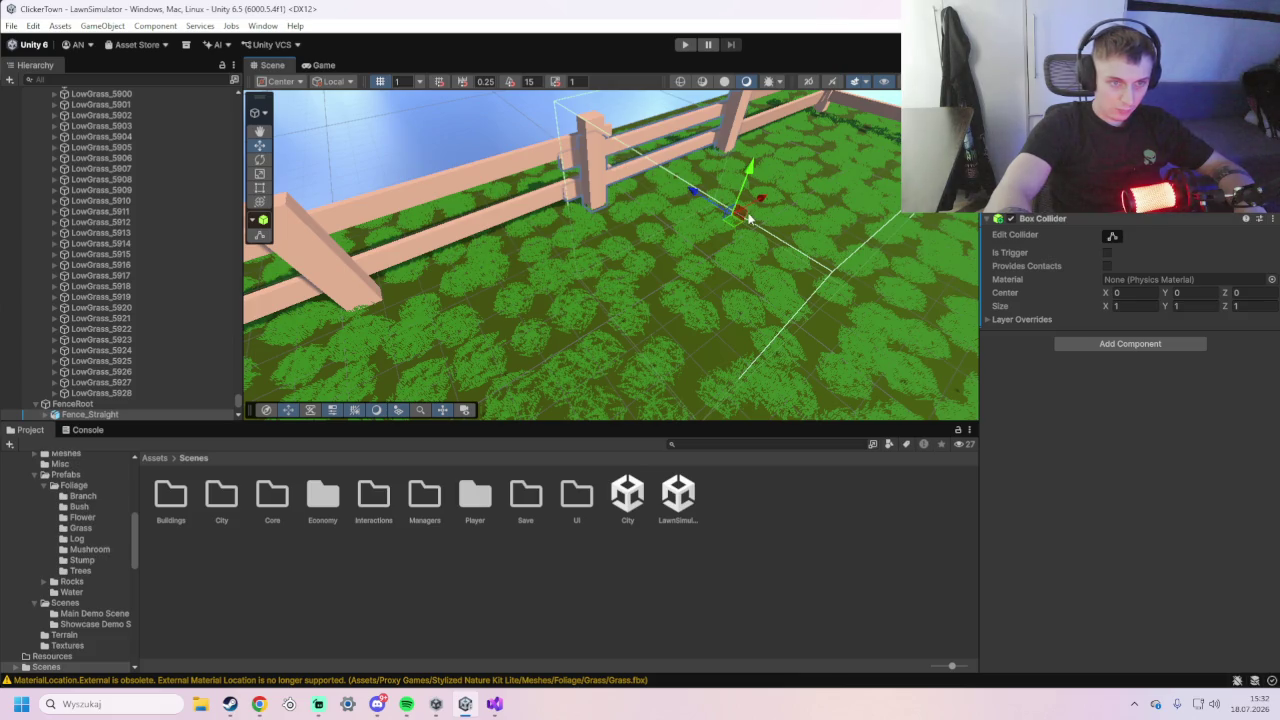
{"action": "mouse_move", "coordinate": [755, 195]}
{"action": "left_mouse_down"}
{"action": "mouse_move", "coordinate": [724, 215]}
{"action": "mouse_move", "coordinate": [759, 201]}
{"action": "left_mouse_up"}
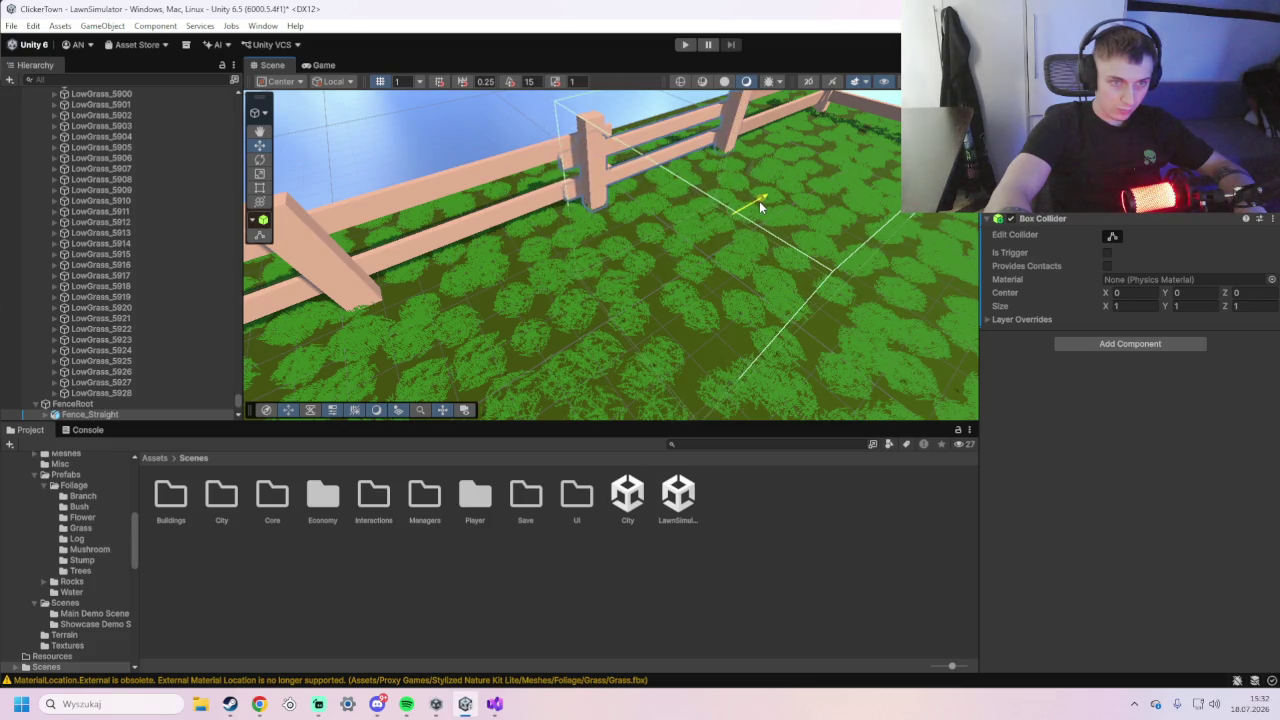
{"action": "left_click_drag", "start_coordinate": [759, 201], "coordinate": [759, 201]}
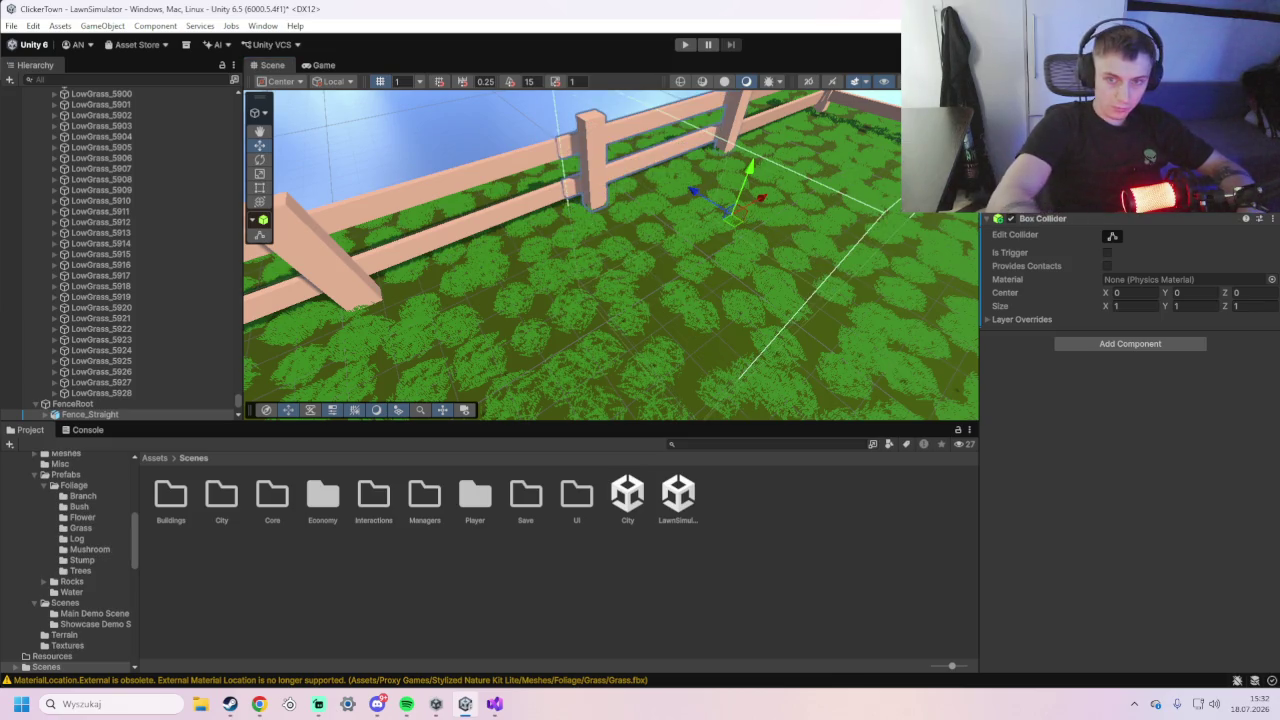
Step: Compare Fence_Straight, Fence_Straight (1) and the Grass plane, ending on Fence_Straight
{"action": "left_click", "coordinate": [508, 170]}
{"action": "left_click", "coordinate": [597, 183]}
{"action": "left_click", "coordinate": [610, 210]}
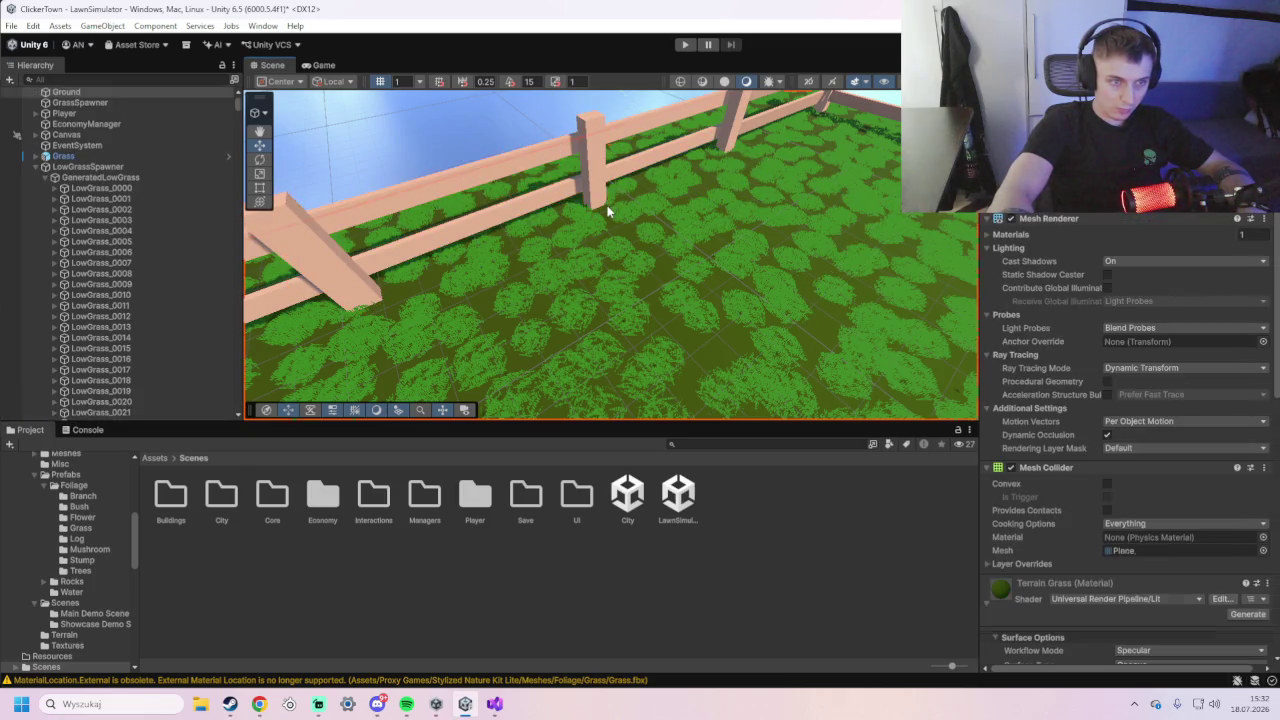
{"action": "left_click", "coordinate": [628, 143]}
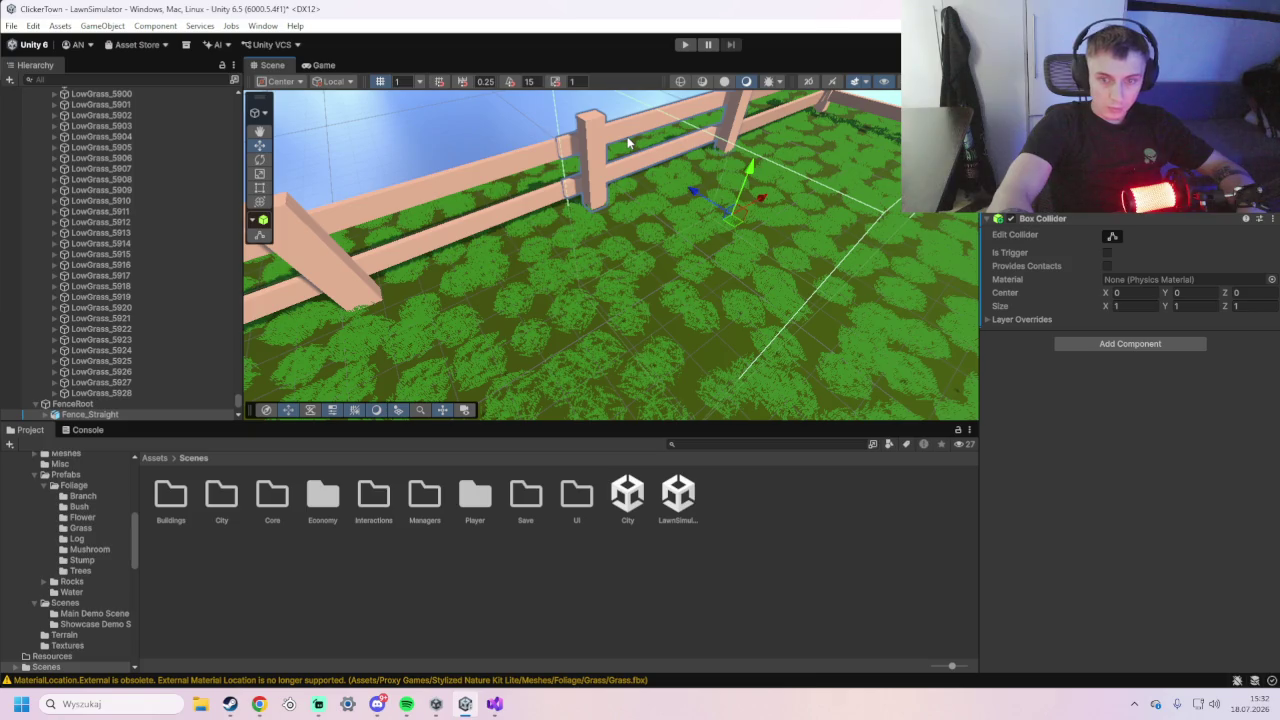
{"action": "left_click", "coordinate": [527, 178]}
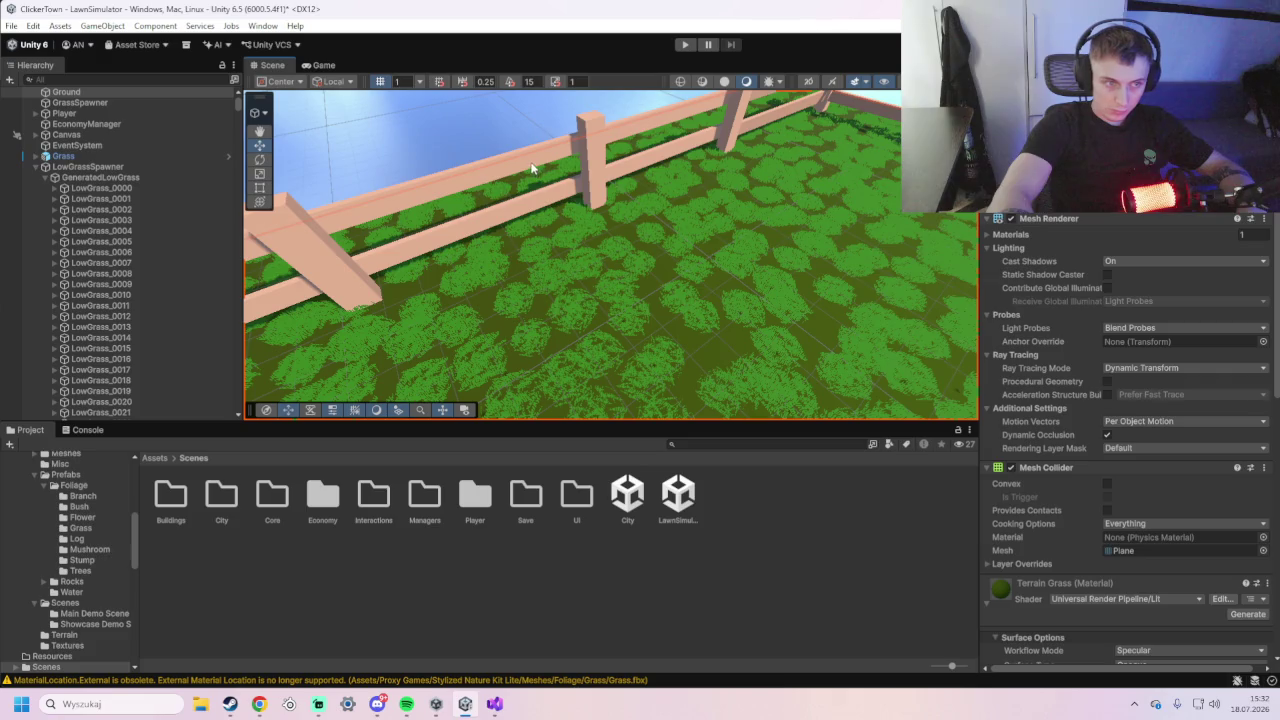
{"action": "left_click", "coordinate": [531, 167]}
{"action": "left_click", "coordinate": [652, 138]}
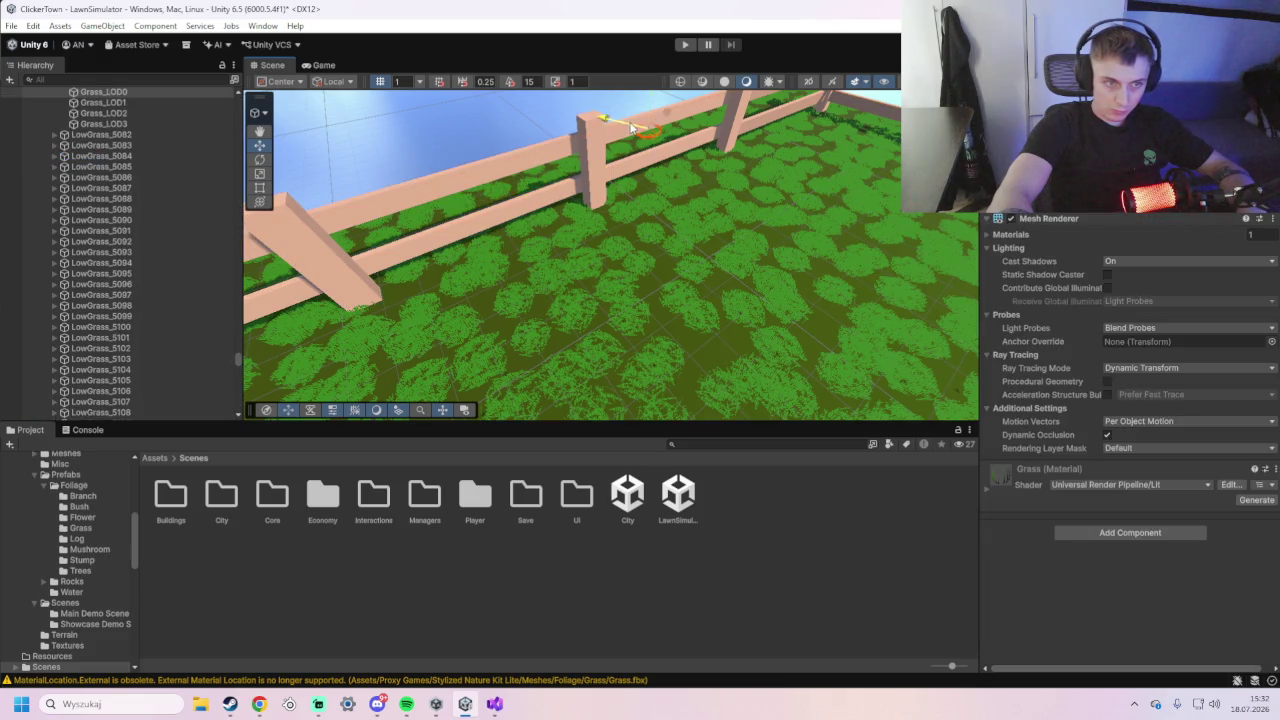
{"action": "left_click", "coordinate": [618, 140]}
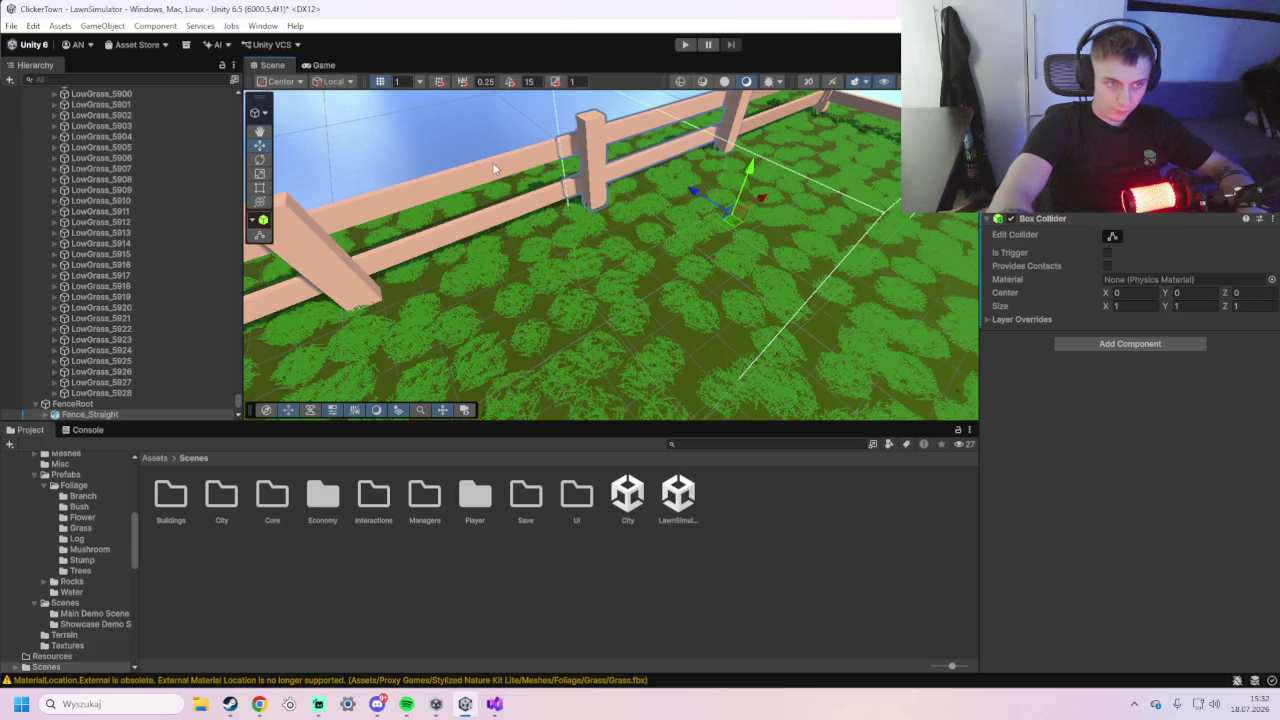
{"action": "left_click", "coordinate": [493, 160]}
{"action": "left_click", "coordinate": [624, 139]}
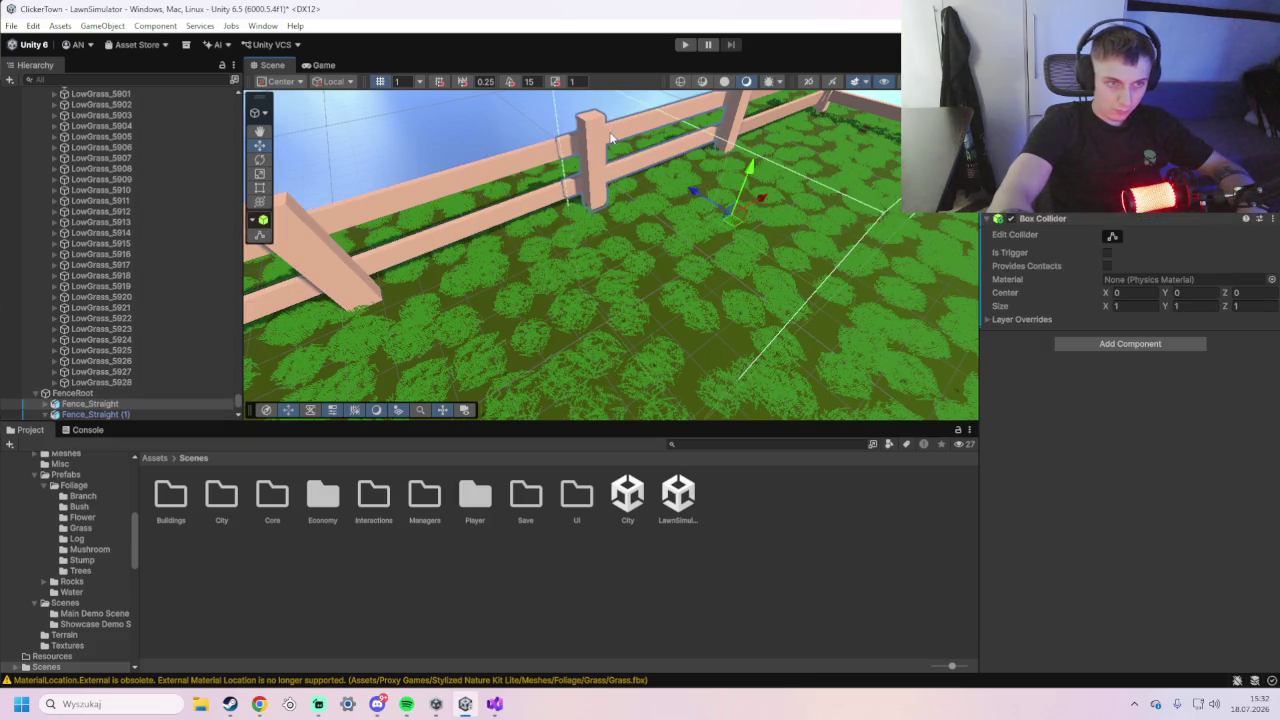
Step: Disable the Box Collider on Fence_Straight, then remove the component entirely
{"action": "left_click", "coordinate": [1011, 219]}
{"action": "right_click", "coordinate": [1007, 238]}
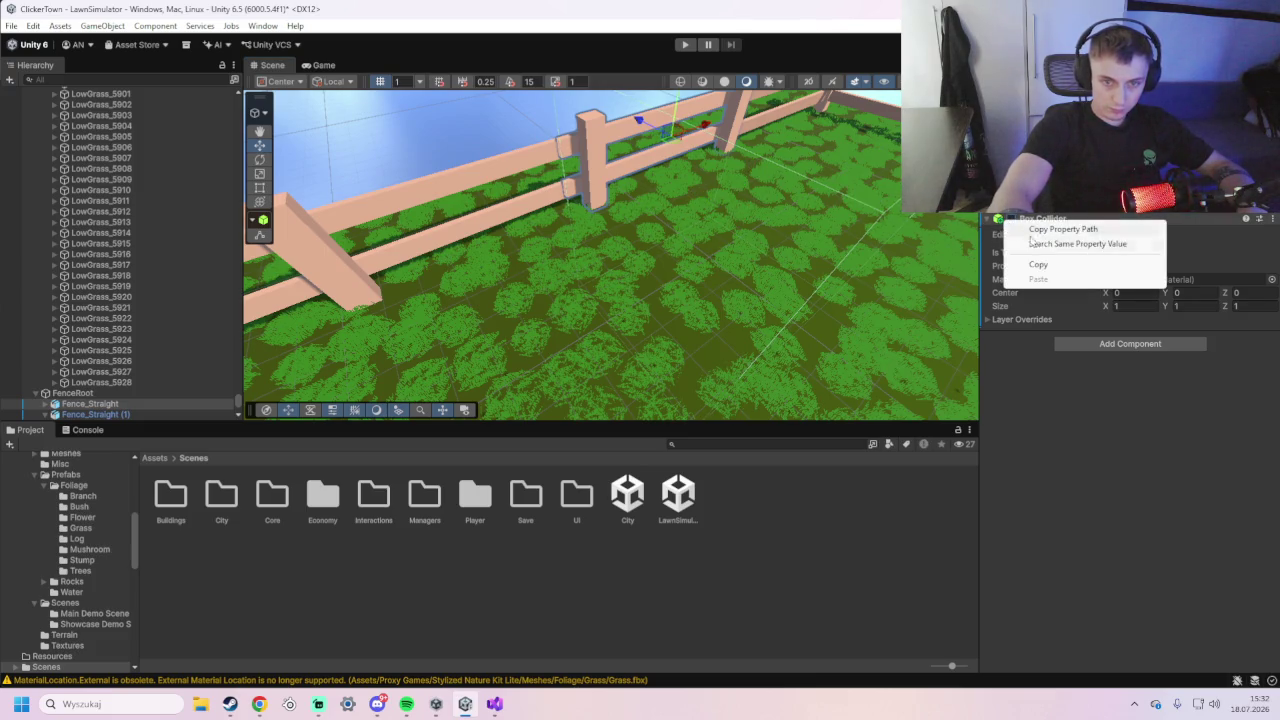
{"action": "left_click", "coordinate": [1040, 218]}
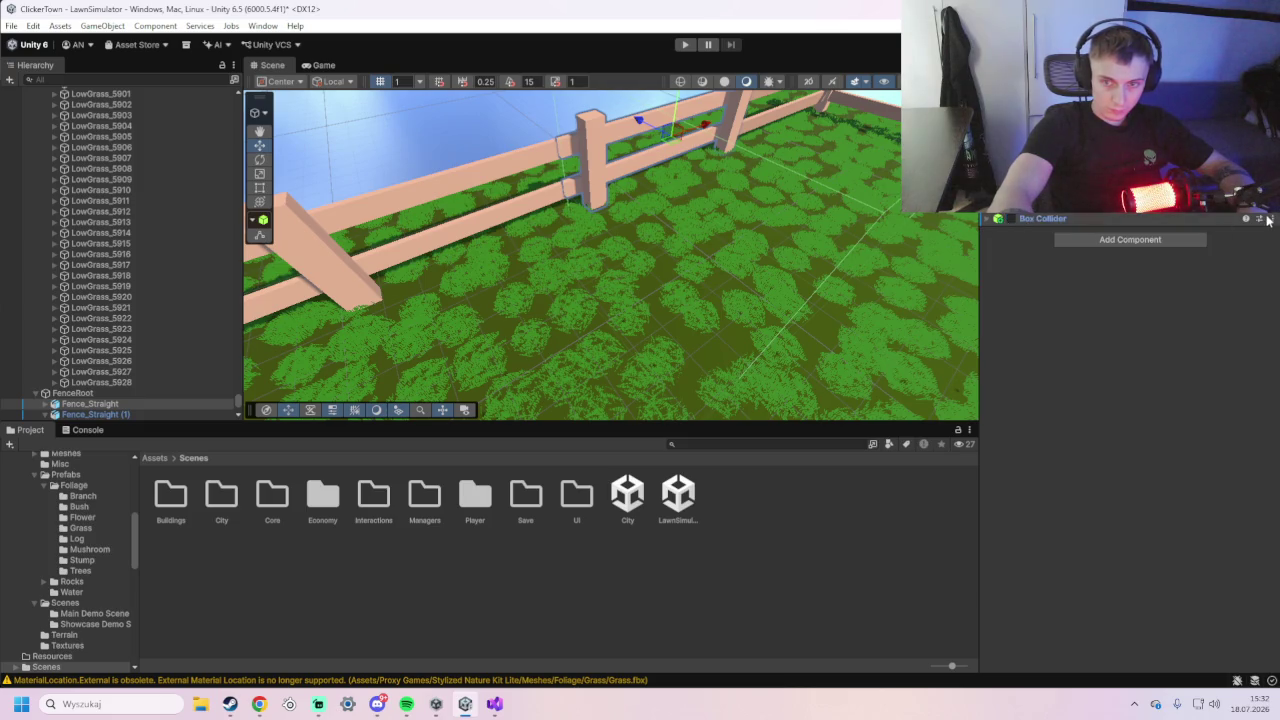
{"action": "left_click", "coordinate": [1260, 218]}
{"action": "left_click", "coordinate": [1200, 298]}
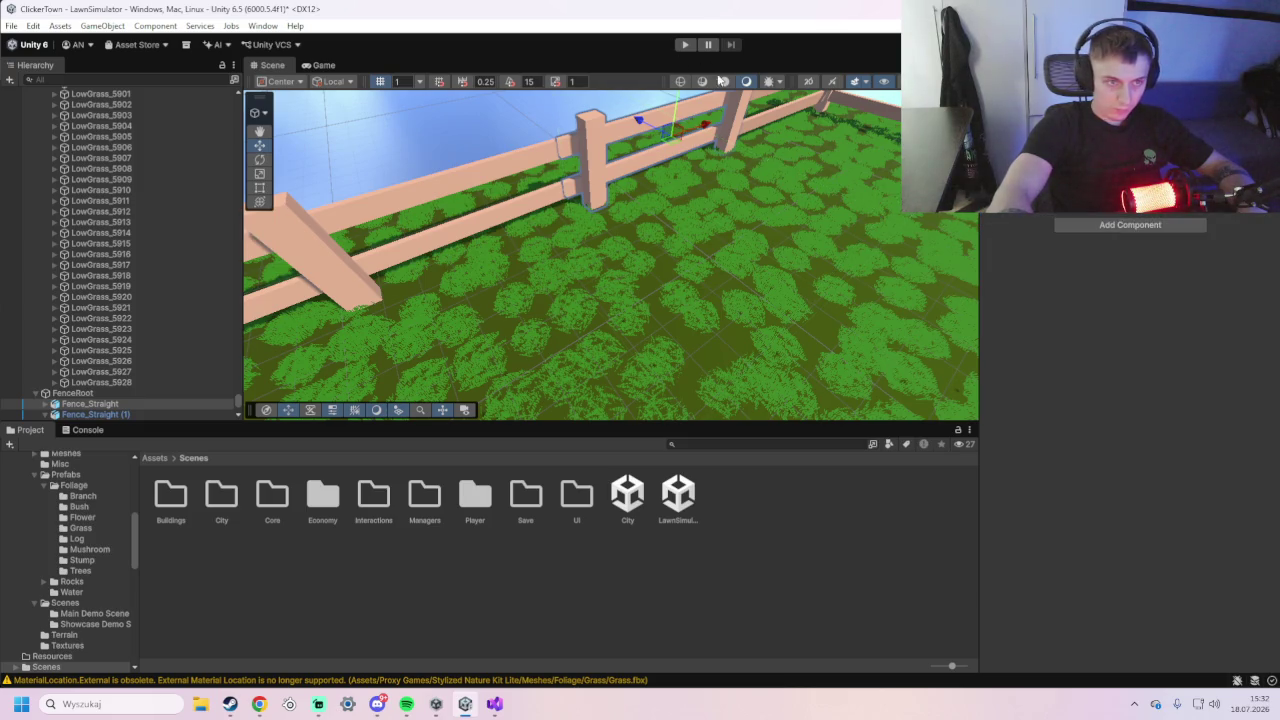
Step: Open the City scene and enter play mode
{"action": "left_click", "coordinate": [624, 505]}
{"action": "double_click", "coordinate": [624, 505]}
{"action": "left_click", "coordinate": [683, 45]}
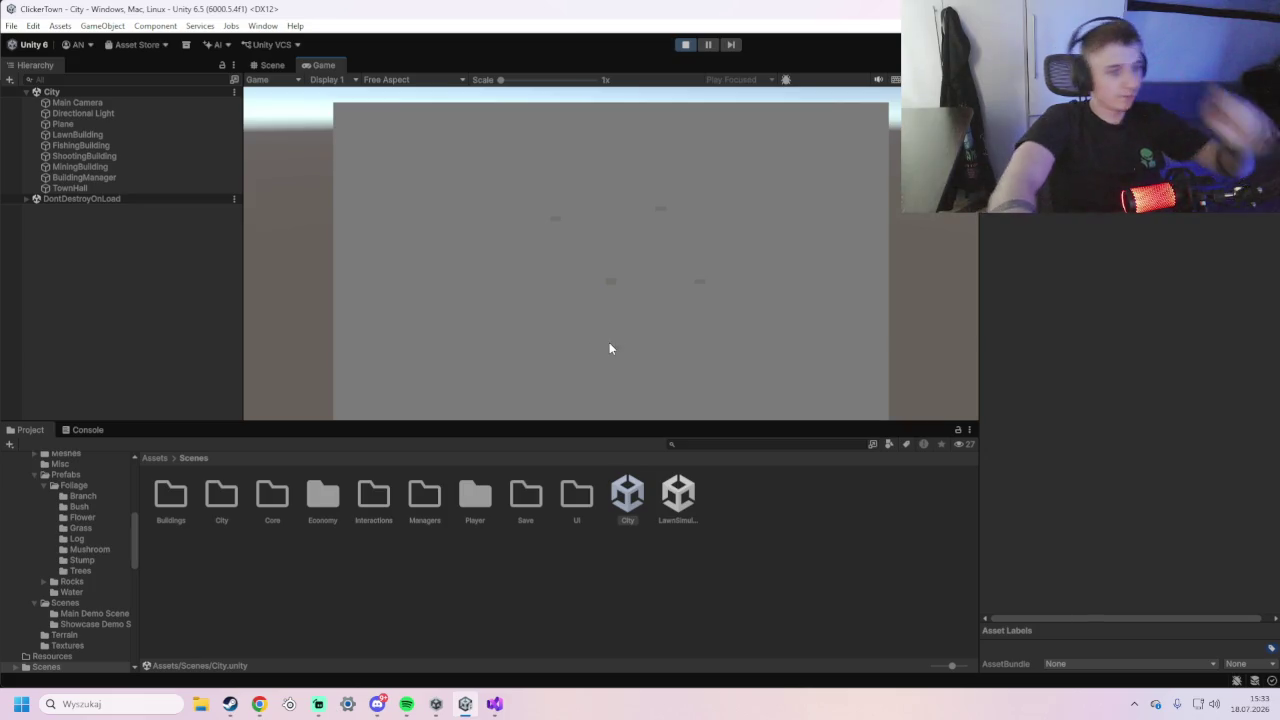
Step: Walk along the fence and into its posts to test collisions, then stop play mode
{"action": "key", "text": "w"}
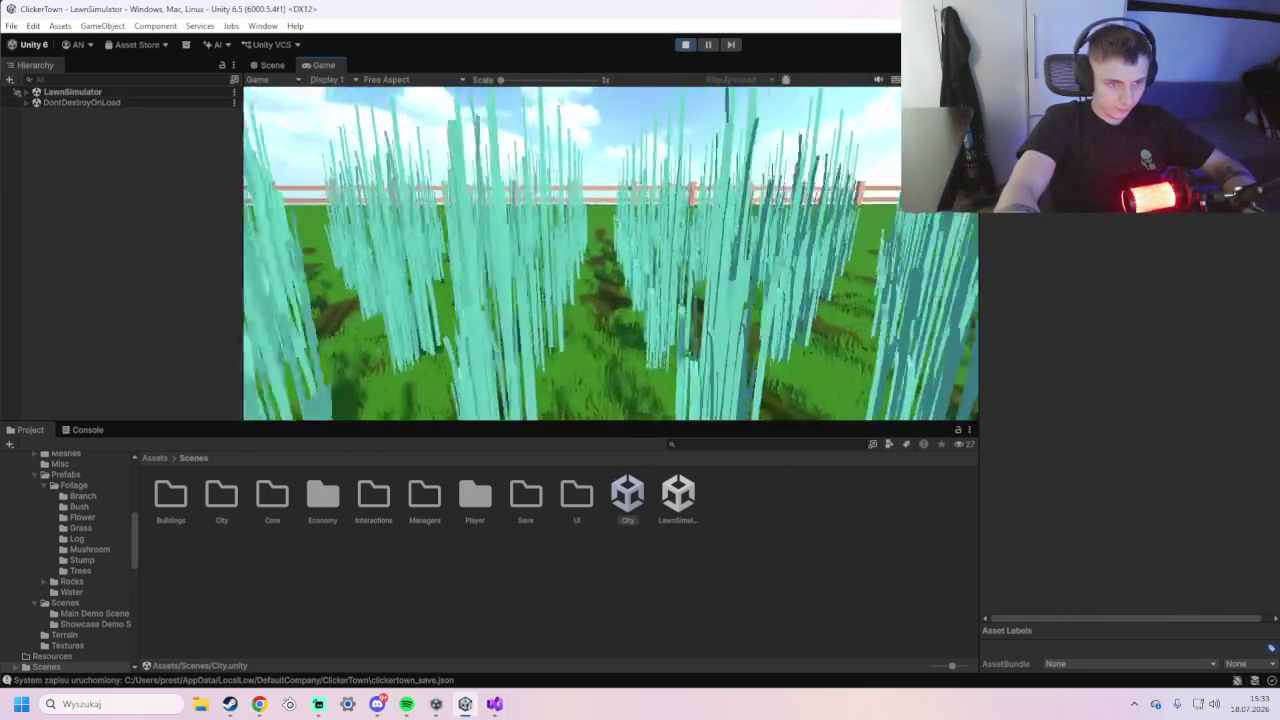
{"action": "key", "text": "w"}
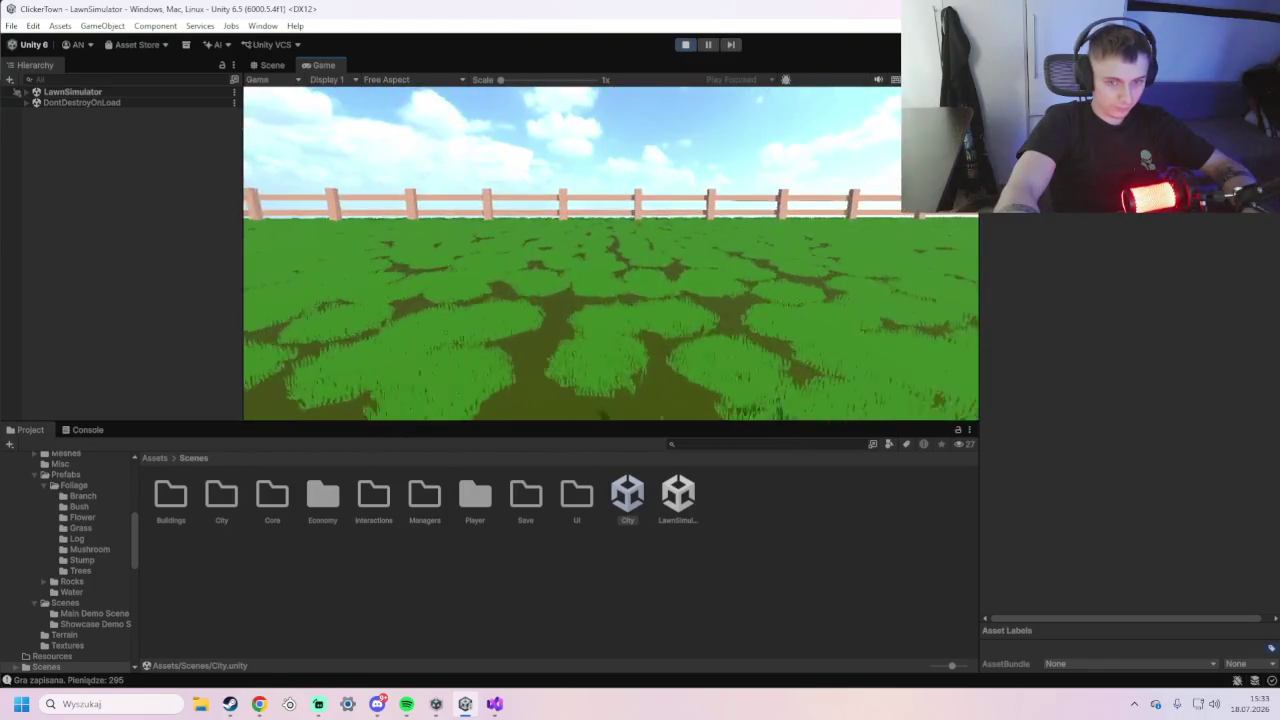
{"action": "key", "text": "s"}
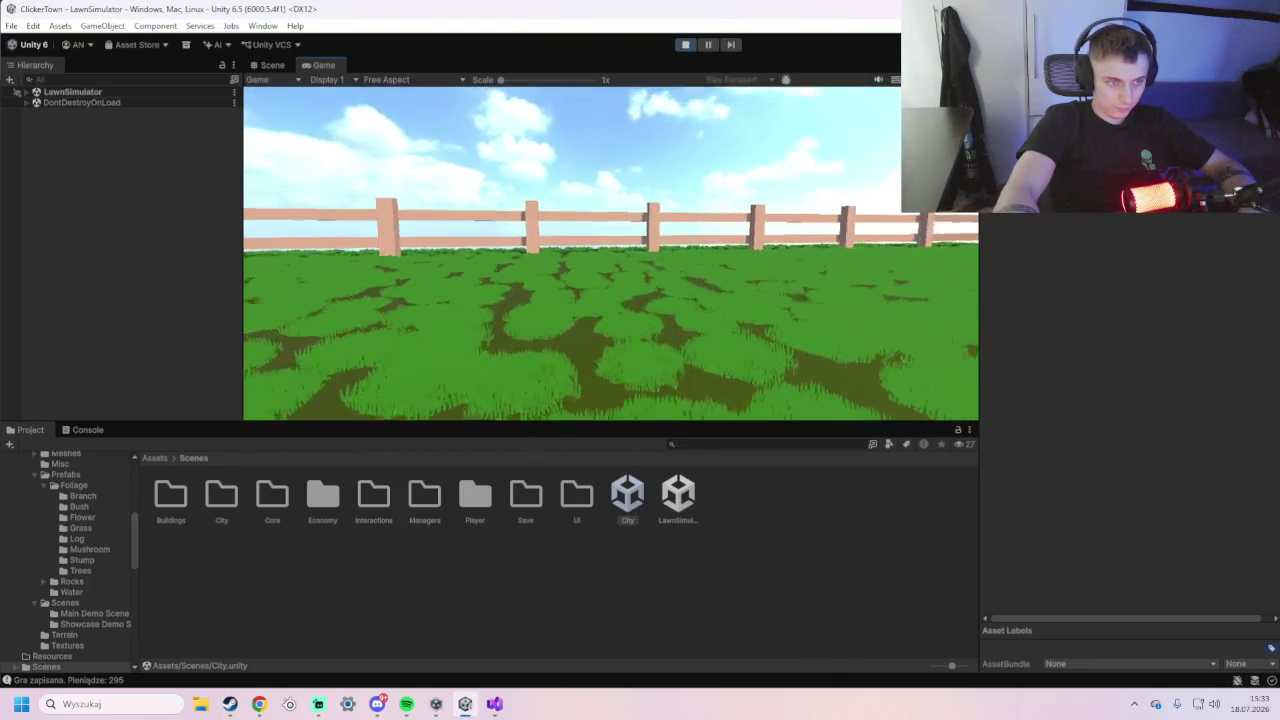
{"action": "key", "text": "w"}
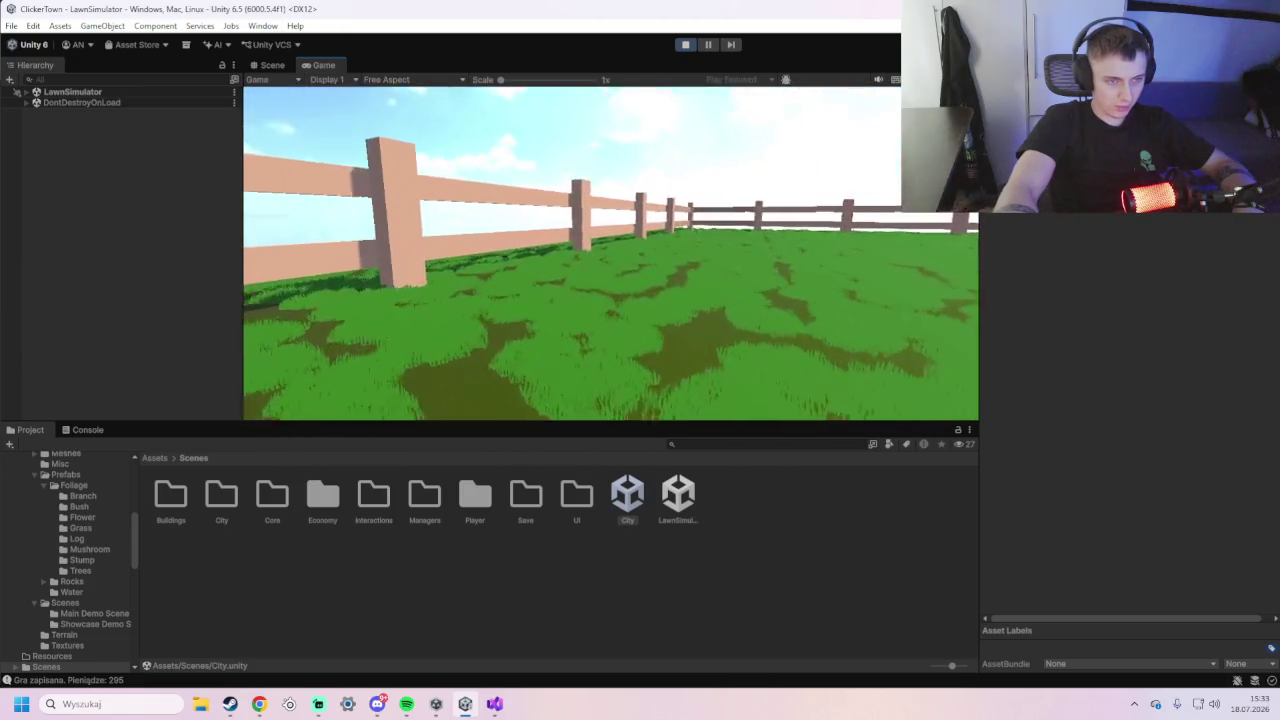
{"action": "key", "text": "s"}
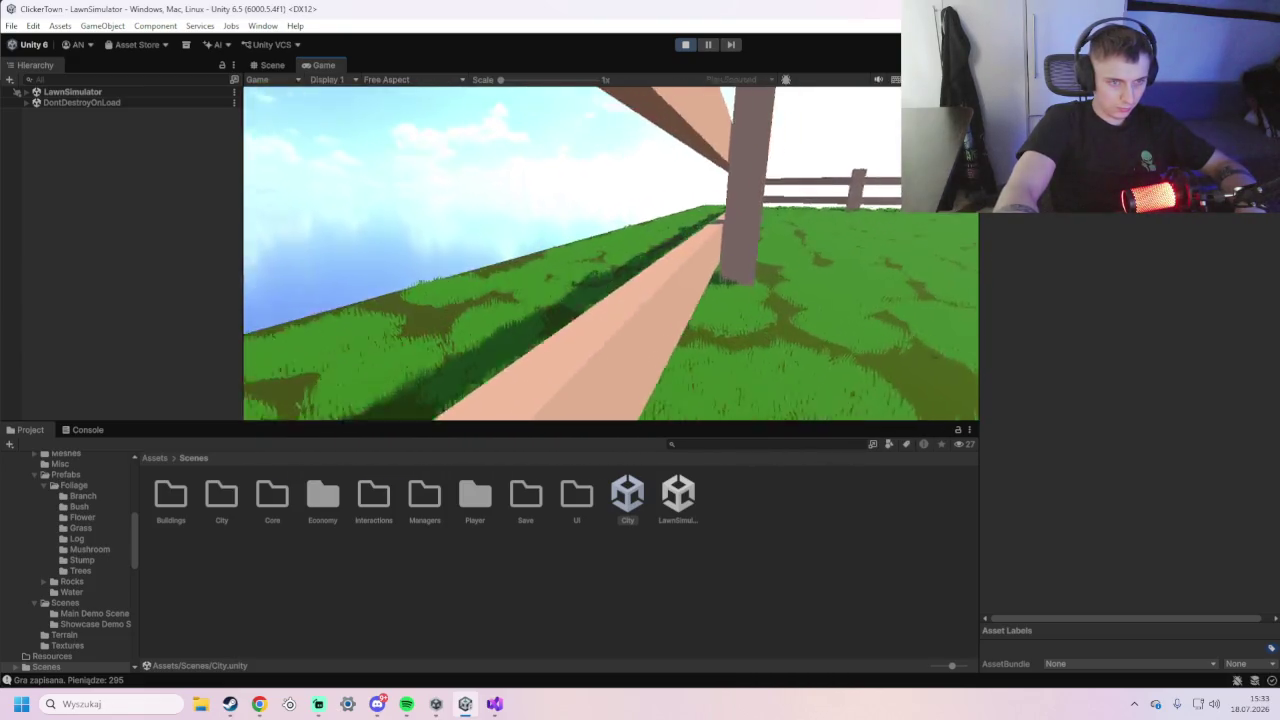
{"action": "key", "text": "w"}
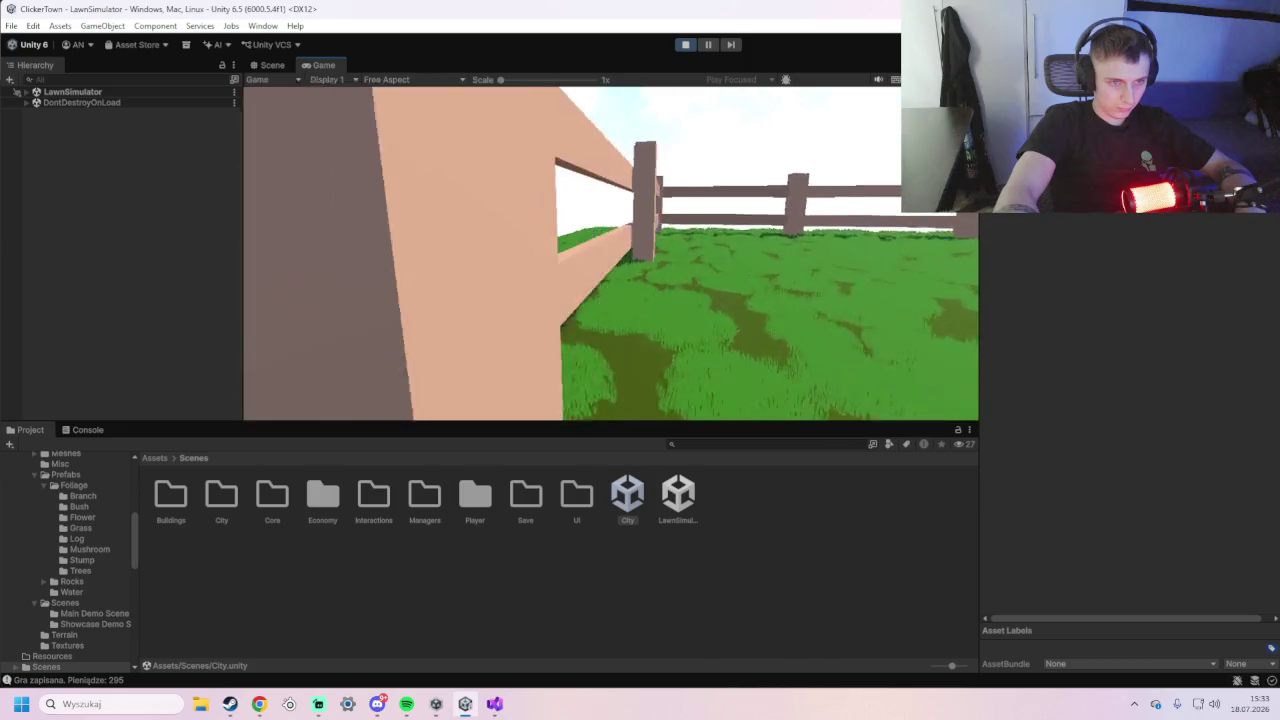
{"action": "key", "text": "w"}
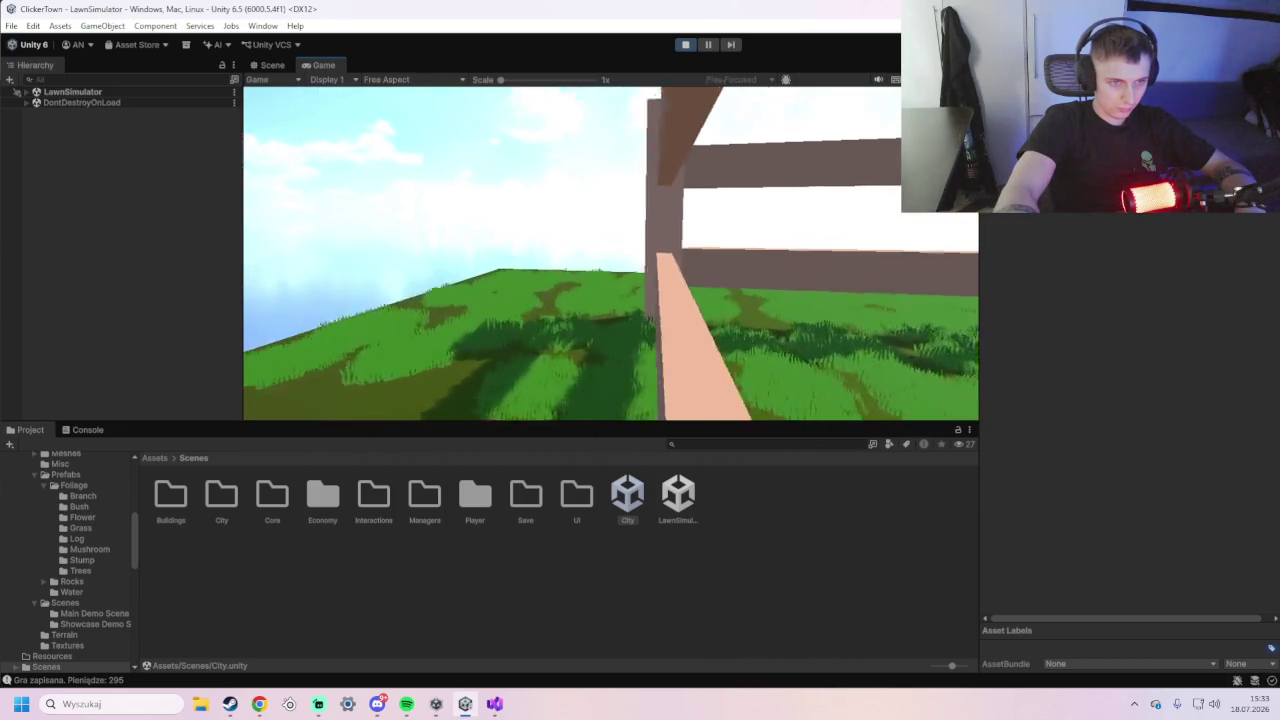
{"action": "key", "text": "w"}
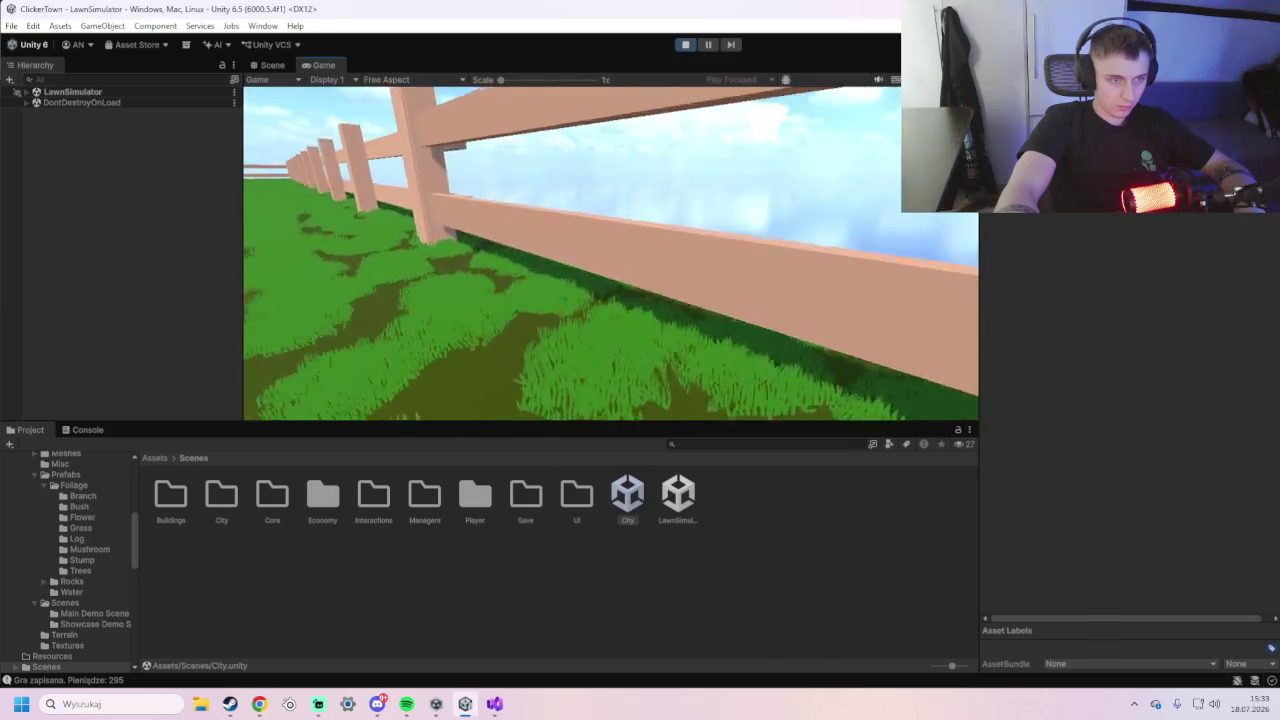
{"action": "key", "text": "w"}
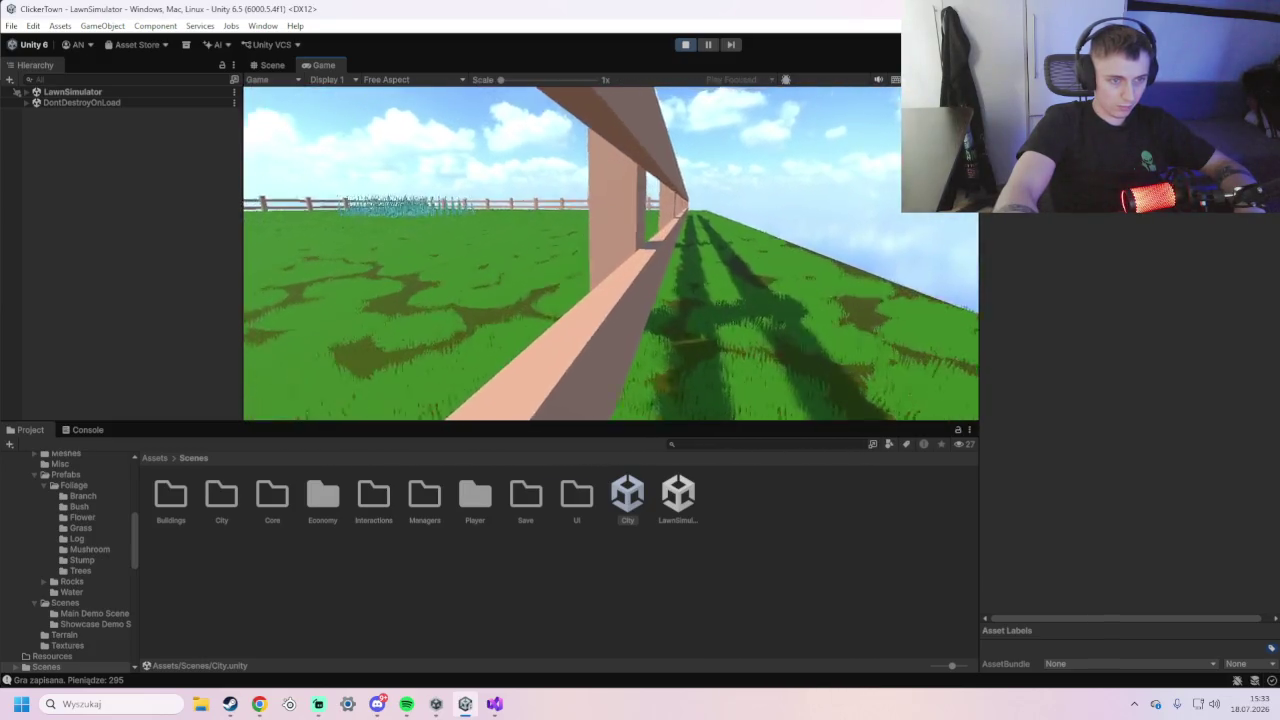
{"action": "key", "text": "w"}
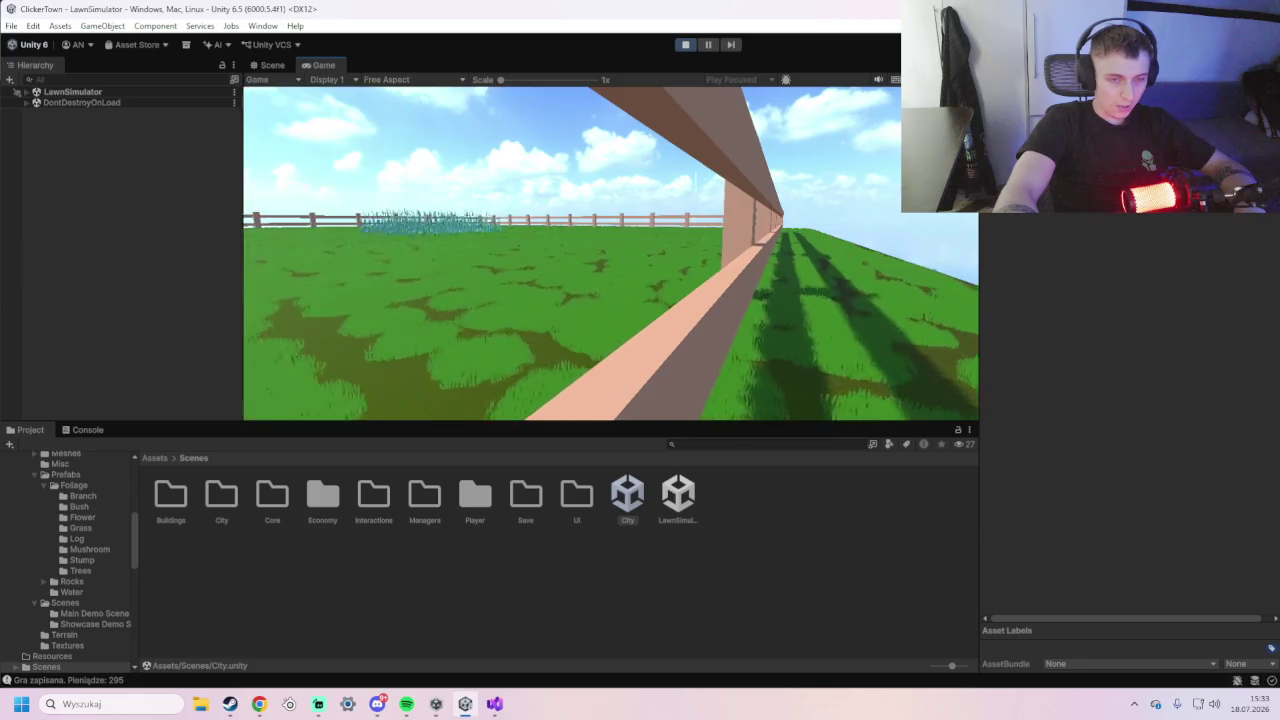
{"action": "key", "text": "w"}
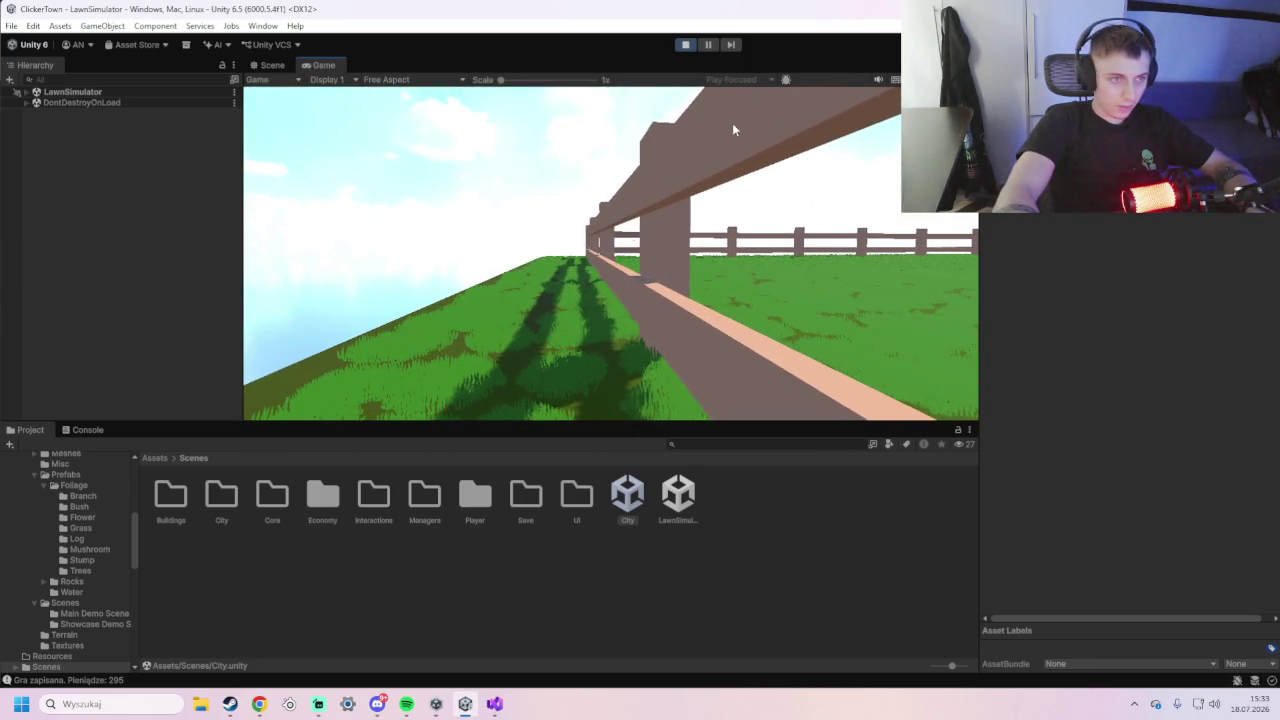
{"action": "left_click", "coordinate": [685, 44]}
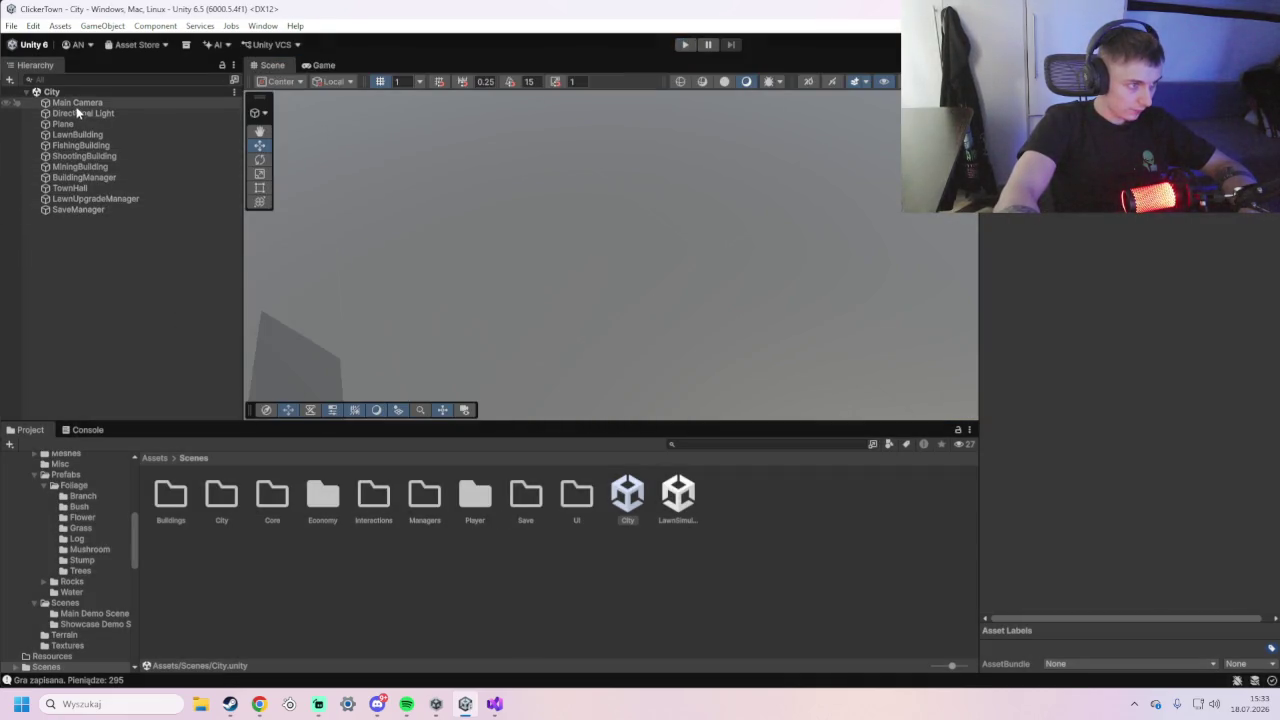
Step: Open LawnSimulator and locate the fence_corner FBX asset from a selected corner piece
{"action": "left_click", "coordinate": [688, 500]}
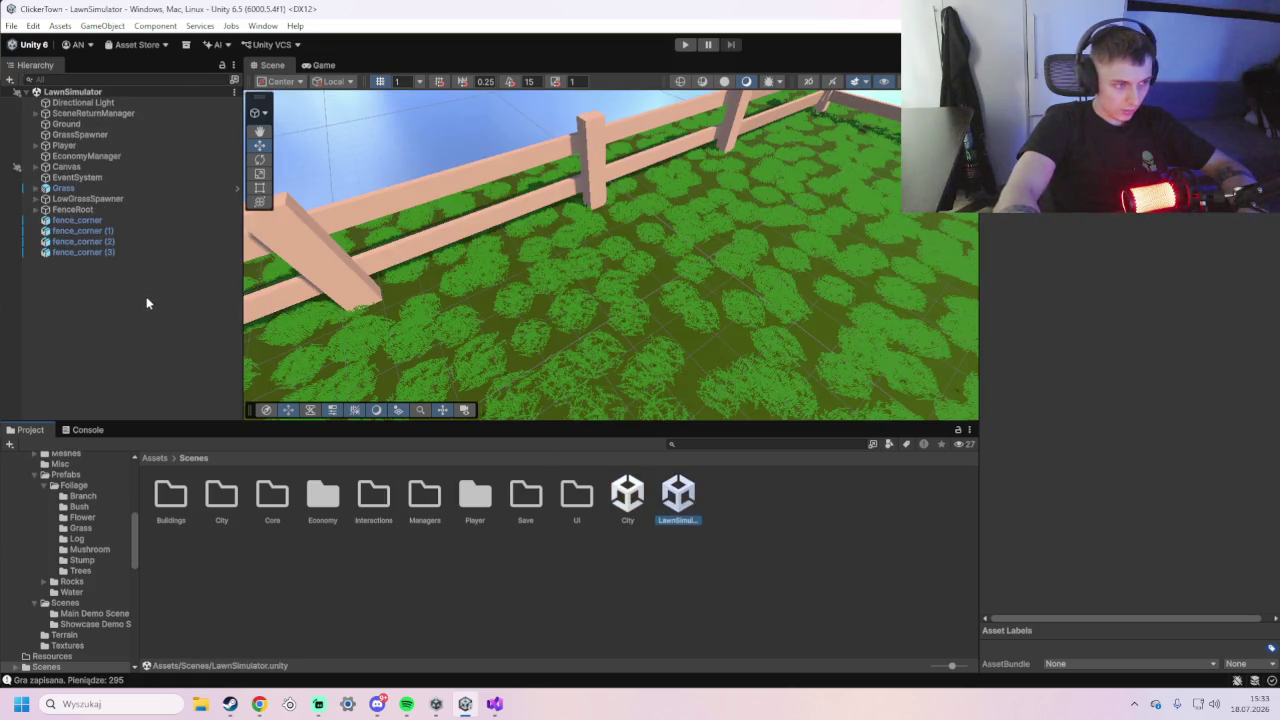
{"action": "left_click", "coordinate": [150, 252]}
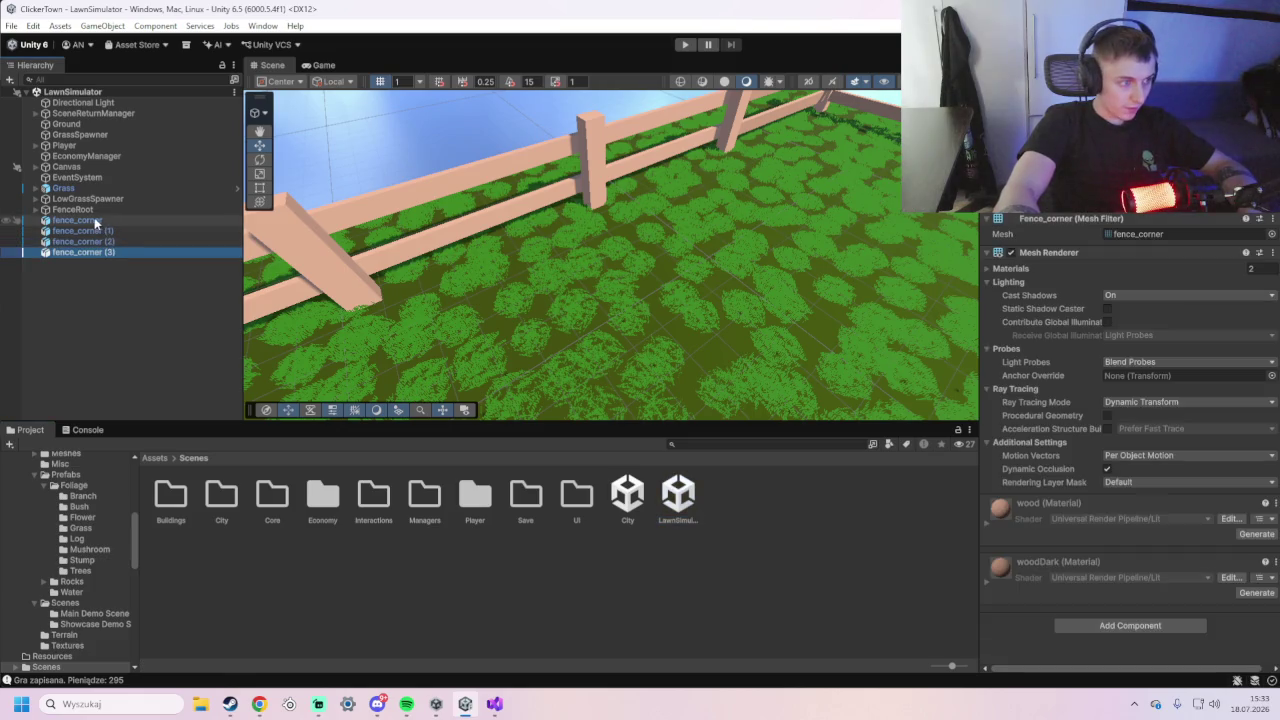
{"action": "left_click", "coordinate": [96, 220]}
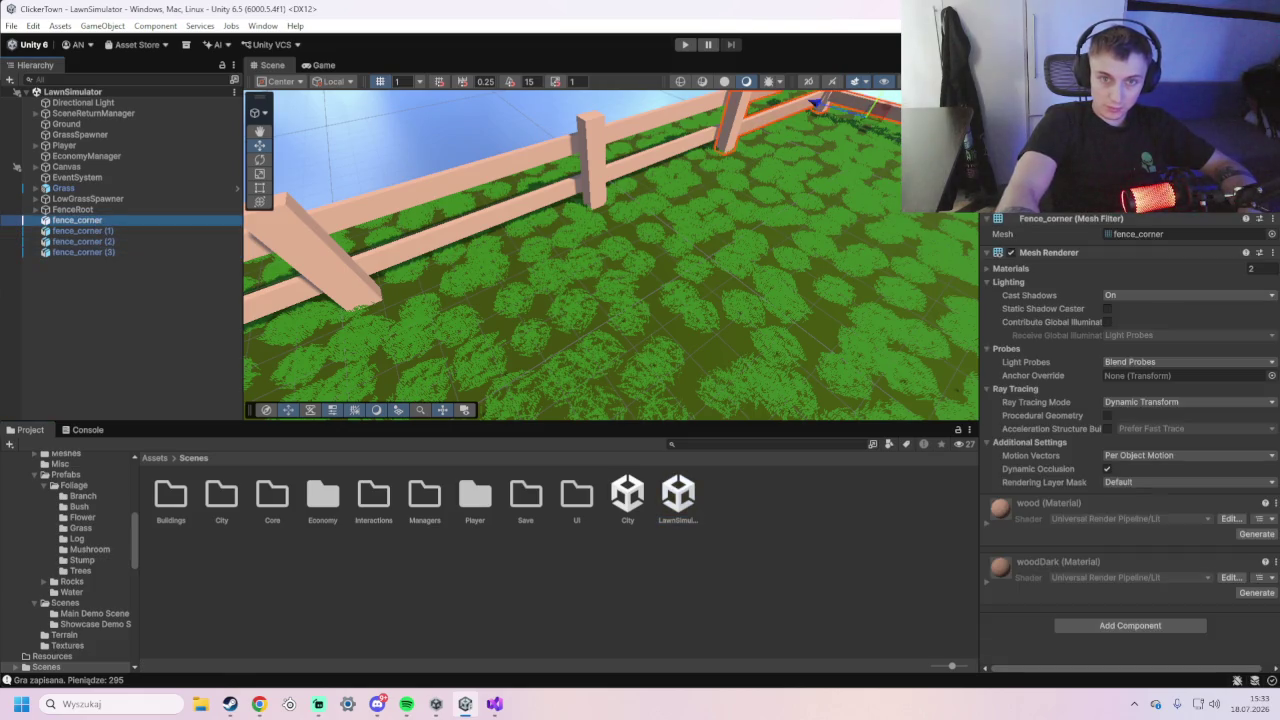
{"action": "double_click", "coordinate": [1138, 233]}
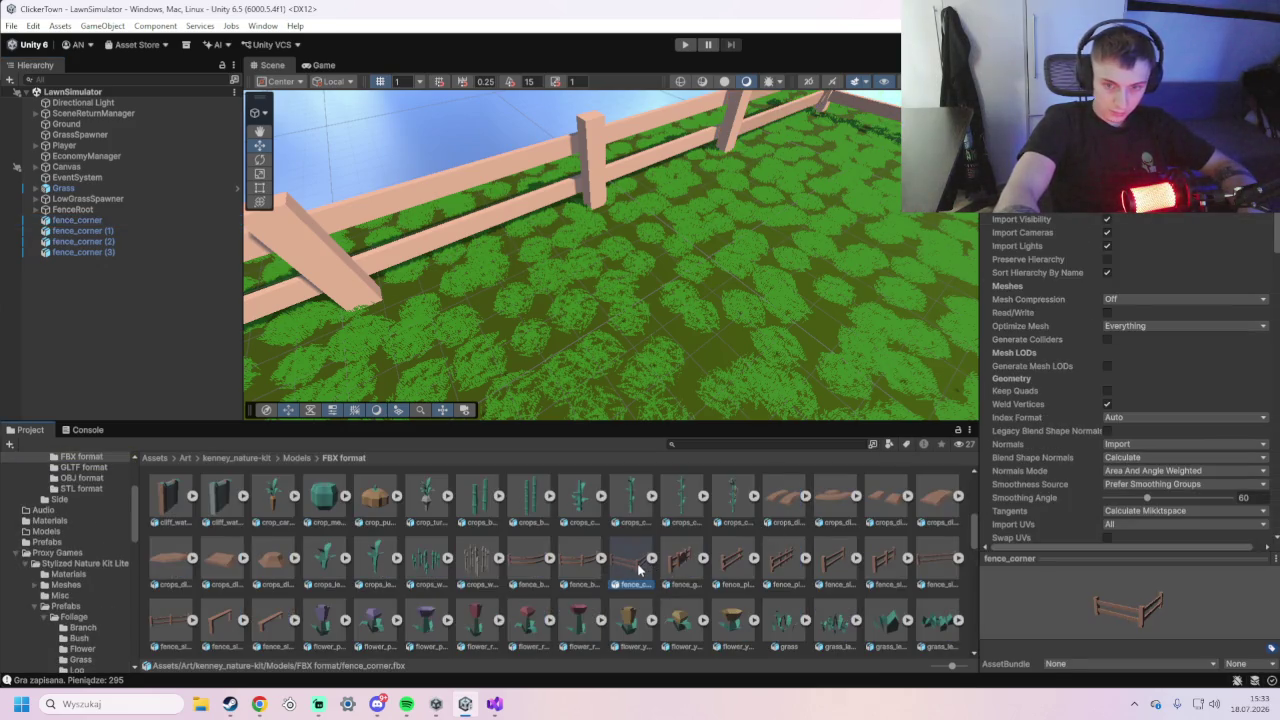
Step: Enable Generate Colliders in the fence_corner import settings and apply
{"action": "left_click", "coordinate": [1106, 340]}
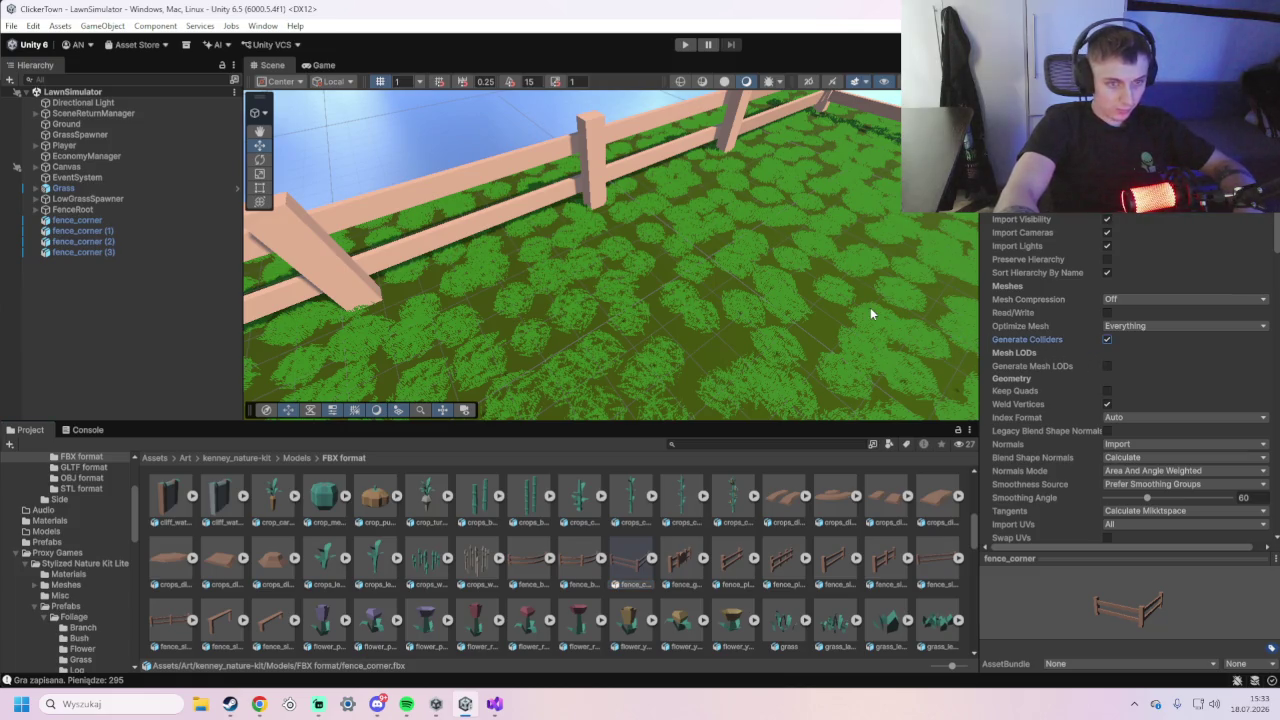
{"action": "scroll", "coordinate": [1232, 294], "scroll_direction": "down", "scroll_amount": 10}
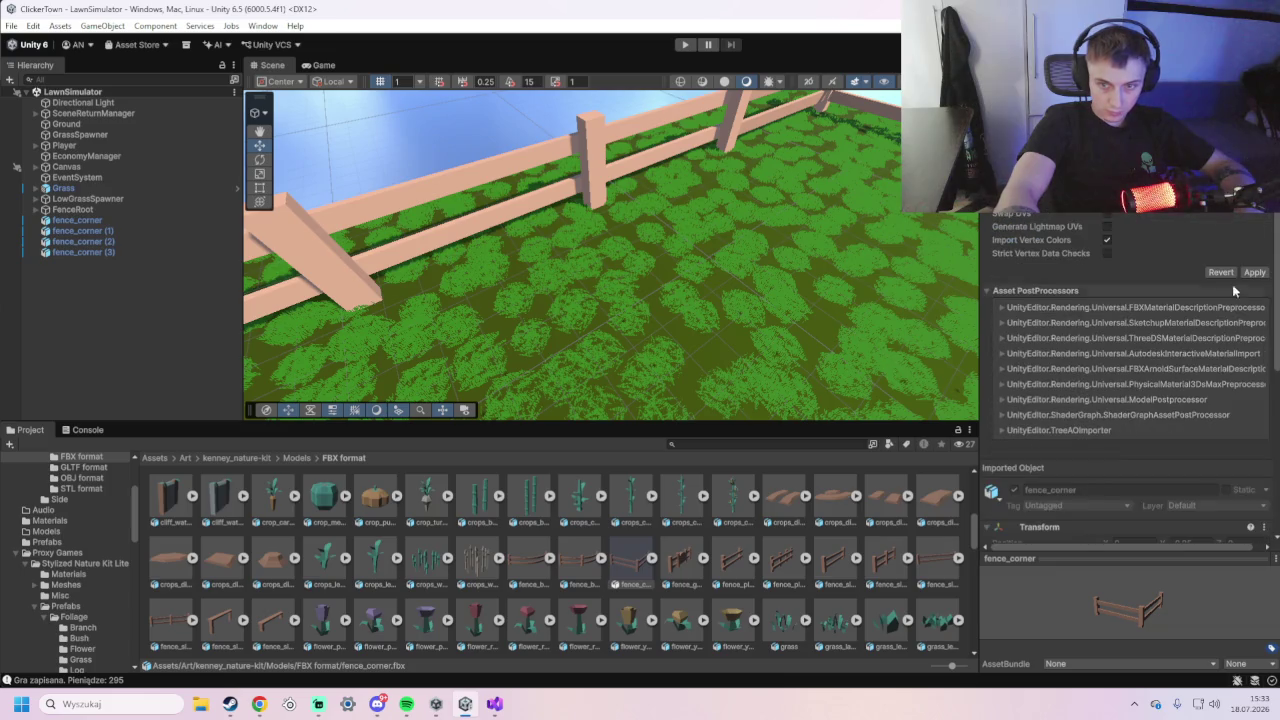
{"action": "left_click", "coordinate": [1249, 274]}
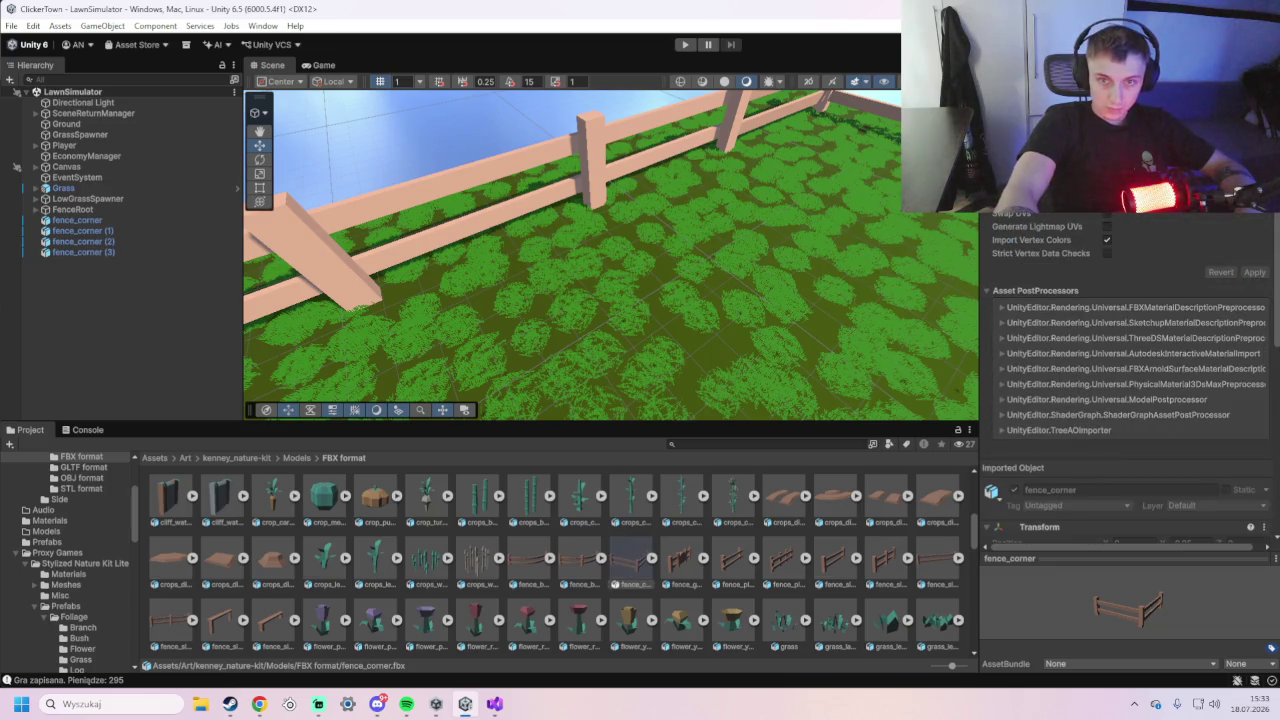
{"action": "scroll", "coordinate": [740, 245], "scroll_direction": "down", "scroll_amount": 6}
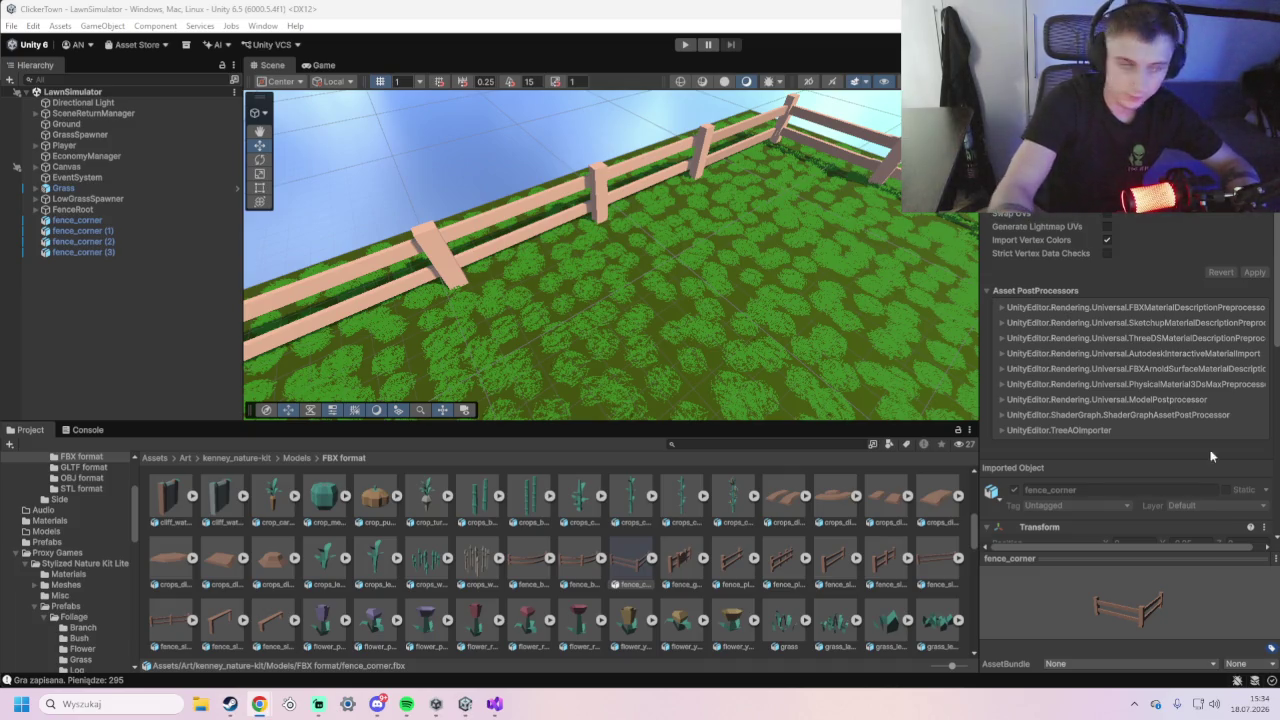
Step: Select the Player and set its collider height to 10
{"action": "left_click", "coordinate": [106, 147]}
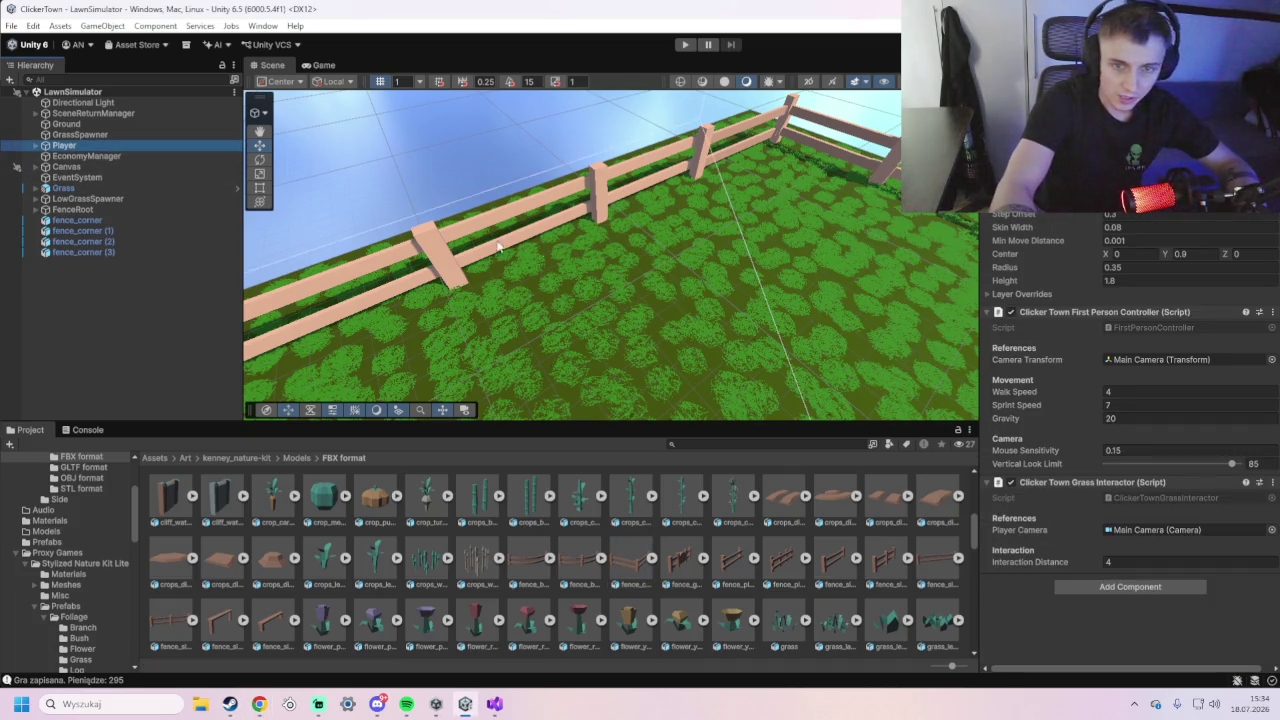
{"action": "mouse_move", "coordinate": [543, 252]}
{"action": "left_mouse_down"}
{"action": "mouse_move", "coordinate": [586, 194]}
{"action": "mouse_move", "coordinate": [616, 301]}
{"action": "mouse_move", "coordinate": [614, 183]}
{"action": "mouse_move", "coordinate": [657, 177]}
{"action": "mouse_move", "coordinate": [659, 205]}
{"action": "mouse_move", "coordinate": [694, 226]}
{"action": "mouse_move", "coordinate": [689, 214]}
{"action": "mouse_move", "coordinate": [571, 214]}
{"action": "mouse_move", "coordinate": [553, 172]}
{"action": "left_mouse_up"}
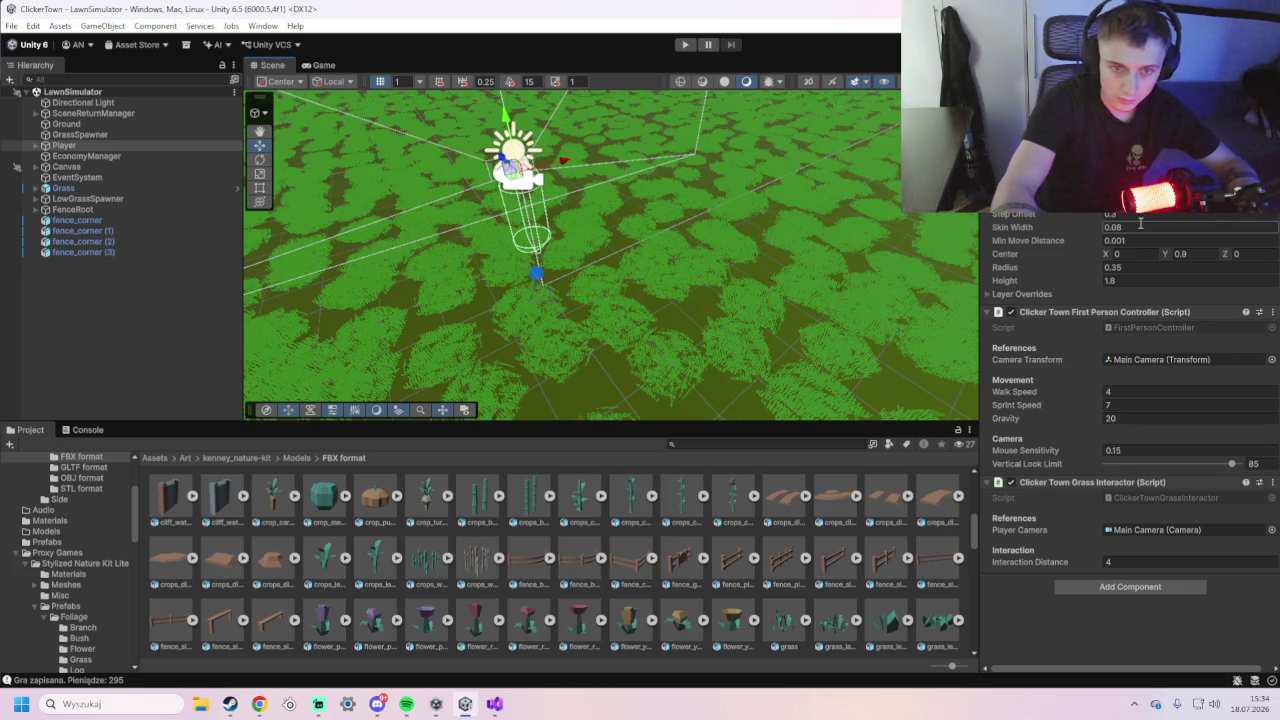
{"action": "left_click", "coordinate": [1132, 281]}
{"action": "type", "text": "20"}
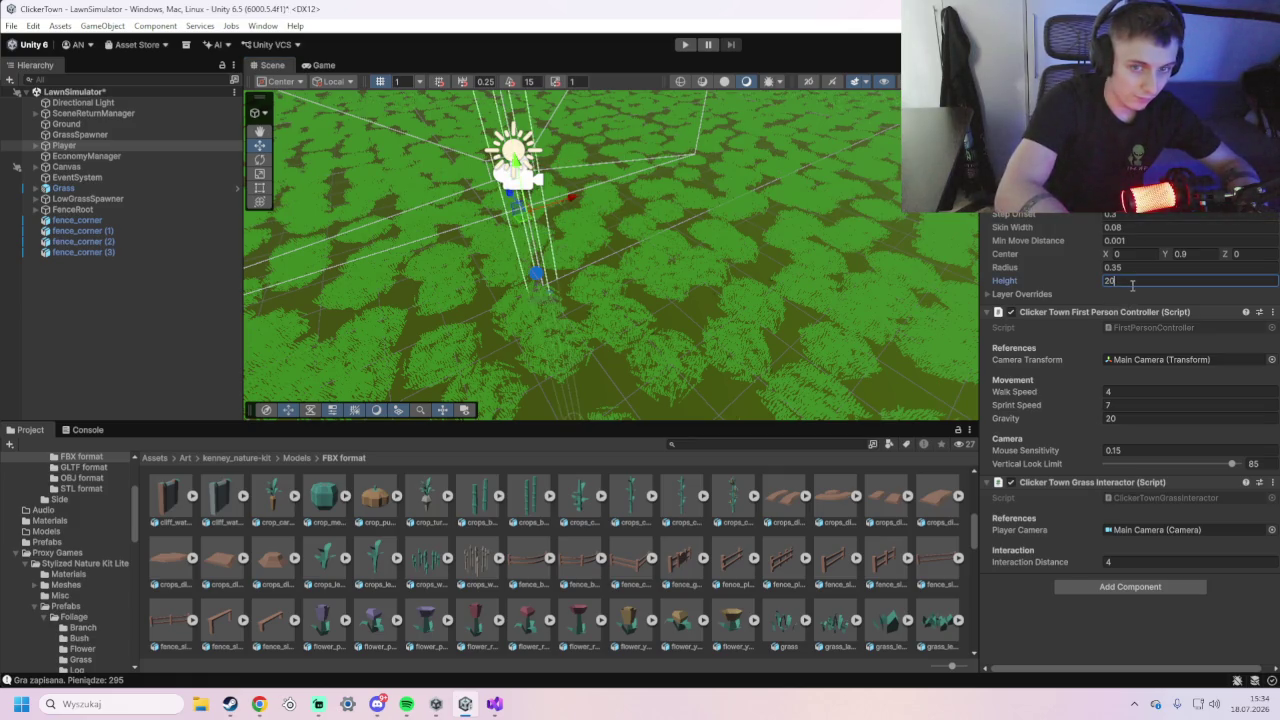
{"action": "key", "text": "ctrl+z"}
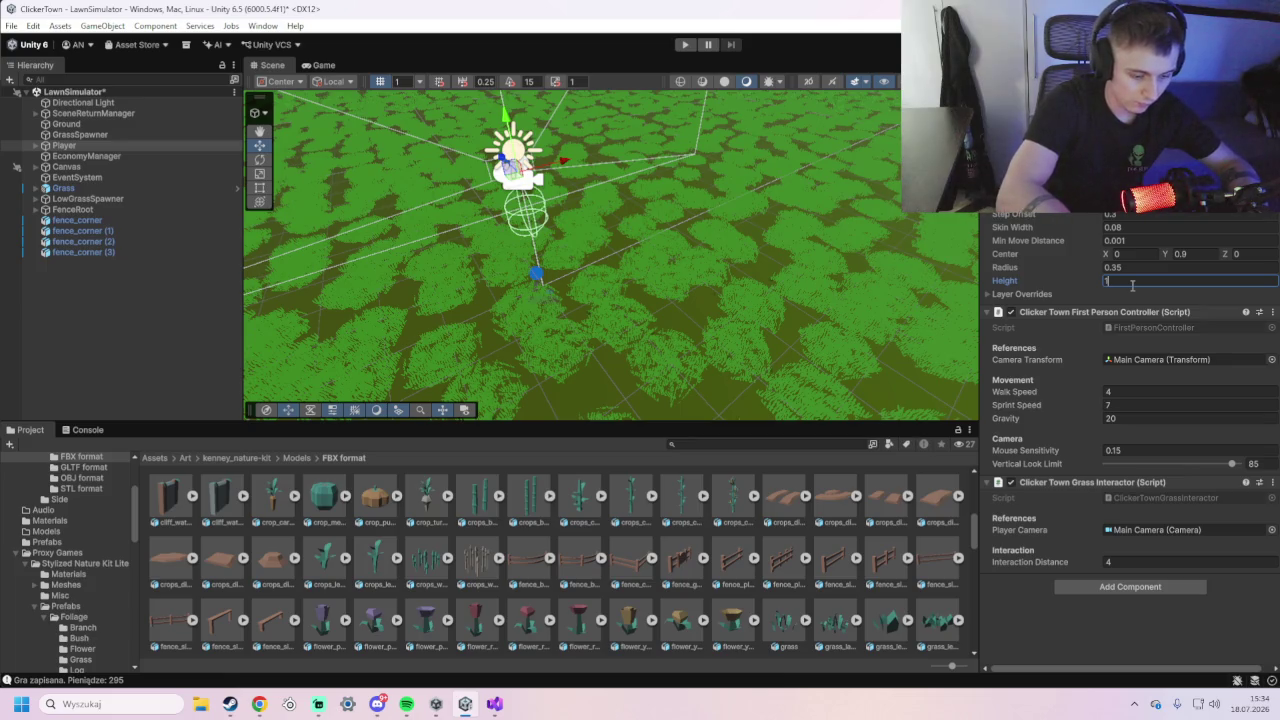
{"action": "type", "text": "1"}
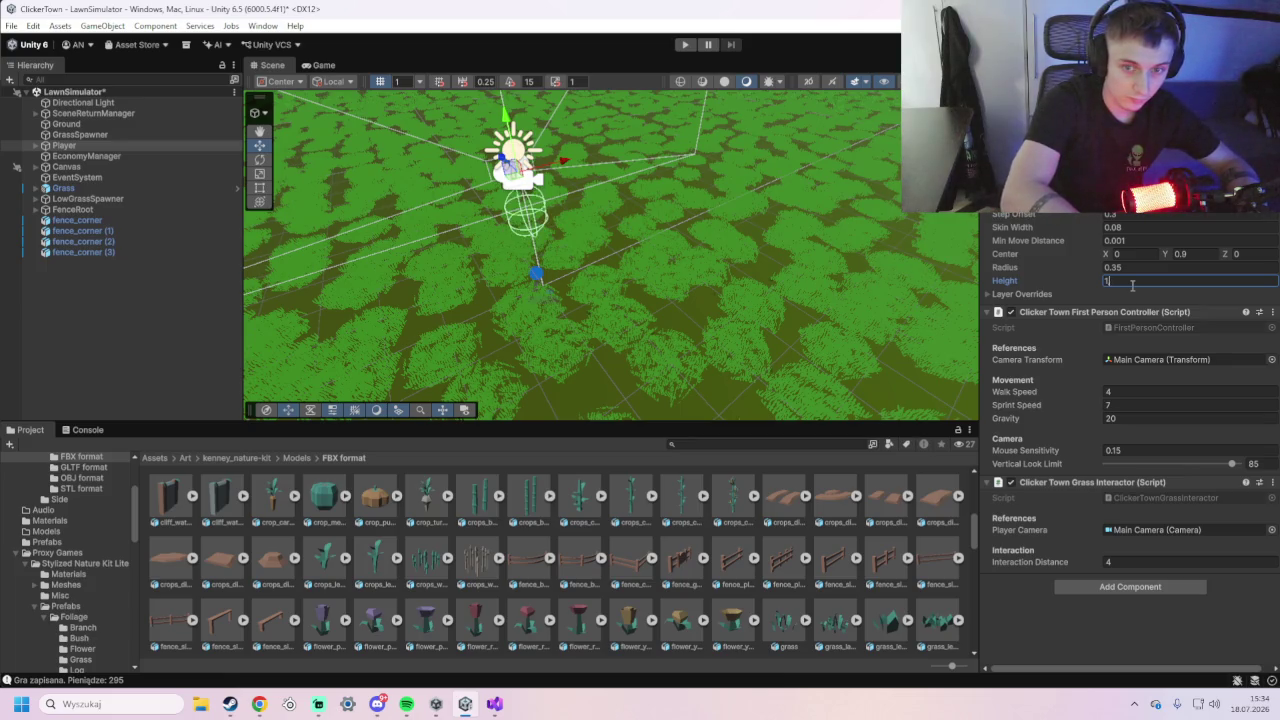
{"action": "type", "text": "0"}
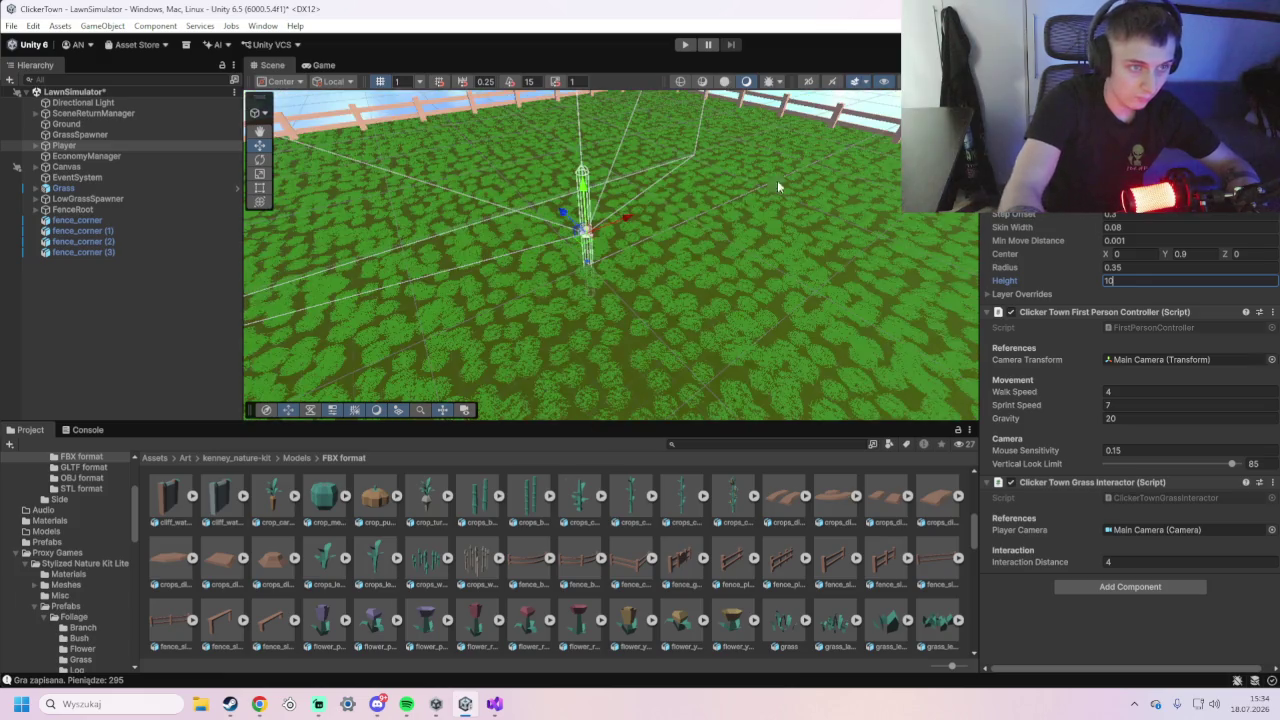
{"action": "left_click_drag", "start_coordinate": [634, 206], "coordinate": [616, 229]}
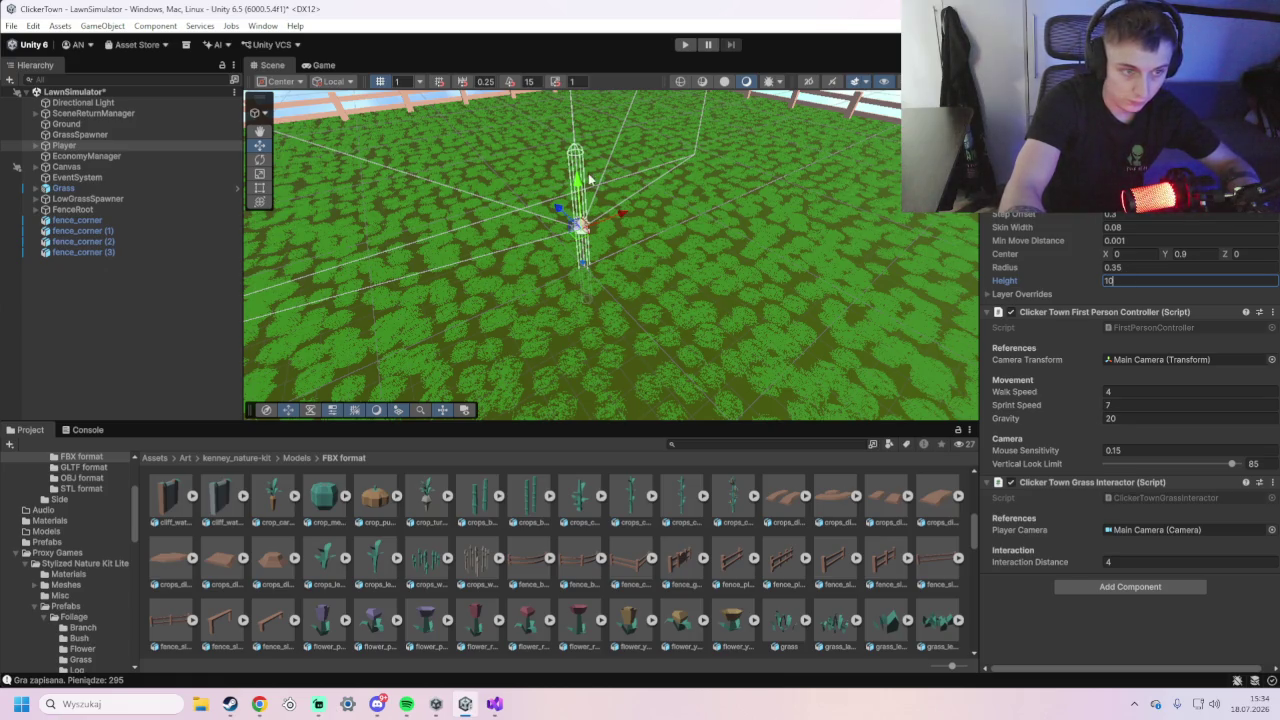
{"action": "key", "text": "Return"}
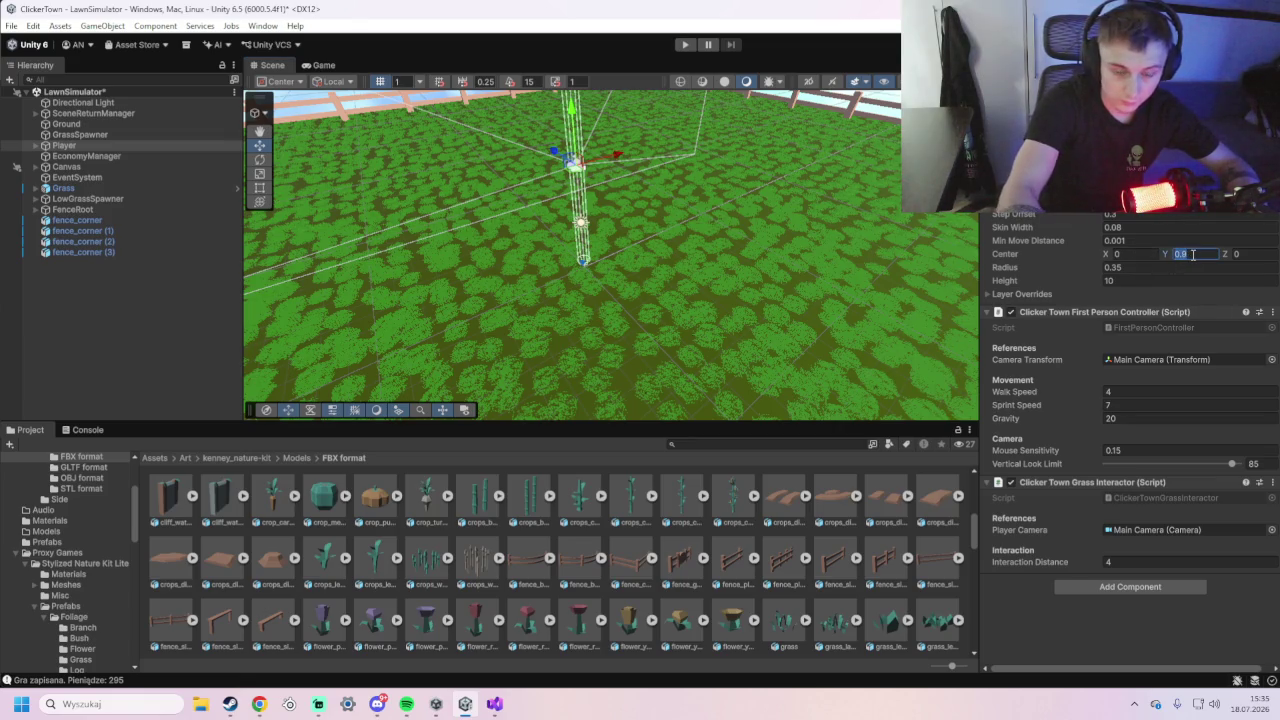
Step: Set the Player collider's center Y to 1.2 and radius to 0.45, then start a play-test
{"action": "type", "text": "0.9"}
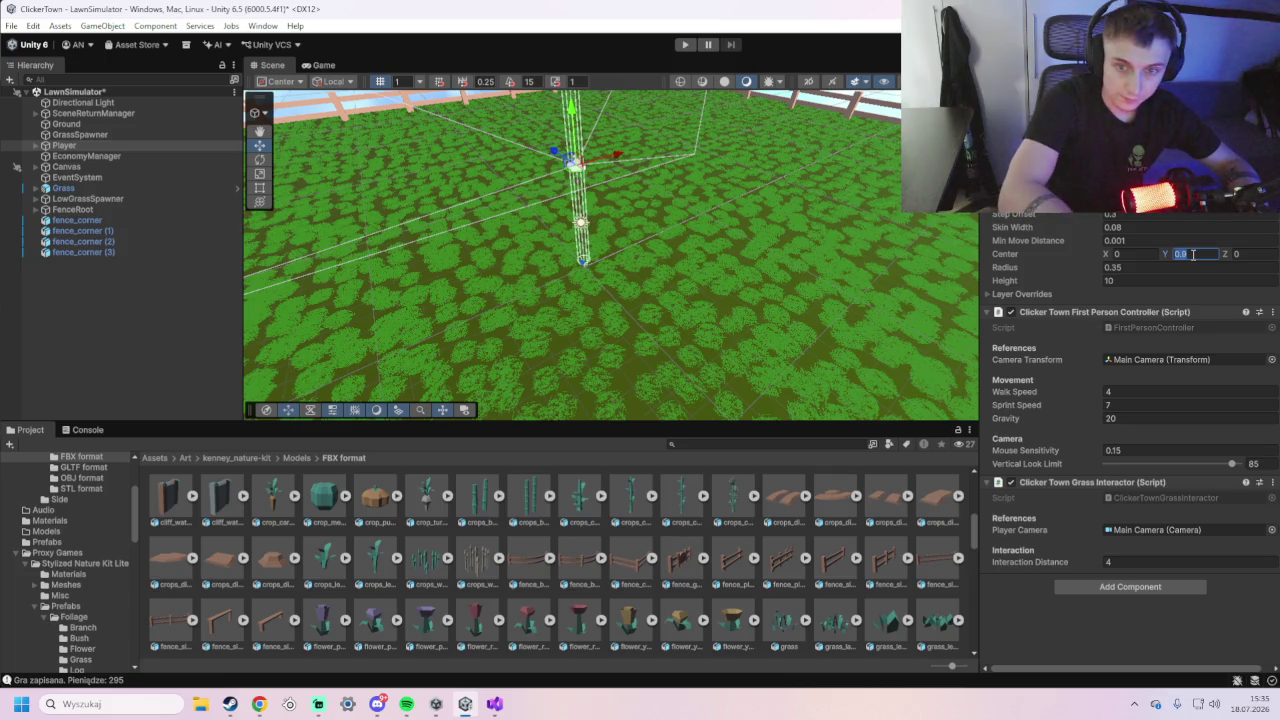
{"action": "type", "text": "8"}
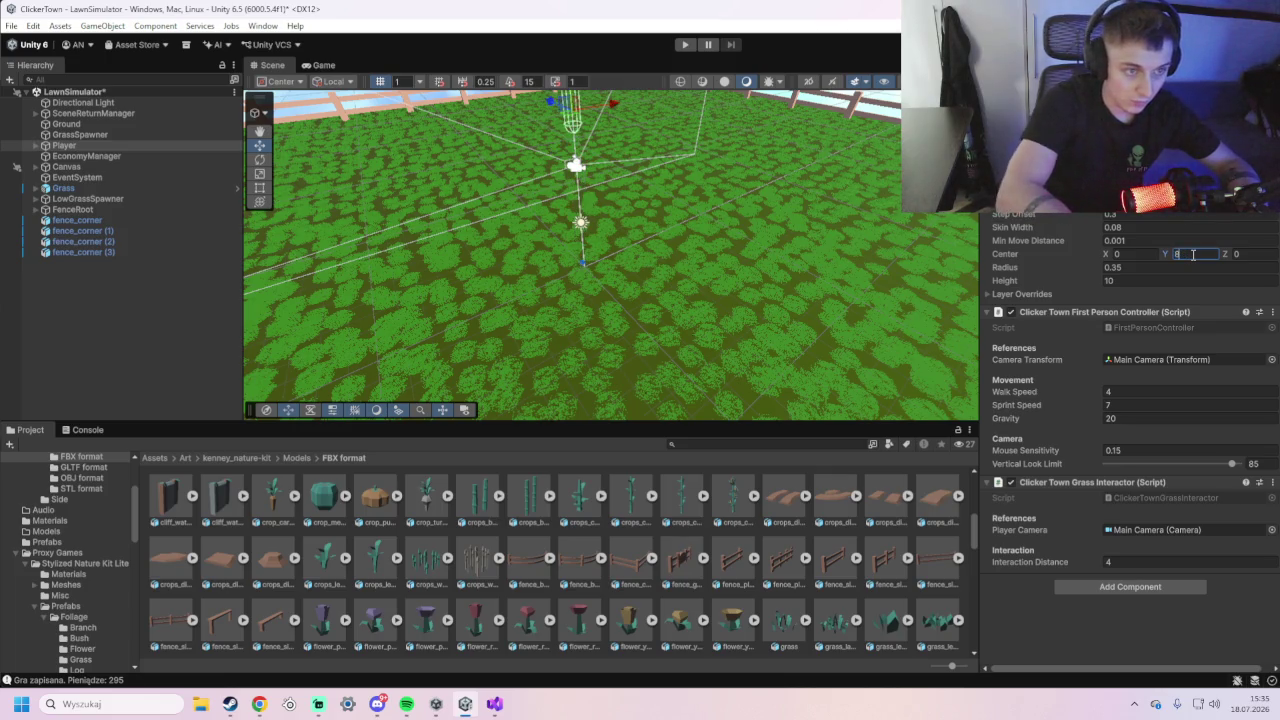
{"action": "type", "text": ",5"}
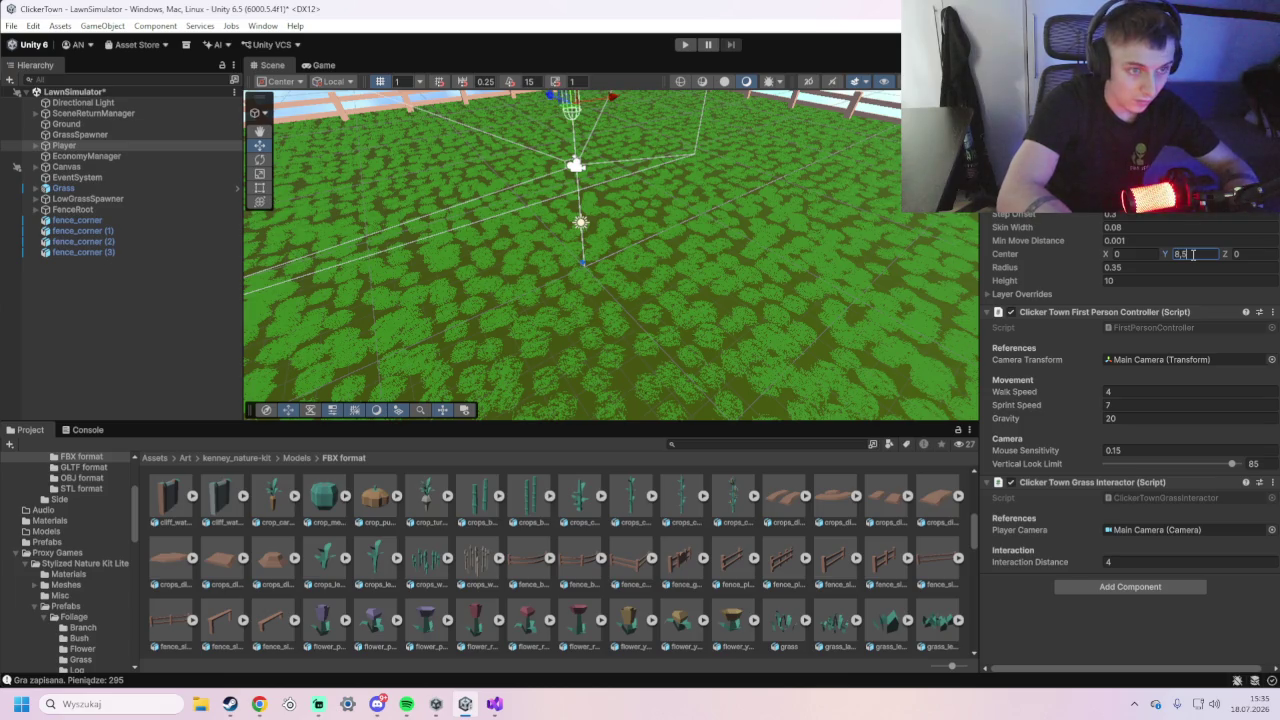
{"action": "key", "text": "BackSpace"}
{"action": "key", "text": "BackSpace"}
{"action": "key", "text": "BackSpace"}
{"action": "type", "text": "1,2"}
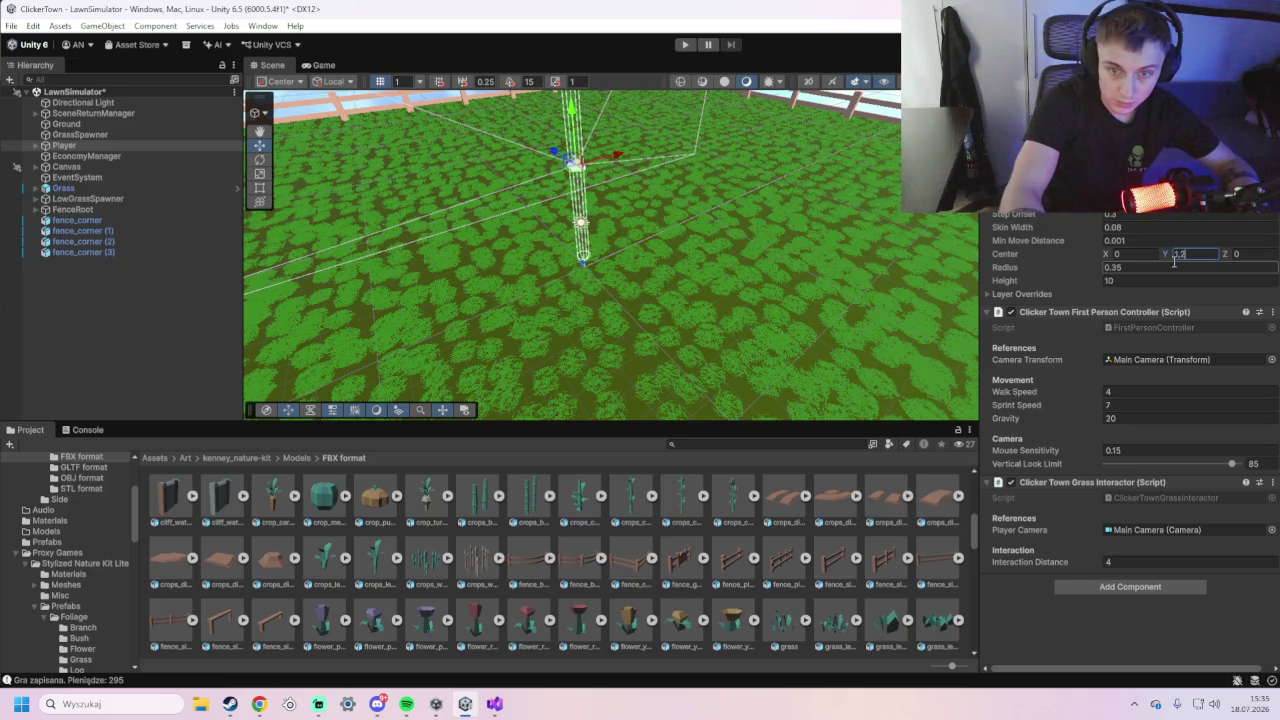
{"action": "left_click", "coordinate": [1117, 267]}
{"action": "type", "text": "0"}
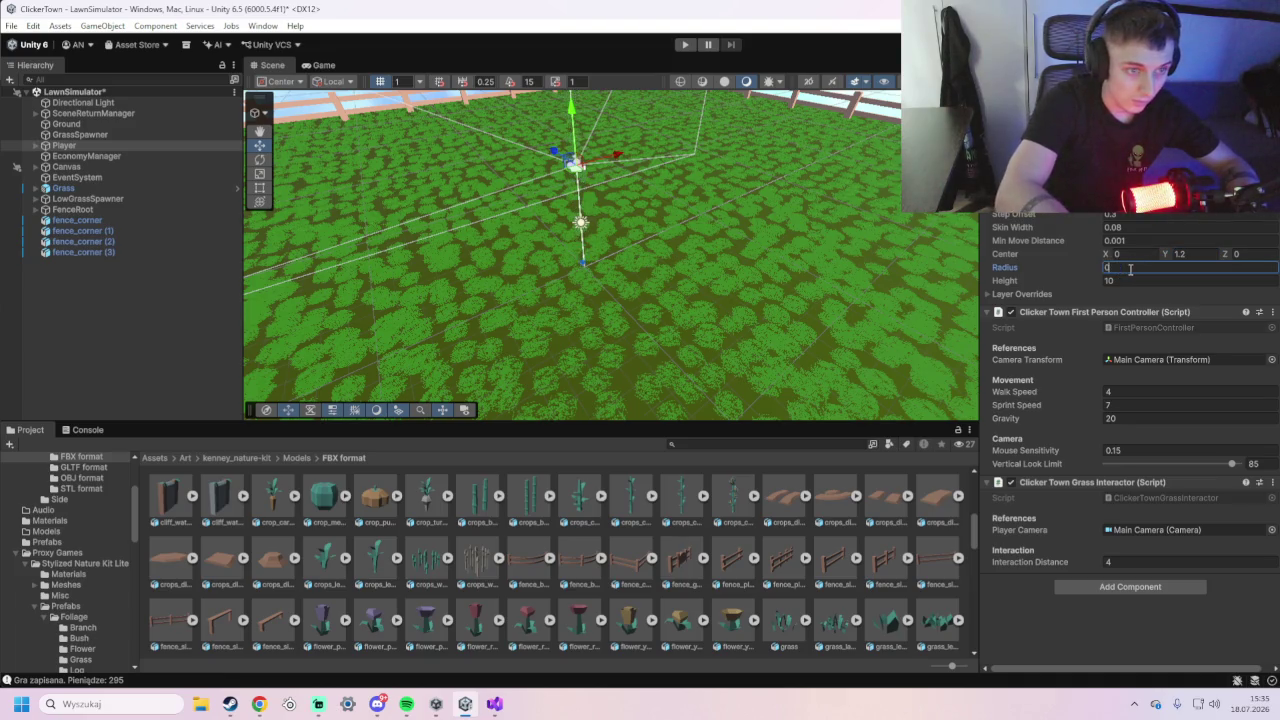
{"action": "type", "text": ".45"}
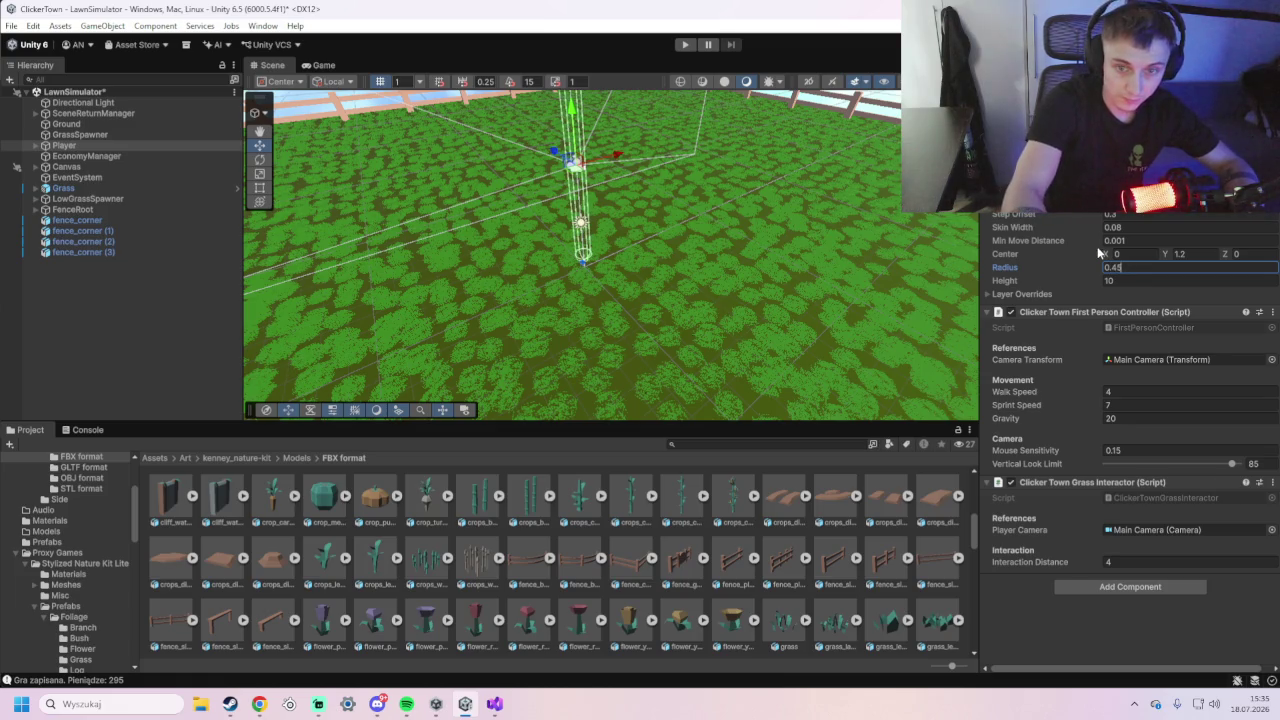
{"action": "left_click", "coordinate": [684, 44]}
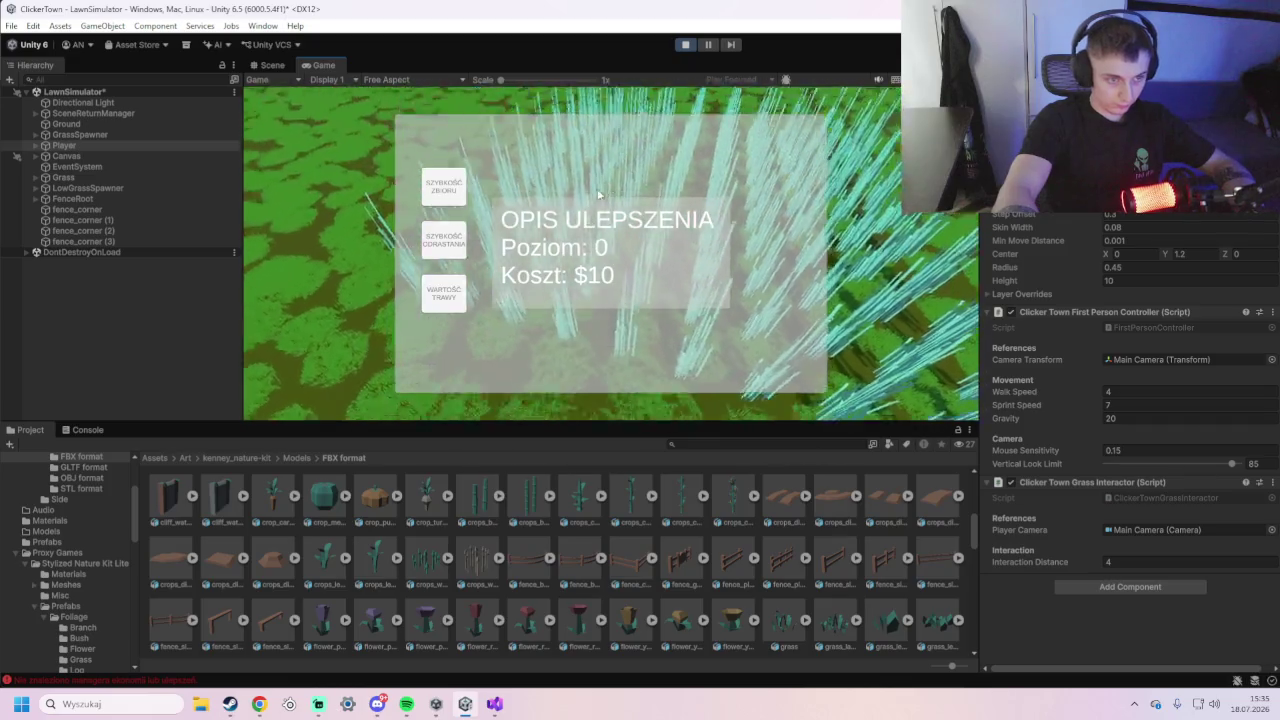
Step: Walk toward the fence and cut the tall grass in front of the player
{"action": "key", "text": "w"}
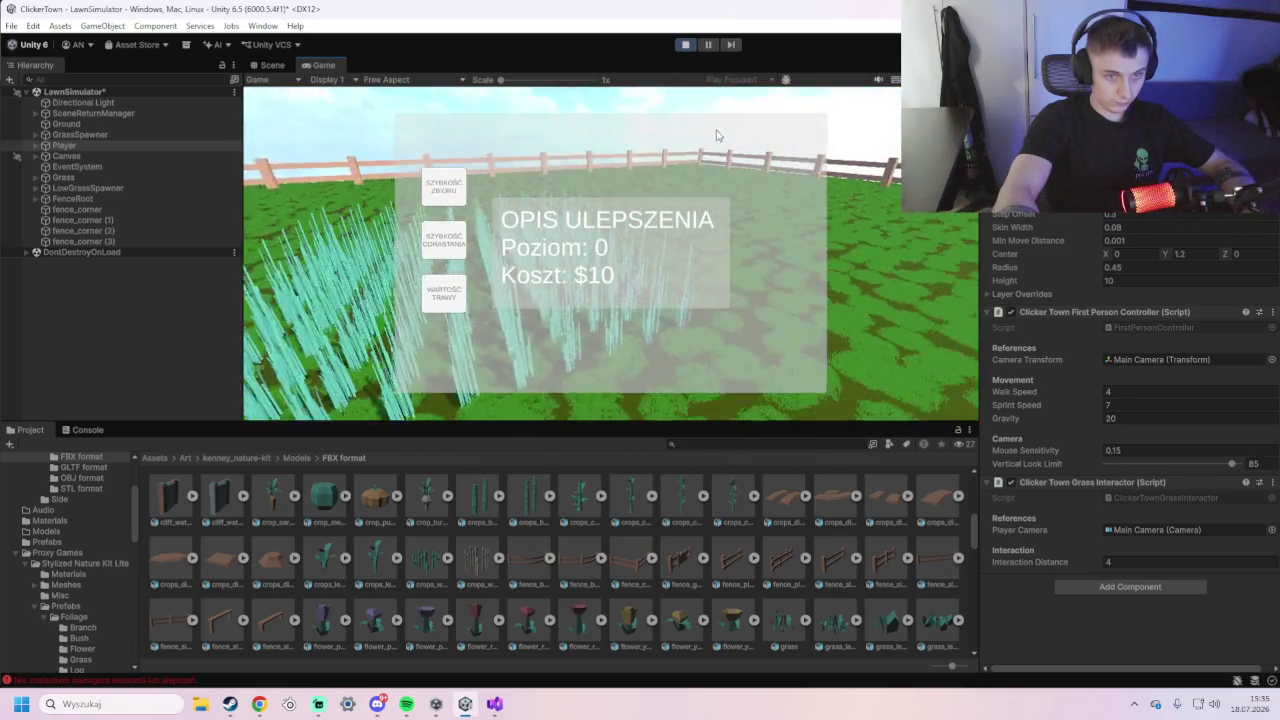
{"action": "left_click", "coordinate": [612, 258]}
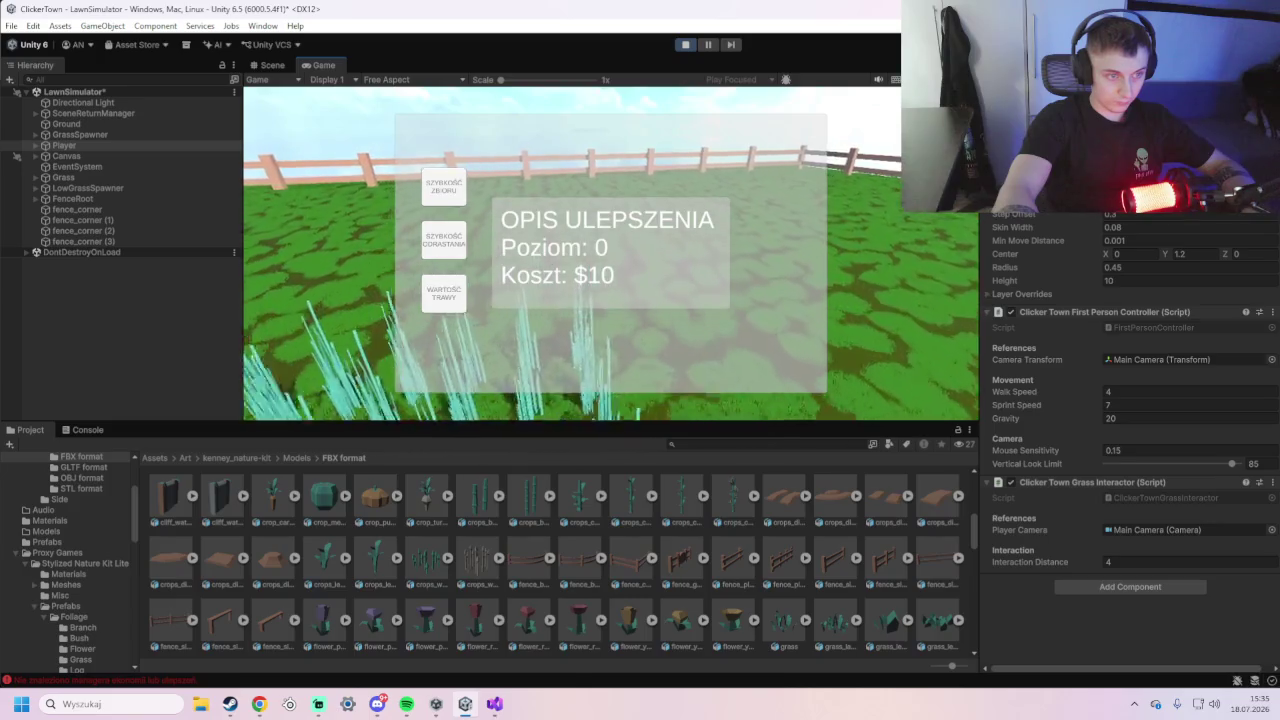
{"action": "key", "text": "Escape"}
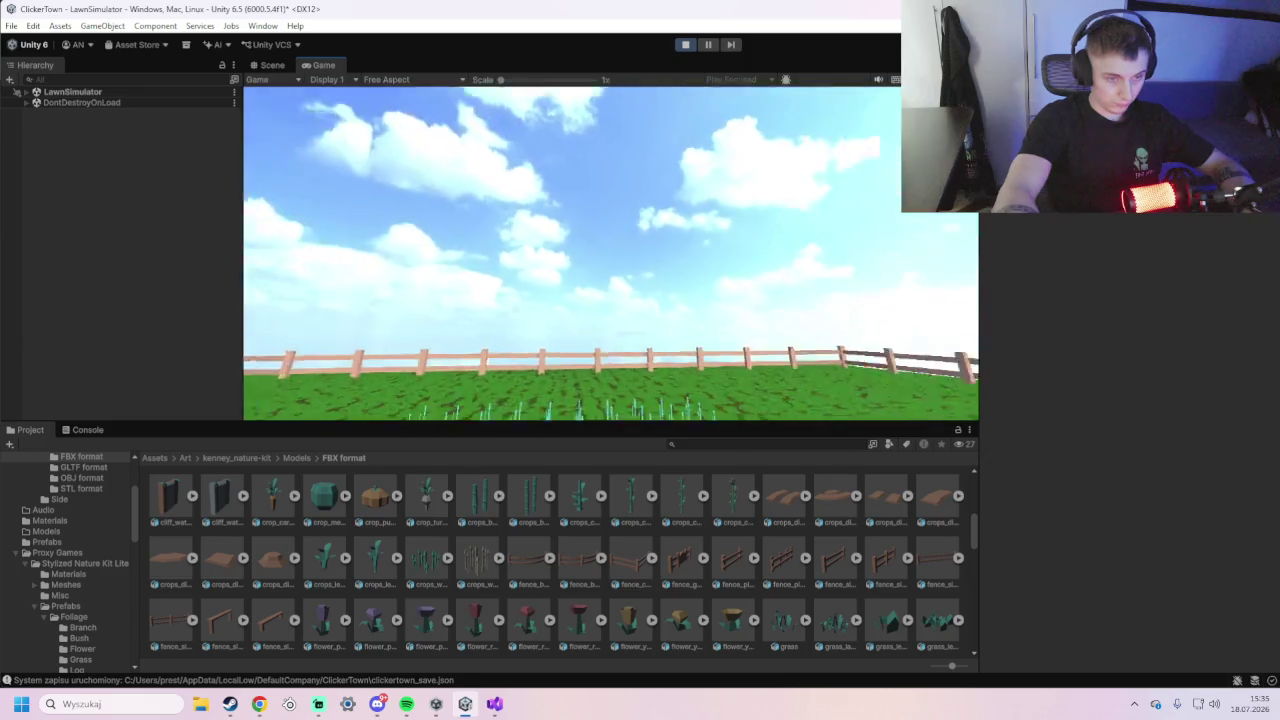
{"action": "left_click", "coordinate": [610, 253]}
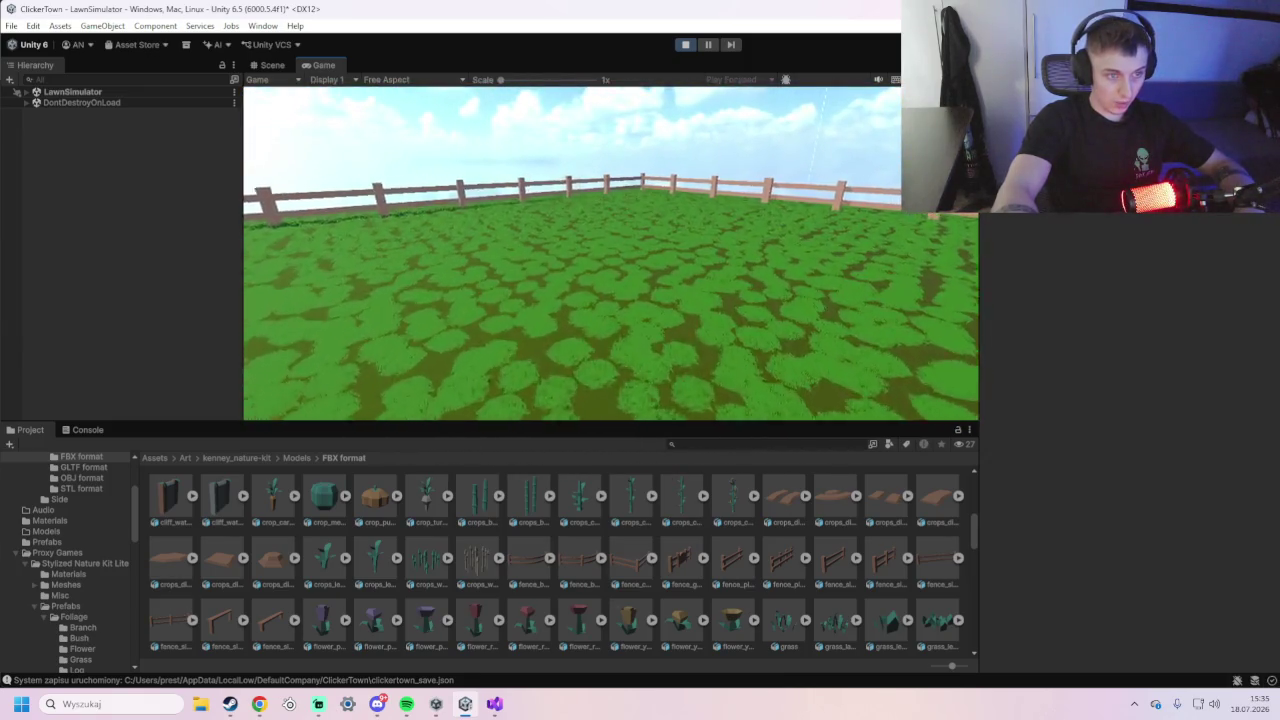
{"action": "key", "text": "w"}
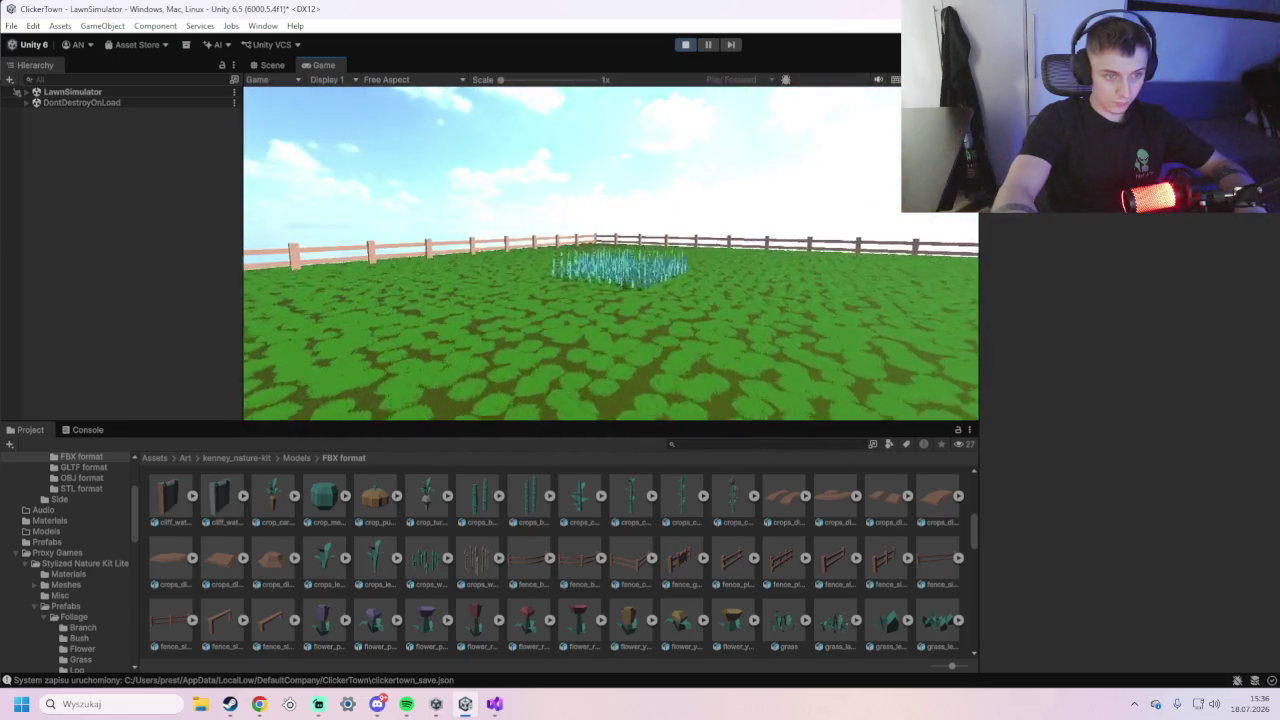
Step: Open the upgrade panel, then stop play mode
{"action": "key", "text": "Tab"}
{"action": "key", "text": "alt+Tab"}
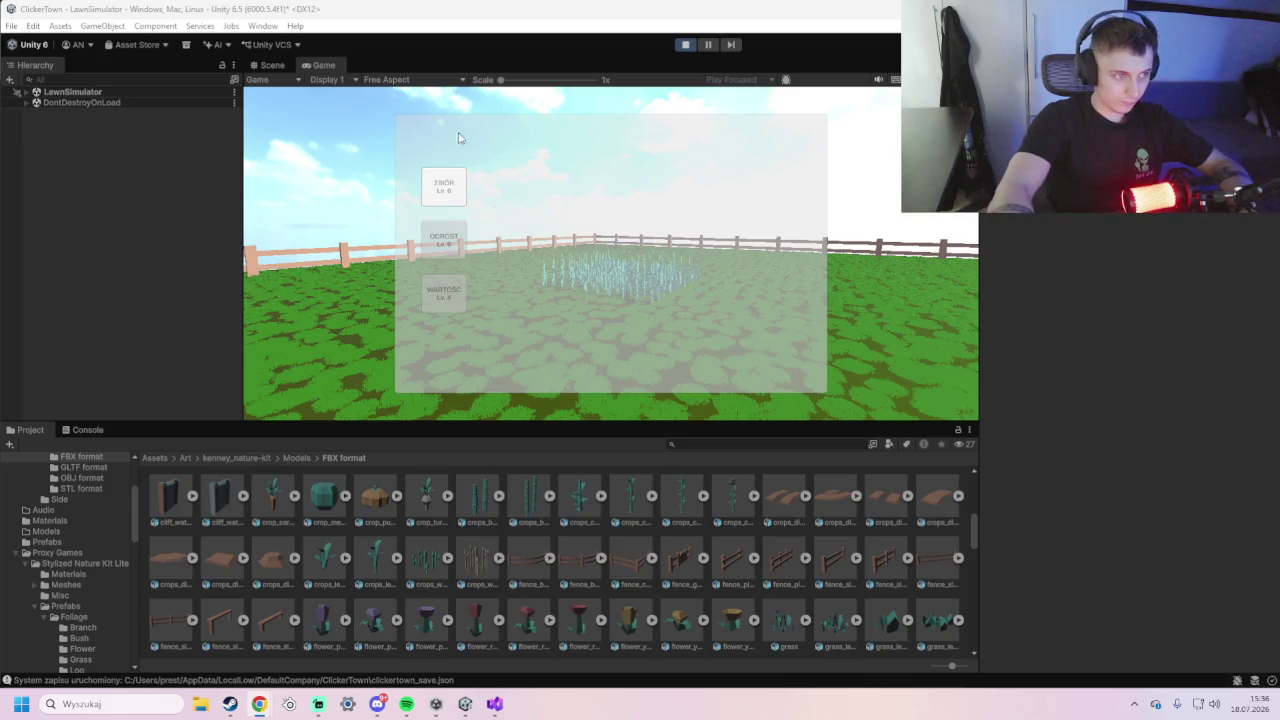
{"action": "left_click", "coordinate": [685, 45]}
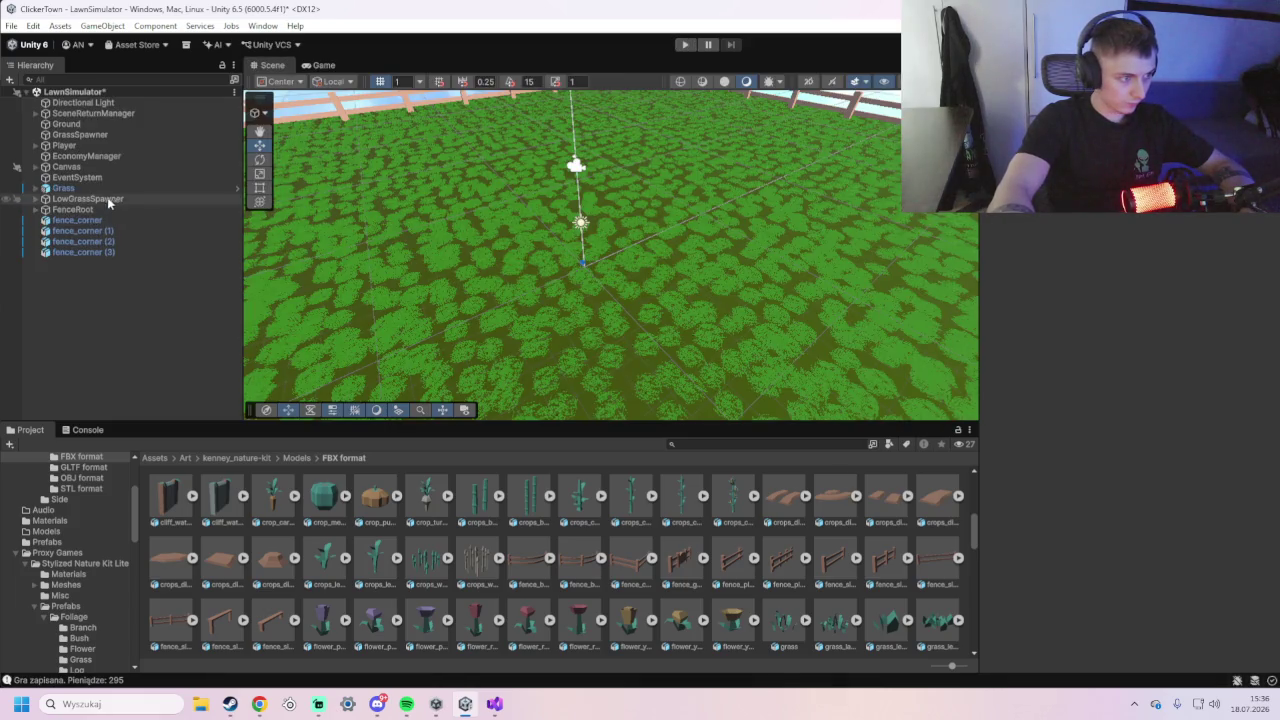
Step: Review LowGrassSpawner and GrassSpawner settings and ping the Grass_Test prefab in Assets/Prefabs
{"action": "left_click", "coordinate": [106, 200]}
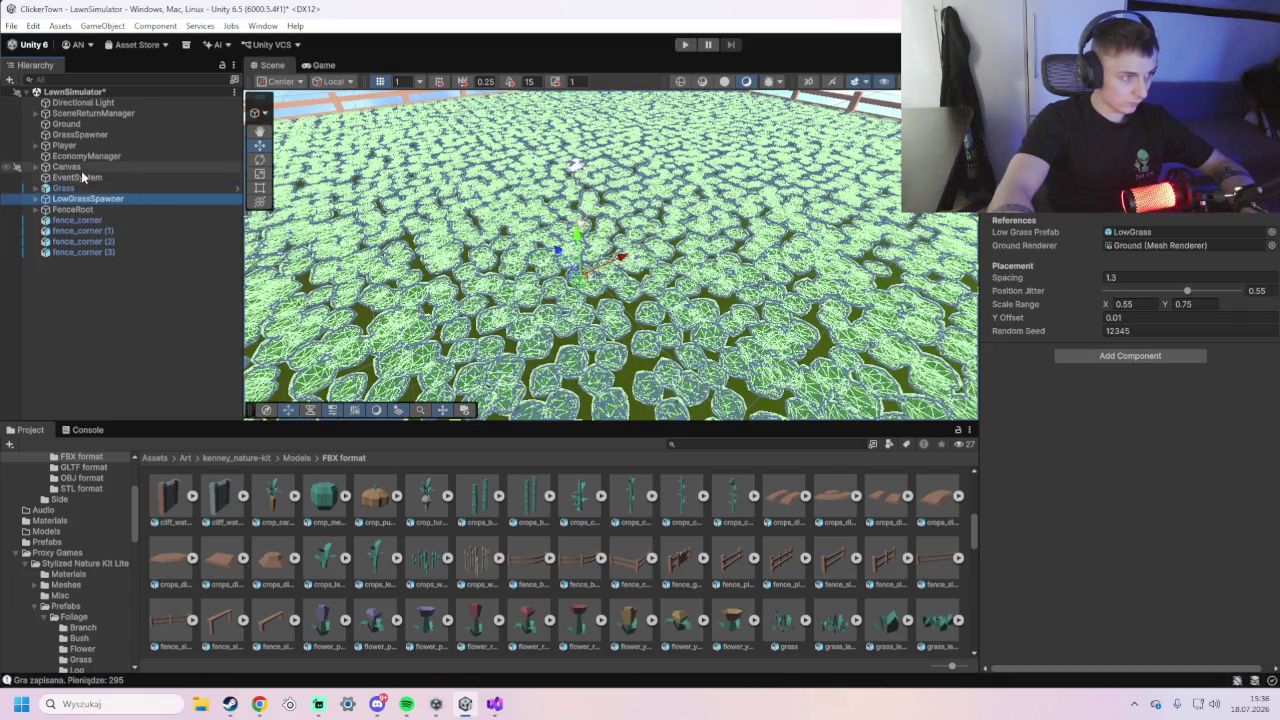
{"action": "left_click", "coordinate": [68, 135]}
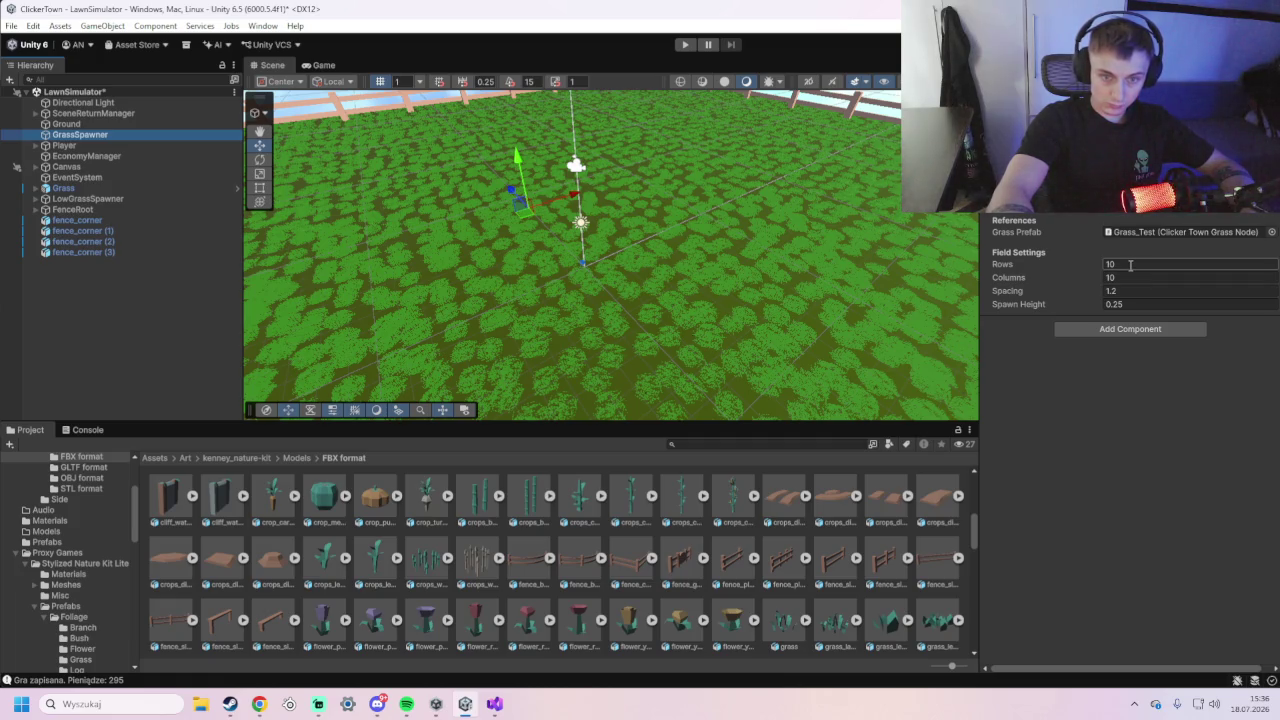
{"action": "scroll", "coordinate": [580, 196], "scroll_direction": "up", "scroll_amount": 2}
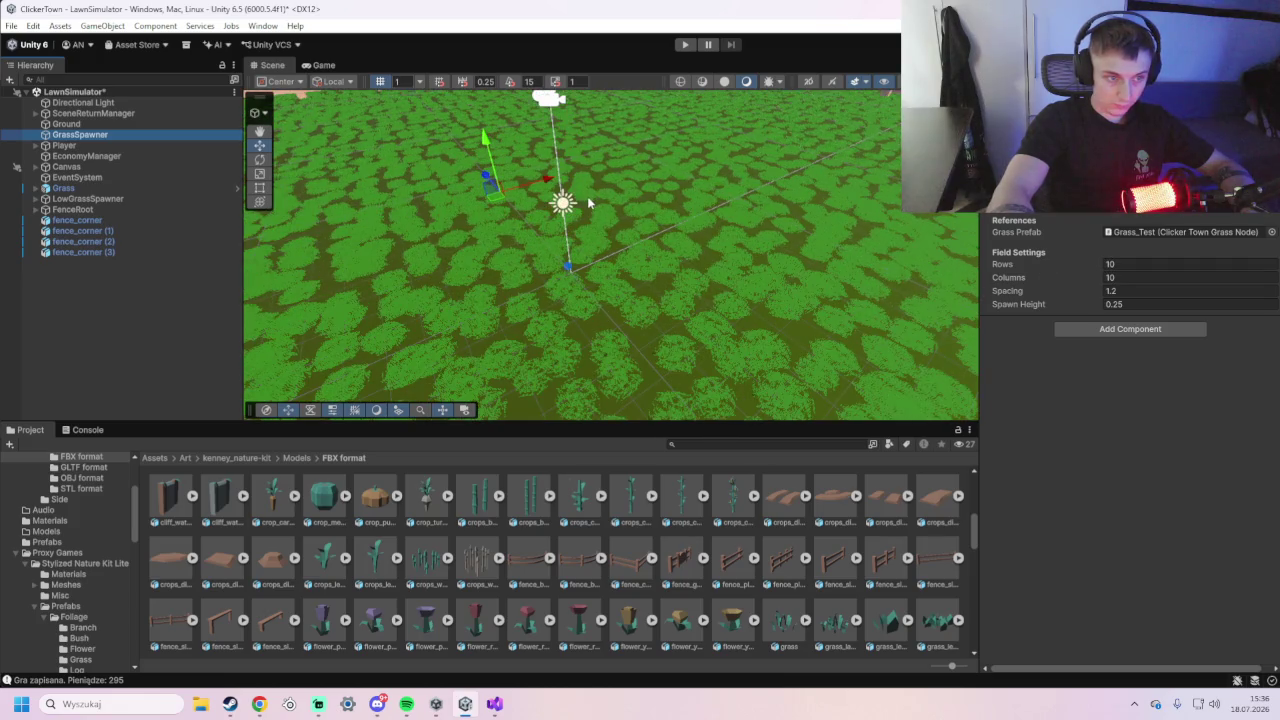
{"action": "scroll", "coordinate": [566, 207], "scroll_direction": "down", "scroll_amount": 2}
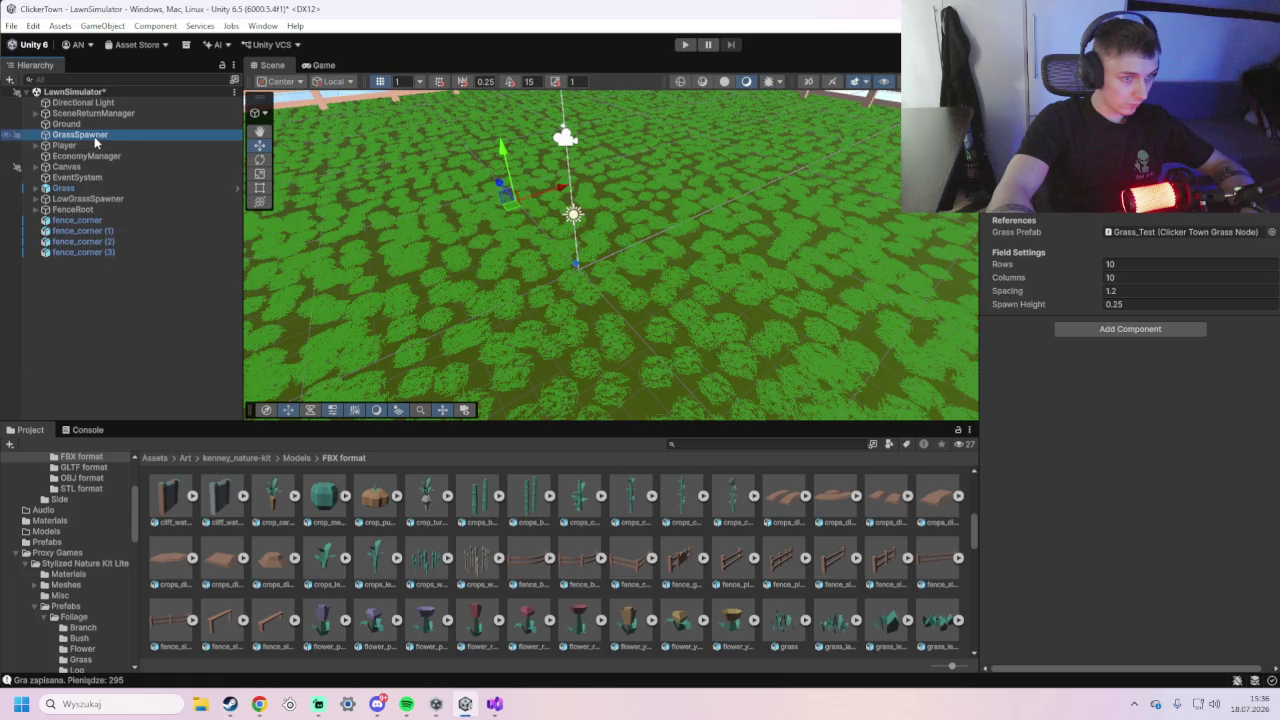
{"action": "mouse_move", "coordinate": [517, 226]}
{"action": "left_mouse_down"}
{"action": "mouse_move", "coordinate": [560, 260]}
{"action": "mouse_move", "coordinate": [786, 337]}
{"action": "mouse_move", "coordinate": [651, 274]}
{"action": "mouse_move", "coordinate": [734, 297]}
{"action": "mouse_move", "coordinate": [703, 294]}
{"action": "mouse_move", "coordinate": [723, 300]}
{"action": "left_mouse_up"}
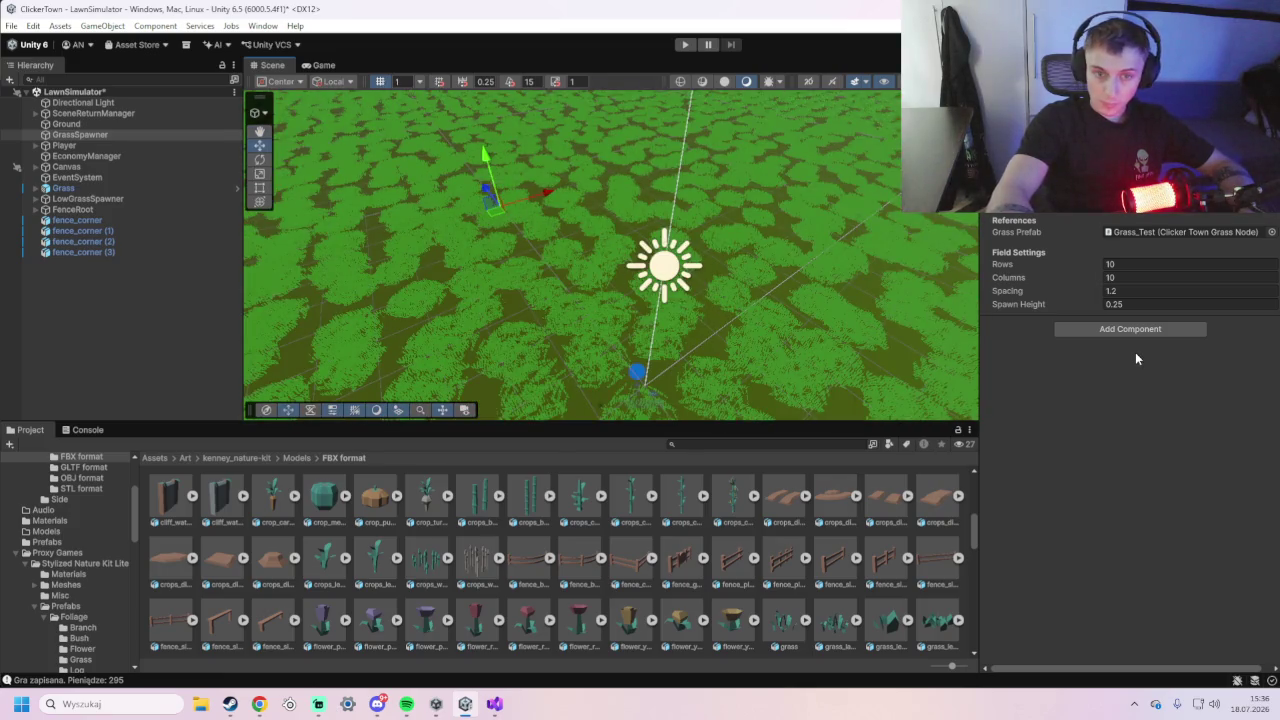
{"action": "left_click", "coordinate": [1162, 232]}
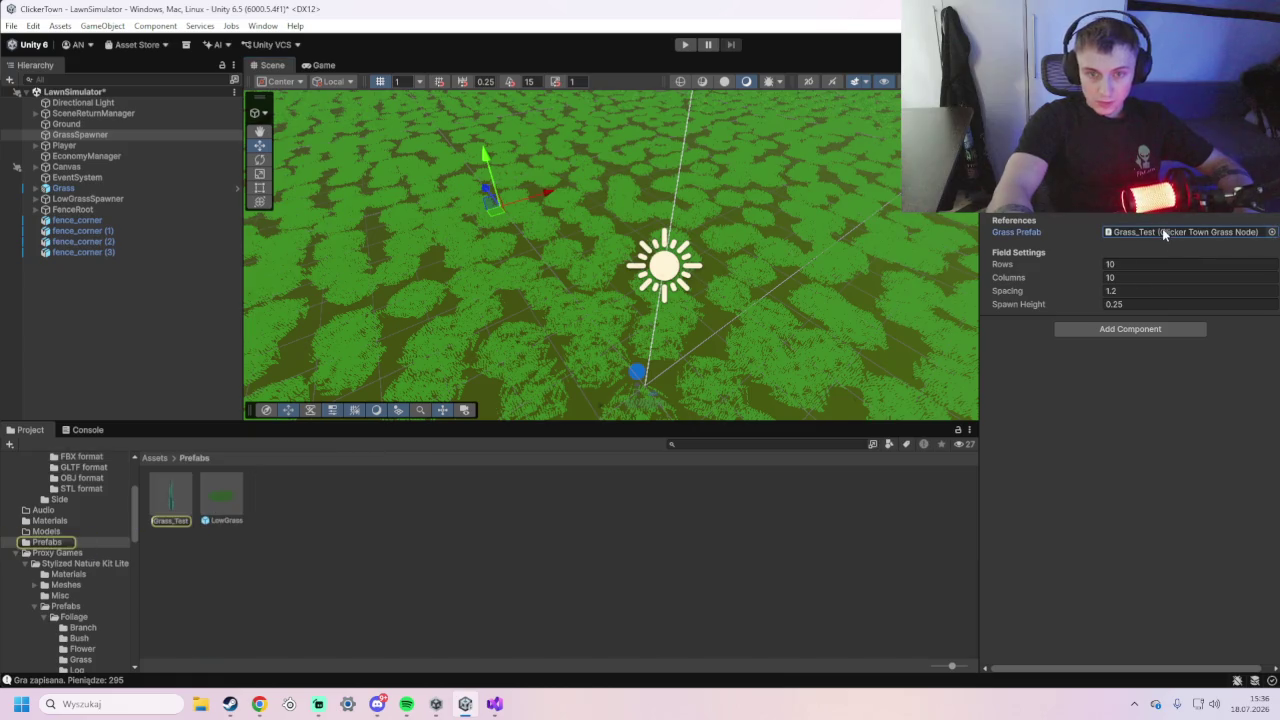
Step: Set the Grass_Test prefab's scale to 0.5, 5, 0.5 and start play mode
{"action": "left_click", "coordinate": [169, 492]}
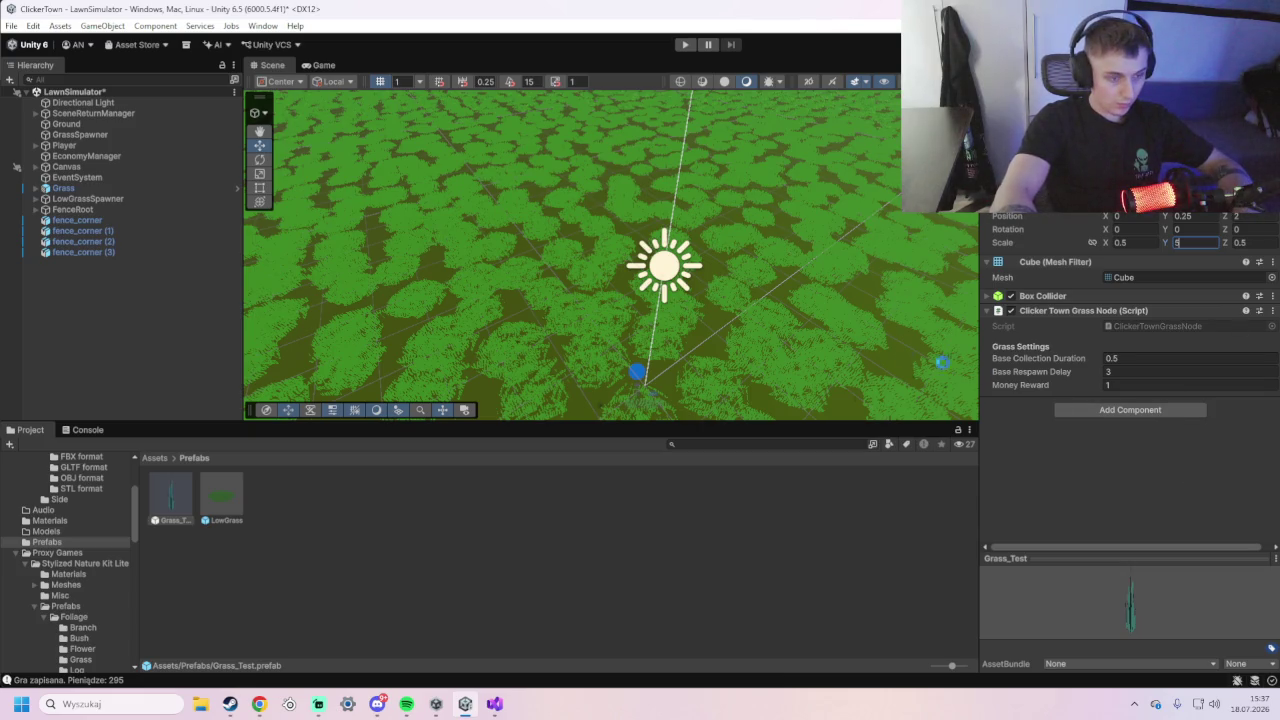
{"action": "left_click", "coordinate": [689, 44]}
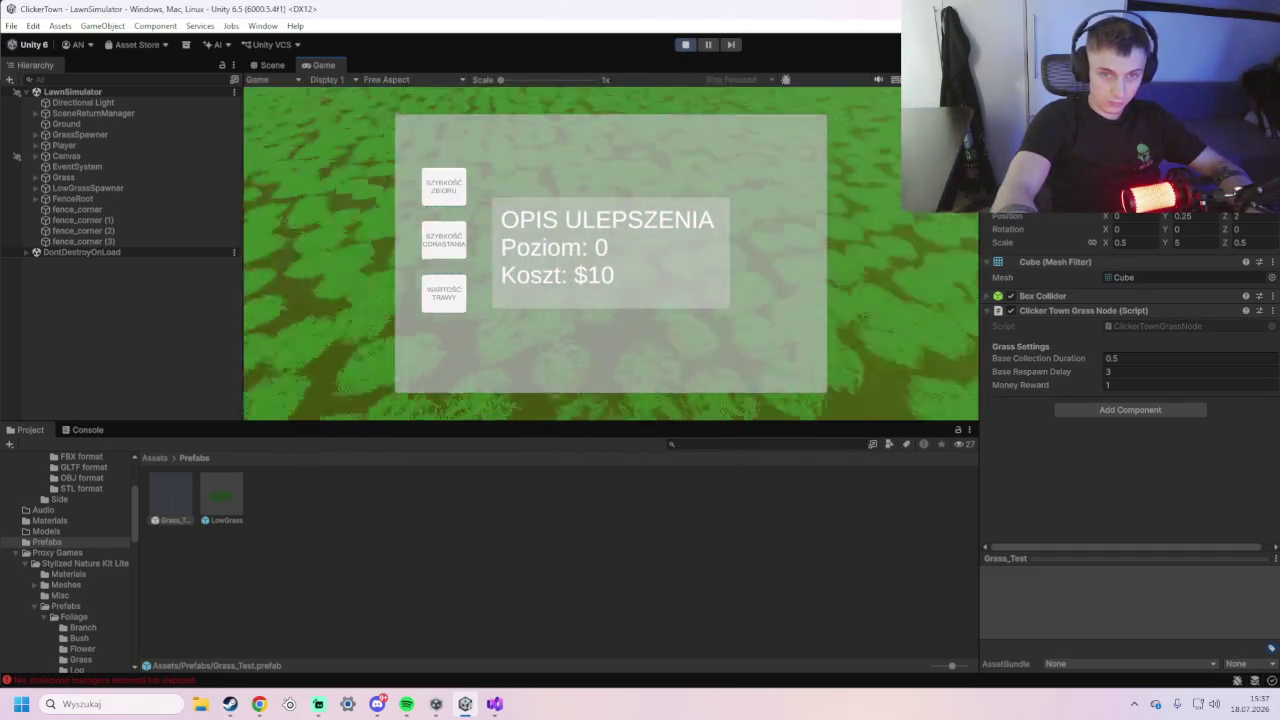
Step: Set Grass_Test's Scale Y to 2 and restart the play-test
{"action": "left_click", "coordinate": [1186, 243]}
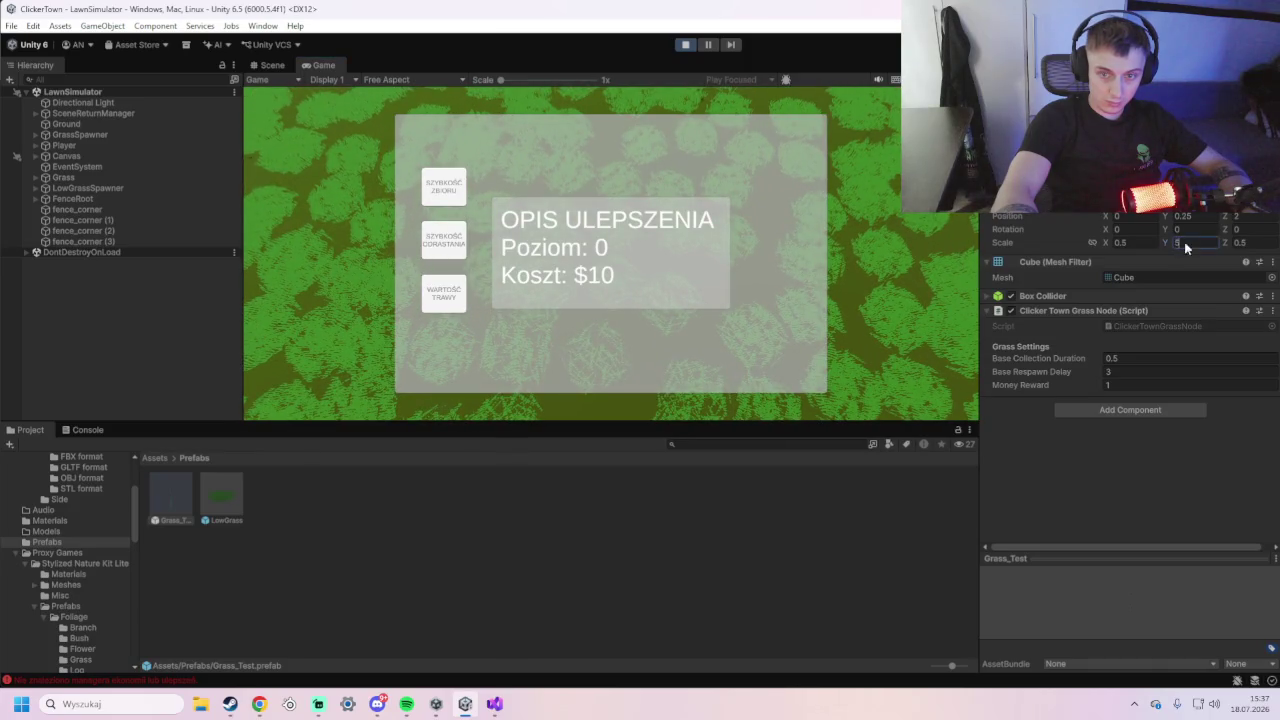
{"action": "type", "text": "2"}
{"action": "key", "text": "Return"}
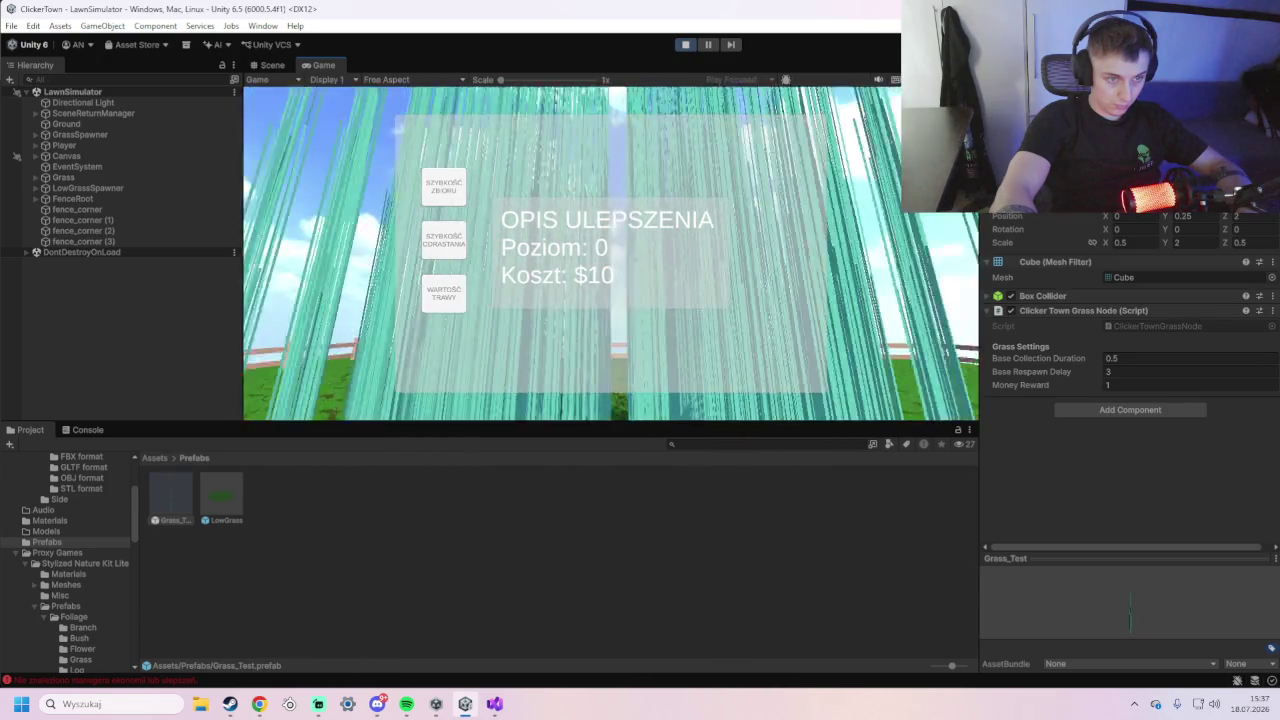
{"action": "key", "text": "ctrl+p"}
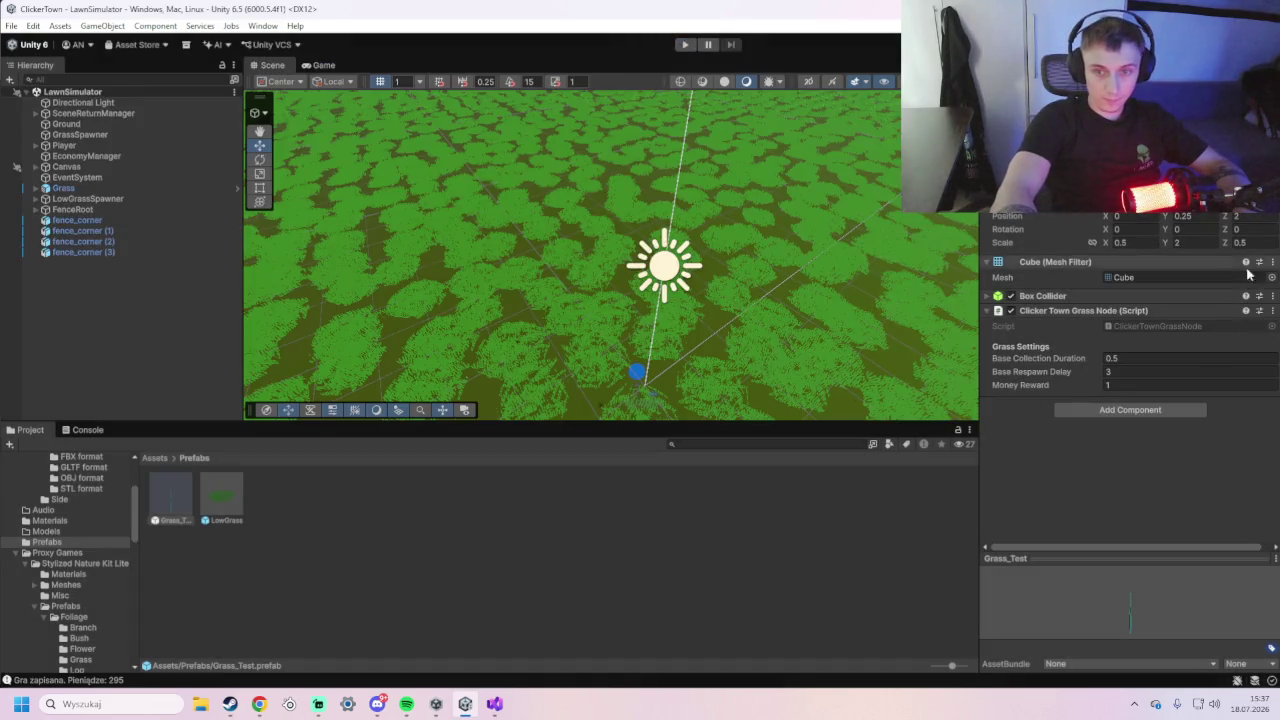
{"action": "left_click", "coordinate": [684, 44]}
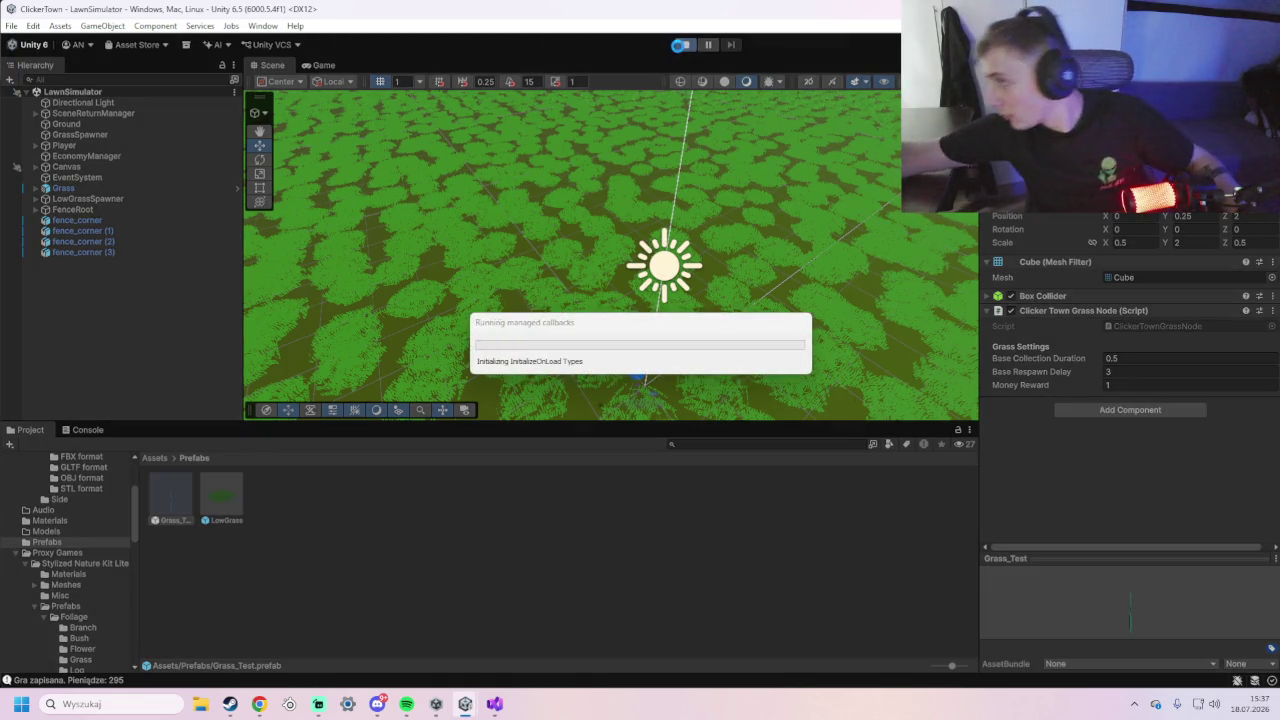
{"action": "left_click", "coordinate": [682, 45]}
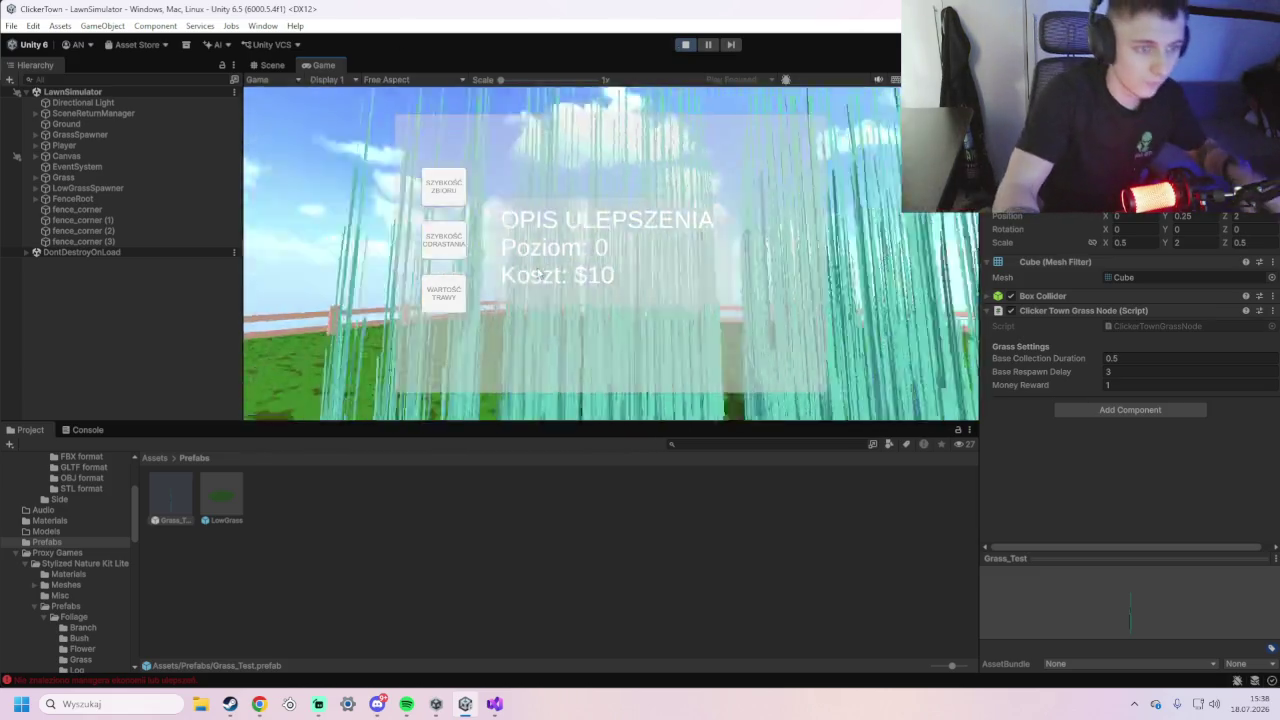
Step: Change Grass_Test's Scale Y to 1.7, save, and stop play mode
{"action": "left_click", "coordinate": [1205, 243]}
{"action": "type", "text": "1"}
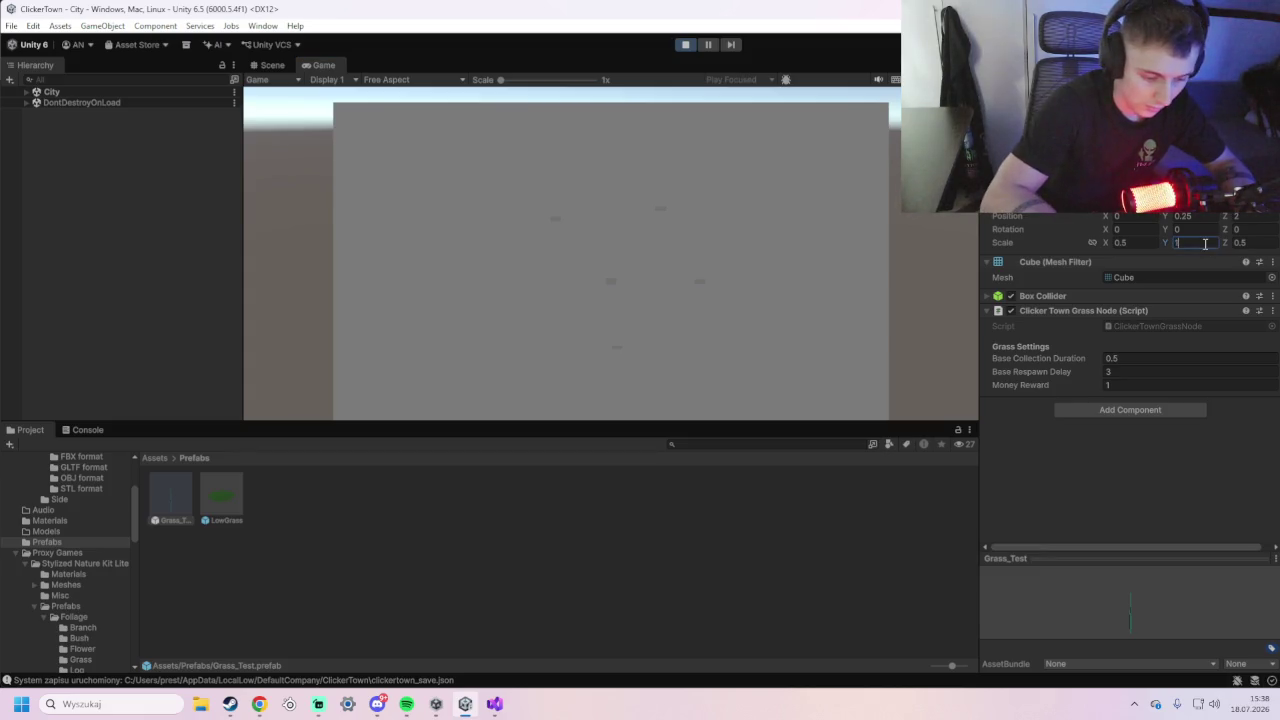
{"action": "type", "text": ".7"}
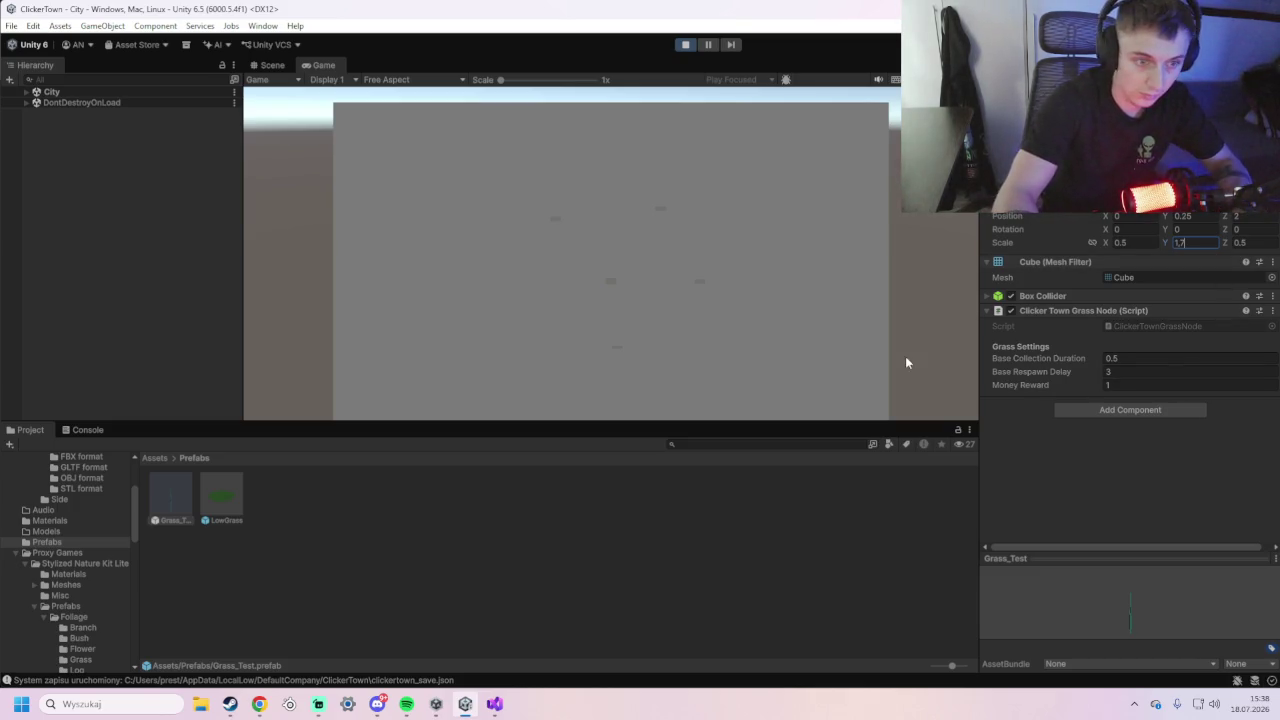
{"action": "key", "text": "ctrl+s"}
{"action": "left_click", "coordinate": [686, 45]}
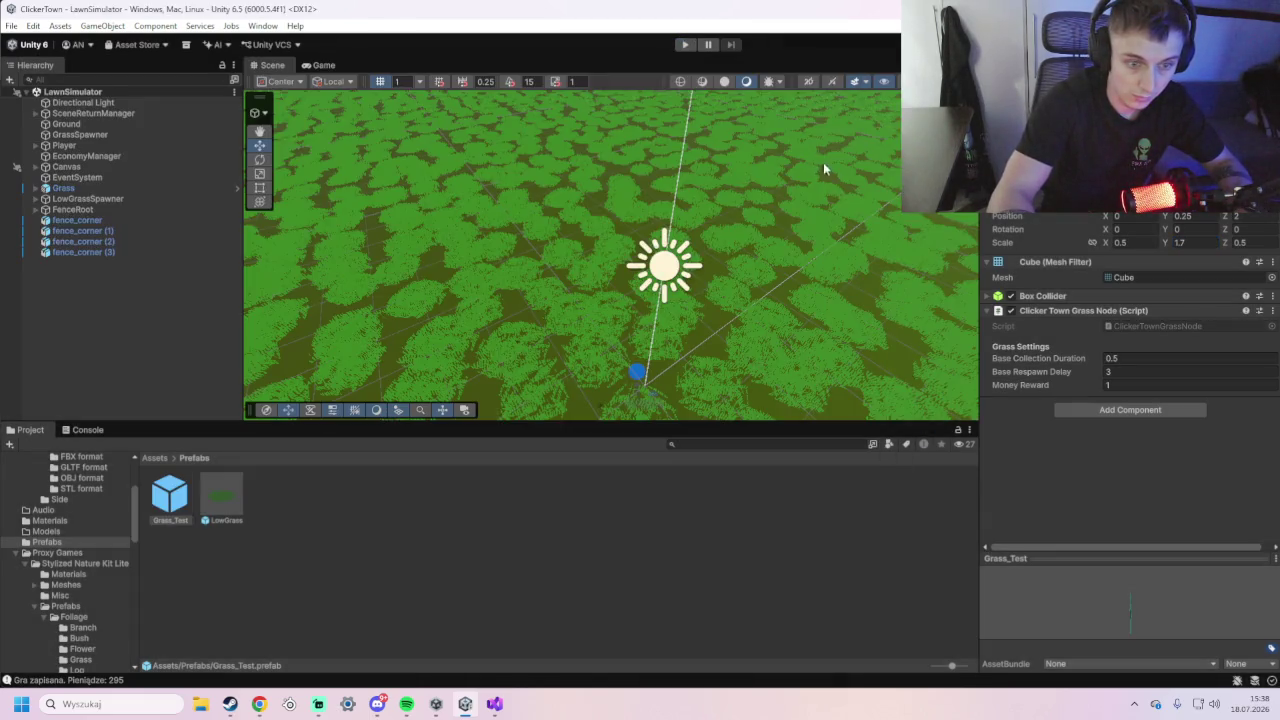
Step: Play-test the lawn with 1.7-high grass, walk backward, then exit play mode
{"action": "left_click", "coordinate": [685, 44]}
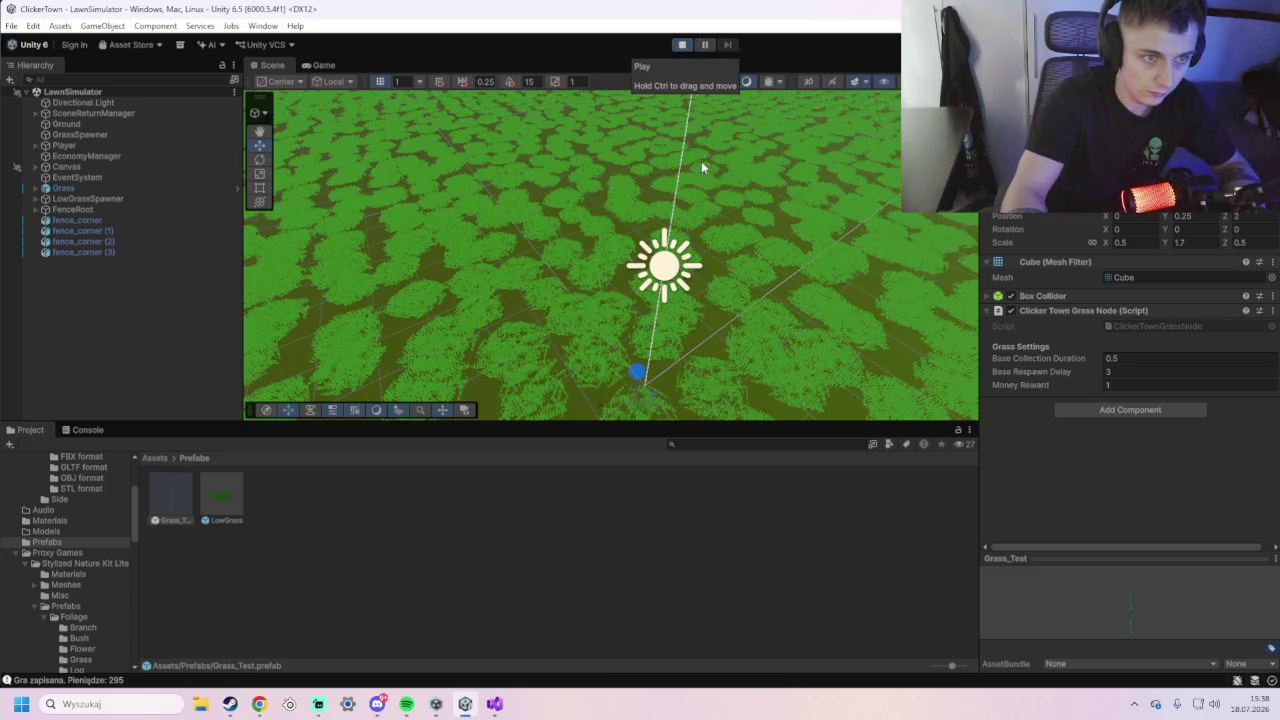
{"action": "key", "text": "s"}
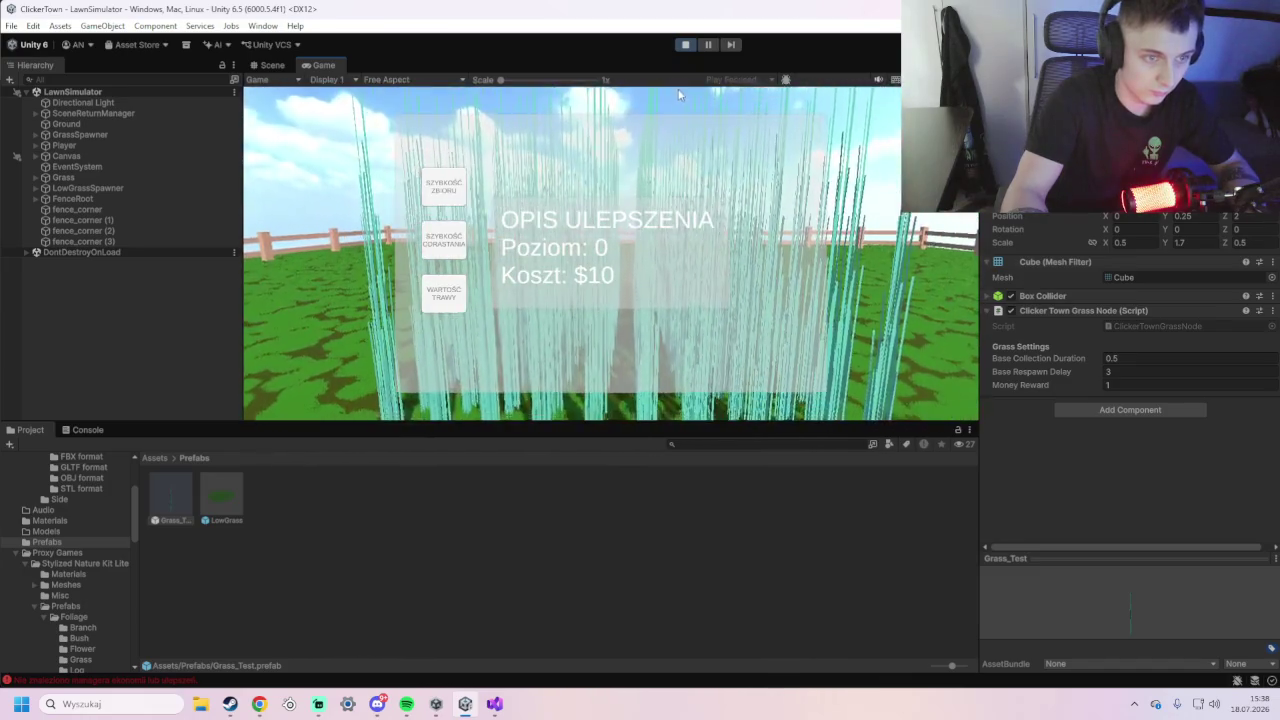
{"action": "key", "text": "ctrl+p"}
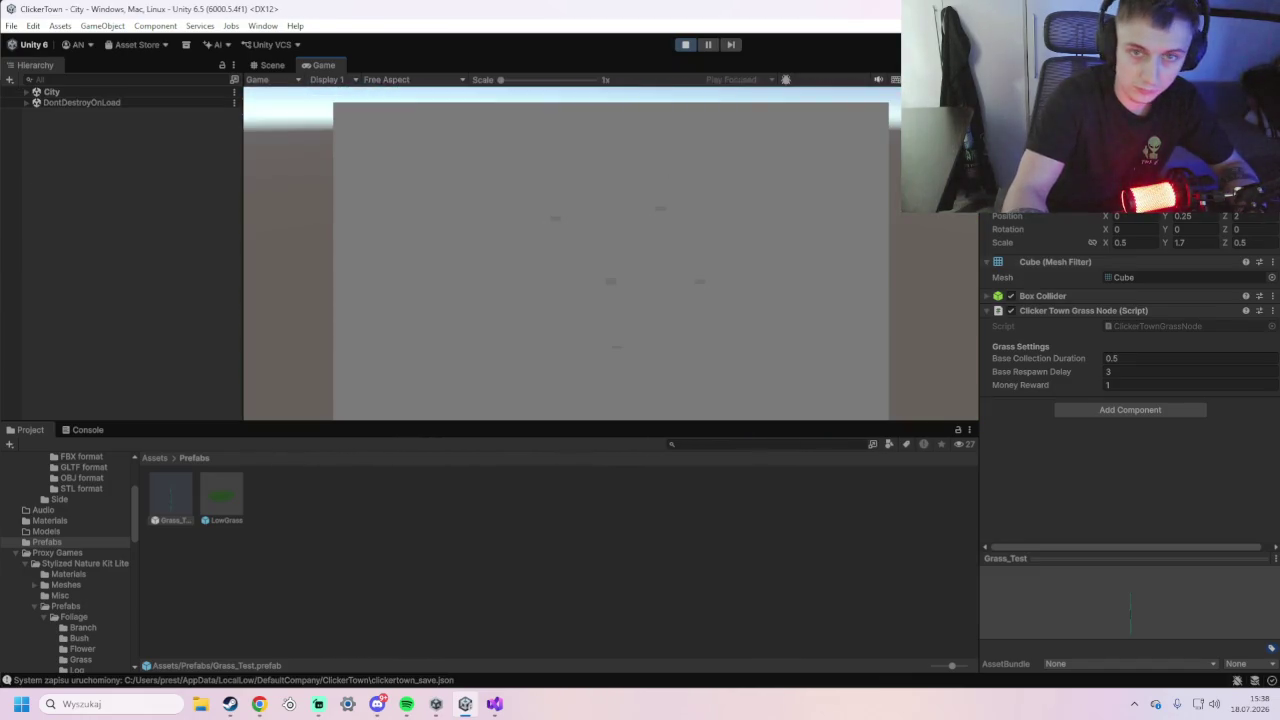
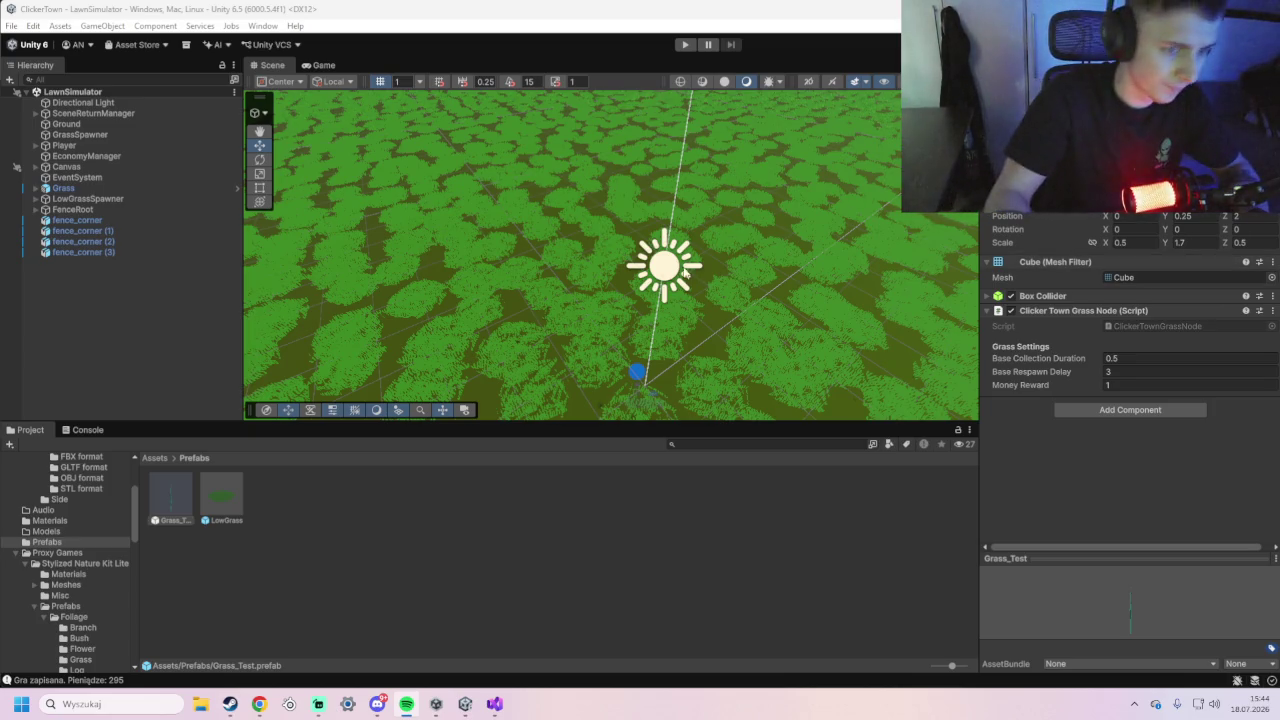
Step: Frame the selected grass object in the Scene view and edit its Z scale
{"action": "key", "text": "f"}
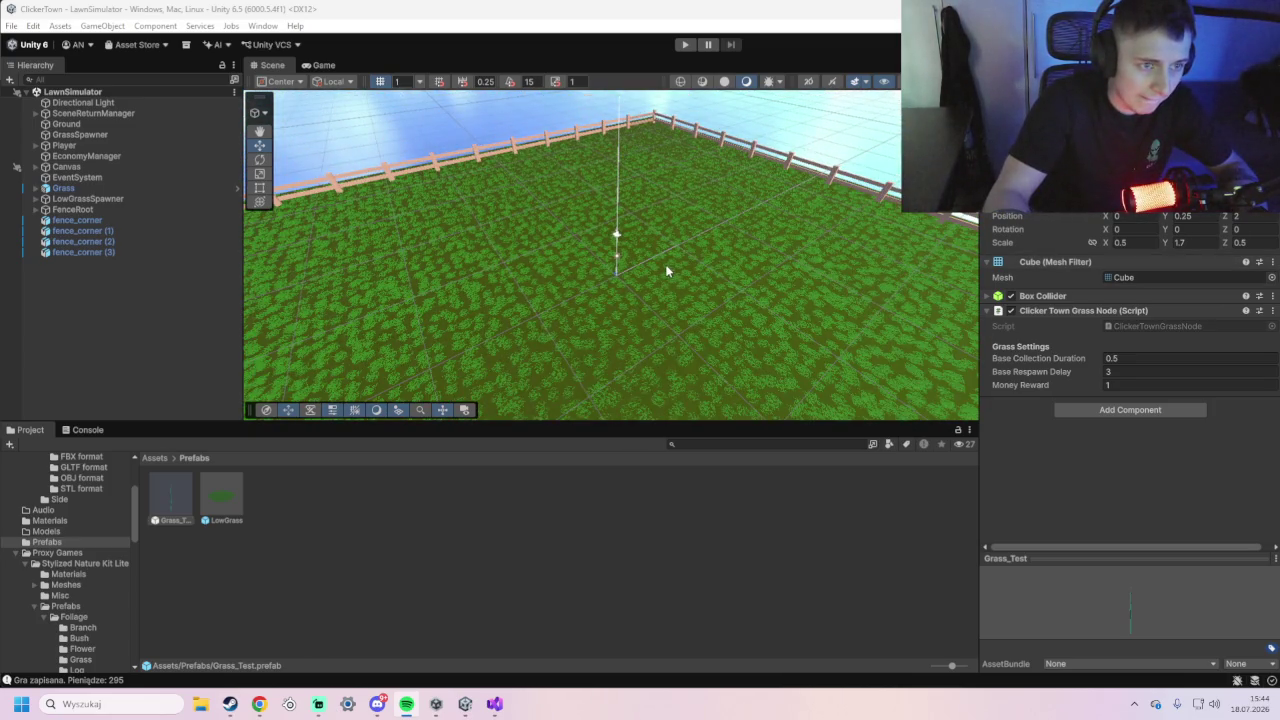
{"action": "scroll", "coordinate": [664, 264], "scroll_direction": "up", "scroll_amount": 3}
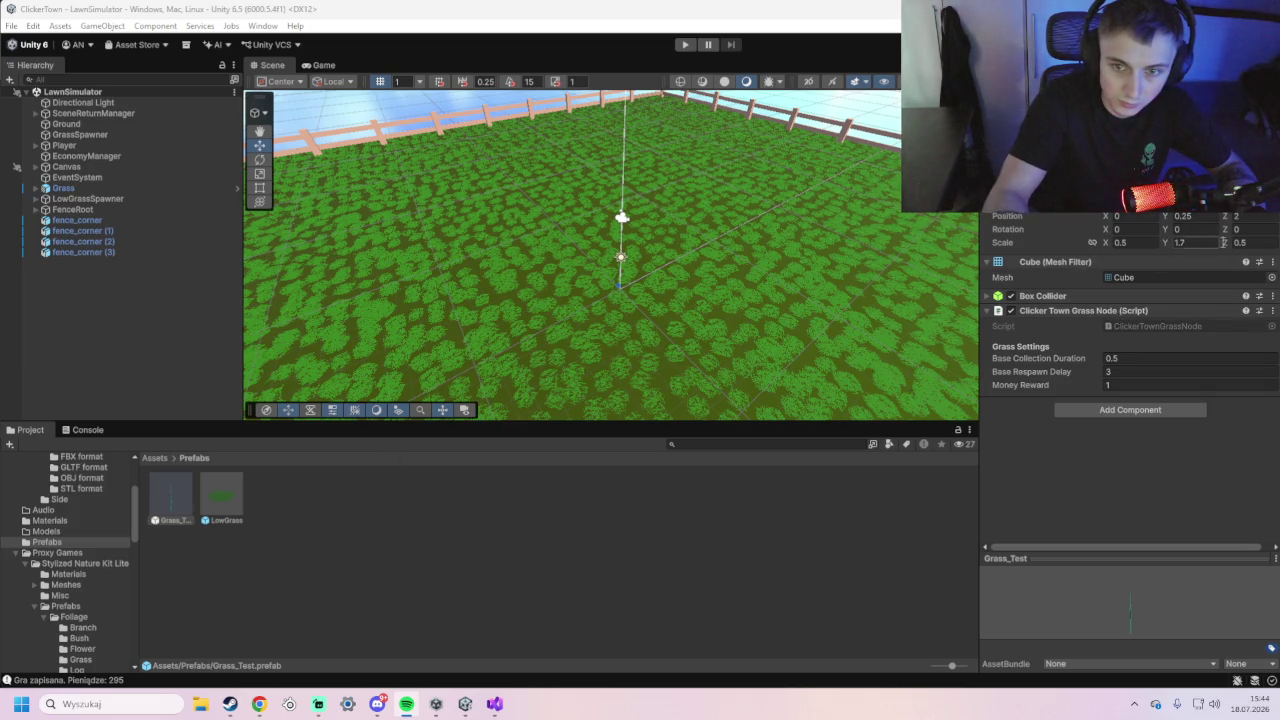
{"action": "left_click", "coordinate": [1249, 241]}
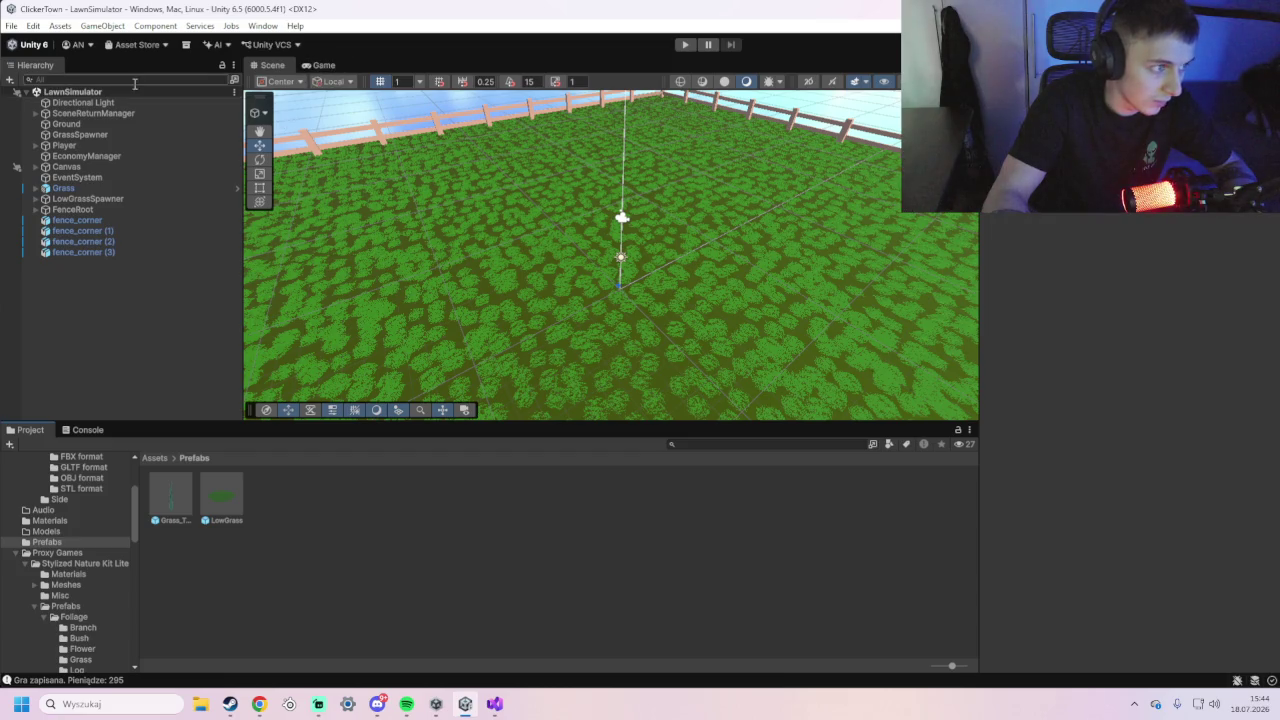
Step: Play the game and walk through the tall grass to harvest it, raising money to 560
{"action": "left_click", "coordinate": [685, 44]}
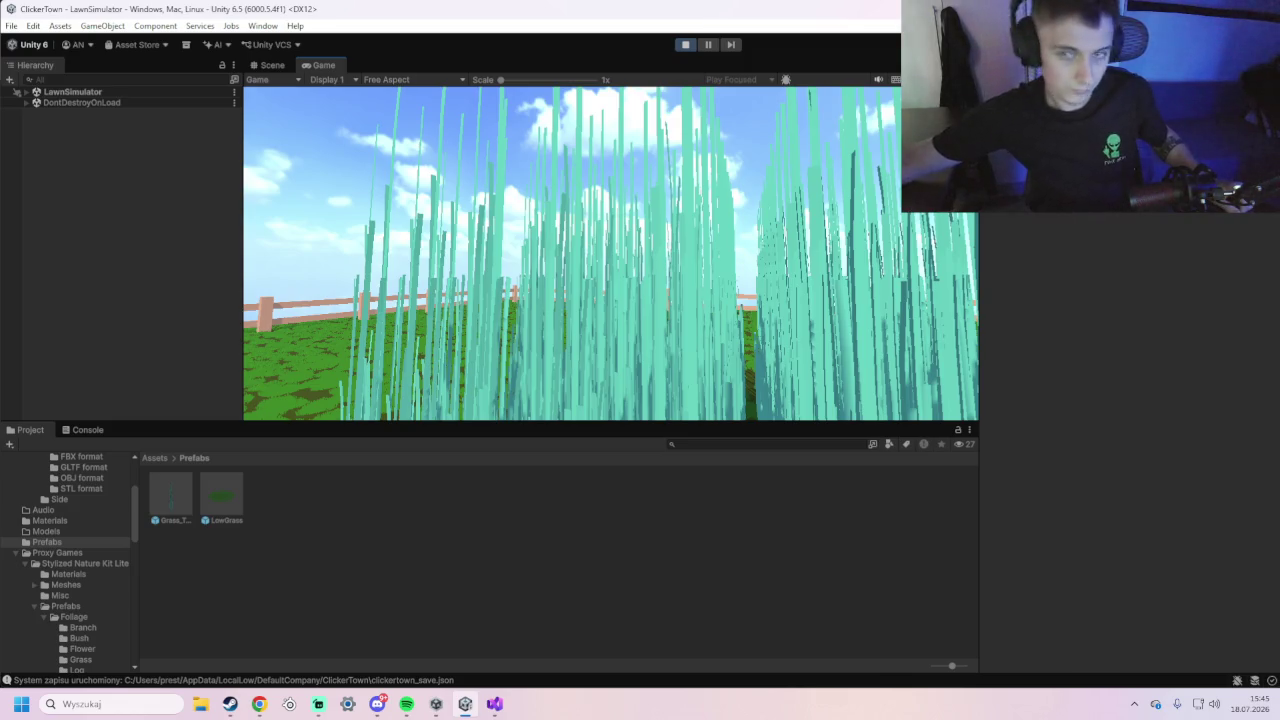
{"action": "key", "text": "w"}
{"action": "key", "text": "w"}
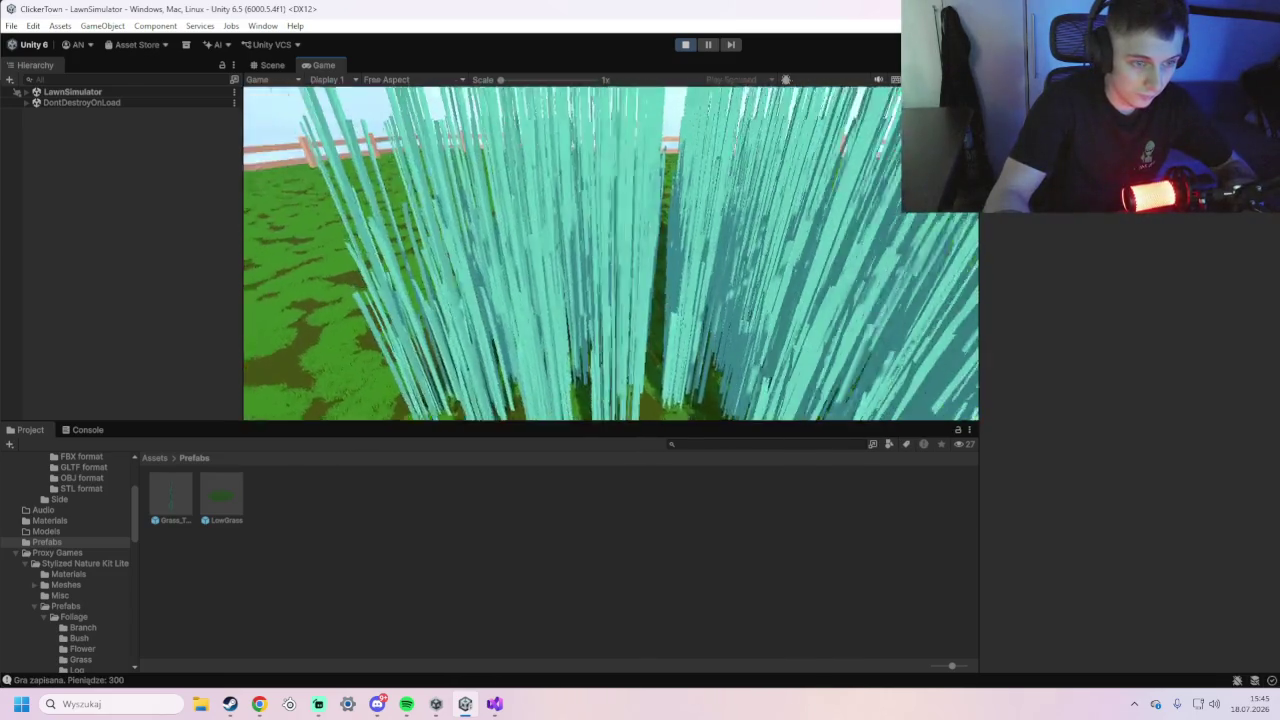
{"action": "key", "text": "w"}
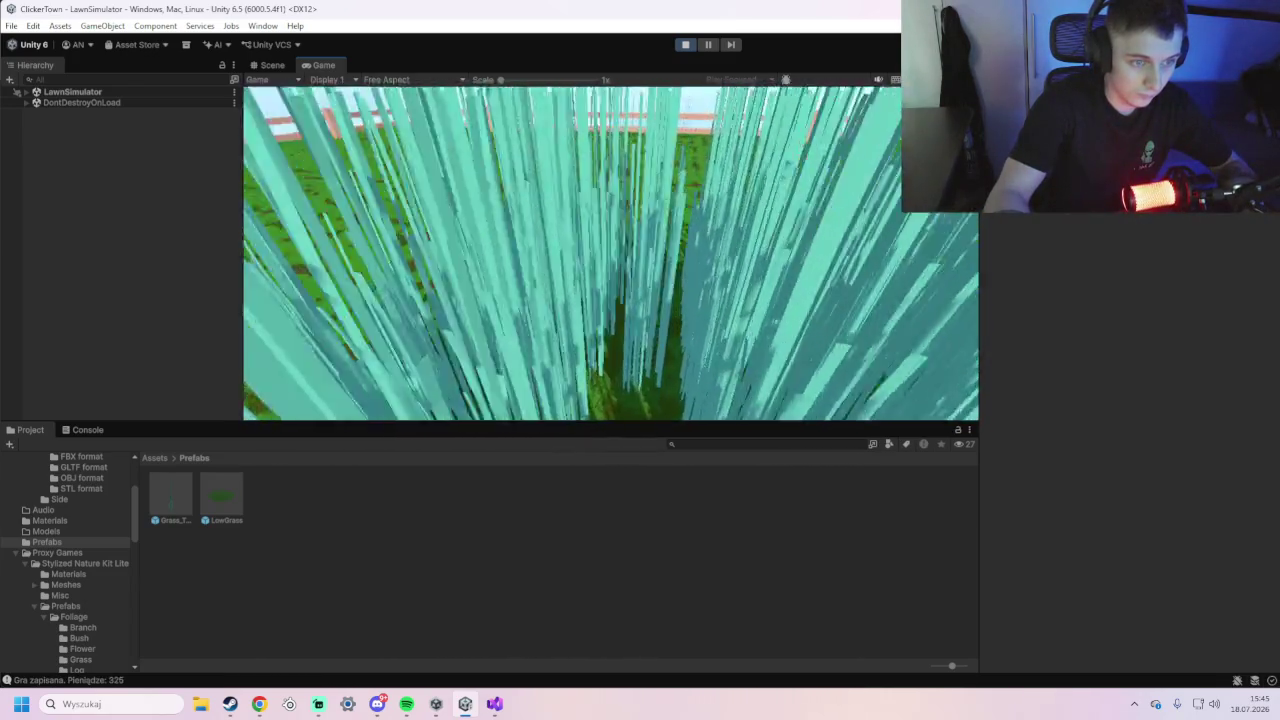
{"action": "key", "text": "w"}
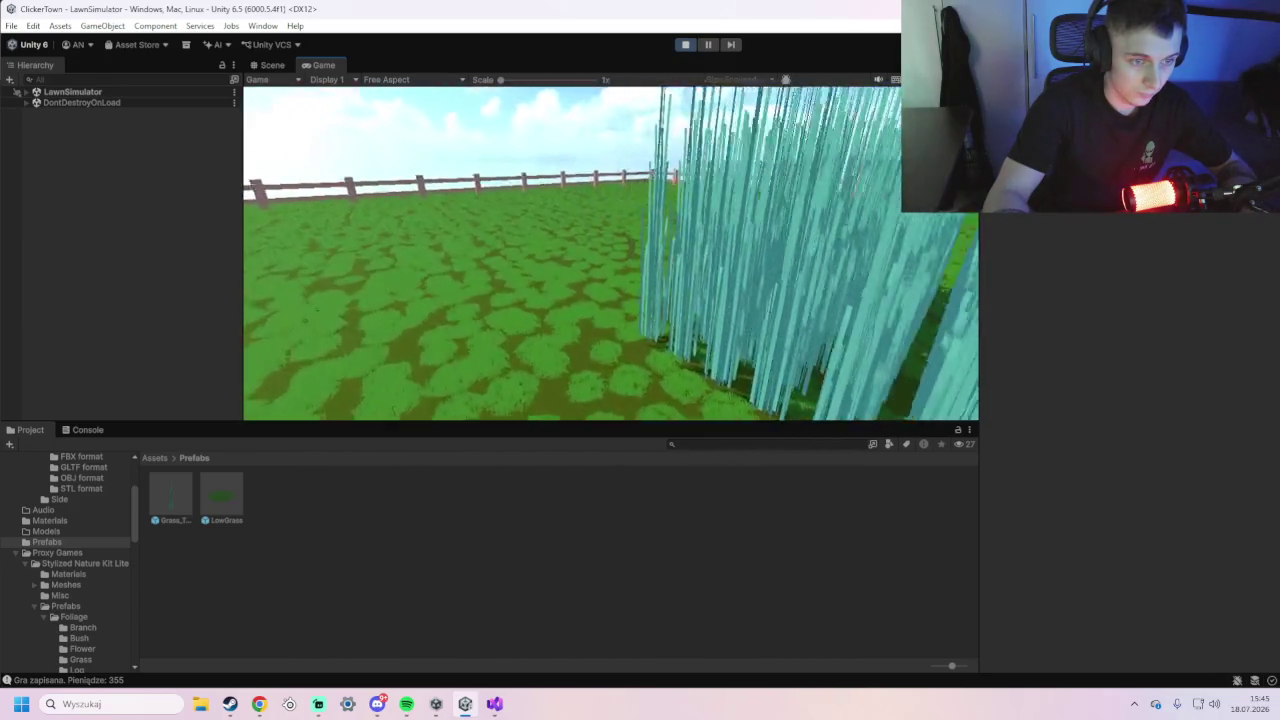
{"action": "key", "text": "s"}
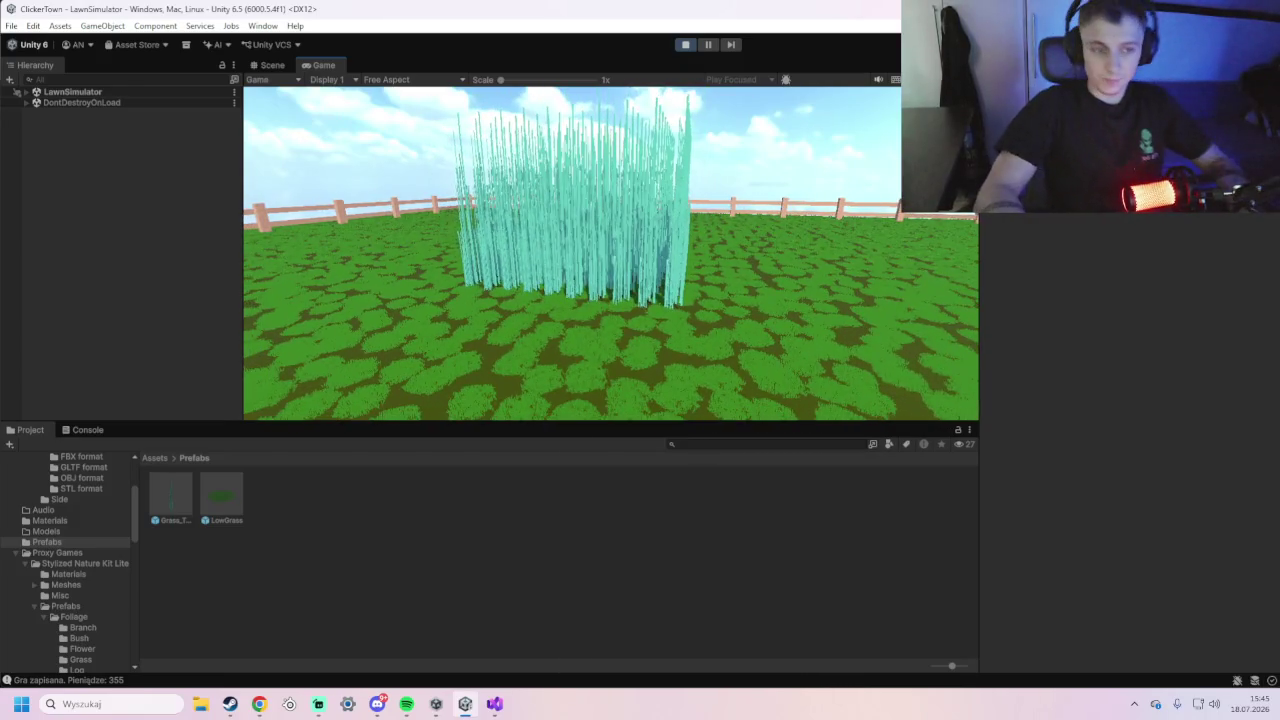
{"action": "key", "text": "w"}
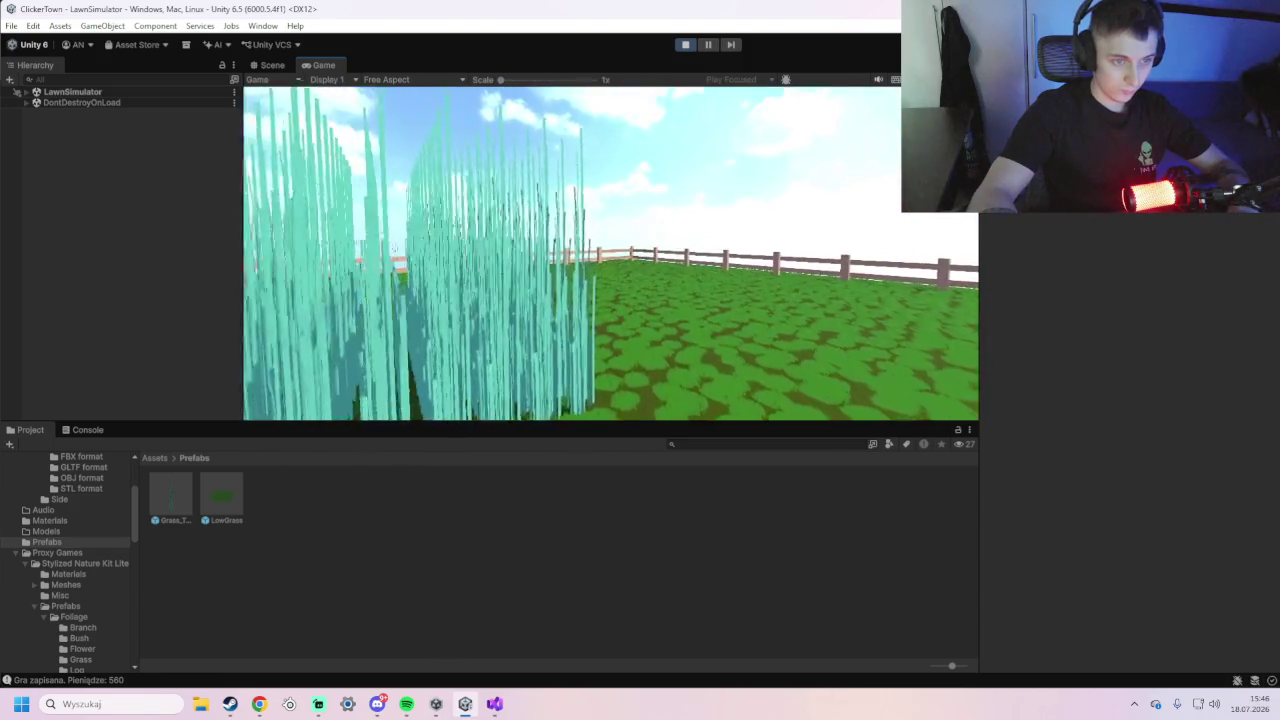
Step: Upgrade WARTOŚĆ from level 4 to 5 in the upgrade panel, then close it
{"action": "key", "text": "e"}
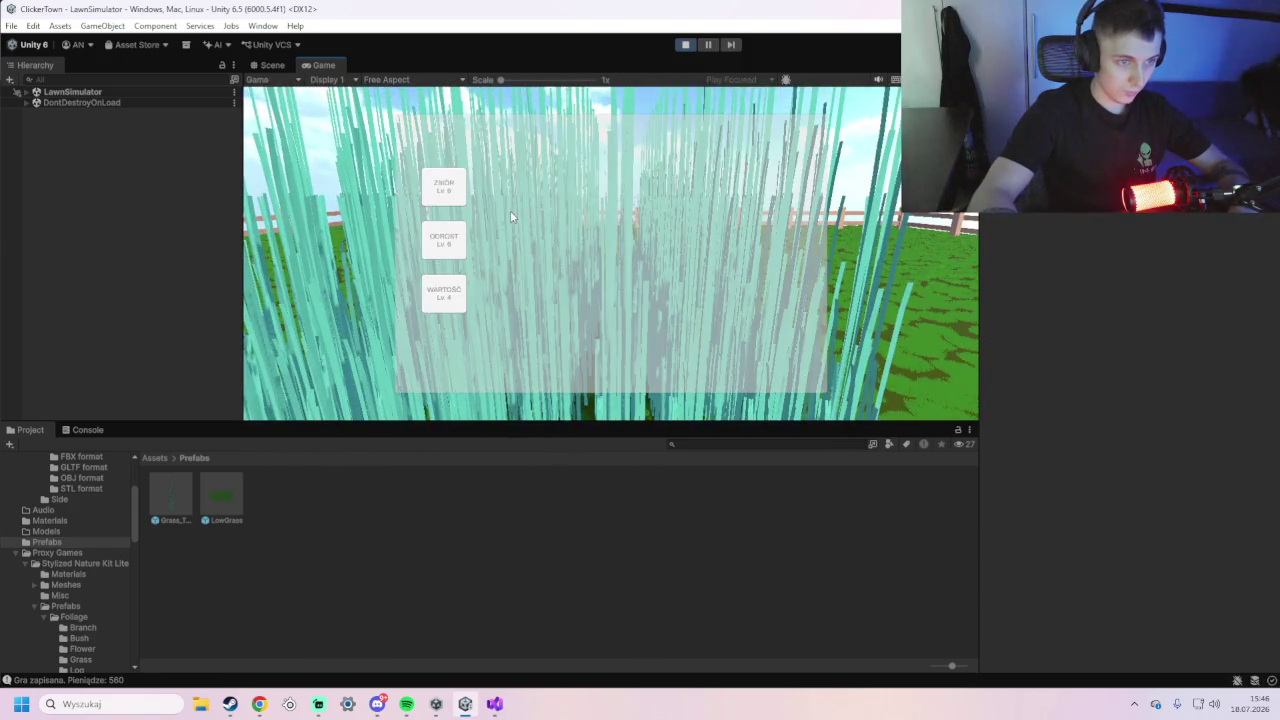
{"action": "key", "text": "e"}
{"action": "key", "text": "e"}
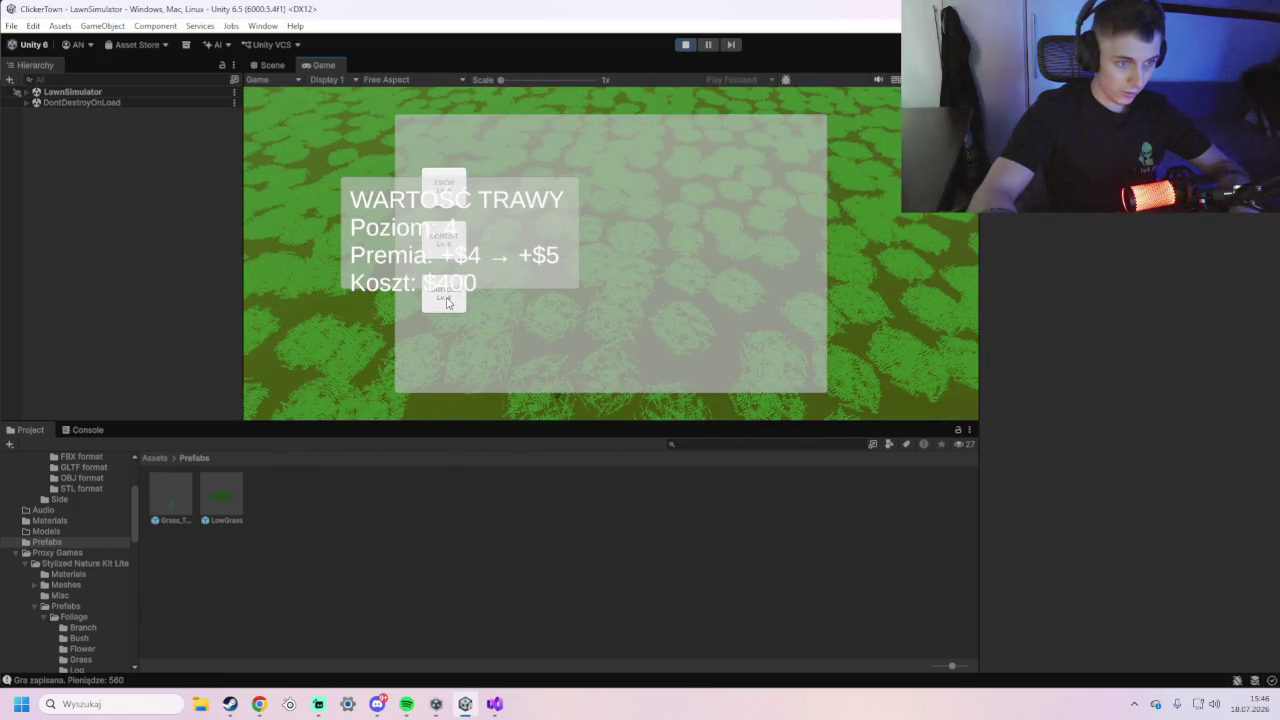
{"action": "left_click", "coordinate": [446, 300]}
{"action": "key", "text": "e"}
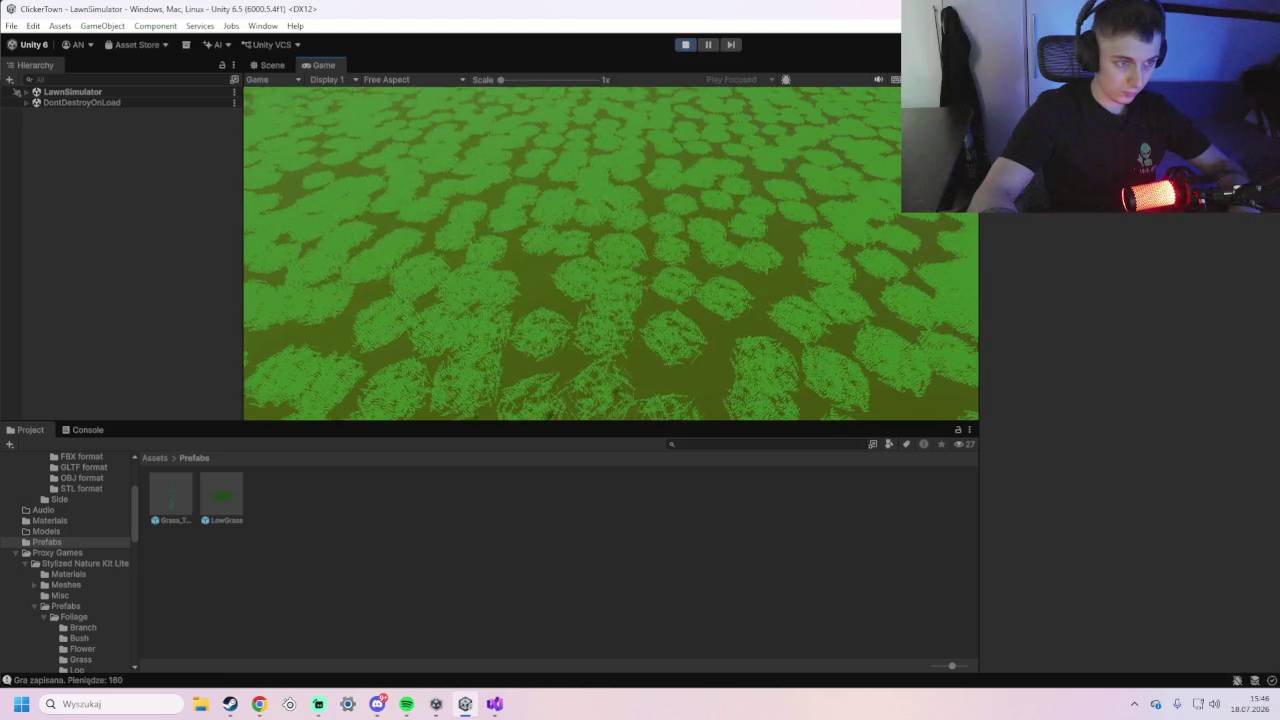
Step: Collect more tall grass, reopen the upgrade panel, then stop play mode
{"action": "key", "text": "w"}
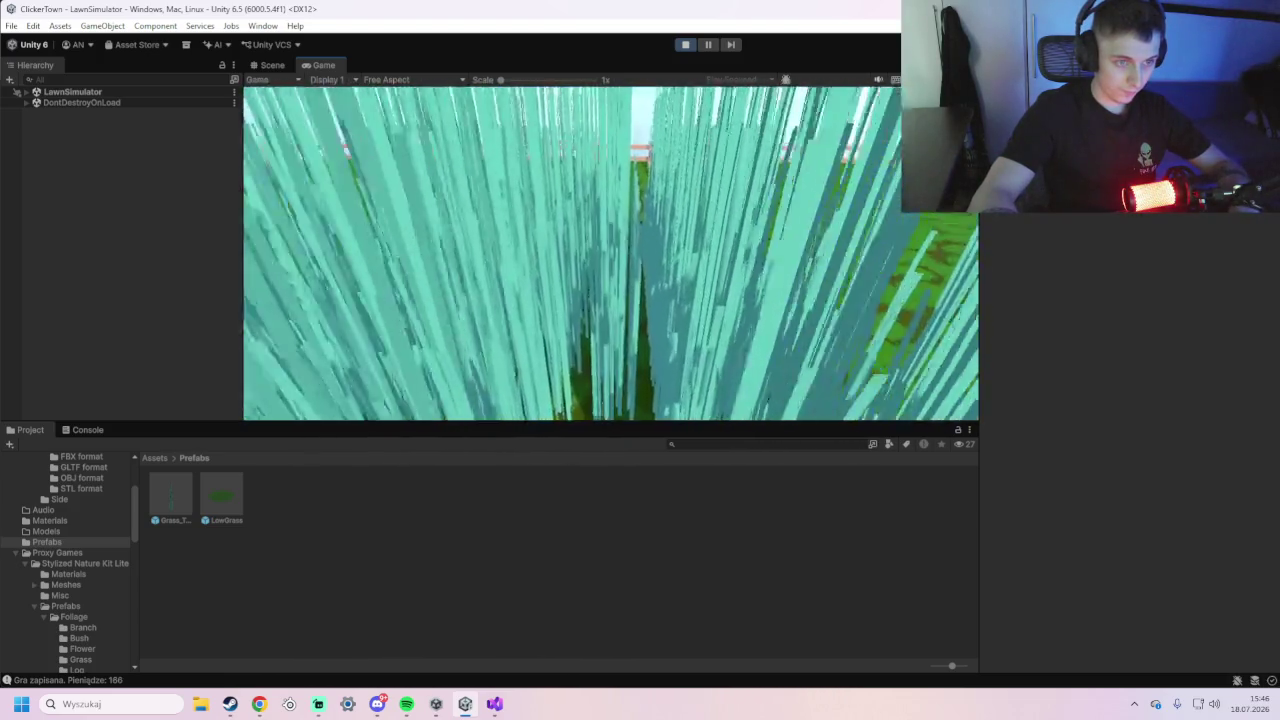
{"action": "key", "text": "w"}
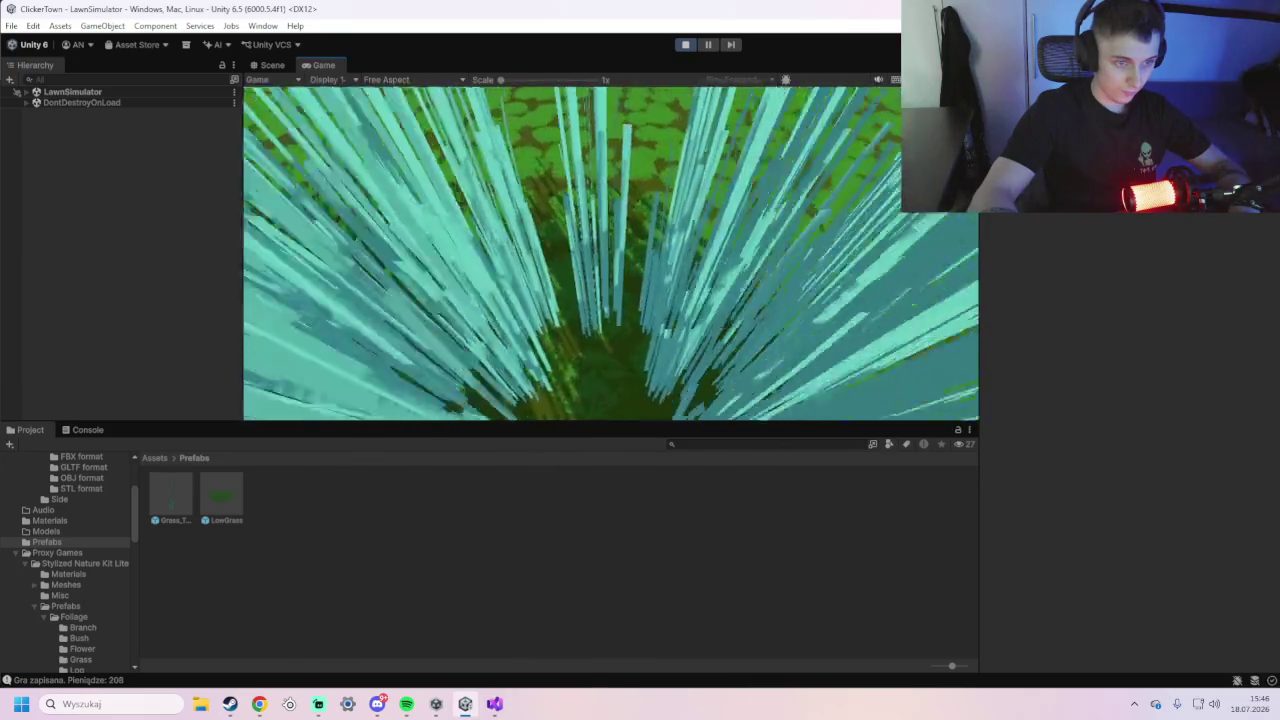
{"action": "key", "text": "e"}
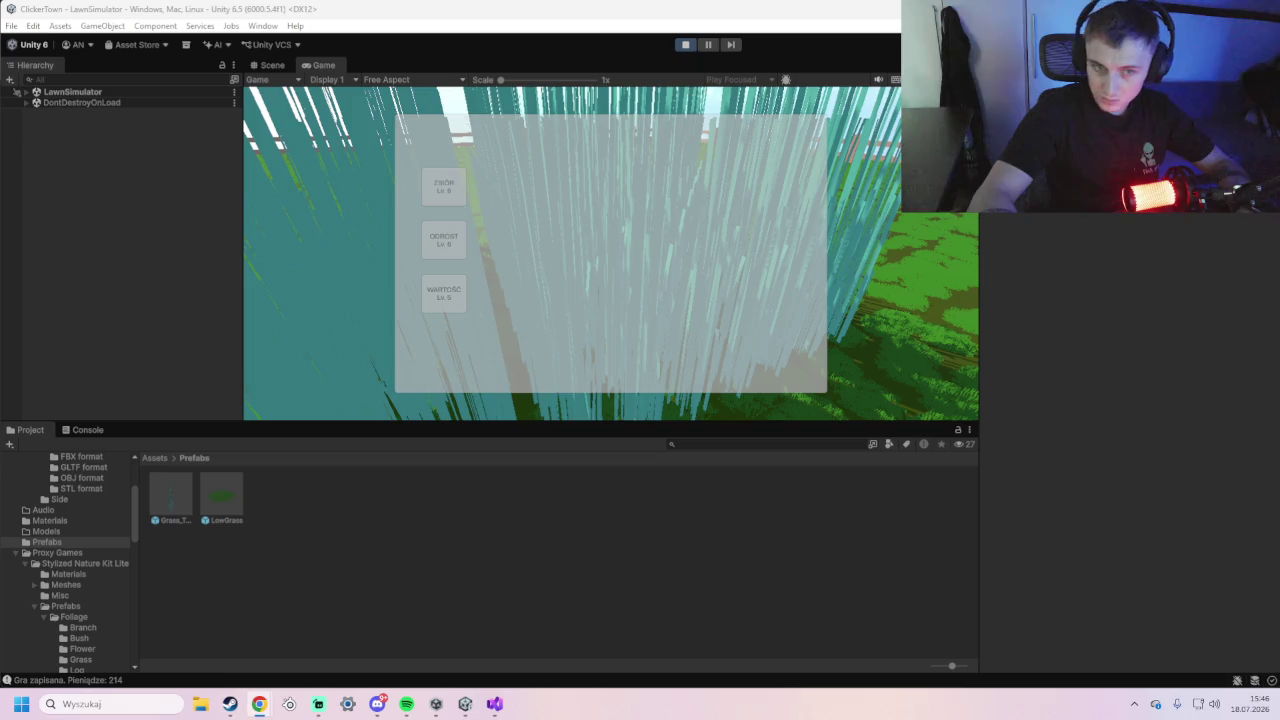
{"action": "left_click", "coordinate": [685, 45]}
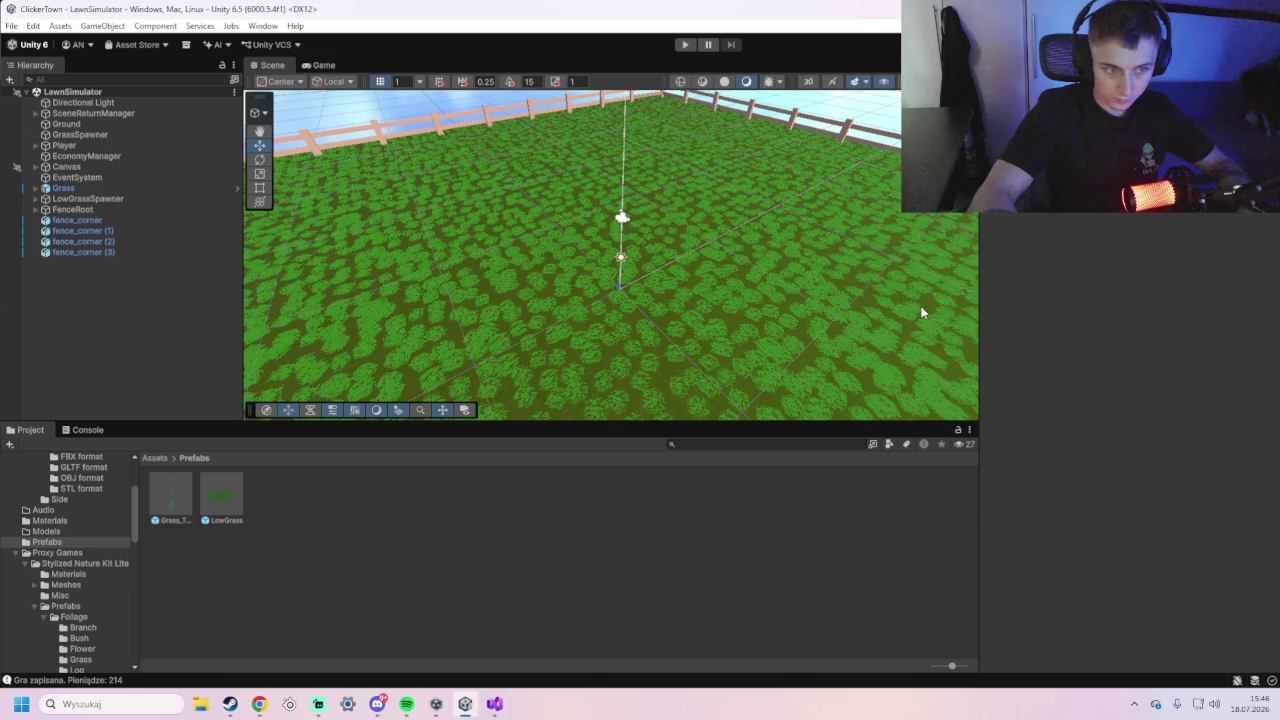
Step: Select the Player and set its capsule collider Height to 6
{"action": "left_click", "coordinate": [75, 145]}
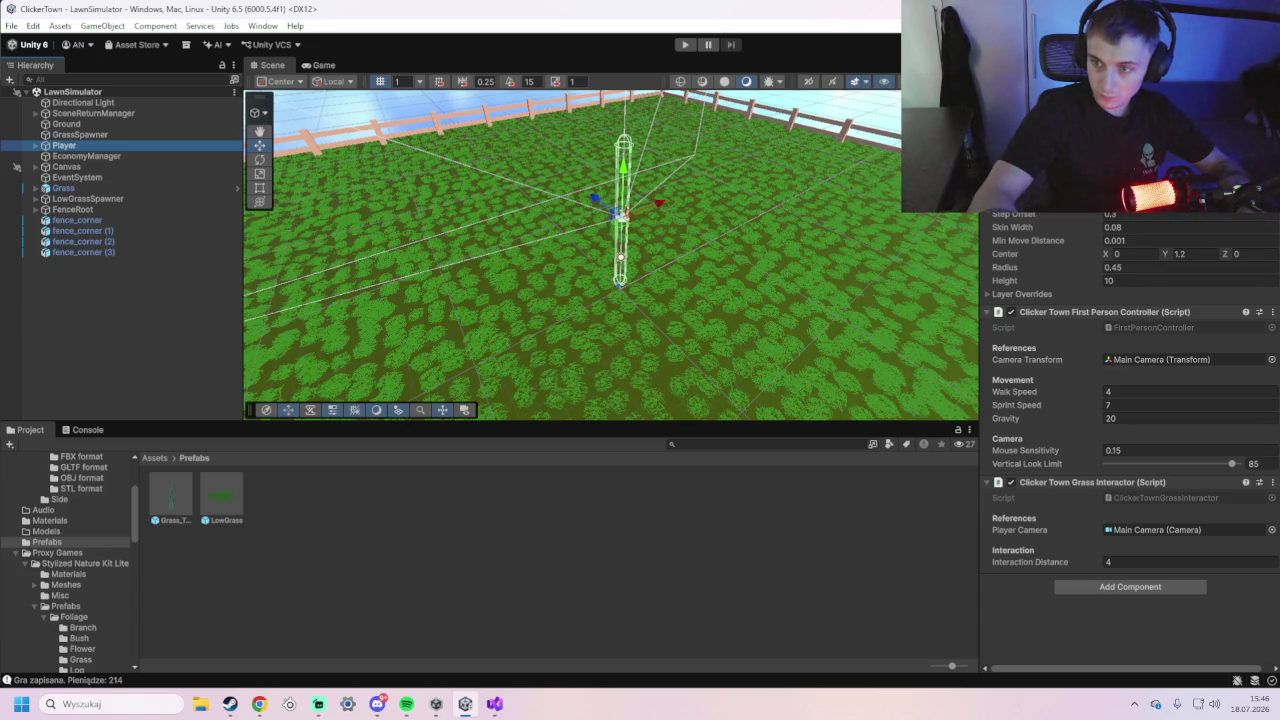
{"action": "left_click", "coordinate": [1137, 280]}
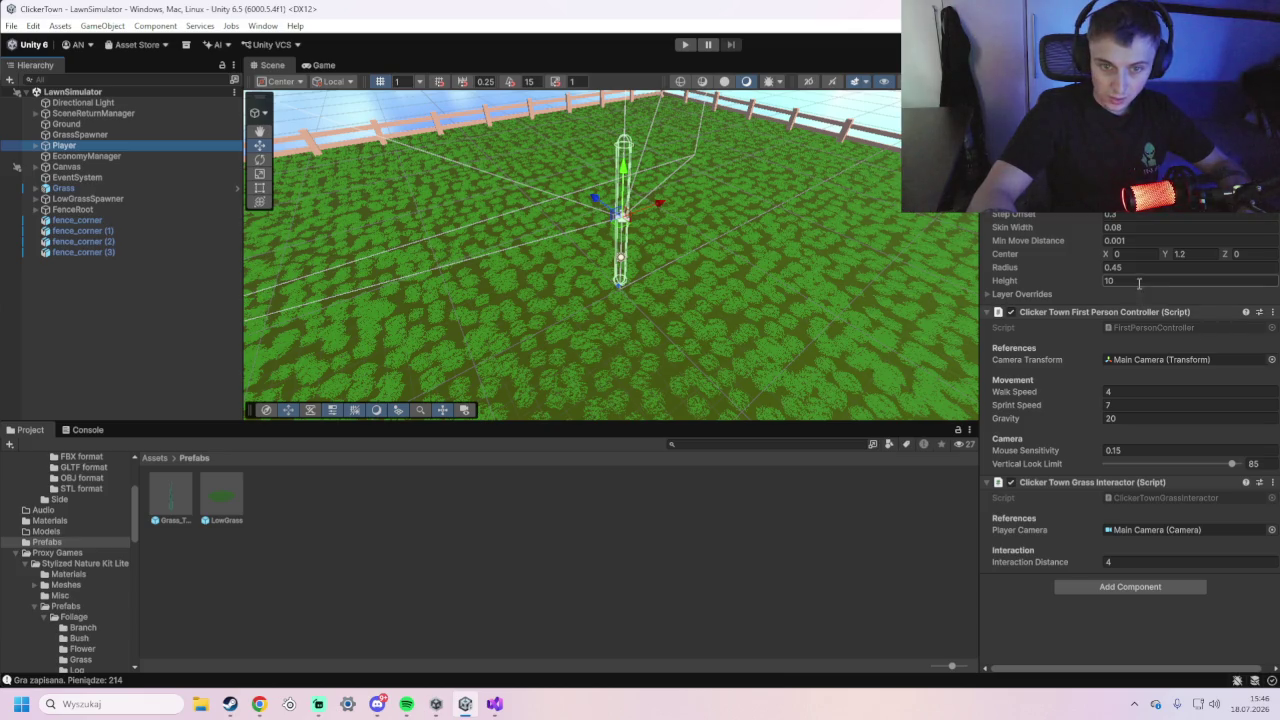
{"action": "left_click", "coordinate": [1193, 254]}
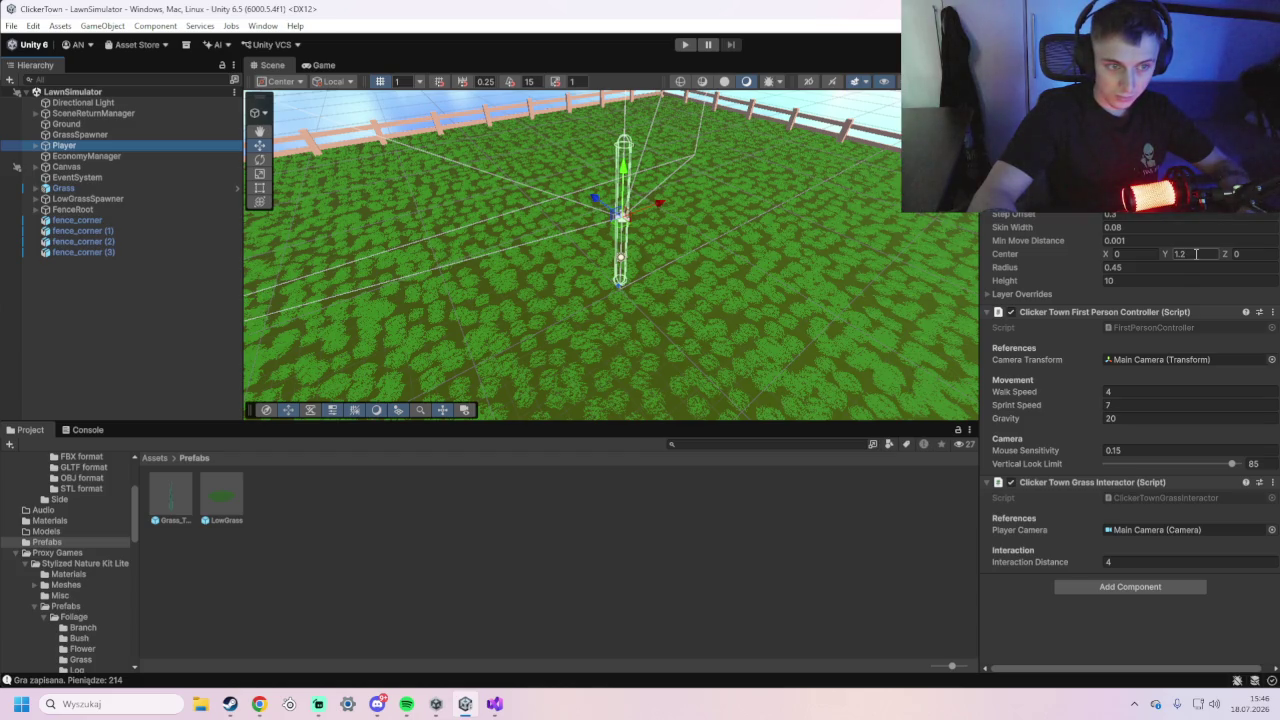
{"action": "left_click", "coordinate": [1165, 279]}
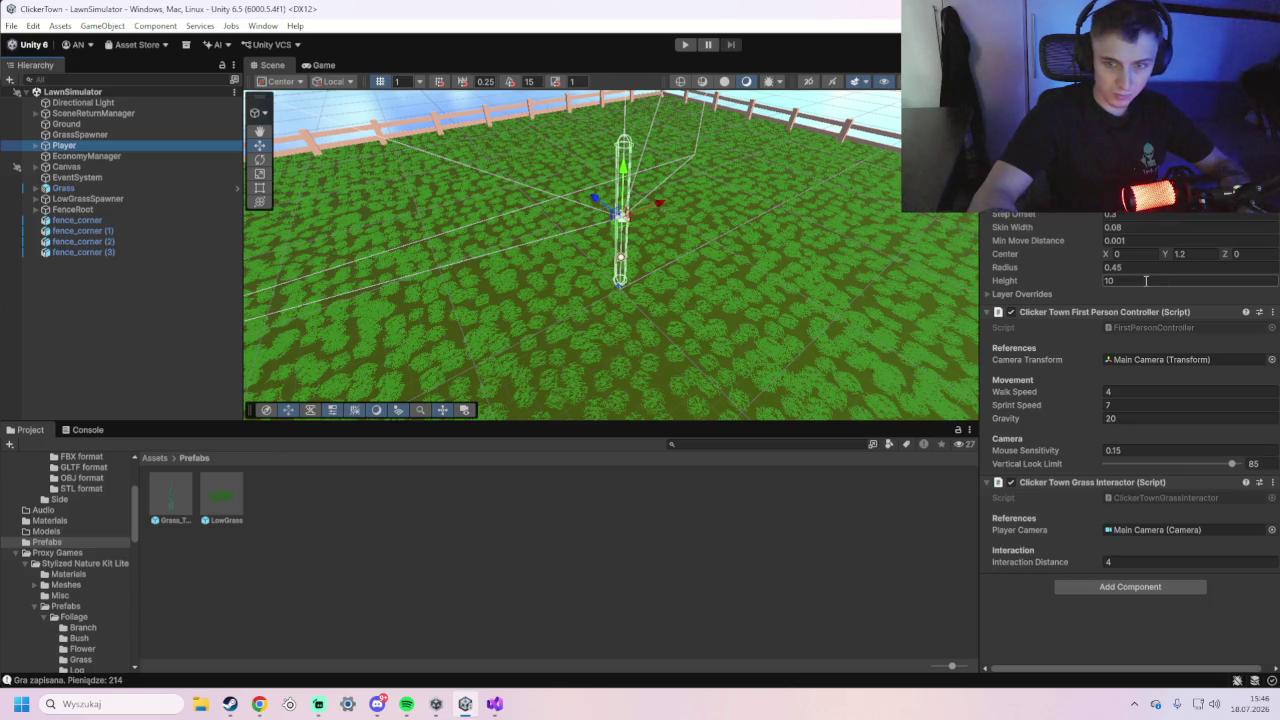
{"action": "type", "text": "5"}
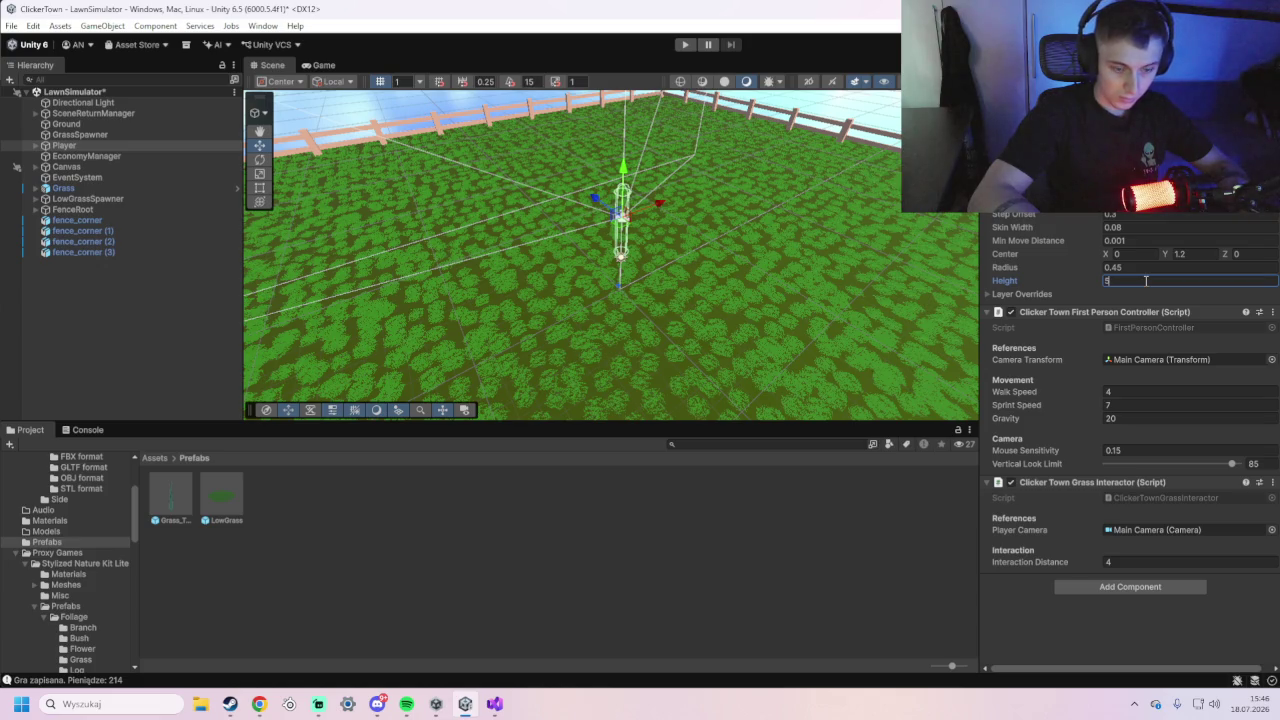
{"action": "type", "text": "1.8"}
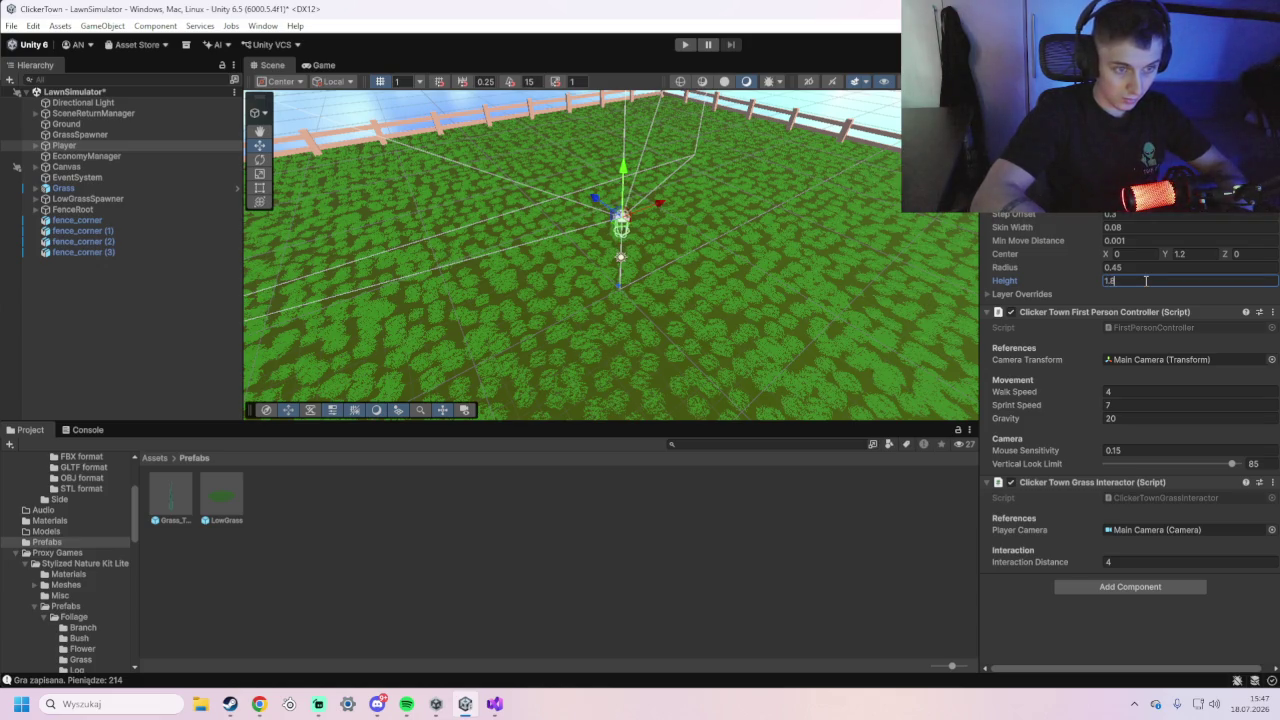
{"action": "key", "text": "BackSpace"}
{"action": "key", "text": "BackSpace"}
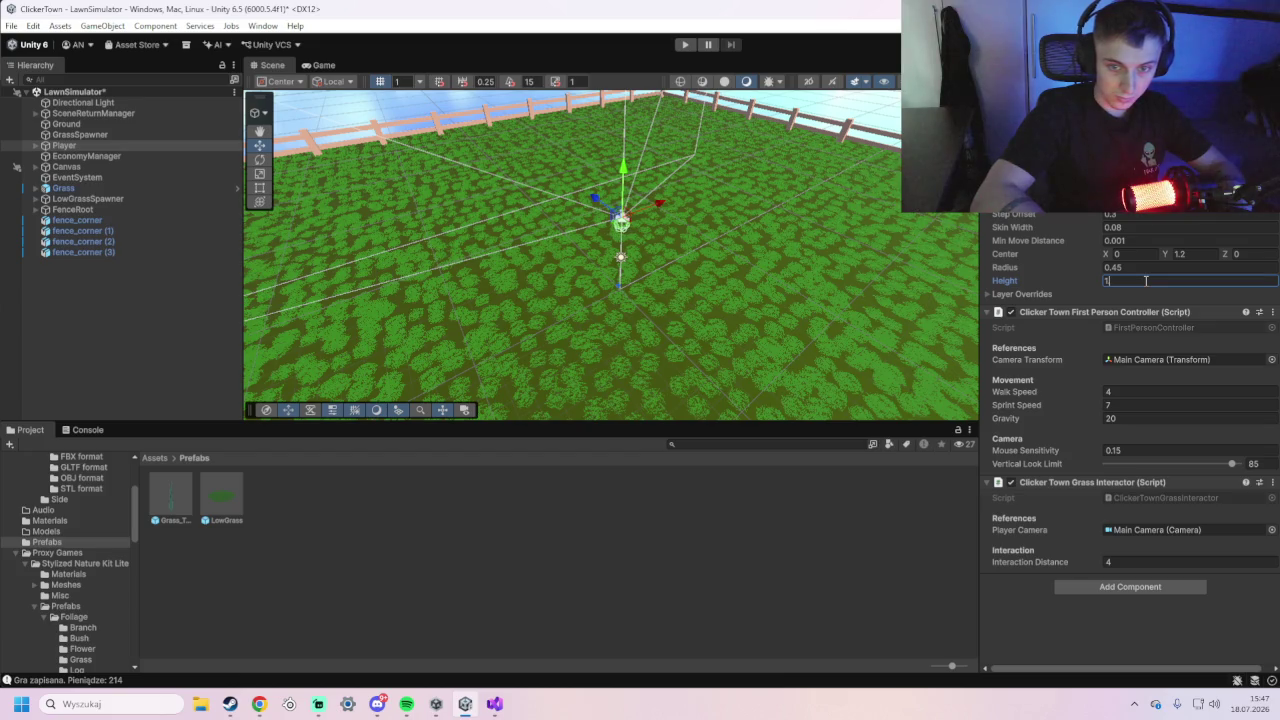
{"action": "key", "text": "BackSpace"}
{"action": "type", "text": "2"}
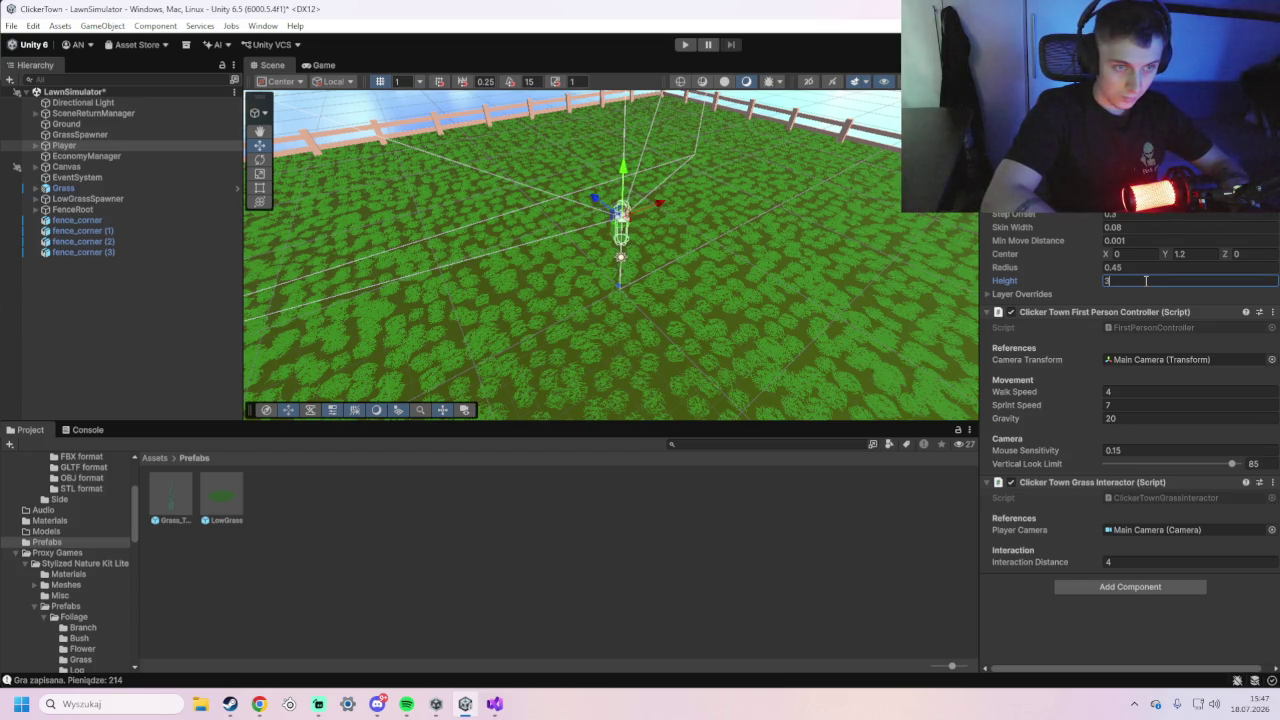
{"action": "key", "text": "BackSpace"}
{"action": "type", "text": "6"}
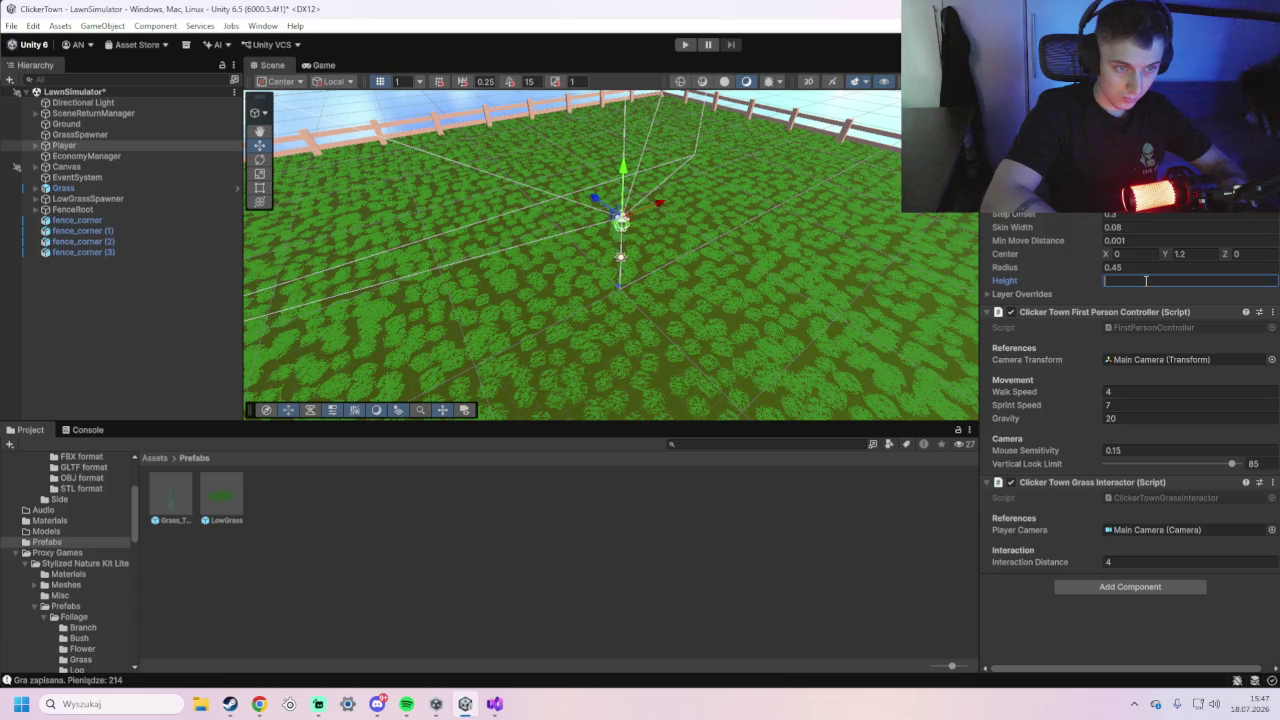
Step: Lower the Player and set the collider Center Y to 1 after trying 1.8
{"action": "mouse_move", "coordinate": [904, 343]}
{"action": "left_mouse_down"}
{"action": "mouse_move", "coordinate": [829, 286]}
{"action": "mouse_move", "coordinate": [823, 247]}
{"action": "mouse_move", "coordinate": [835, 233]}
{"action": "mouse_move", "coordinate": [692, 292]}
{"action": "mouse_move", "coordinate": [608, 294]}
{"action": "mouse_move", "coordinate": [751, 300]}
{"action": "mouse_move", "coordinate": [777, 291]}
{"action": "mouse_move", "coordinate": [794, 240]}
{"action": "mouse_move", "coordinate": [810, 272]}
{"action": "mouse_move", "coordinate": [800, 263]}
{"action": "left_mouse_up"}
{"action": "left_click_drag", "start_coordinate": [646, 143], "coordinate": [650, 205]}
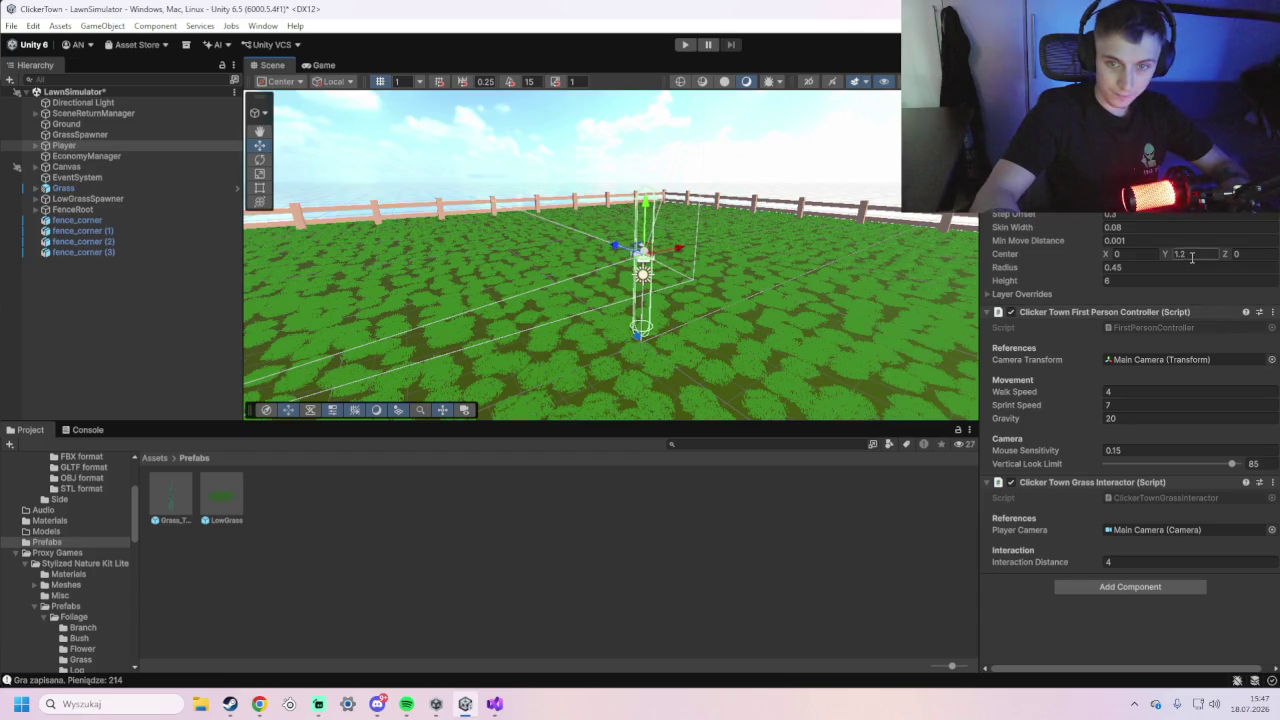
{"action": "type", "text": "1.8"}
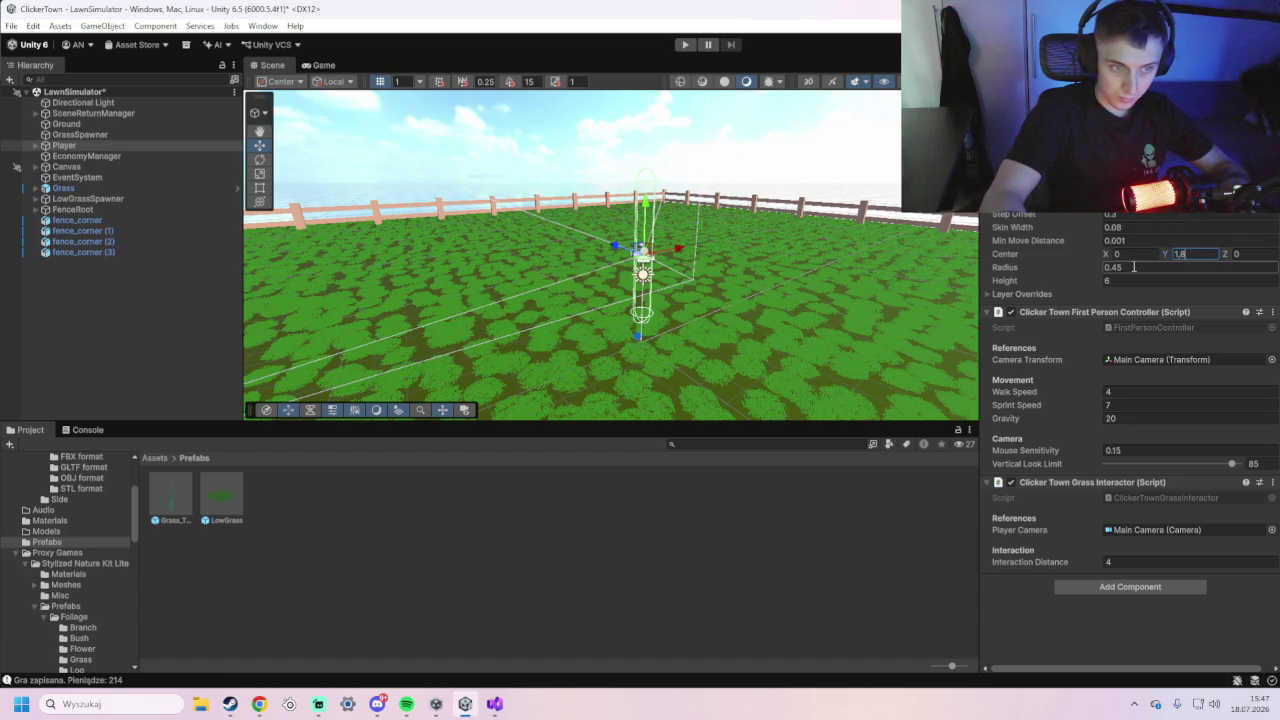
{"action": "key", "text": "BackSpace"}
{"action": "key", "text": "BackSpace"}
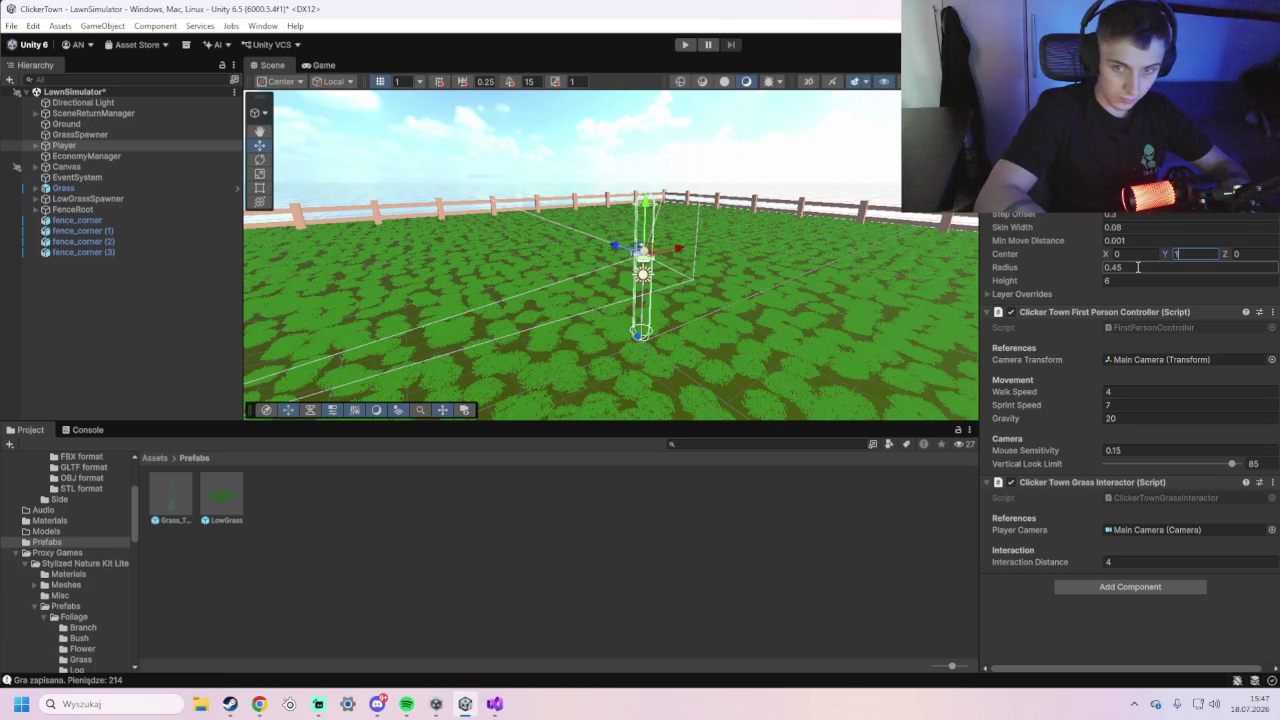
{"action": "left_click", "coordinate": [1138, 267]}
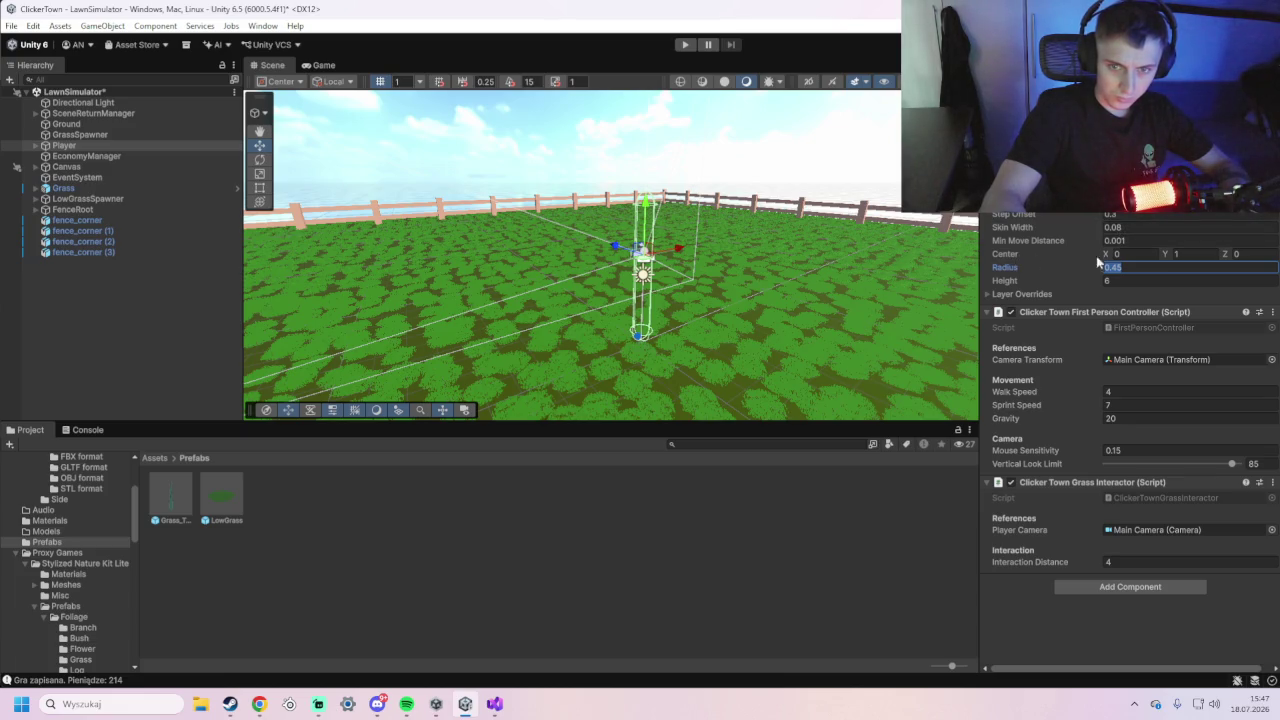
{"action": "left_click", "coordinate": [1179, 253]}
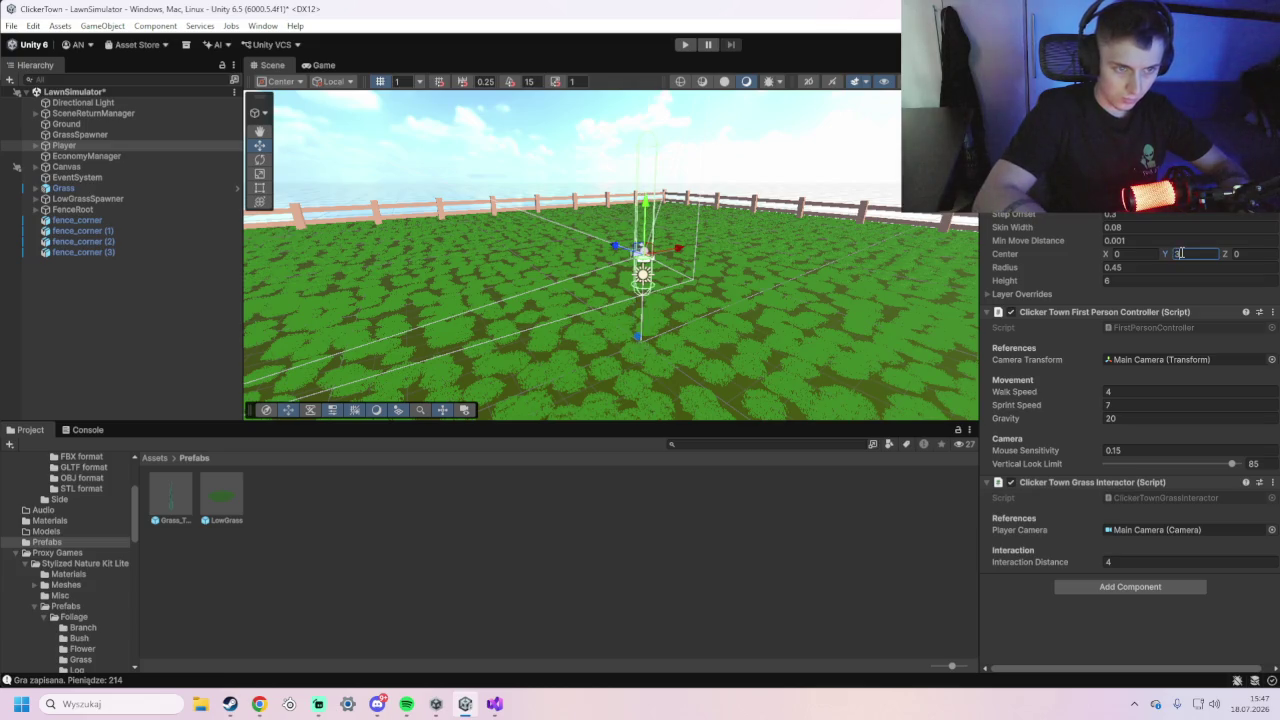
{"action": "key", "text": "BackSpace"}
{"action": "type", "text": "1"}
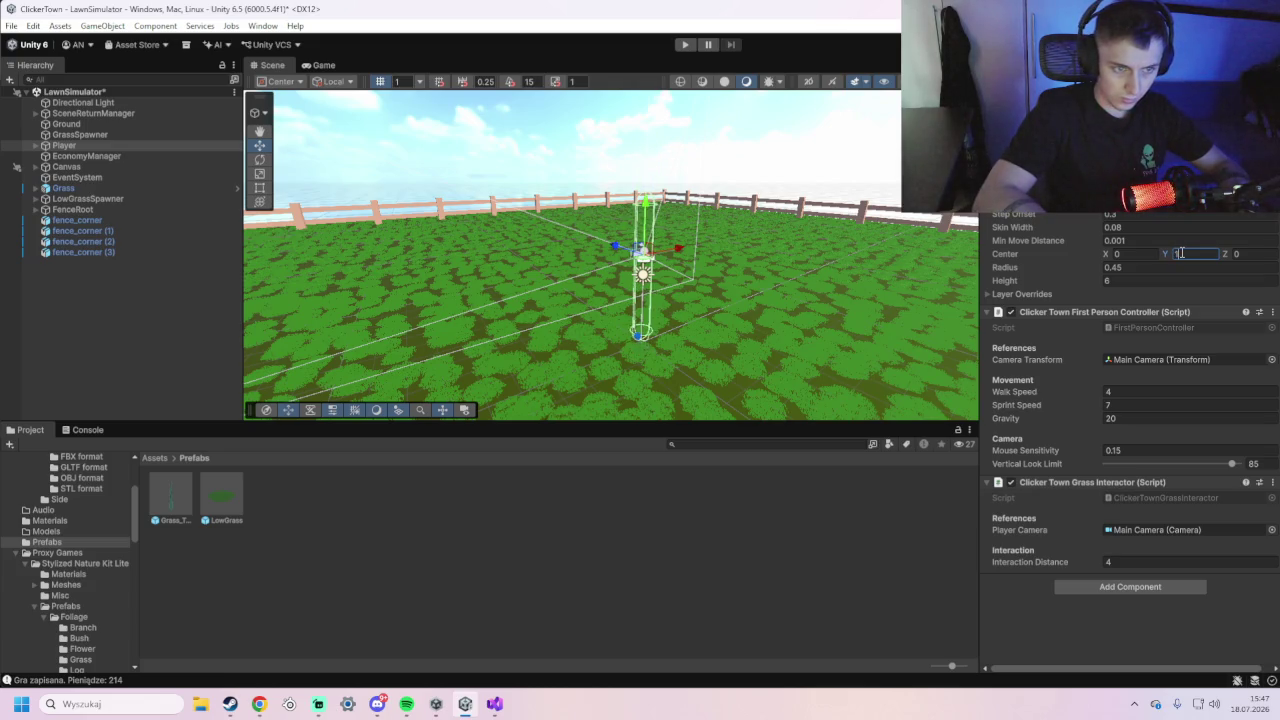
Step: Try collider Radius 1, settle on 0.45, and raise the Player slightly above the lawn
{"action": "left_click", "coordinate": [1153, 268]}
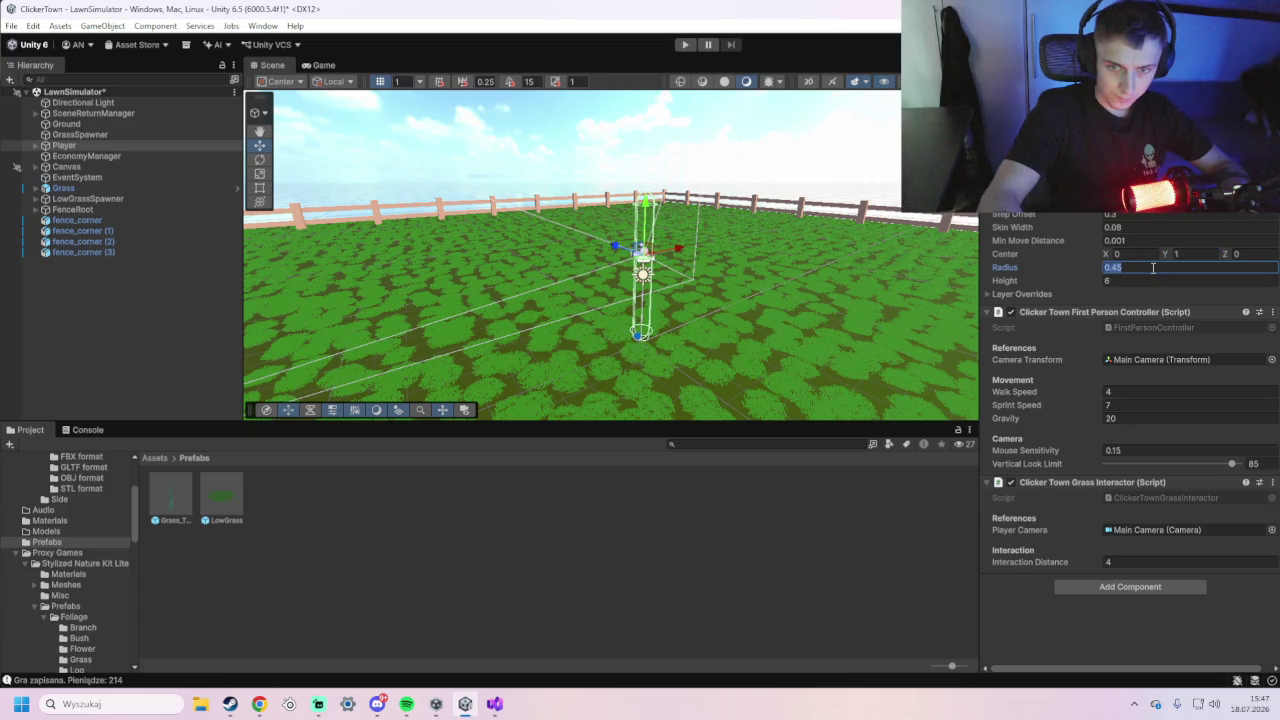
{"action": "type", "text": "1"}
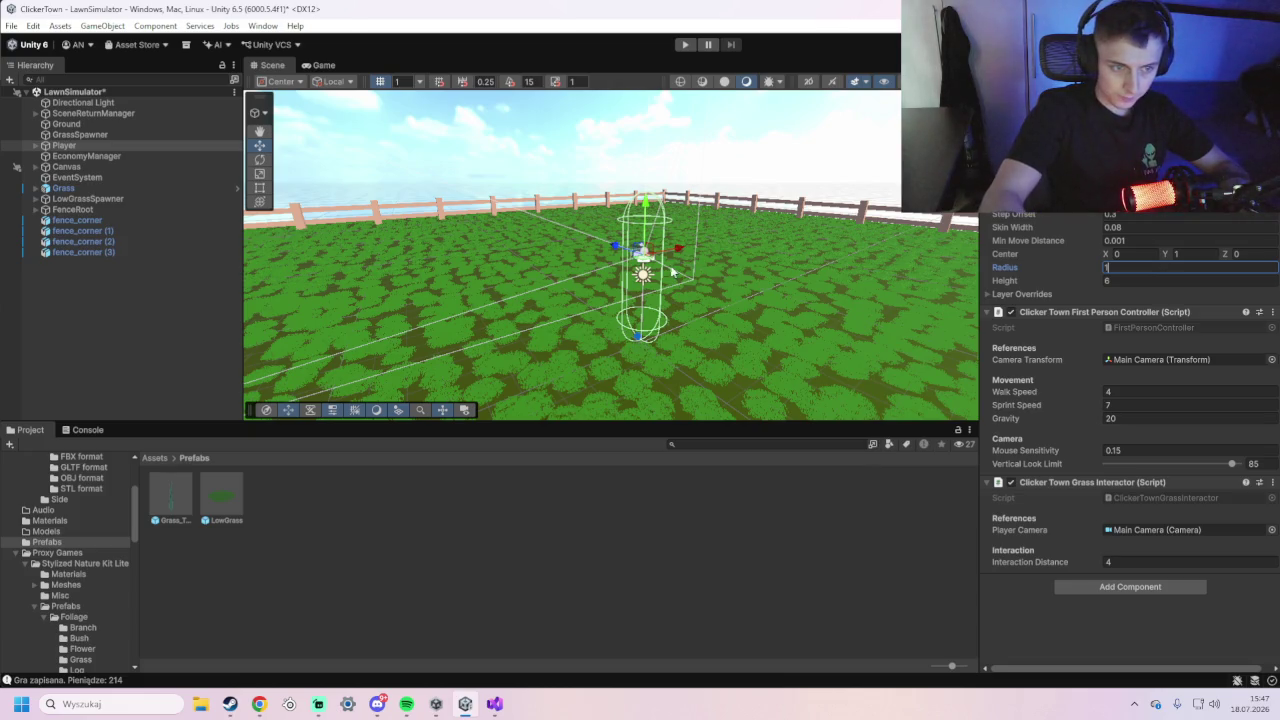
{"action": "type", "text": "0.45"}
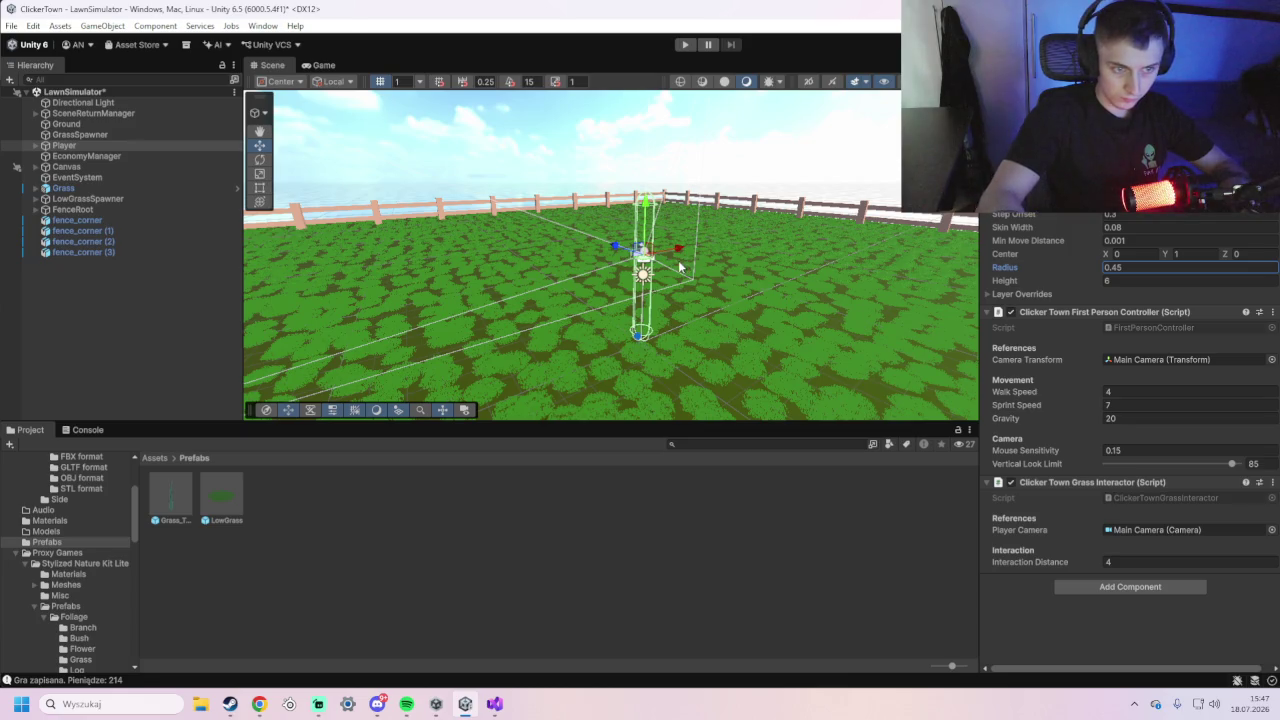
{"action": "left_click_drag", "start_coordinate": [647, 212], "coordinate": [646, 164]}
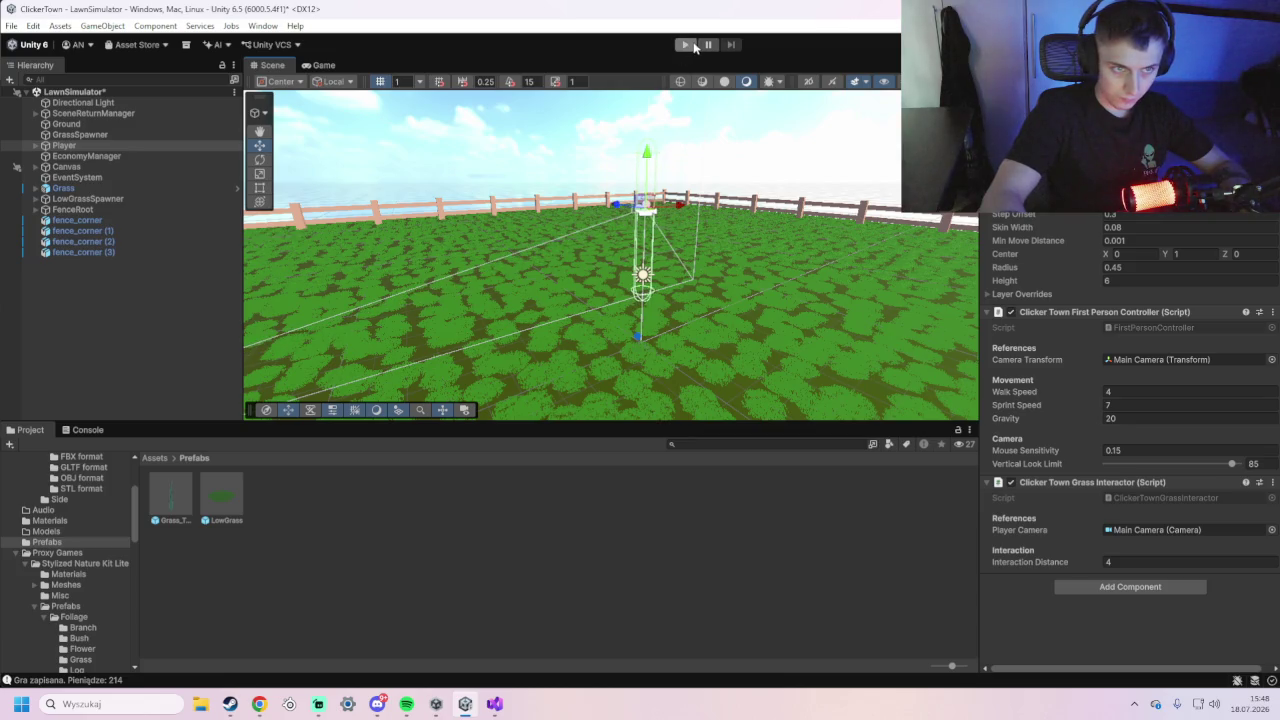
{"action": "left_click", "coordinate": [693, 45]}
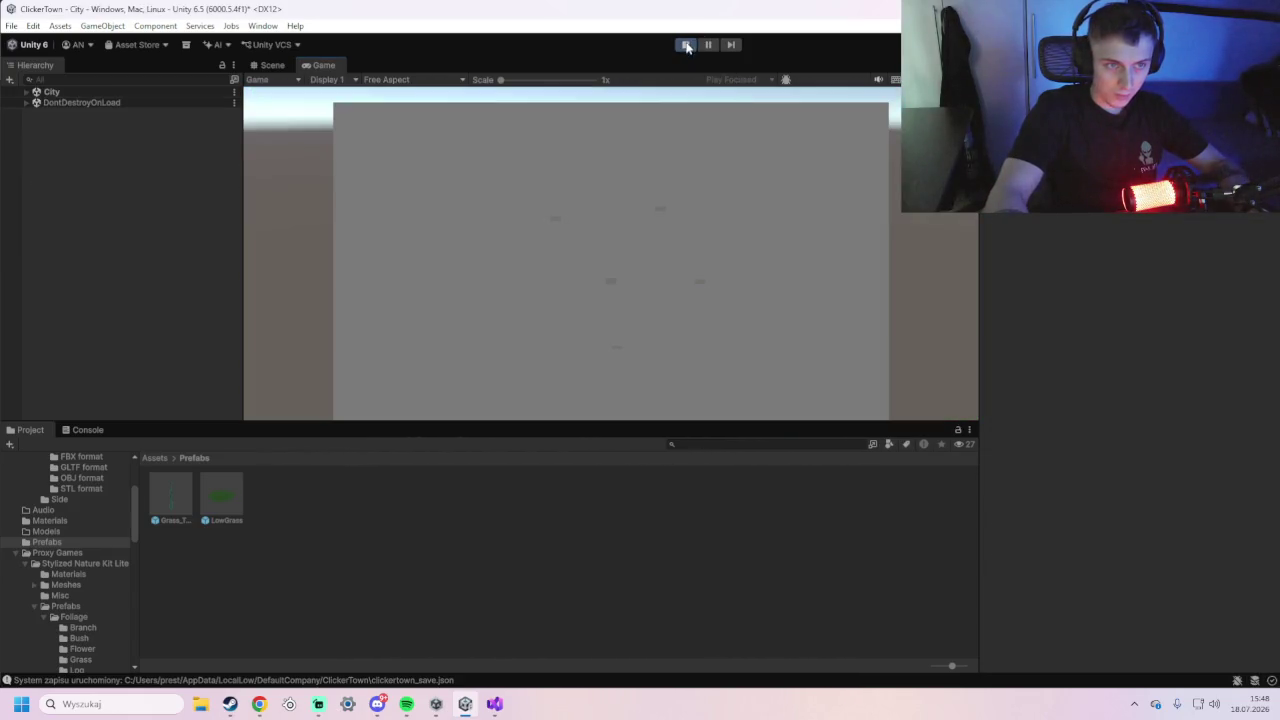
{"action": "left_click", "coordinate": [685, 45]}
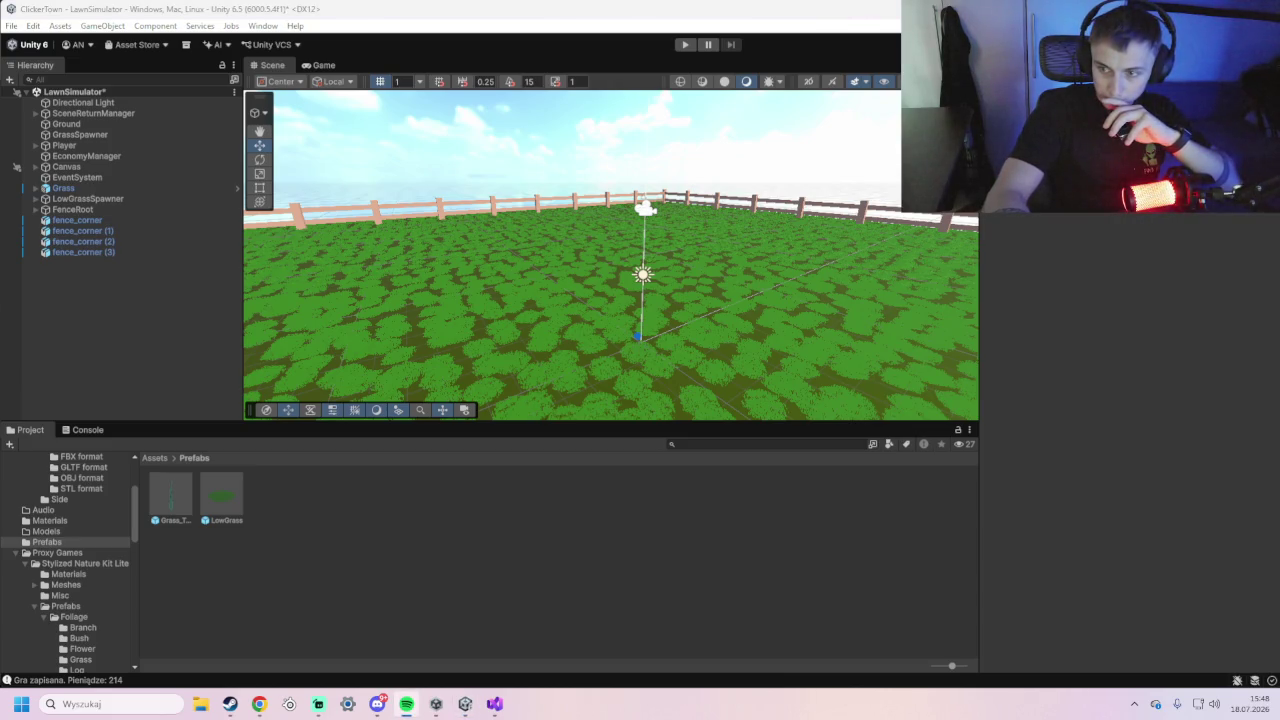
Step: Select the Player, lower it slightly, and try collider Height 10, then 5
{"action": "key", "text": "alt+Tab"}
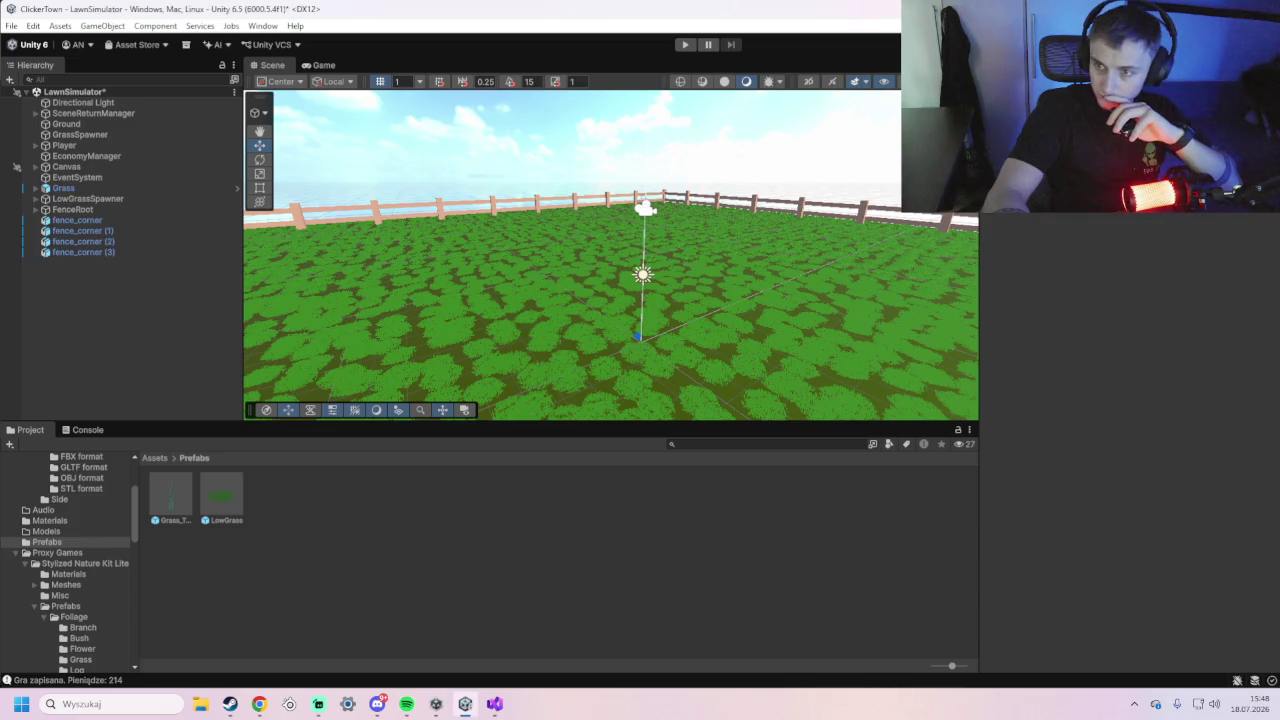
{"action": "left_click", "coordinate": [64, 145]}
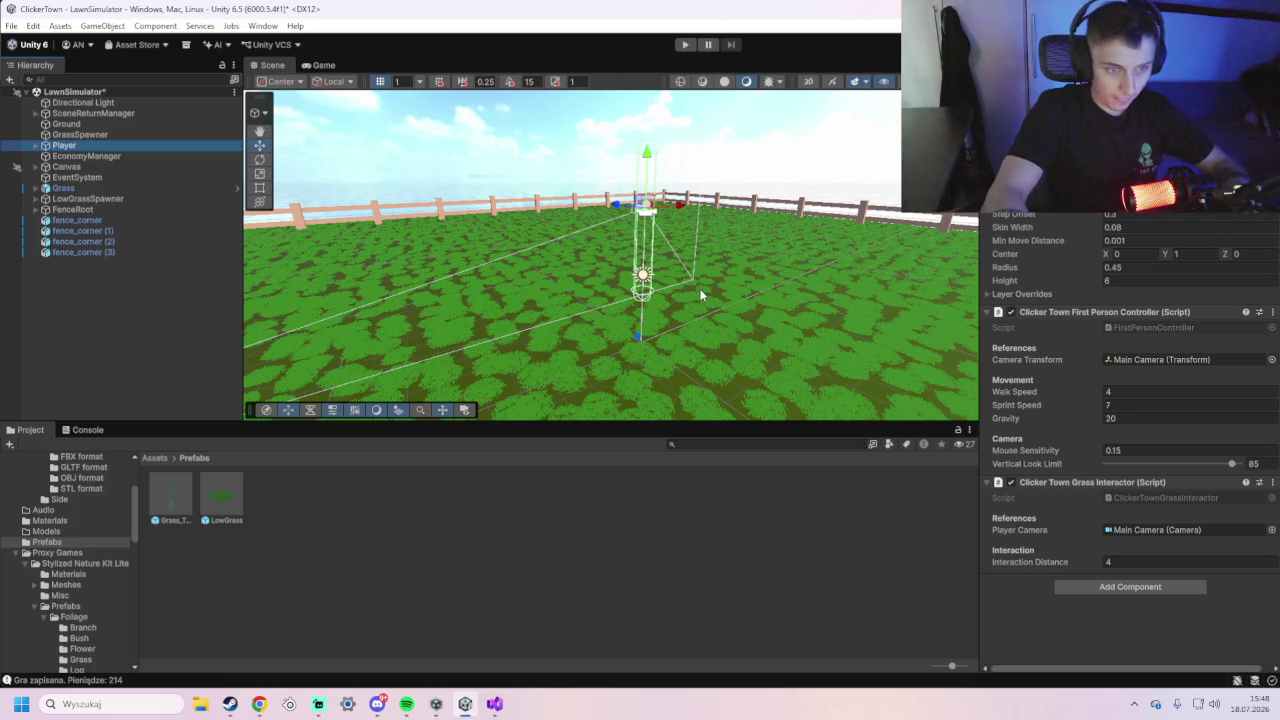
{"action": "left_click_drag", "start_coordinate": [652, 165], "coordinate": [652, 192]}
{"action": "left_click", "coordinate": [1152, 284]}
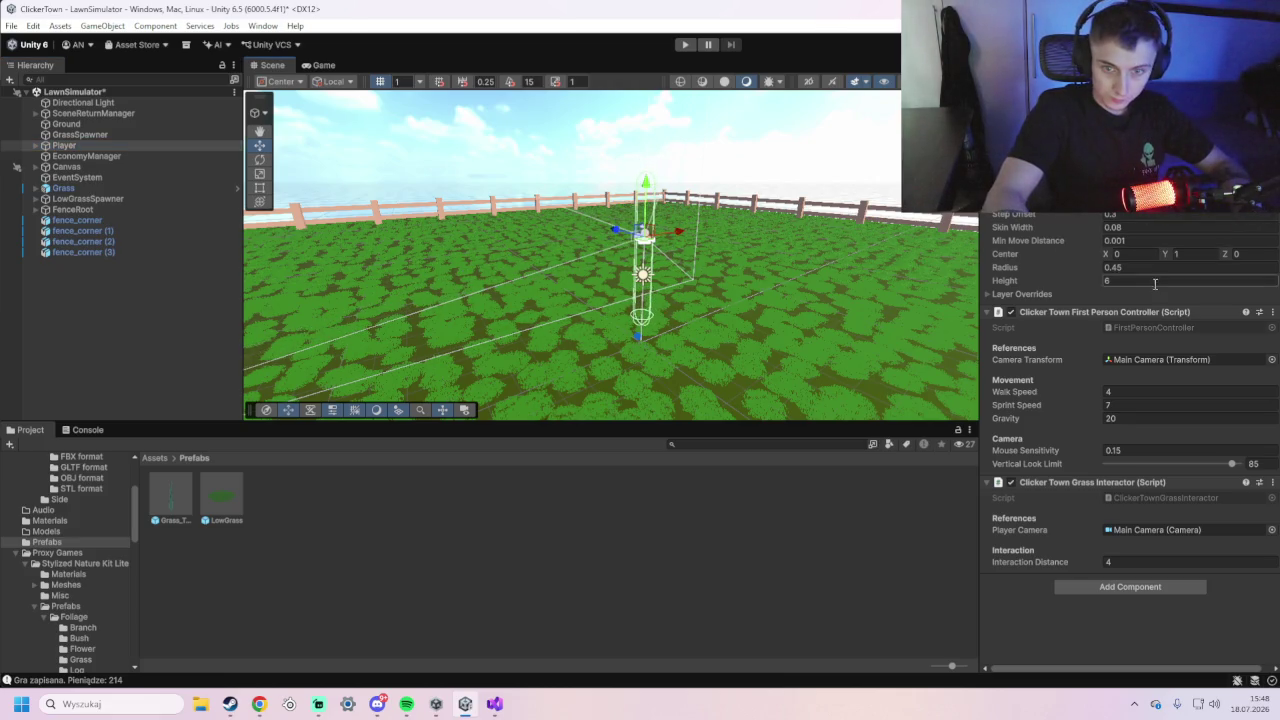
{"action": "type", "text": "10"}
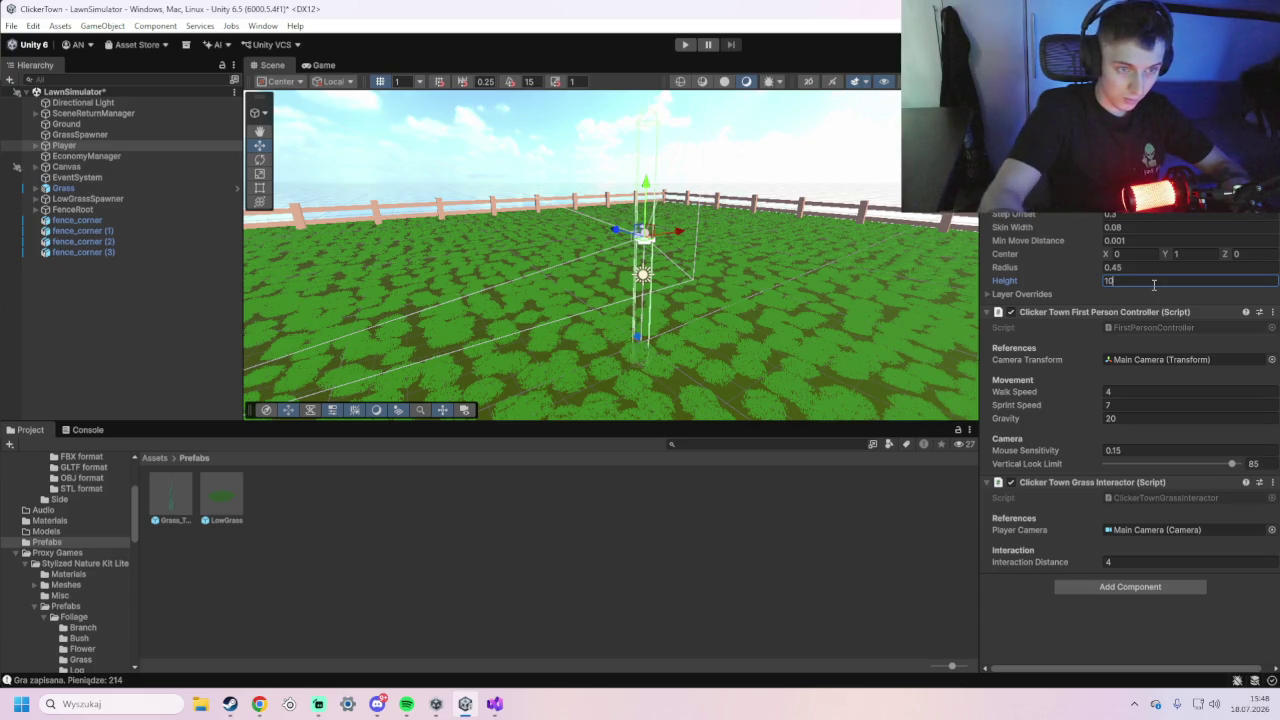
{"action": "key", "text": "Return"}
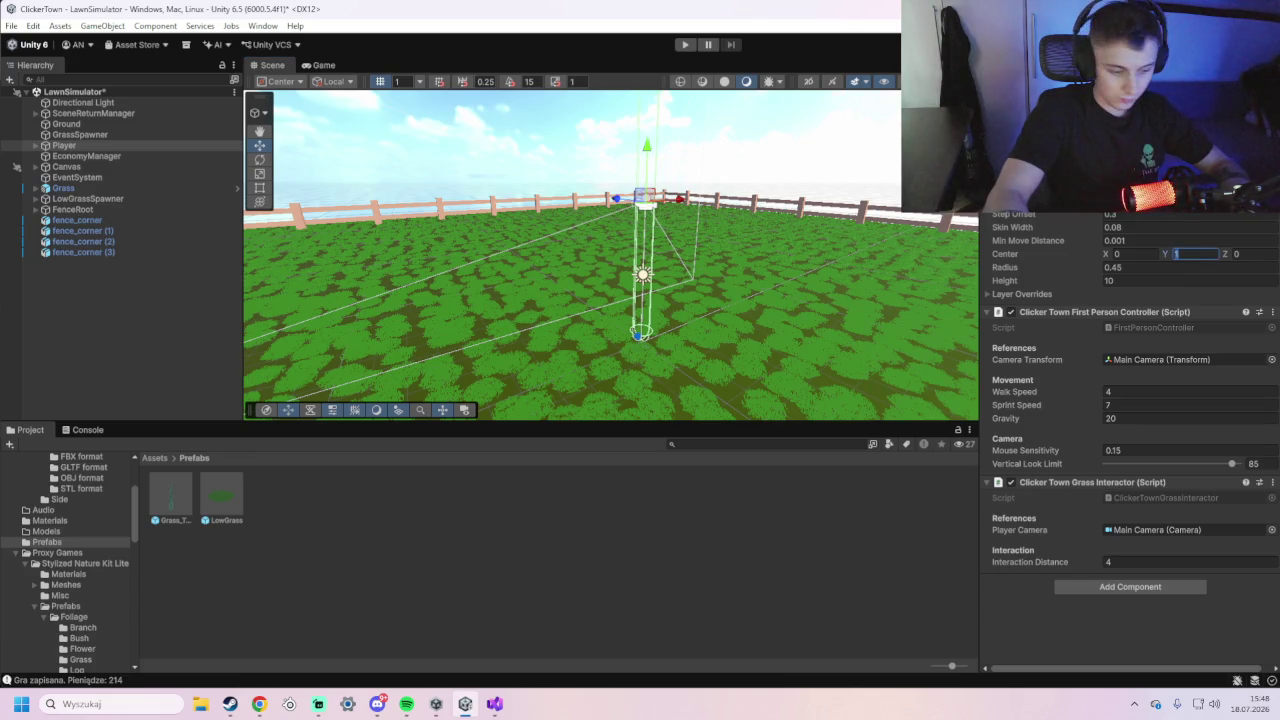
{"action": "type", "text": "5"}
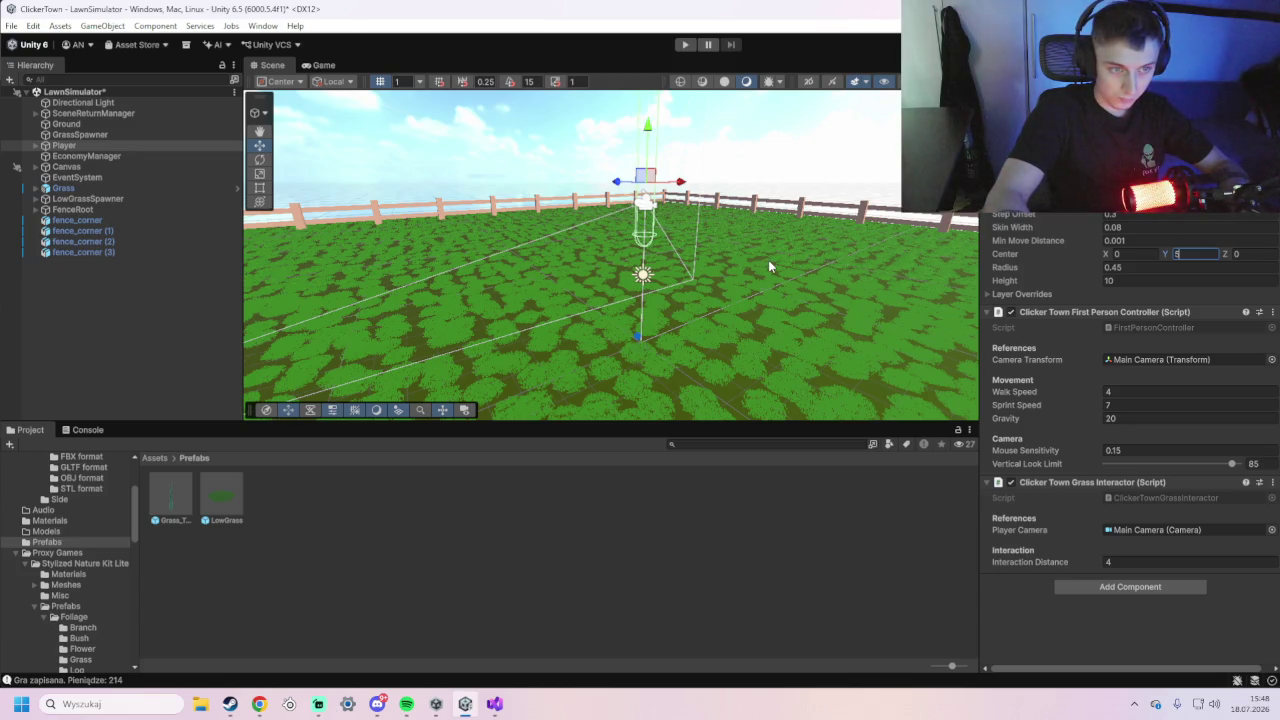
{"action": "scroll", "coordinate": [772, 262], "scroll_direction": "up", "scroll_amount": 1}
{"action": "scroll", "coordinate": [772, 262], "scroll_direction": "down", "scroll_amount": 2}
{"action": "mouse_move", "coordinate": [760, 262]}
{"action": "left_mouse_down"}
{"action": "mouse_move", "coordinate": [740, 320]}
{"action": "mouse_move", "coordinate": [631, 190]}
{"action": "mouse_move", "coordinate": [667, 352]}
{"action": "left_mouse_up"}
{"action": "key", "text": "f"}
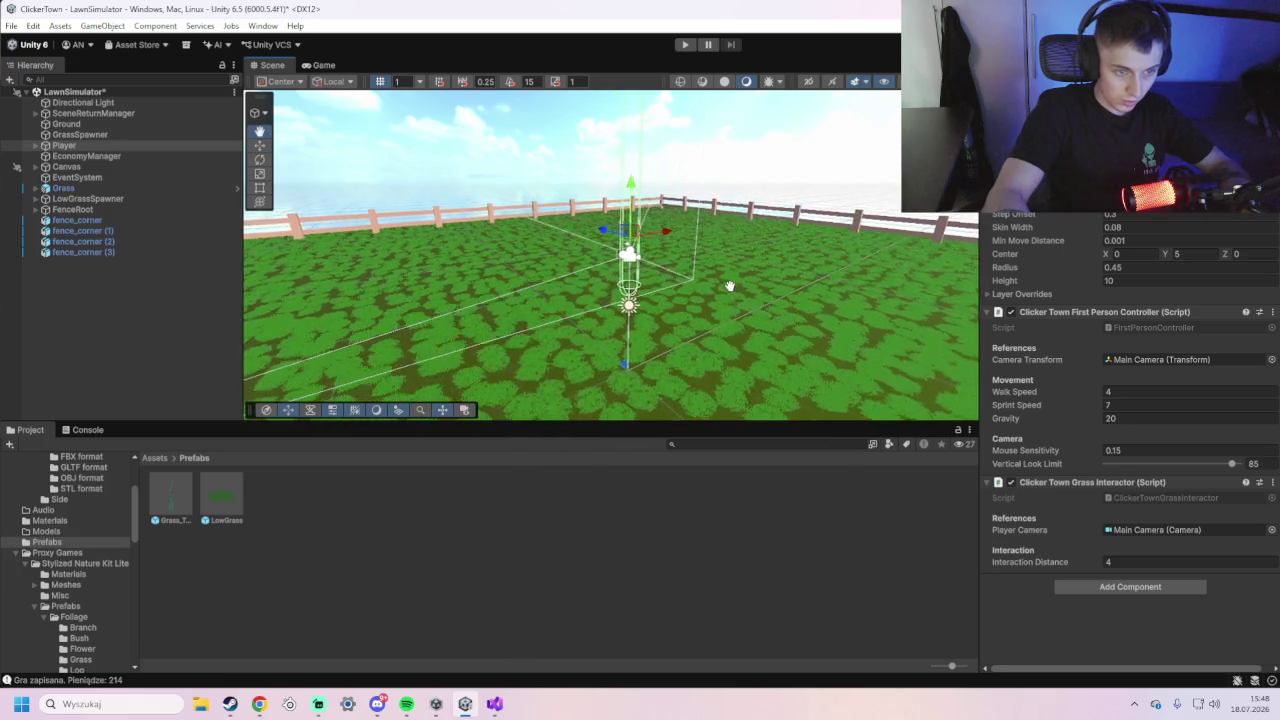
Step: Try a collider Center Y of -52 and raise the Player vertically
{"action": "left_click", "coordinate": [1190, 254]}
{"action": "type", "text": "10"}
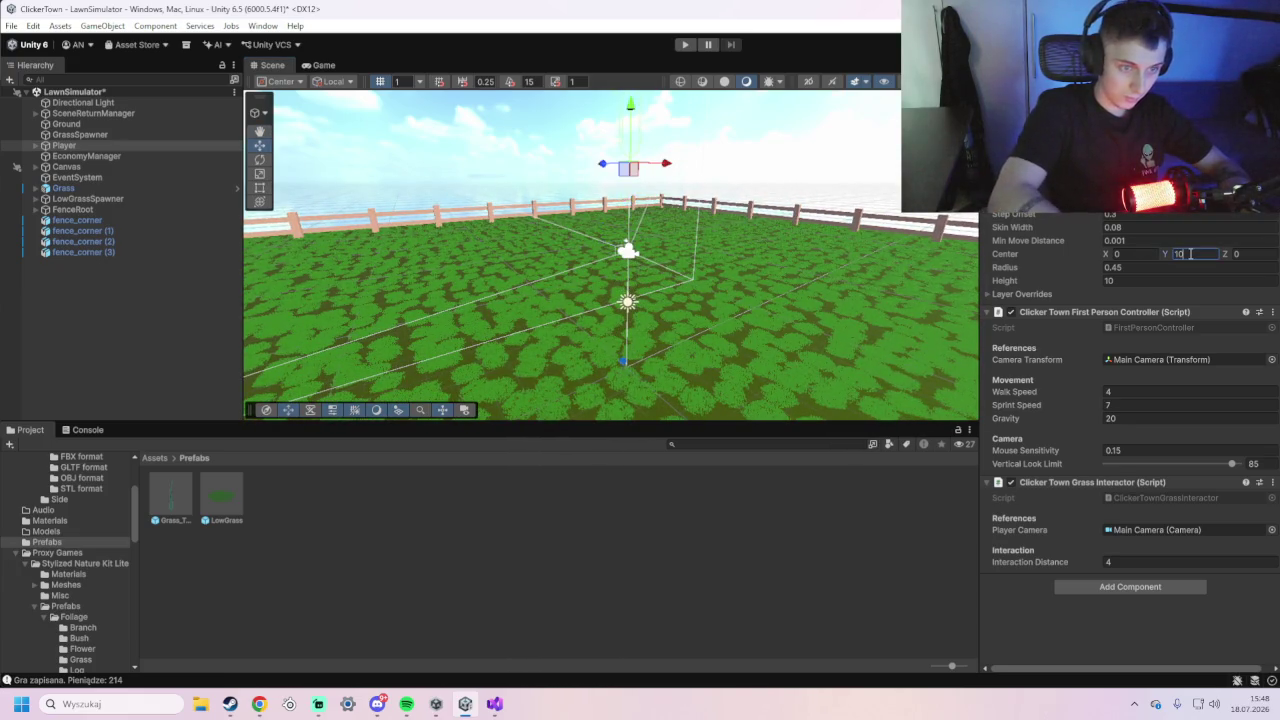
{"action": "key", "text": "BackSpace"}
{"action": "key", "text": "BackSpace"}
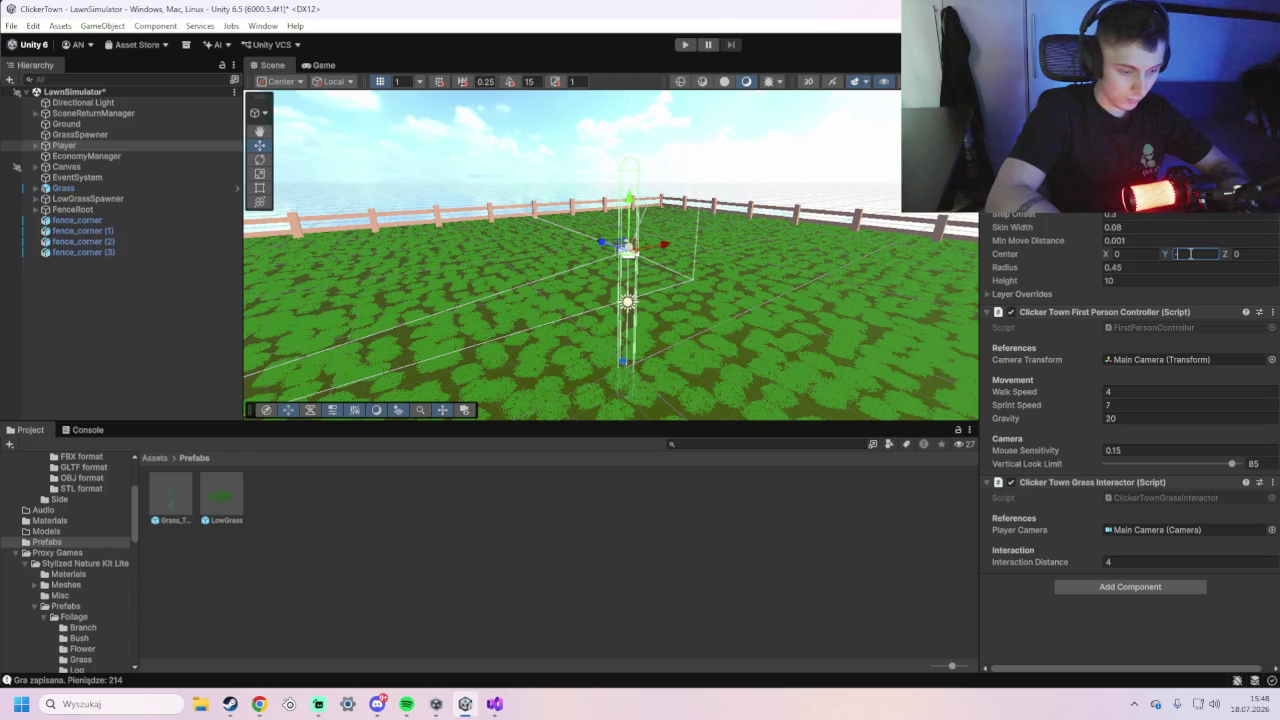
{"action": "type", "text": "-5"}
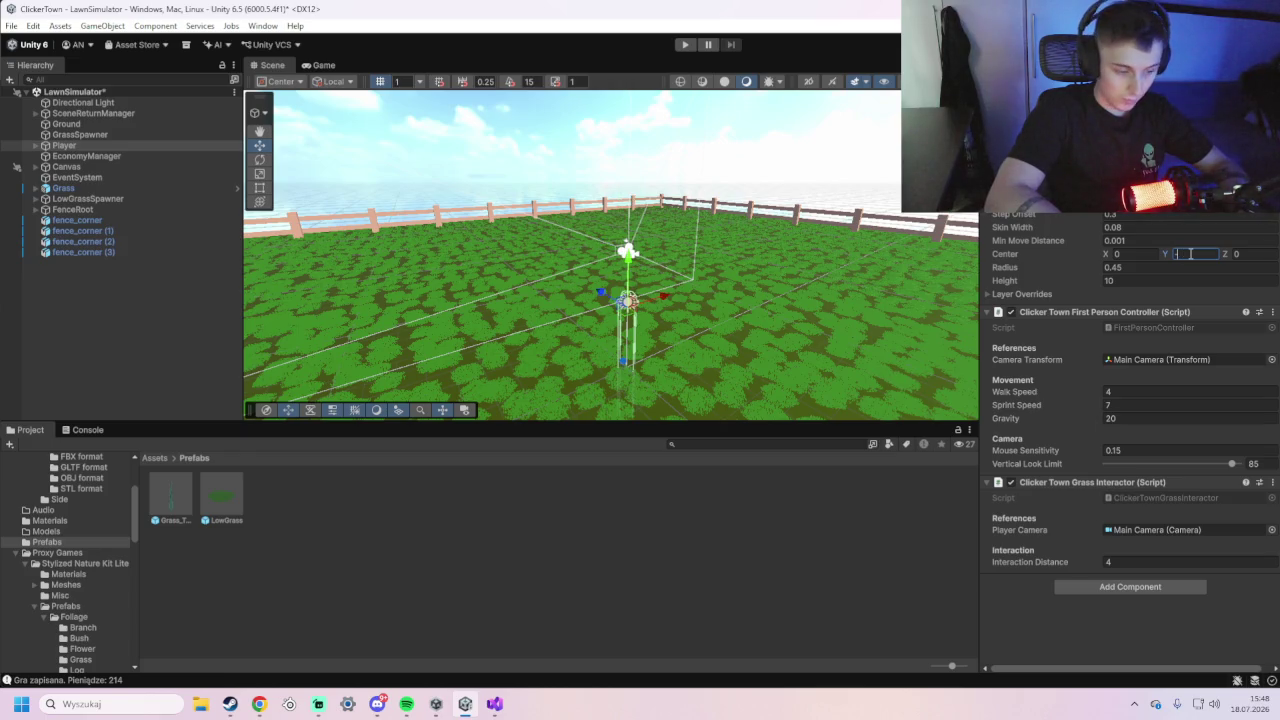
{"action": "type", "text": "2"}
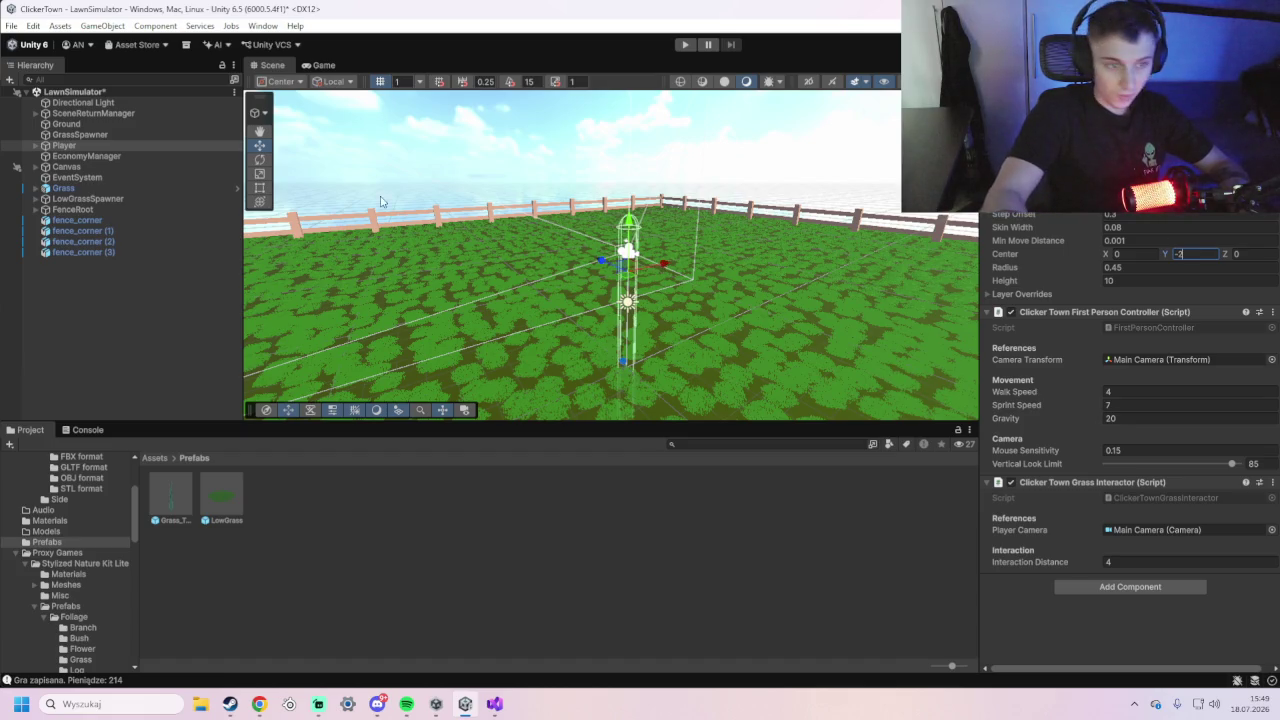
{"action": "left_click_drag", "start_coordinate": [630, 223], "coordinate": [634, 121]}
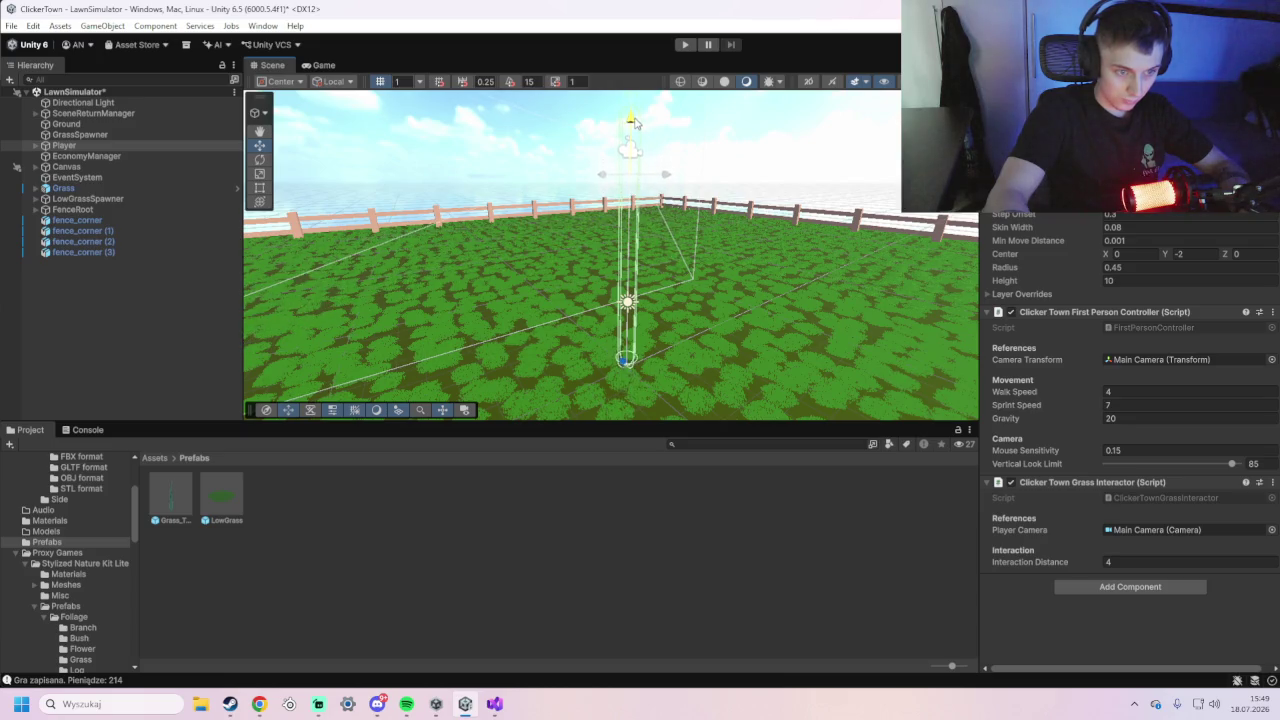
Step: Set collider Height 6 and Center Y -1, lower the Player onto the lawn, and play-test
{"action": "left_click", "coordinate": [1152, 280]}
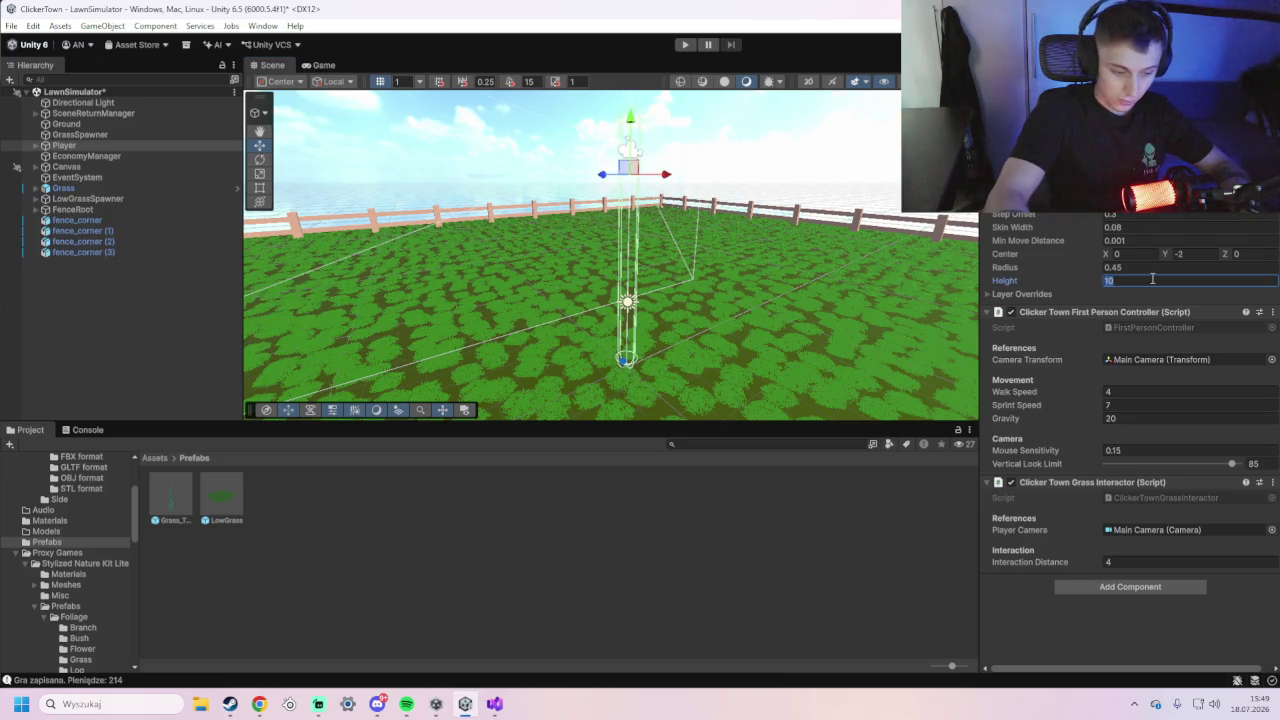
{"action": "type", "text": "6"}
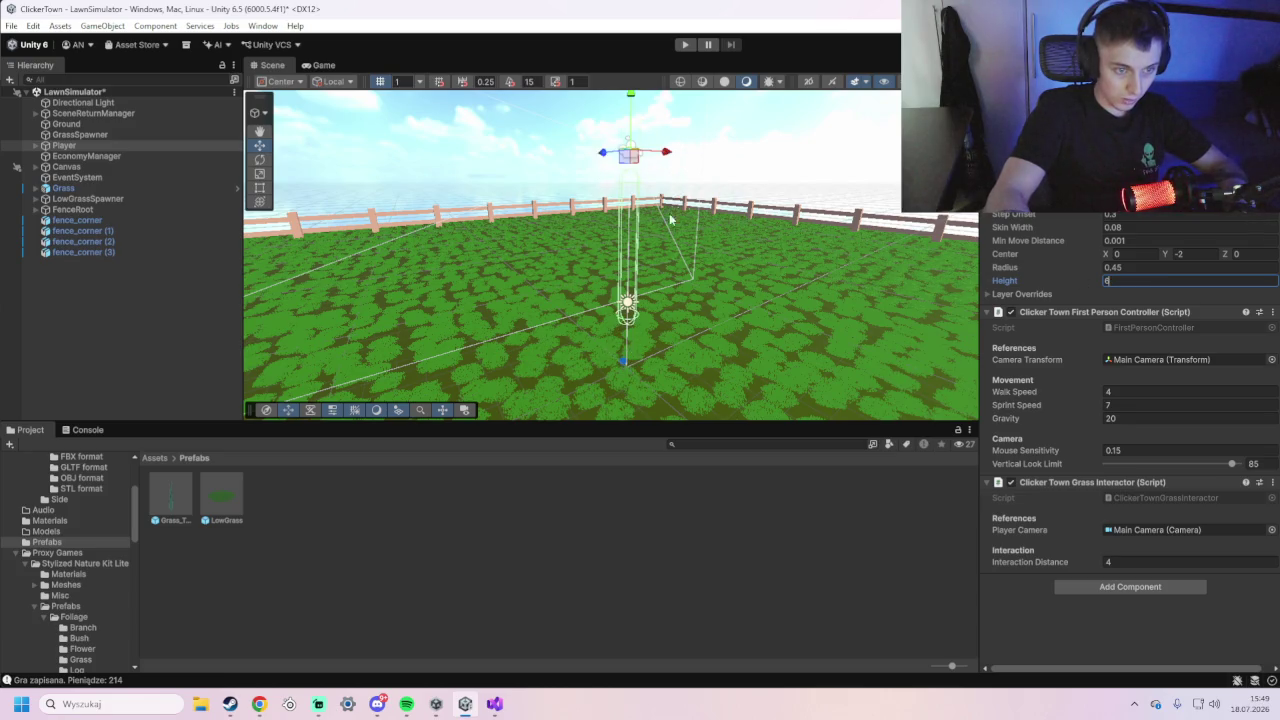
{"action": "left_click", "coordinate": [1190, 257]}
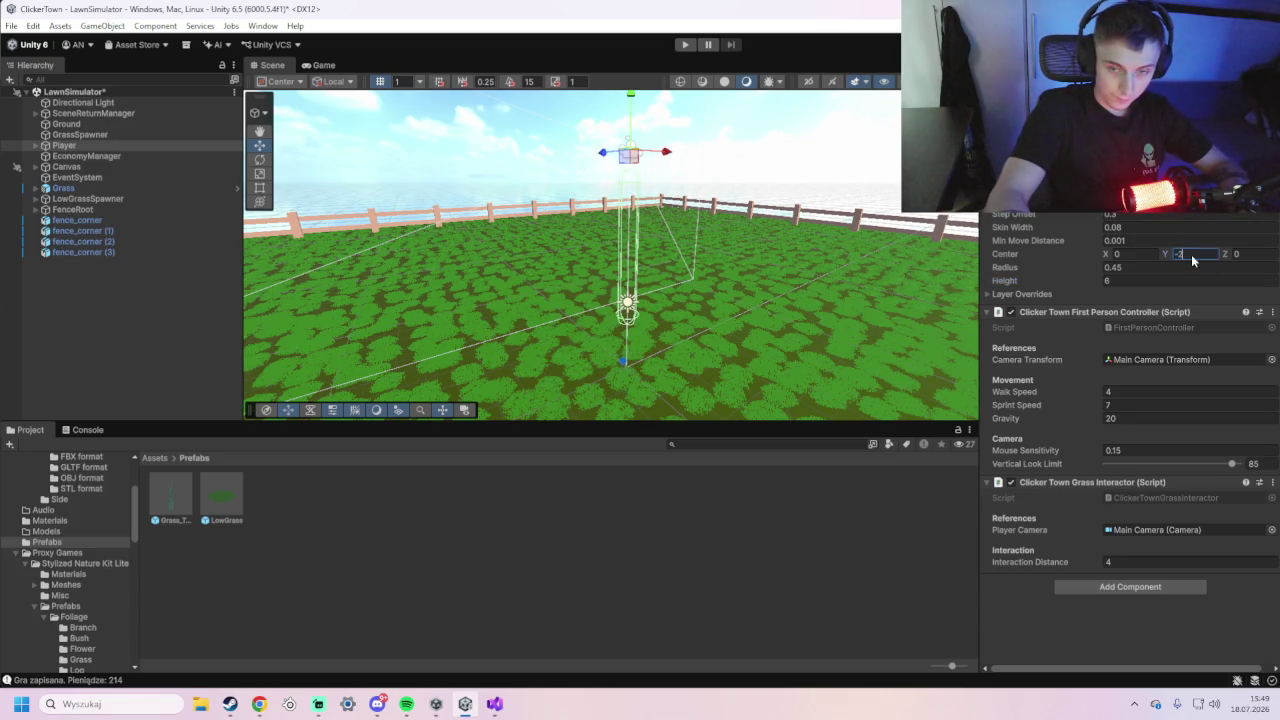
{"action": "type", "text": "-1"}
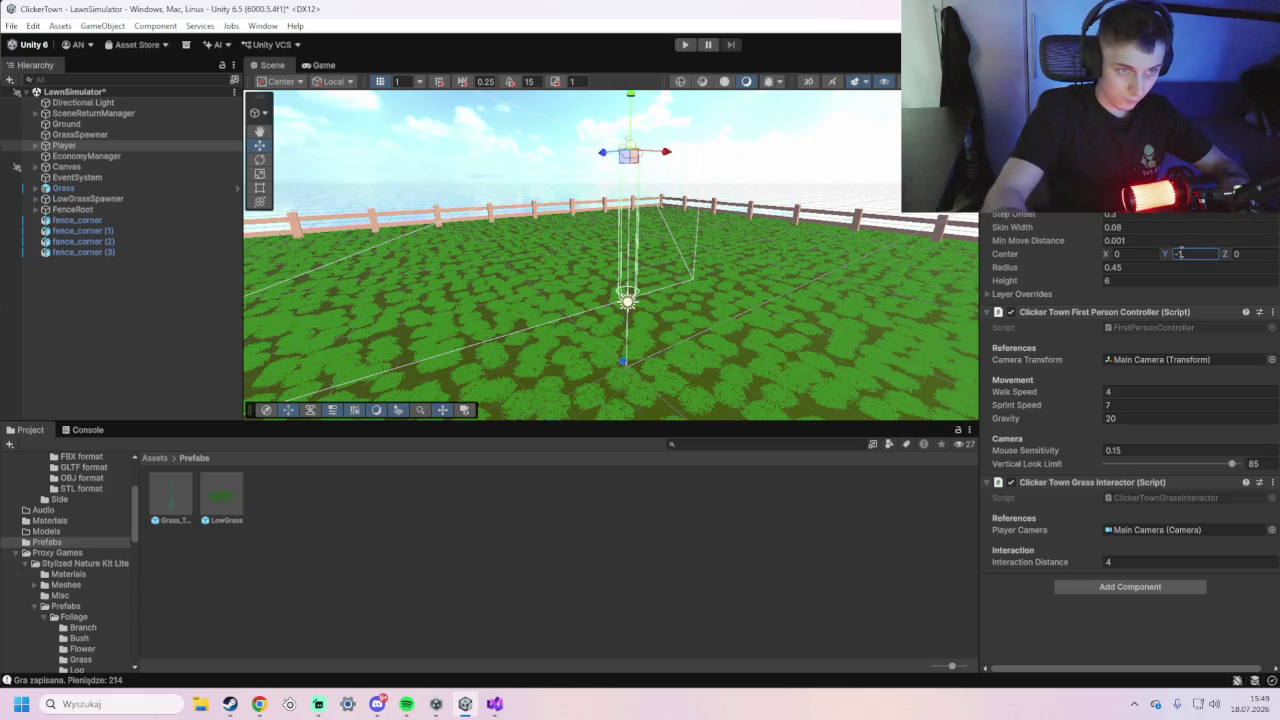
{"action": "left_click_drag", "start_coordinate": [641, 108], "coordinate": [648, 206]}
{"action": "left_click", "coordinate": [685, 45]}
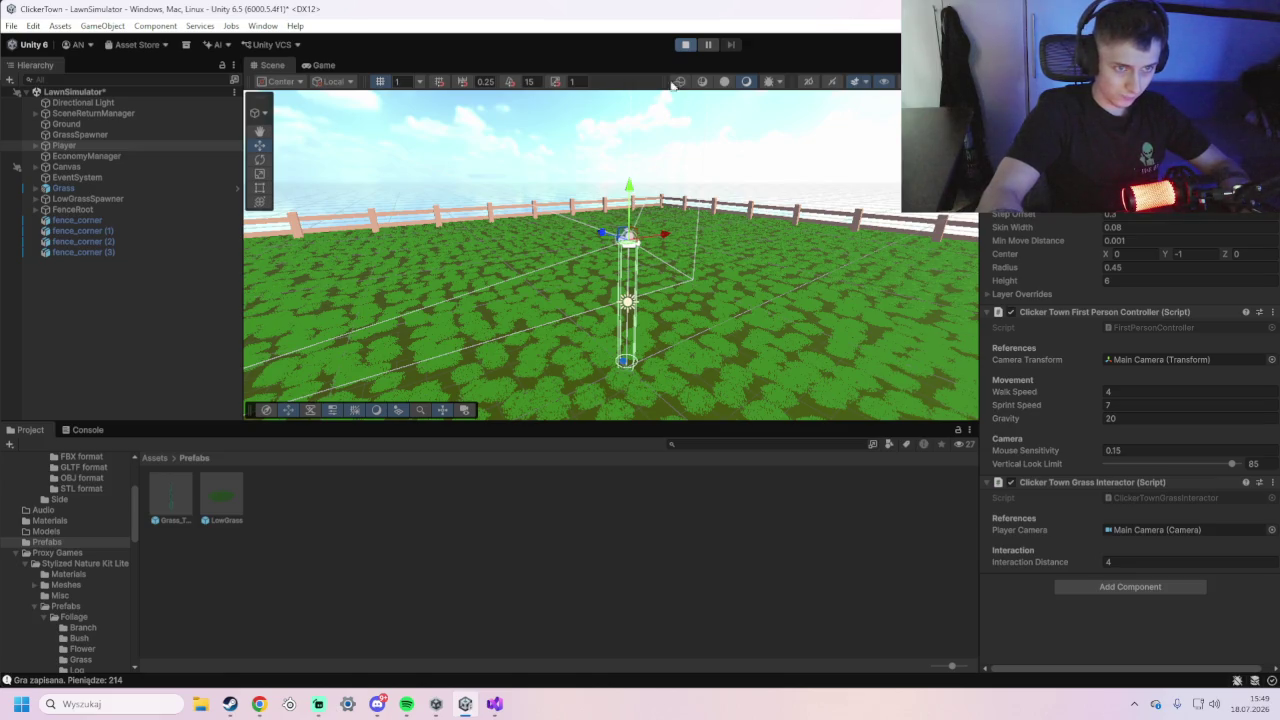
{"action": "key", "text": "w"}
{"action": "key", "text": "w"}
{"action": "key", "text": "w"}
{"action": "key", "text": "w"}
{"action": "key", "text": "Escape"}
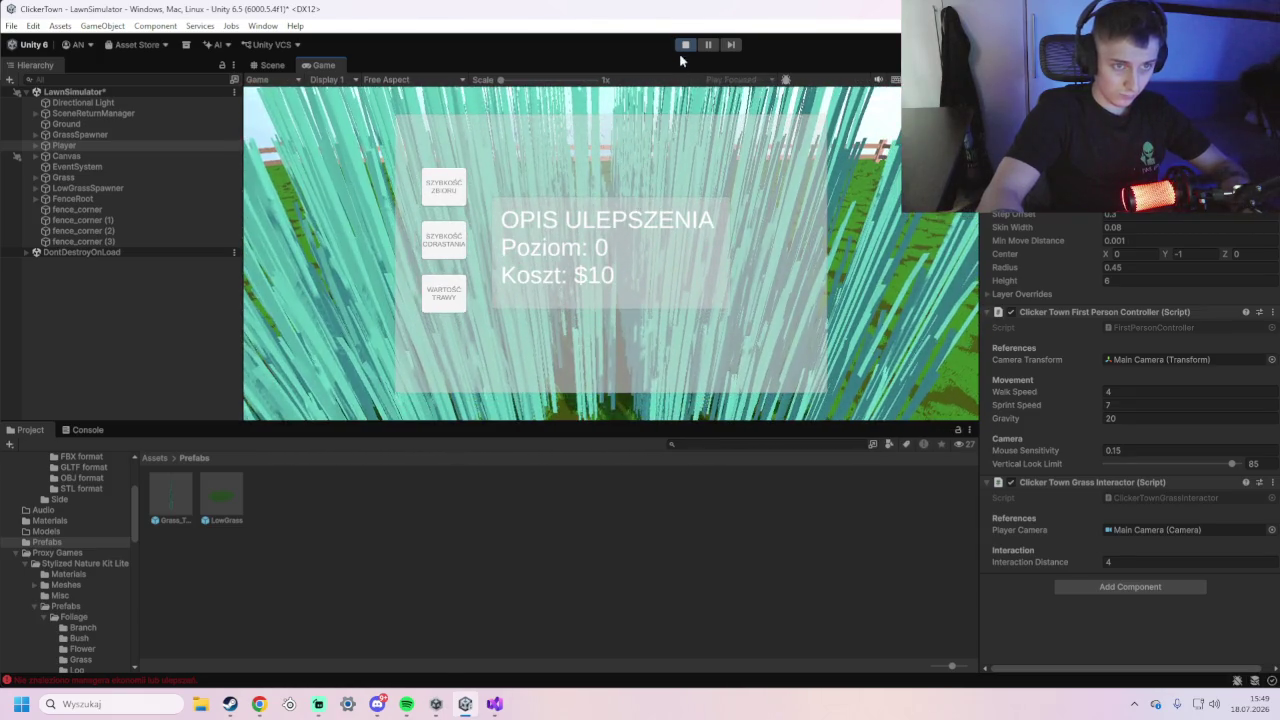
{"action": "left_click", "coordinate": [685, 44]}
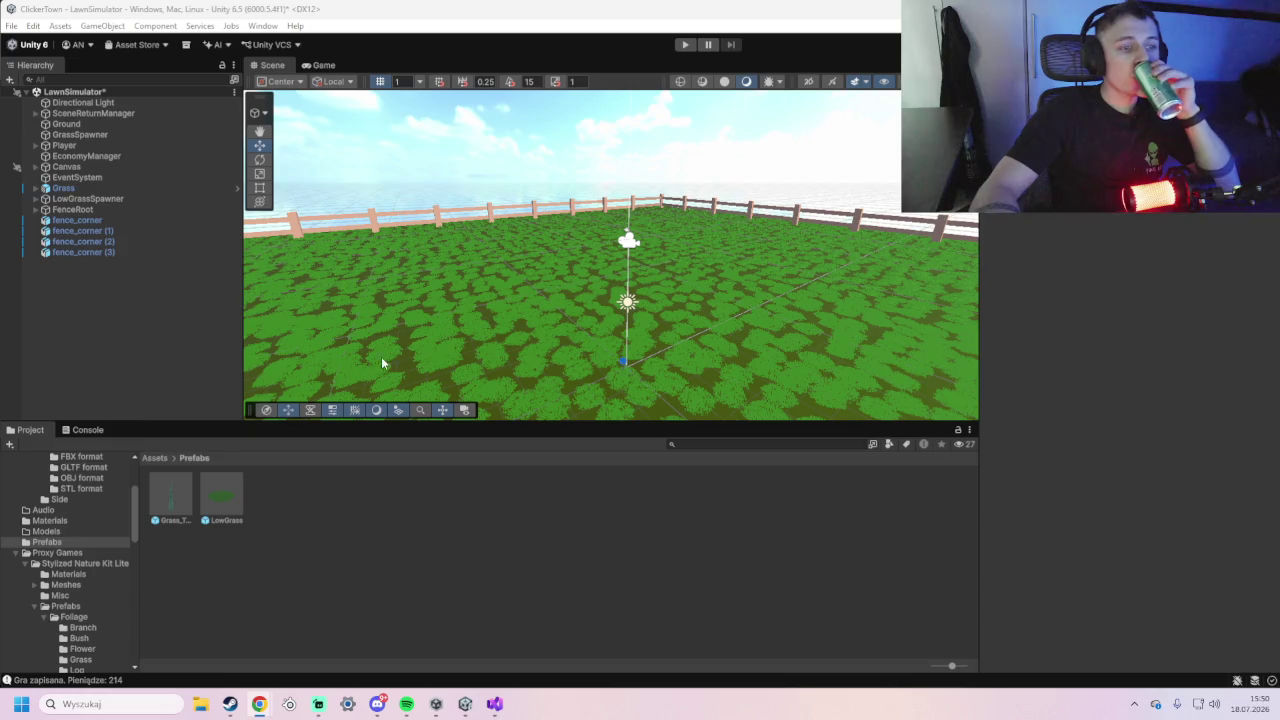
Step: Show the kenney_nature-kit FBX format models in the Project window and browse the grid
{"action": "scroll", "coordinate": [90, 504], "scroll_direction": "up", "scroll_amount": 5}
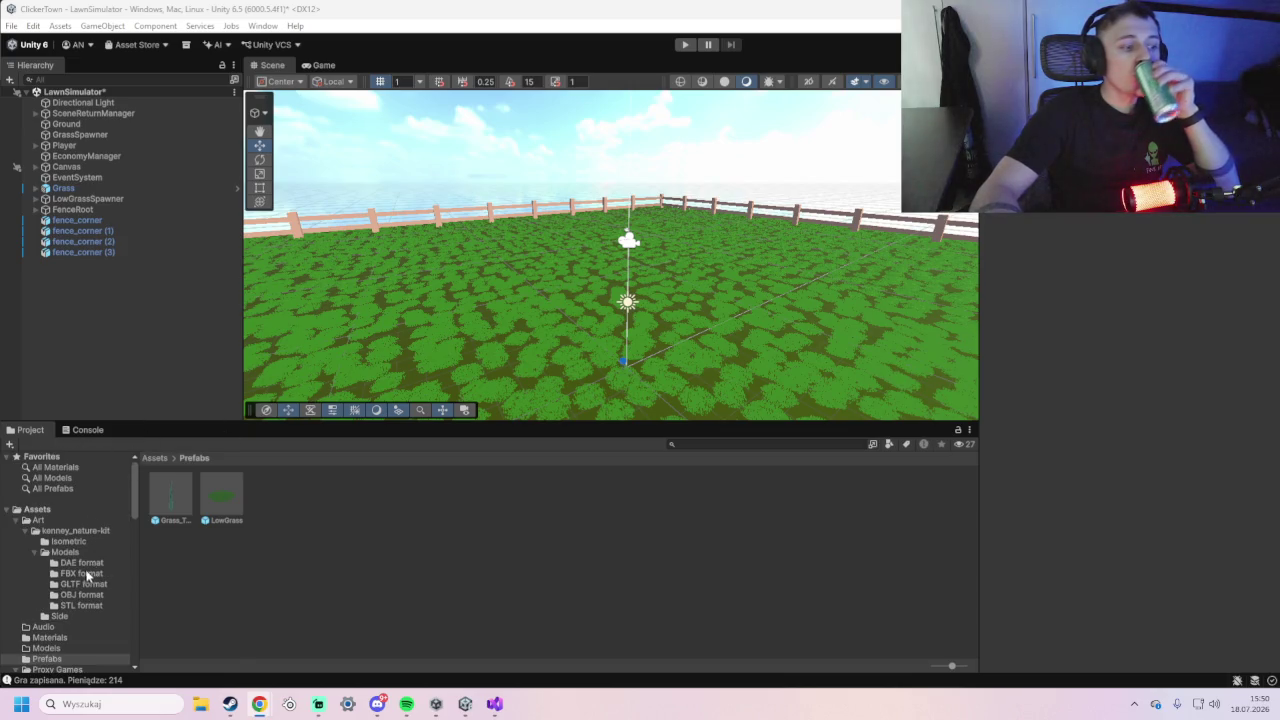
{"action": "left_click", "coordinate": [85, 571]}
{"action": "scroll", "coordinate": [455, 590], "scroll_direction": "down", "scroll_amount": 3}
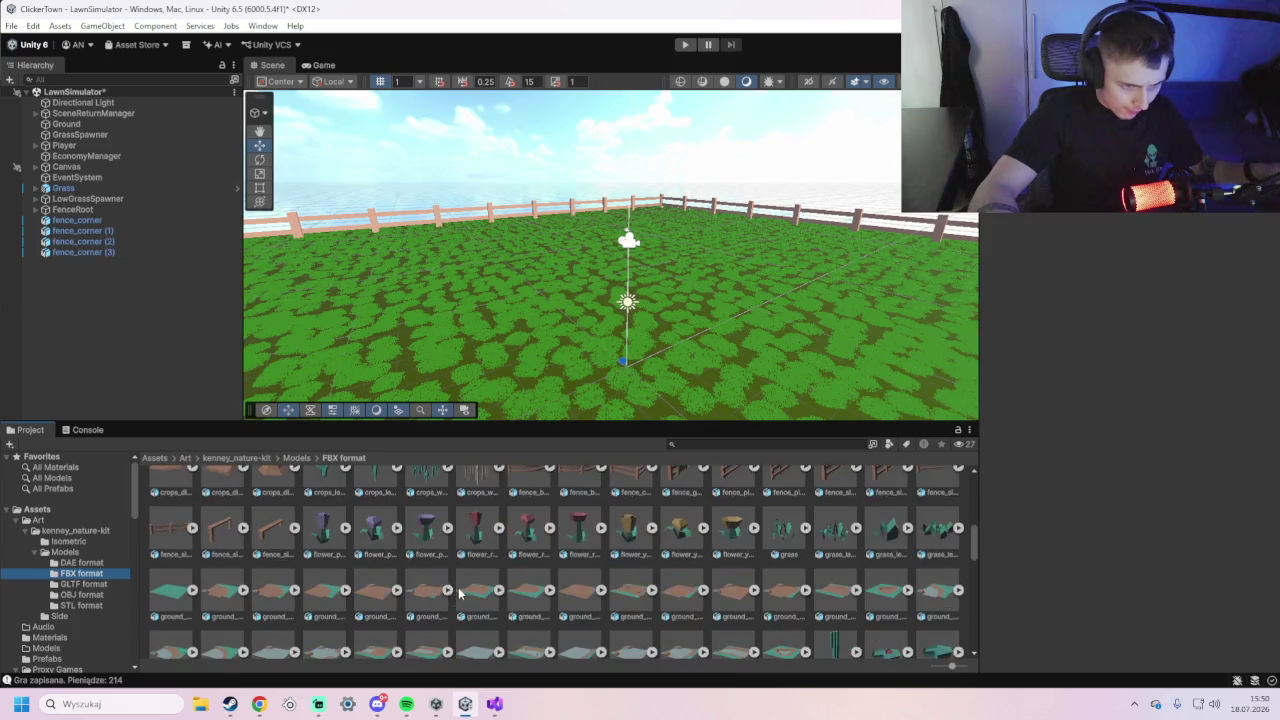
{"action": "scroll", "coordinate": [456, 535], "scroll_direction": "up", "scroll_amount": 1}
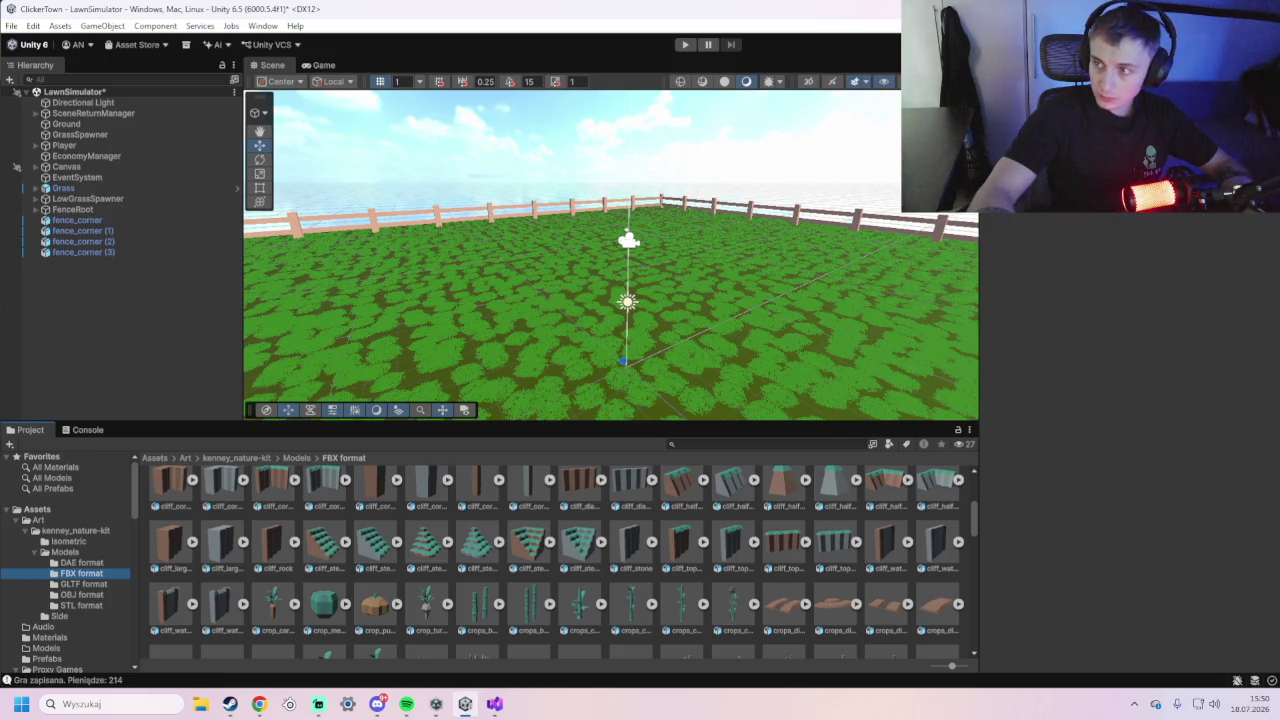
{"action": "right_click", "coordinate": [104, 265]}
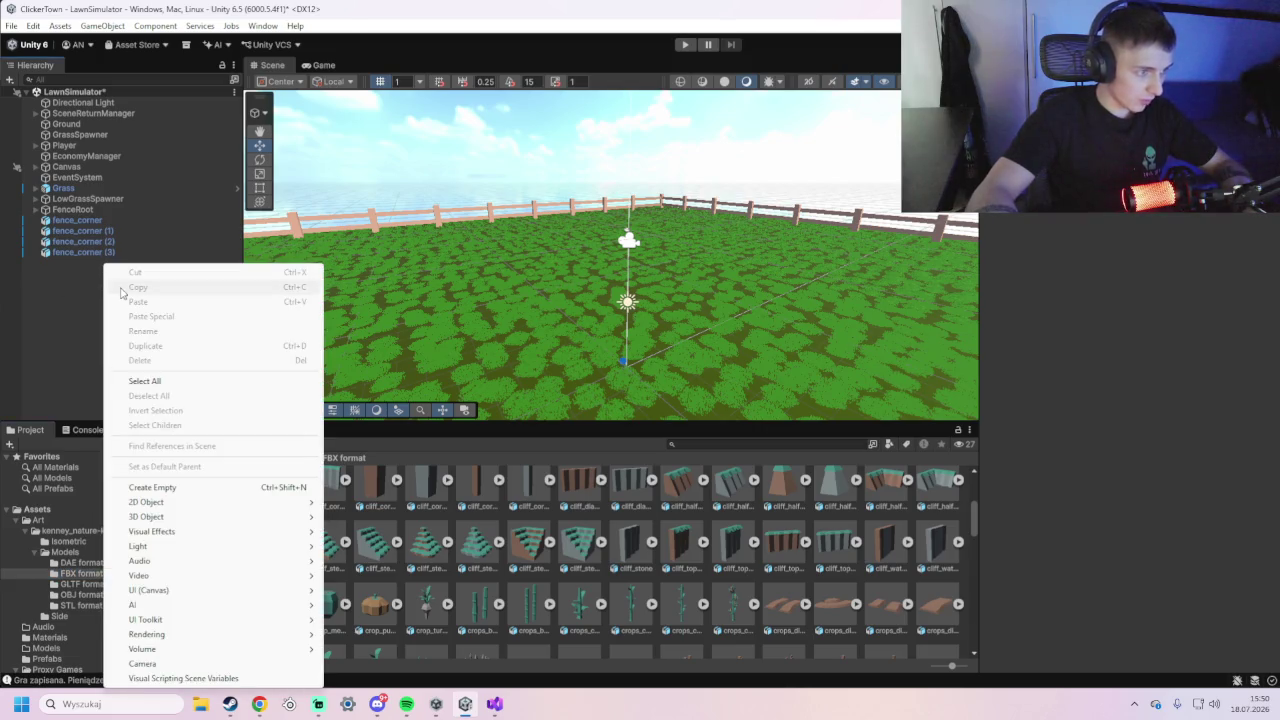
Step: Create an empty GameObject, rename it EnvironmentDecorations, and select it
{"action": "left_click", "coordinate": [166, 487]}
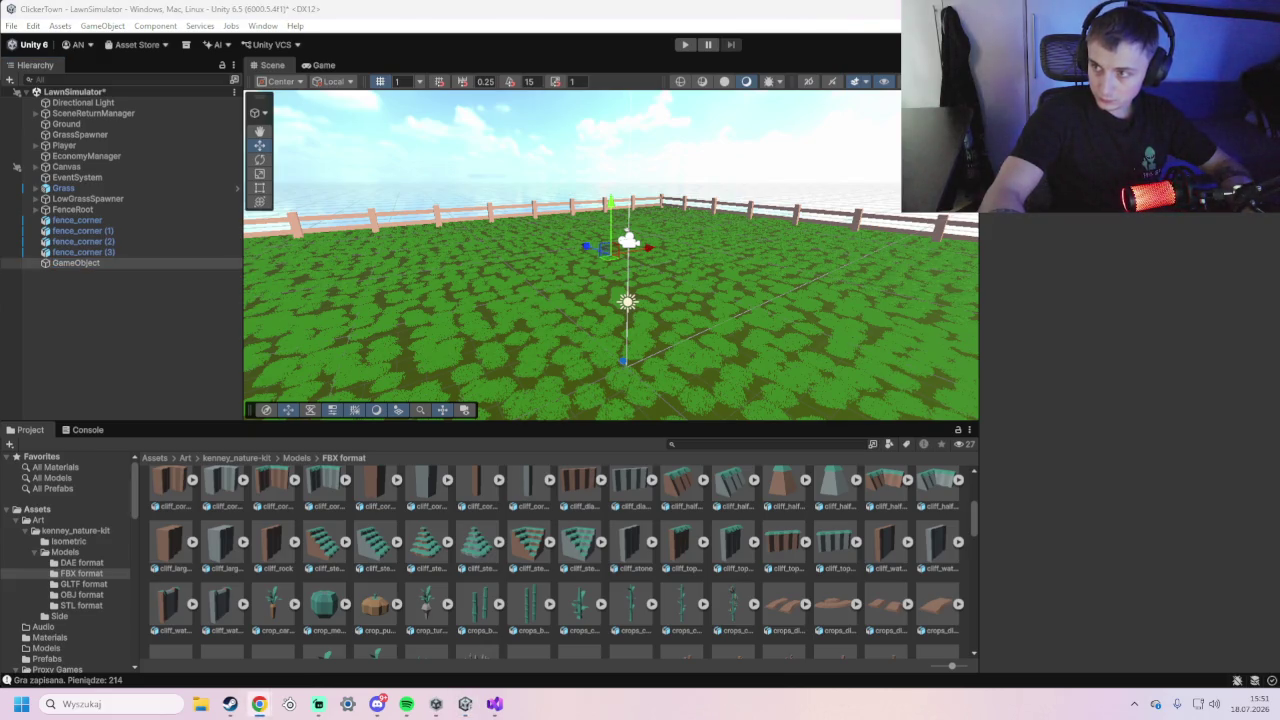
{"action": "right_click", "coordinate": [93, 260]}
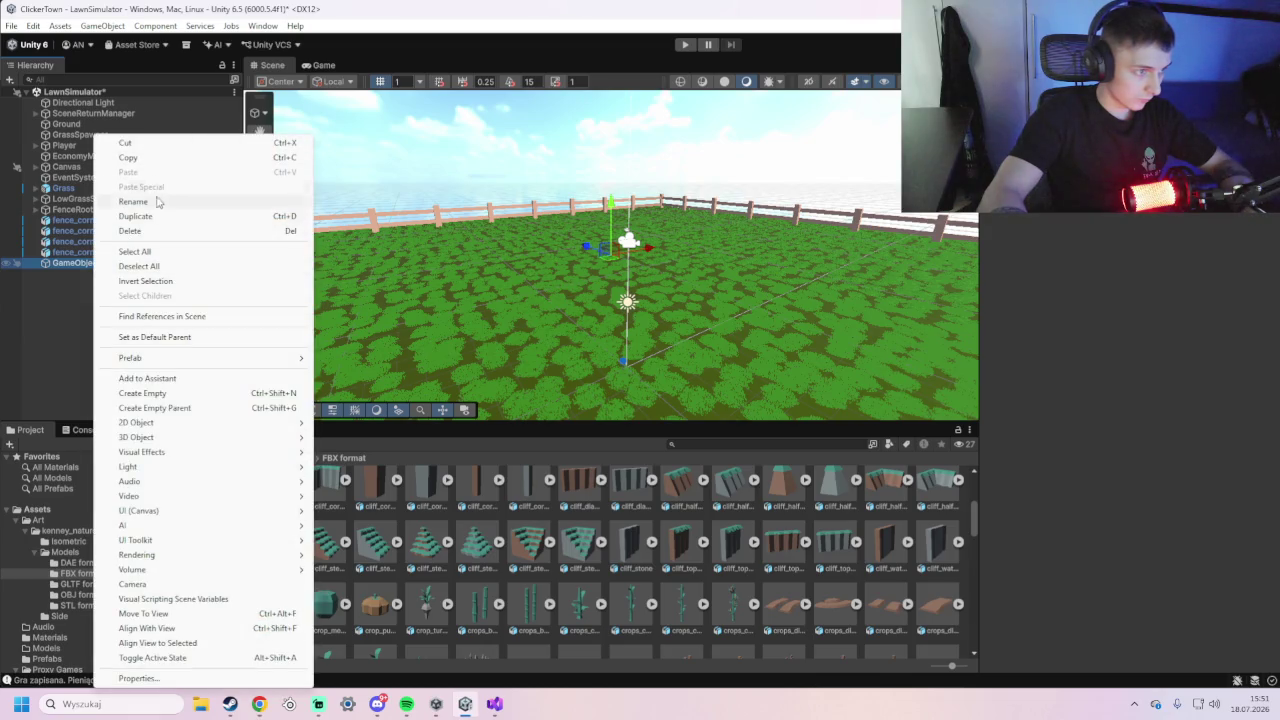
{"action": "left_click", "coordinate": [135, 201]}
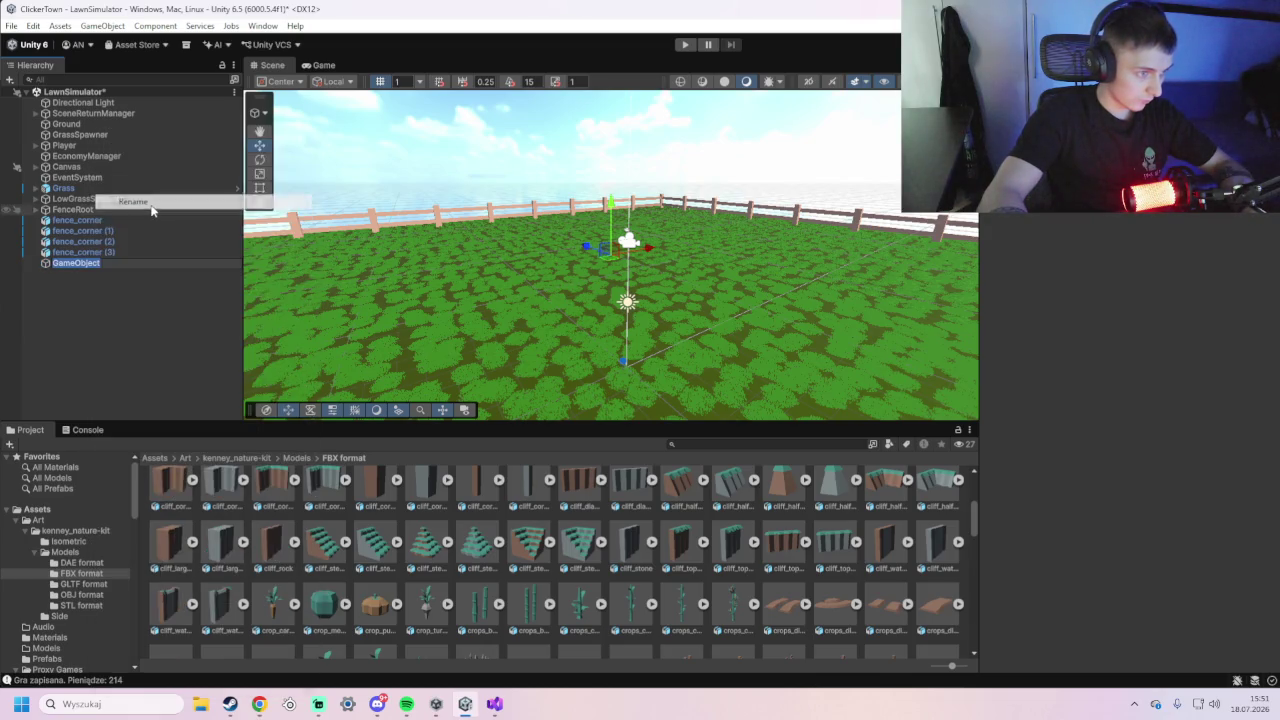
{"action": "type", "text": "EnvironmentDecorations"}
{"action": "key", "text": "Return"}
{"action": "left_click", "coordinate": [127, 264]}
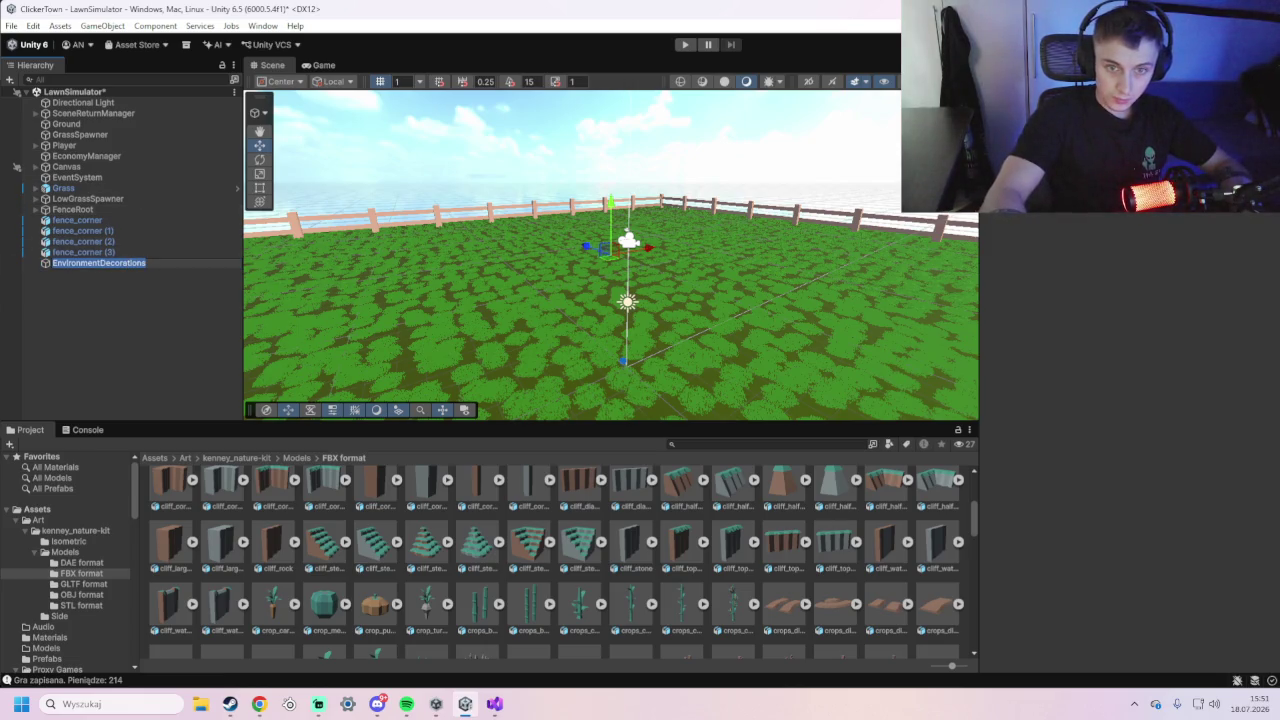
Step: Drag the tree_thin_dark model from the FBX grid onto the fenced lawn
{"action": "mouse_move", "coordinate": [612, 245]}
{"action": "left_mouse_down"}
{"action": "mouse_move", "coordinate": [523, 250]}
{"action": "mouse_move", "coordinate": [637, 362]}
{"action": "mouse_move", "coordinate": [694, 351]}
{"action": "mouse_move", "coordinate": [554, 366]}
{"action": "left_mouse_up"}
{"action": "left_click_drag", "start_coordinate": [665, 350], "coordinate": [649, 350]}
{"action": "scroll", "coordinate": [437, 598], "scroll_direction": "down", "scroll_amount": 2}
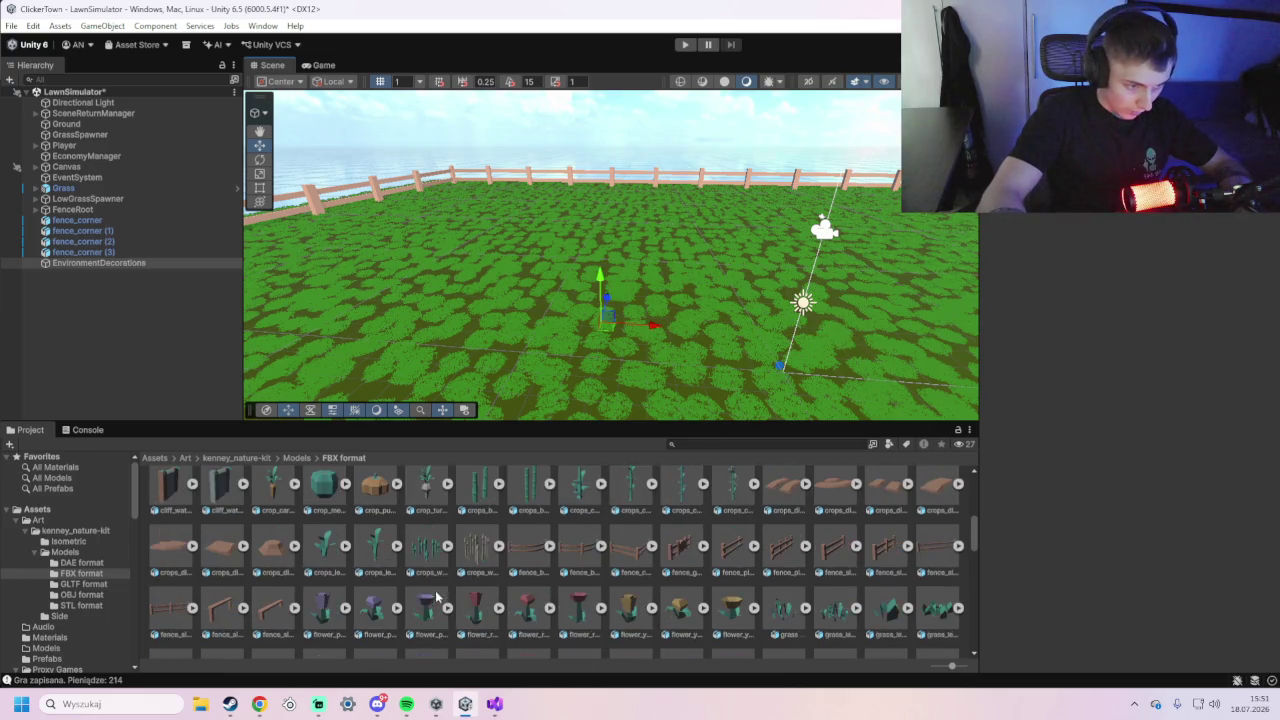
{"action": "scroll", "coordinate": [432, 596], "scroll_direction": "down", "scroll_amount": 6}
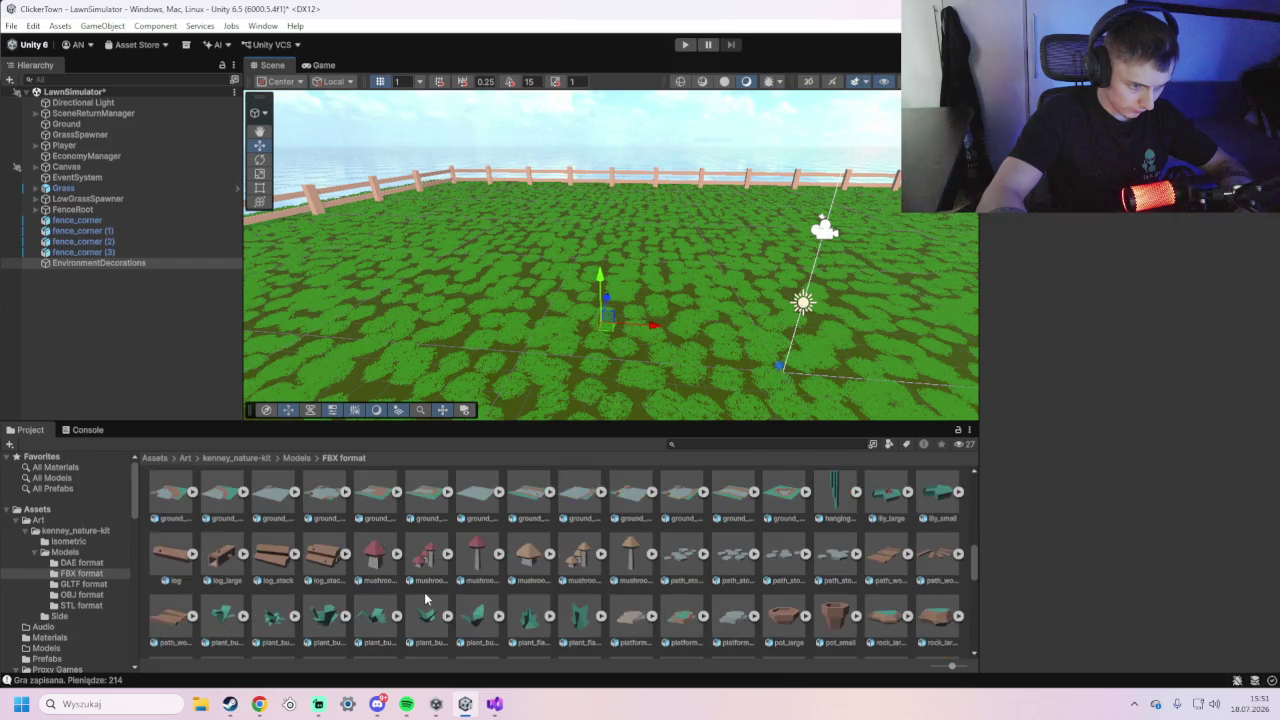
{"action": "scroll", "coordinate": [428, 600], "scroll_direction": "down", "scroll_amount": 8}
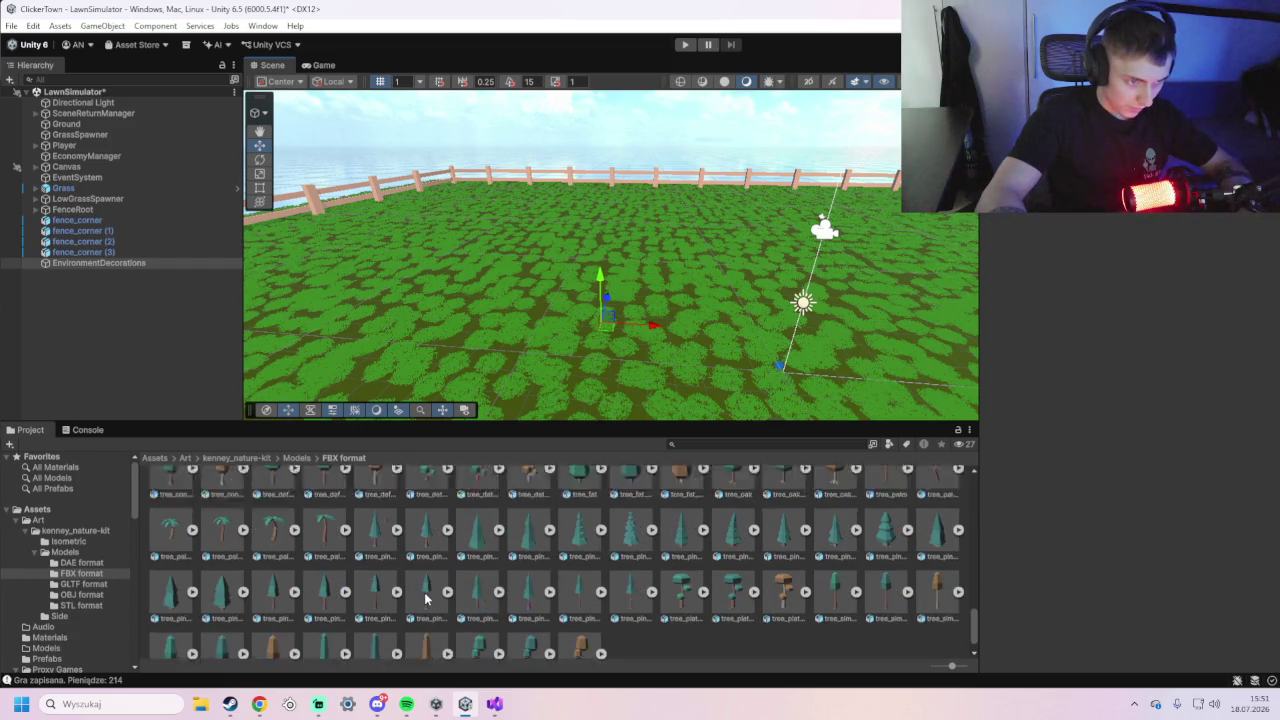
{"action": "mouse_move", "coordinate": [523, 627]}
{"action": "left_mouse_down"}
{"action": "mouse_move", "coordinate": [603, 318]}
{"action": "mouse_move", "coordinate": [612, 333]}
{"action": "mouse_move", "coordinate": [633, 316]}
{"action": "left_mouse_up"}
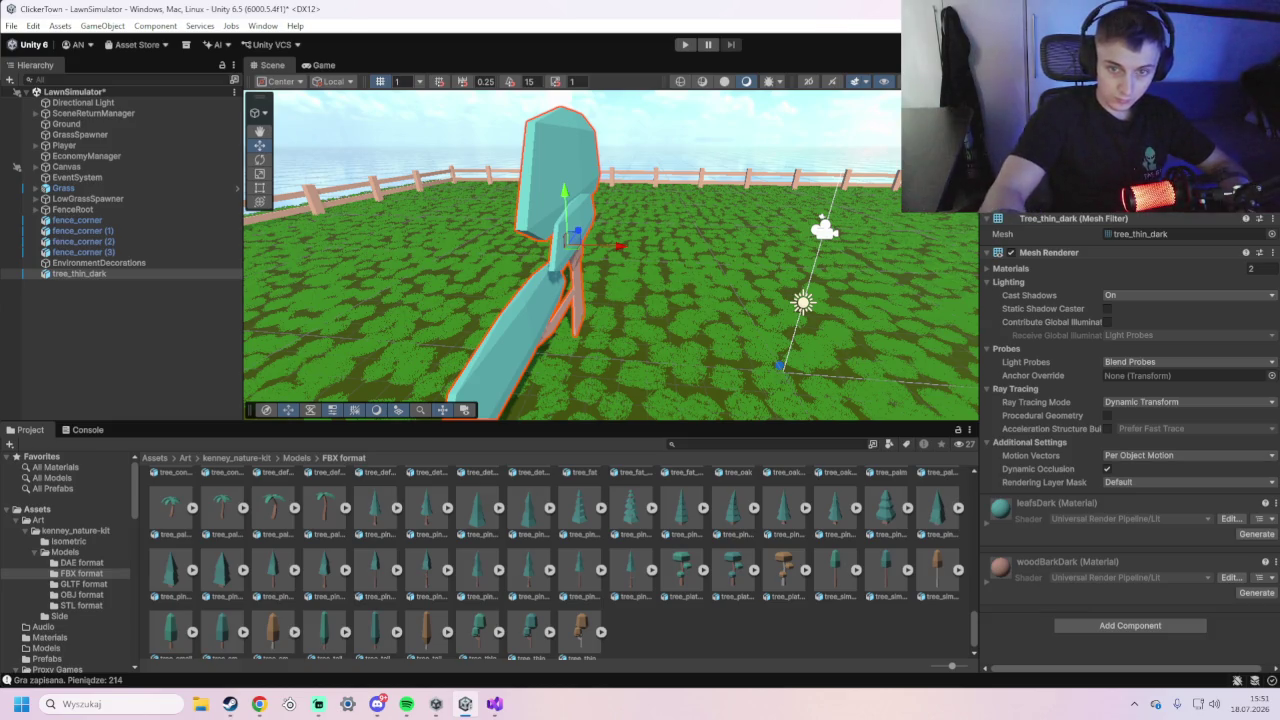
Step: Move the tree back toward the far fence and make it taller
{"action": "mouse_move", "coordinate": [625, 251]}
{"action": "left_mouse_down"}
{"action": "mouse_move", "coordinate": [407, 261]}
{"action": "mouse_move", "coordinate": [535, 236]}
{"action": "left_mouse_up"}
{"action": "left_click", "coordinate": [625, 213]}
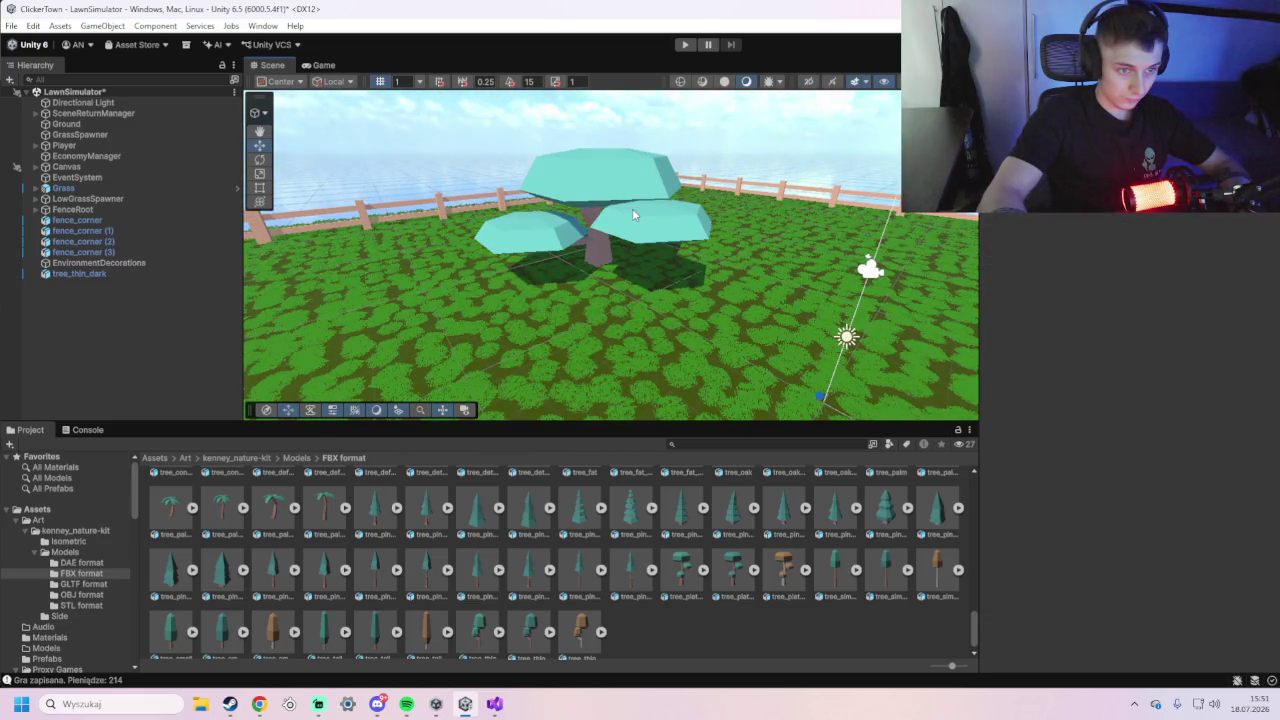
{"action": "left_click", "coordinate": [663, 222]}
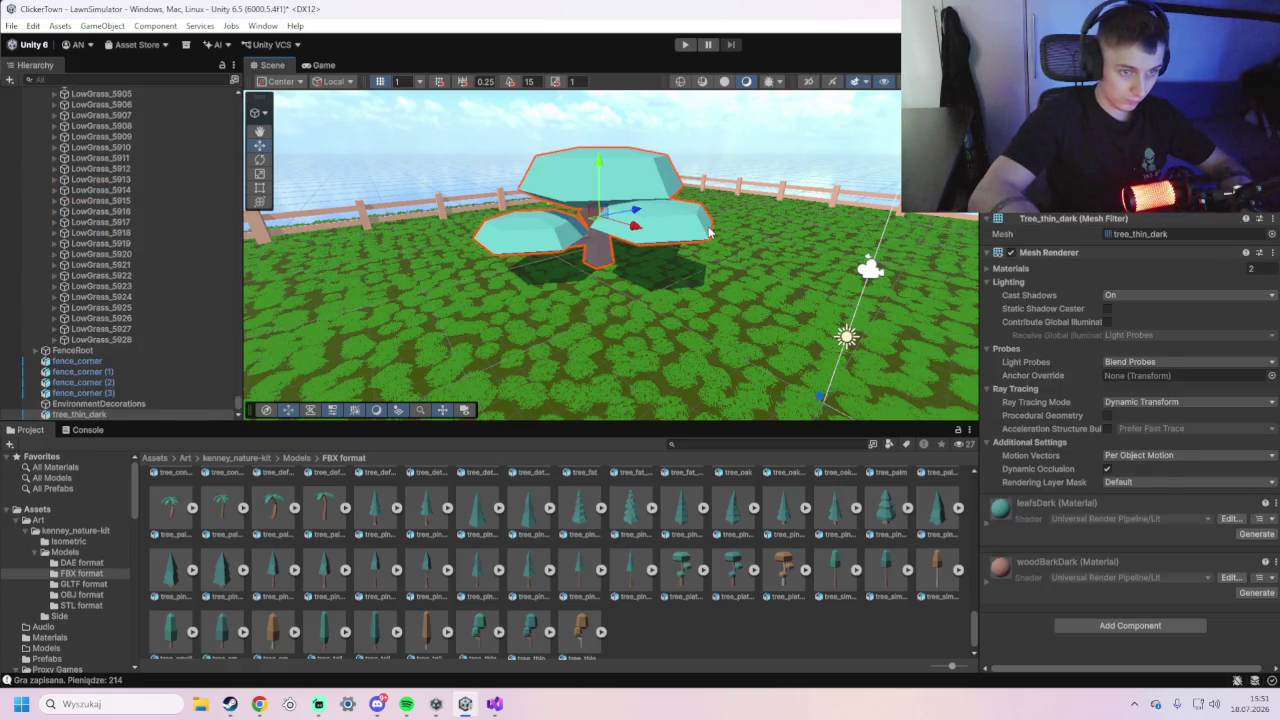
{"action": "mouse_move", "coordinate": [600, 214]}
{"action": "left_mouse_down"}
{"action": "mouse_move", "coordinate": [733, 186]}
{"action": "mouse_move", "coordinate": [755, 200]}
{"action": "mouse_move", "coordinate": [670, 153]}
{"action": "left_mouse_up"}
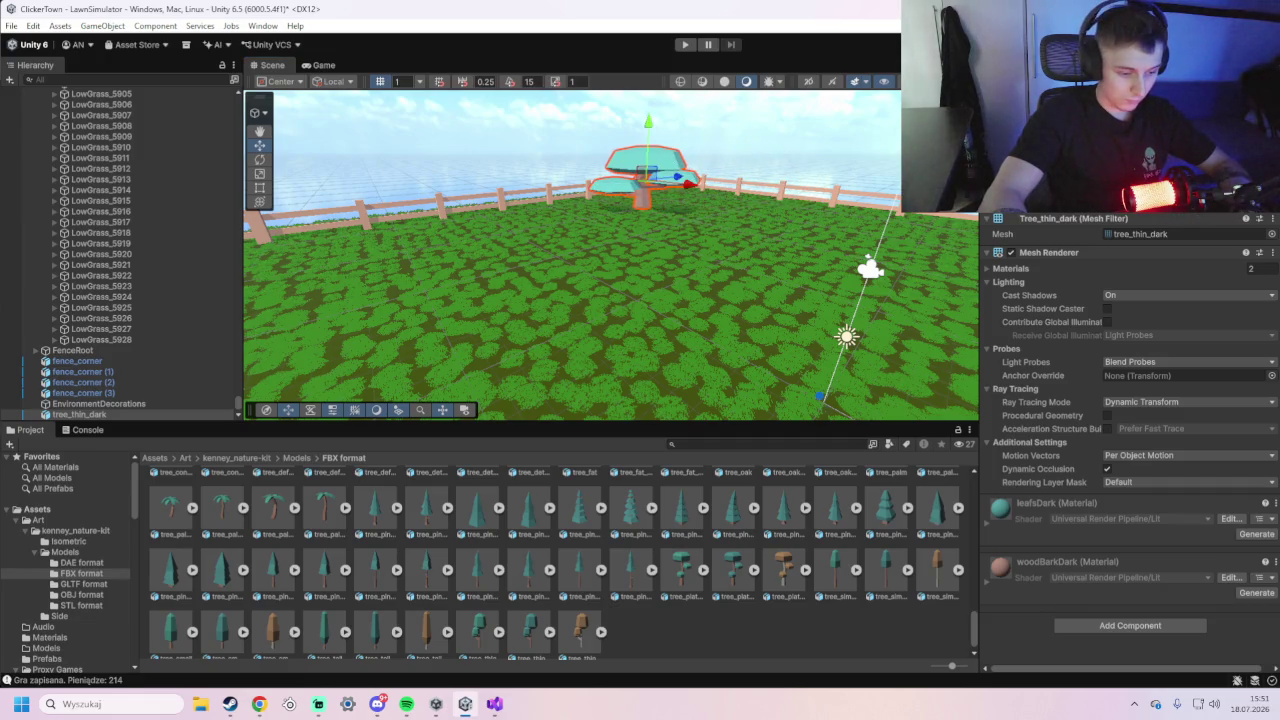
{"action": "key", "text": "ctrl+z"}
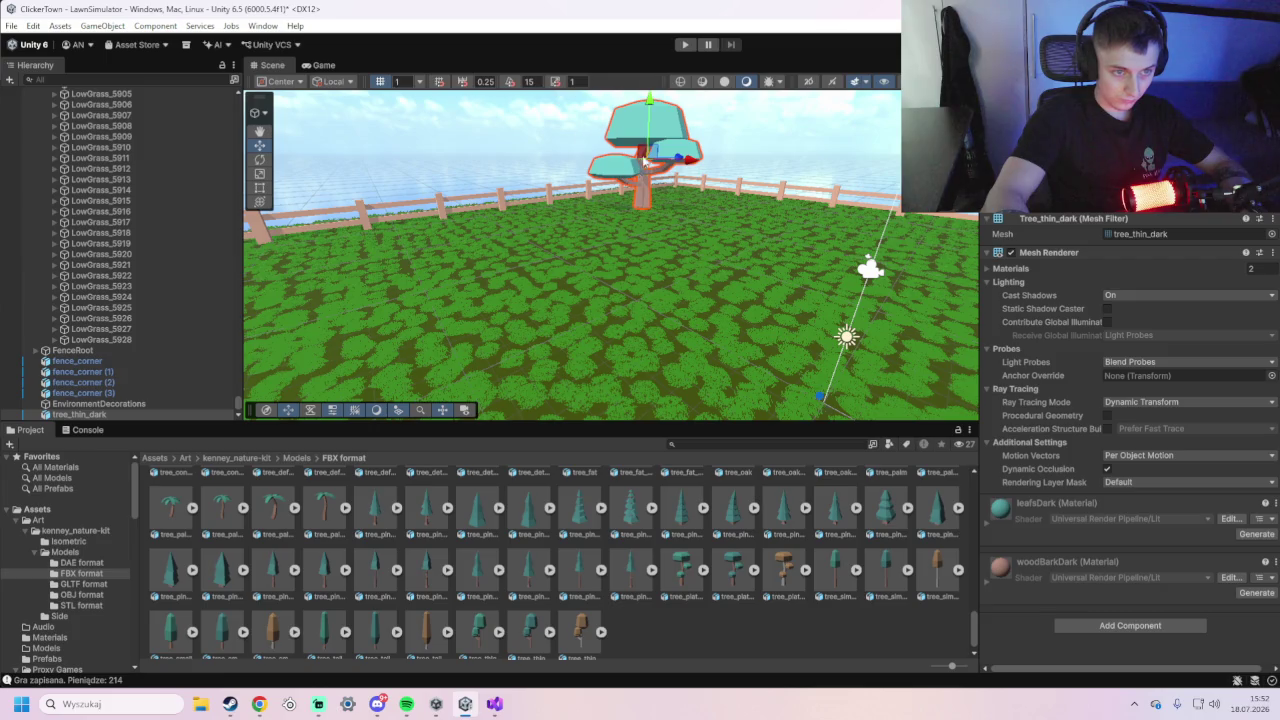
{"action": "key", "text": "alt+Tab"}
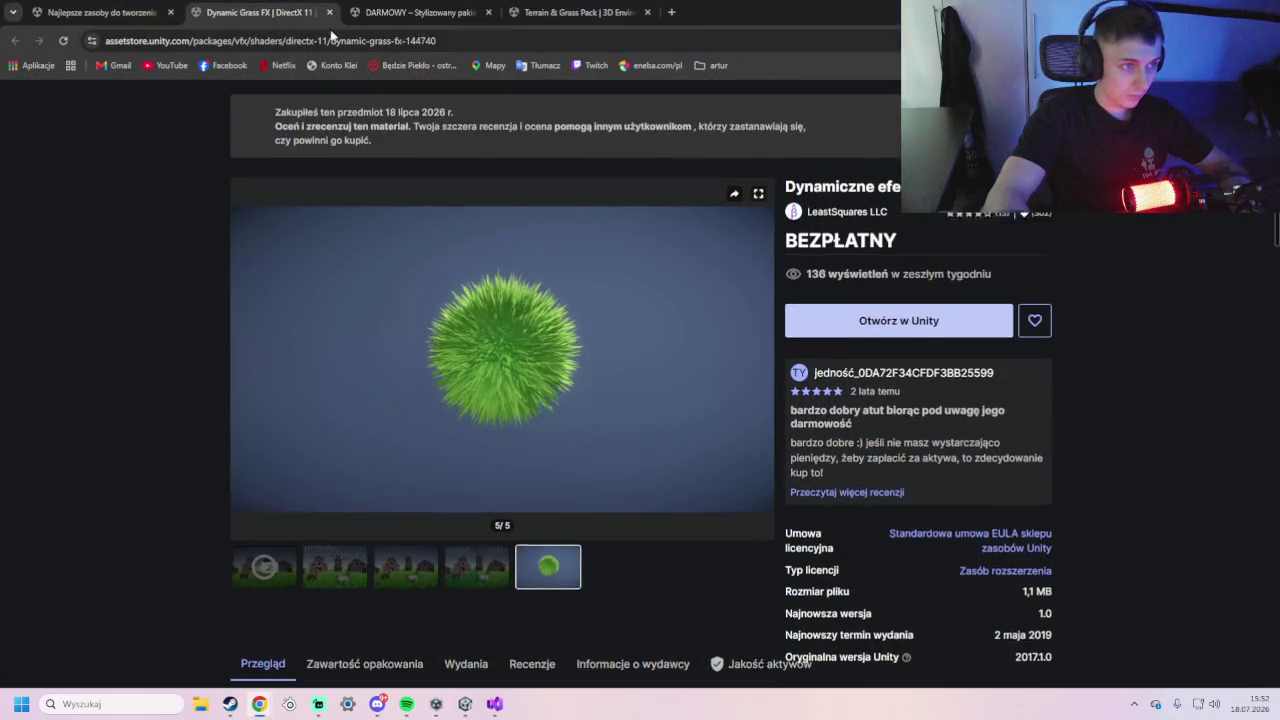
Step: Search the Asset Store for tree, showing only free assets
{"action": "left_click", "coordinate": [100, 12]}
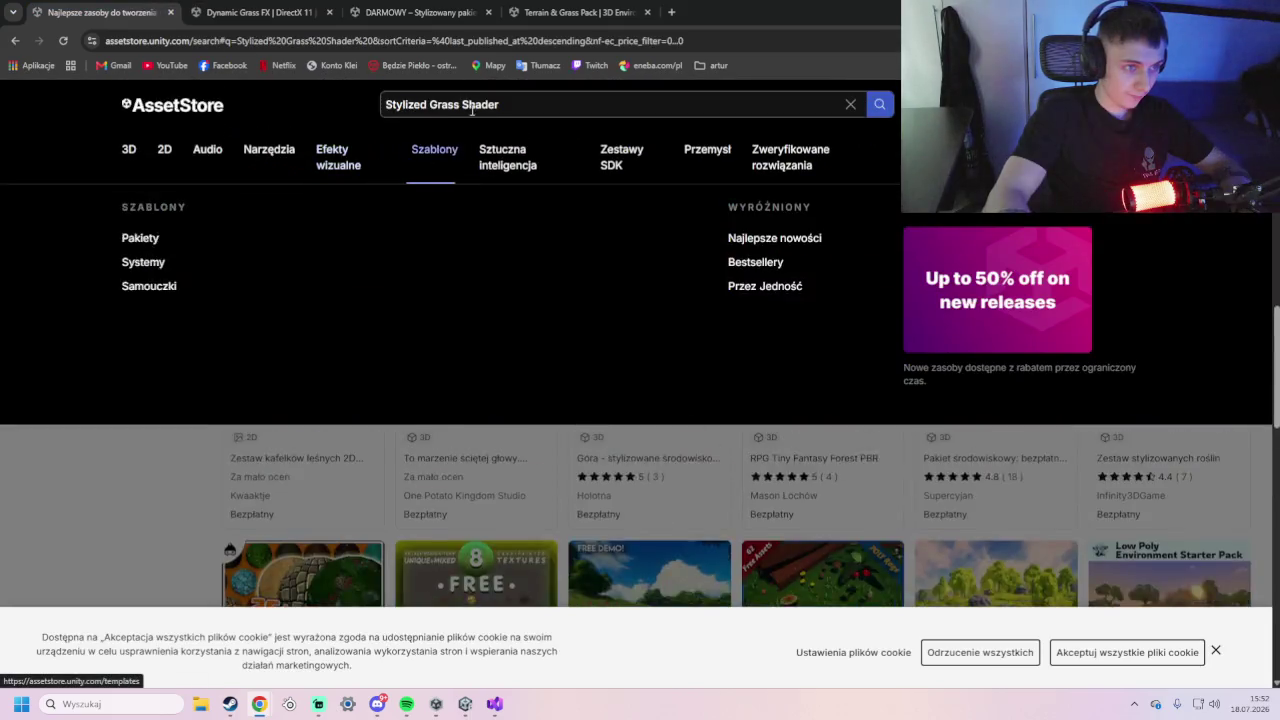
{"action": "left_click", "coordinate": [455, 108]}
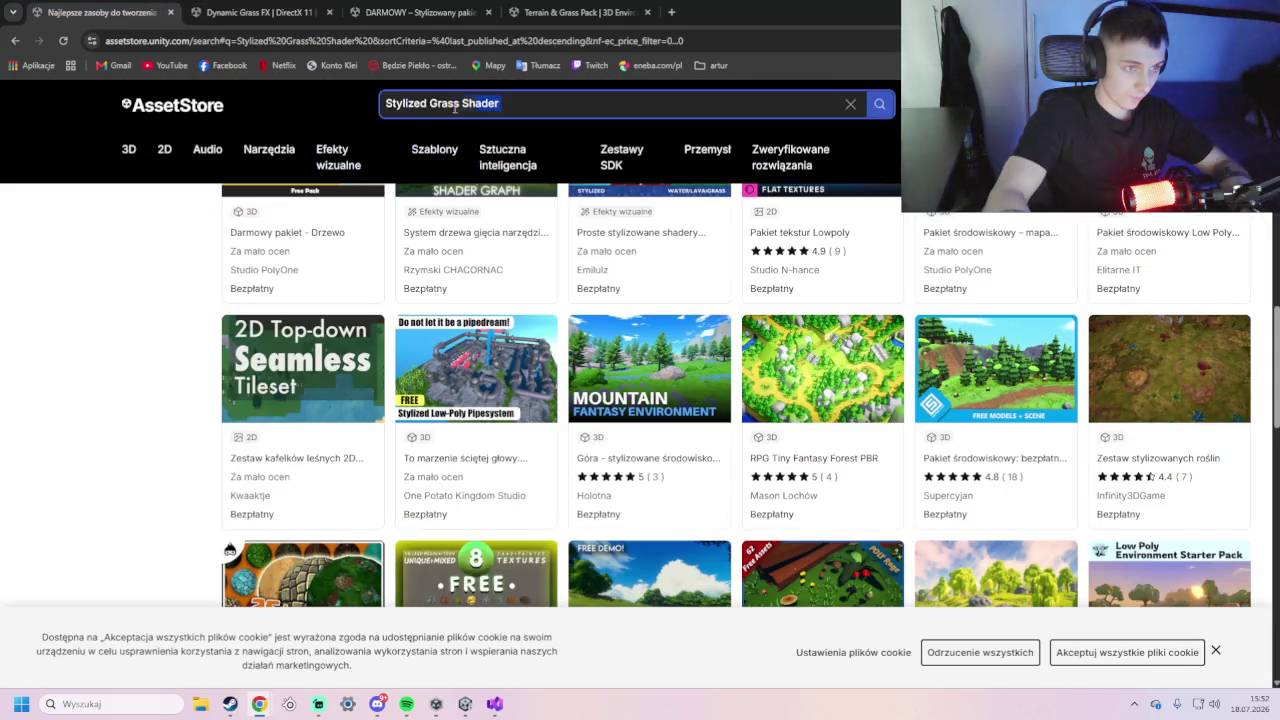
{"action": "type", "text": "tree"}
{"action": "key", "text": "Return"}
{"action": "left_click", "coordinate": [237, 249]}
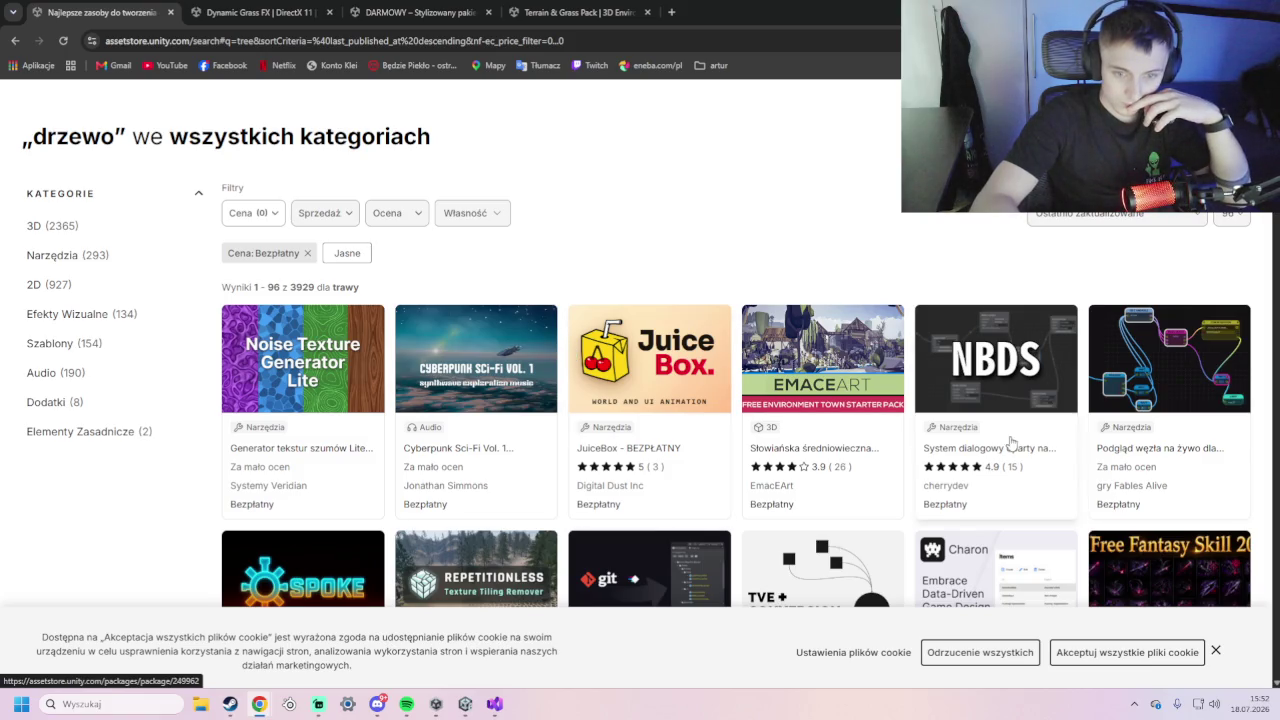
{"action": "scroll", "coordinate": [385, 222], "scroll_direction": "up", "scroll_amount": 3}
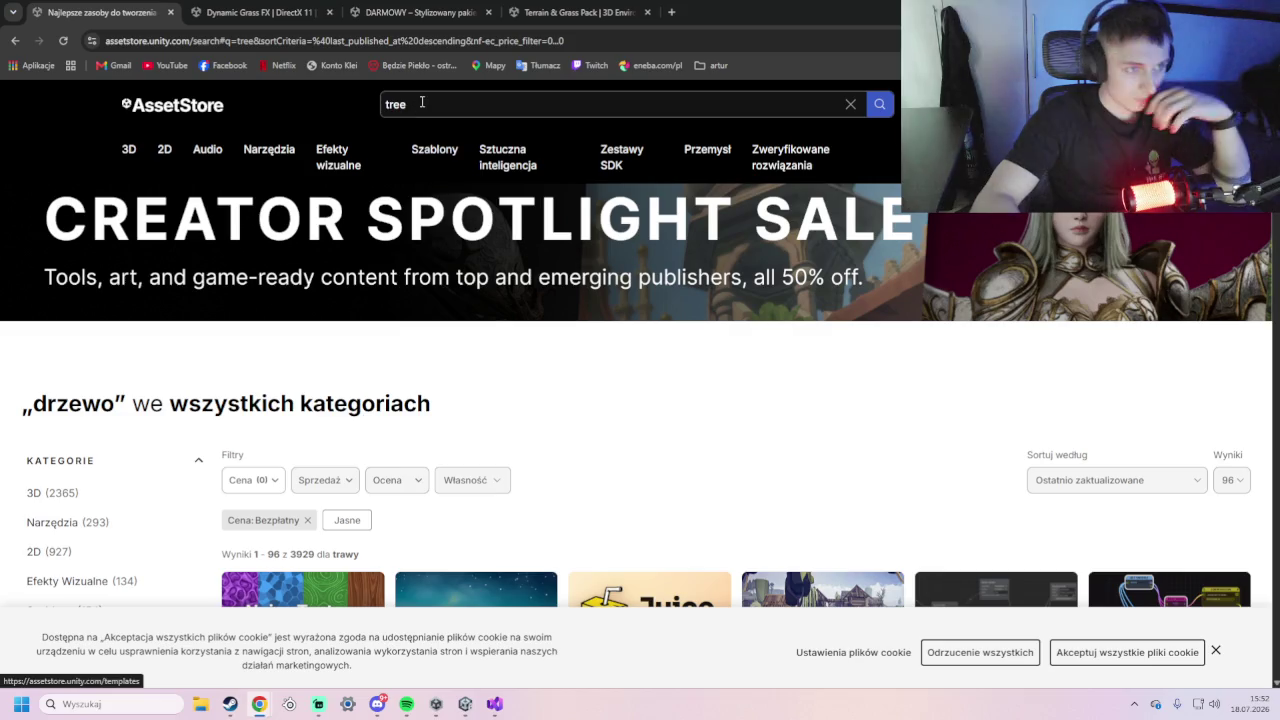
{"action": "left_click", "coordinate": [422, 104]}
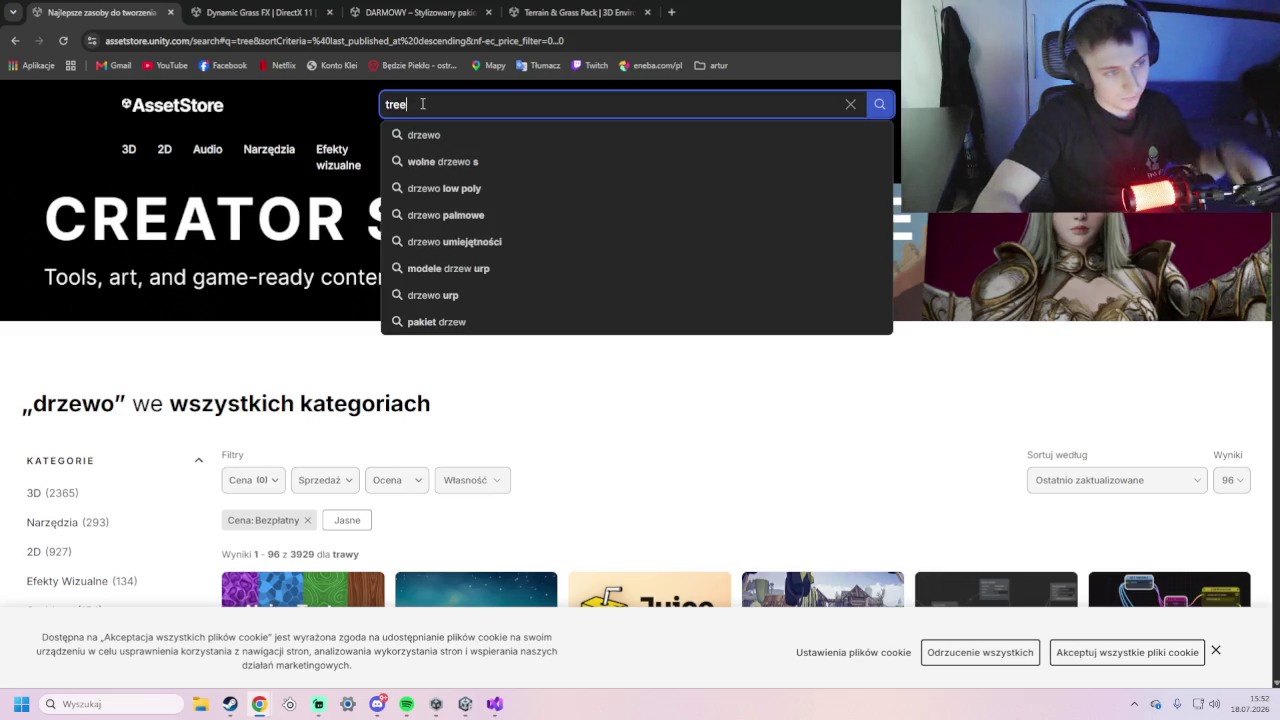
{"action": "left_click", "coordinate": [452, 172]}
Step: Change the search query to low poly trees and rerun it
{"action": "scroll", "coordinate": [473, 307], "scroll_direction": "down", "scroll_amount": 3}
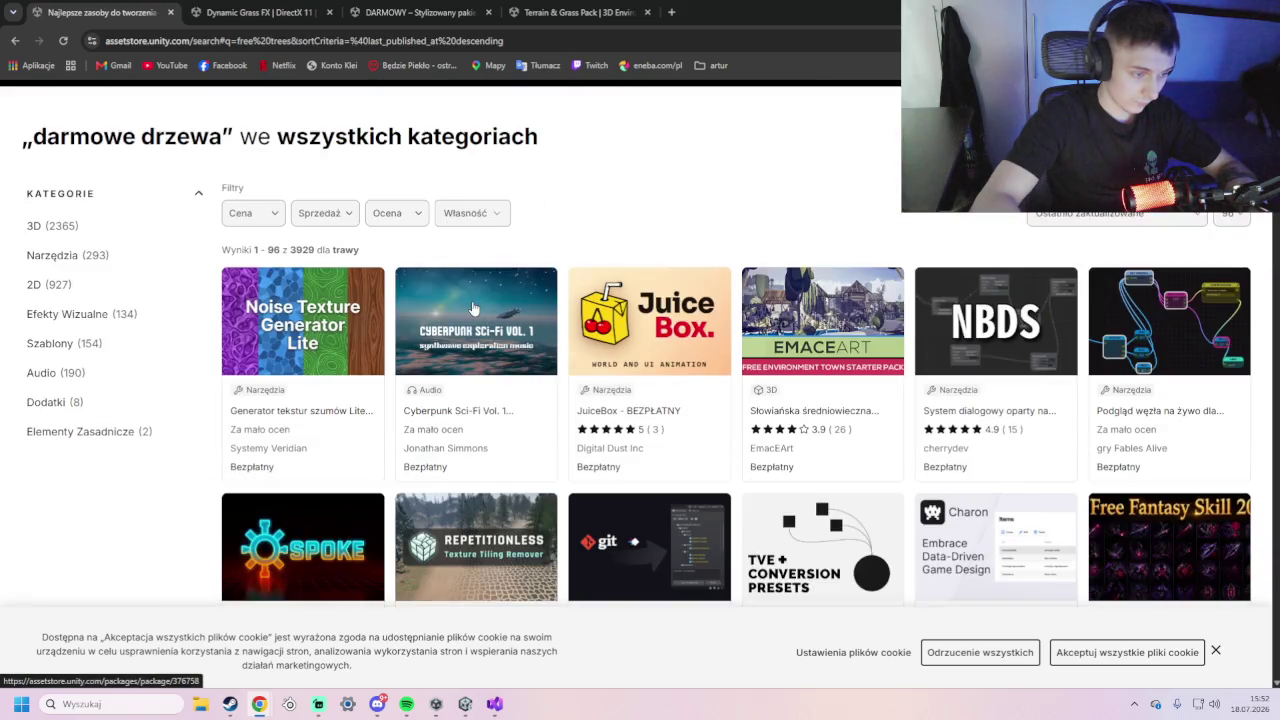
{"action": "scroll", "coordinate": [473, 307], "scroll_direction": "down", "scroll_amount": 5}
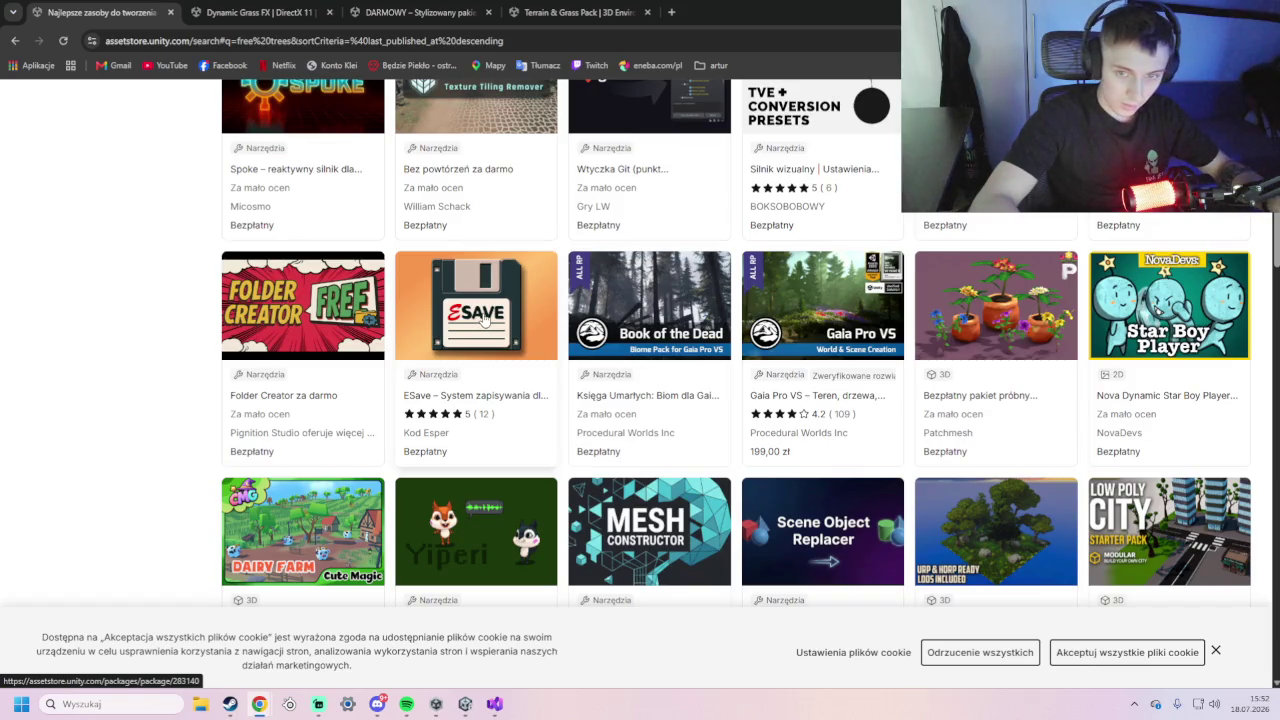
{"action": "scroll", "coordinate": [484, 318], "scroll_direction": "down", "scroll_amount": 2}
{"action": "scroll", "coordinate": [487, 303], "scroll_direction": "up", "scroll_amount": 8}
{"action": "left_click", "coordinate": [455, 104]}
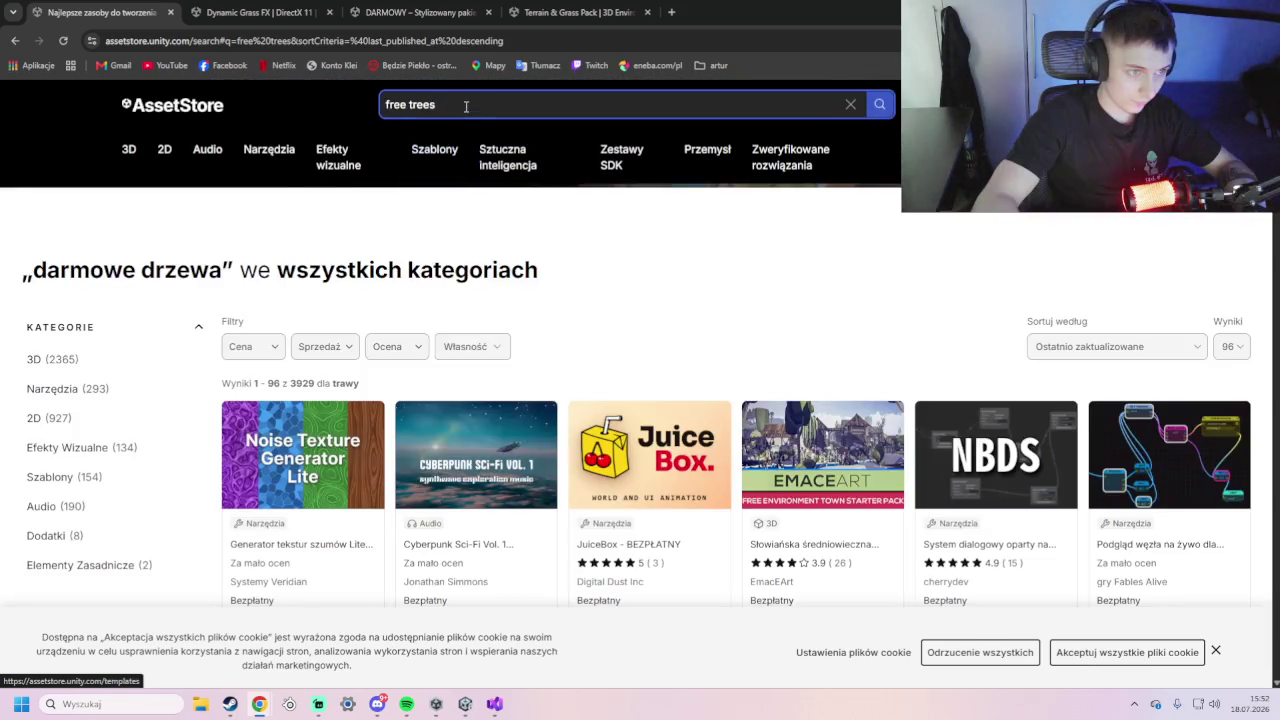
{"action": "left_click", "coordinate": [408, 103]}
{"action": "key", "text": "shift+Home"}
{"action": "key", "text": "BackSpace"}
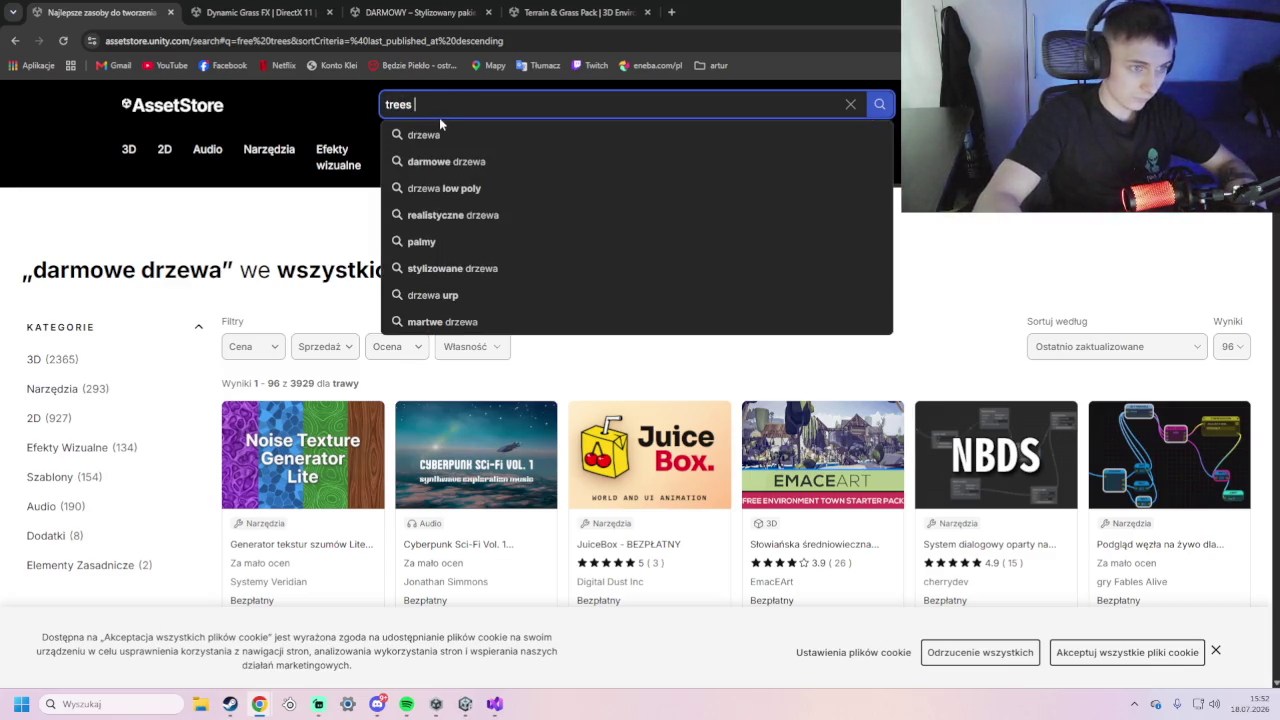
{"action": "left_click", "coordinate": [481, 197]}
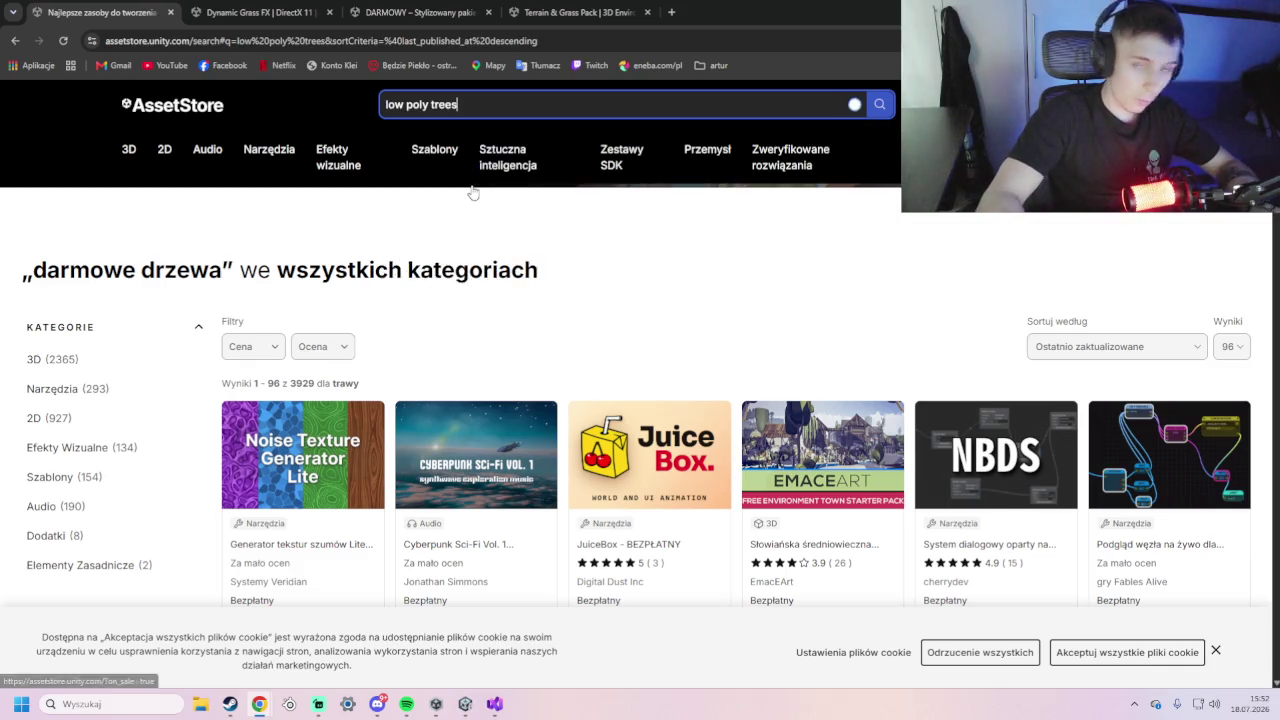
Step: Filter results to the Bezpłatny price and open the Slavic Medieval Village kit page
{"action": "scroll", "coordinate": [517, 328], "scroll_direction": "down", "scroll_amount": 1}
{"action": "scroll", "coordinate": [517, 328], "scroll_direction": "down", "scroll_amount": 2}
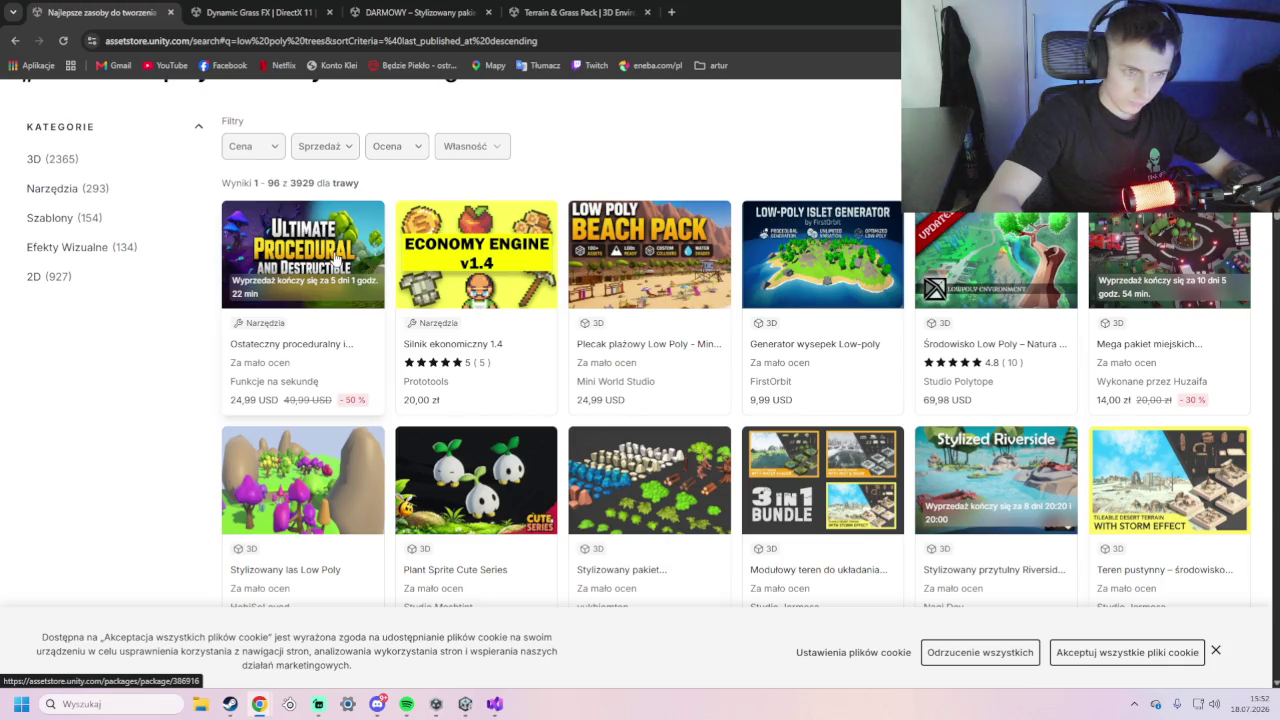
{"action": "left_click", "coordinate": [252, 146]}
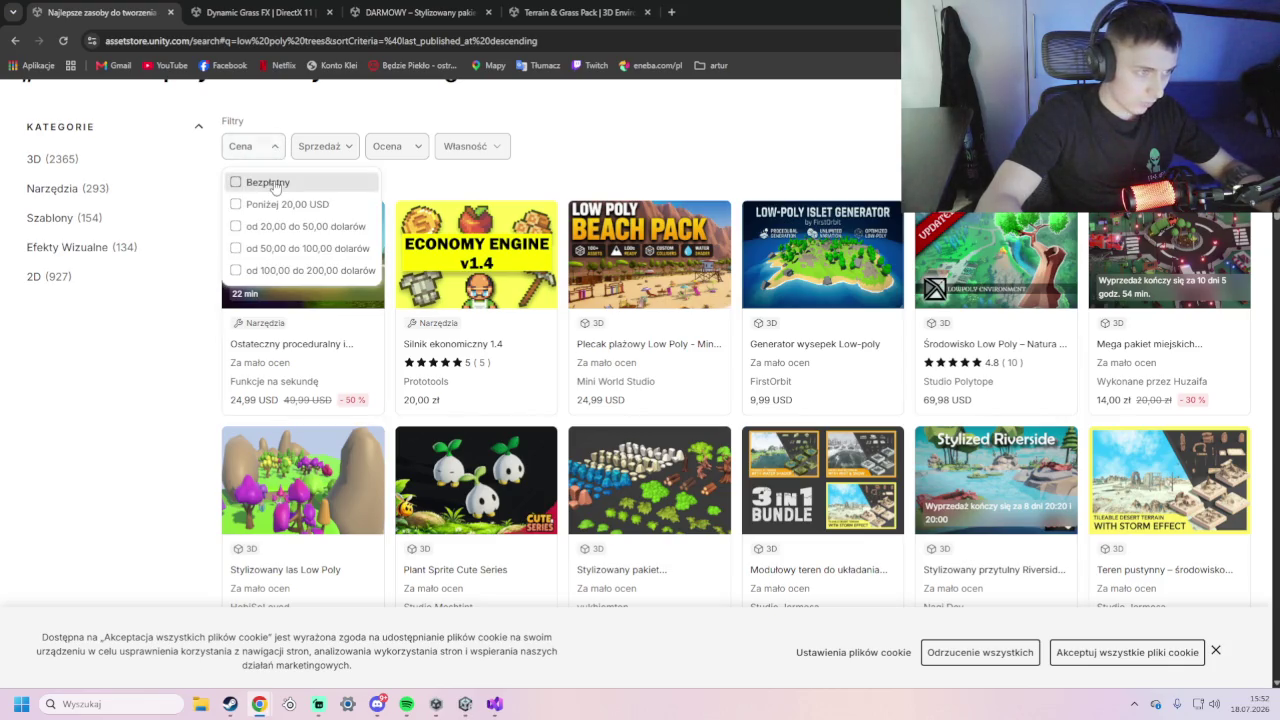
{"action": "left_click", "coordinate": [237, 182]}
{"action": "left_click", "coordinate": [432, 210]}
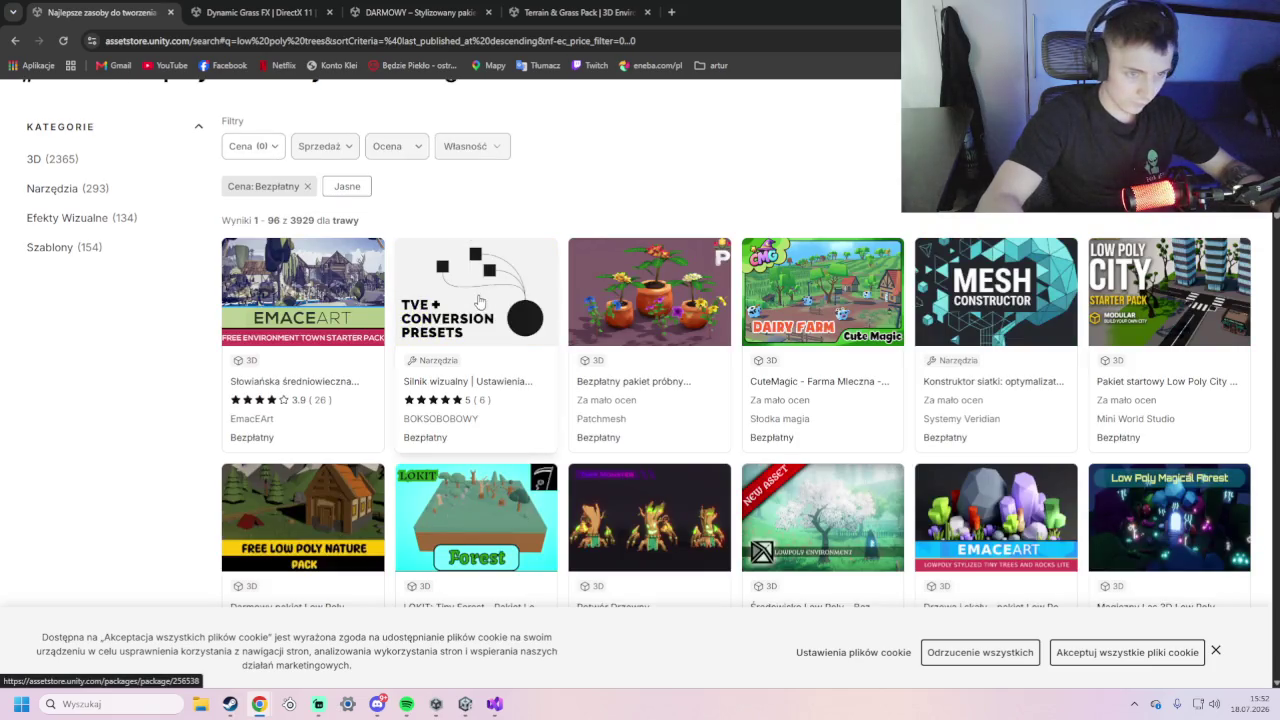
{"action": "left_click", "coordinate": [338, 301]}
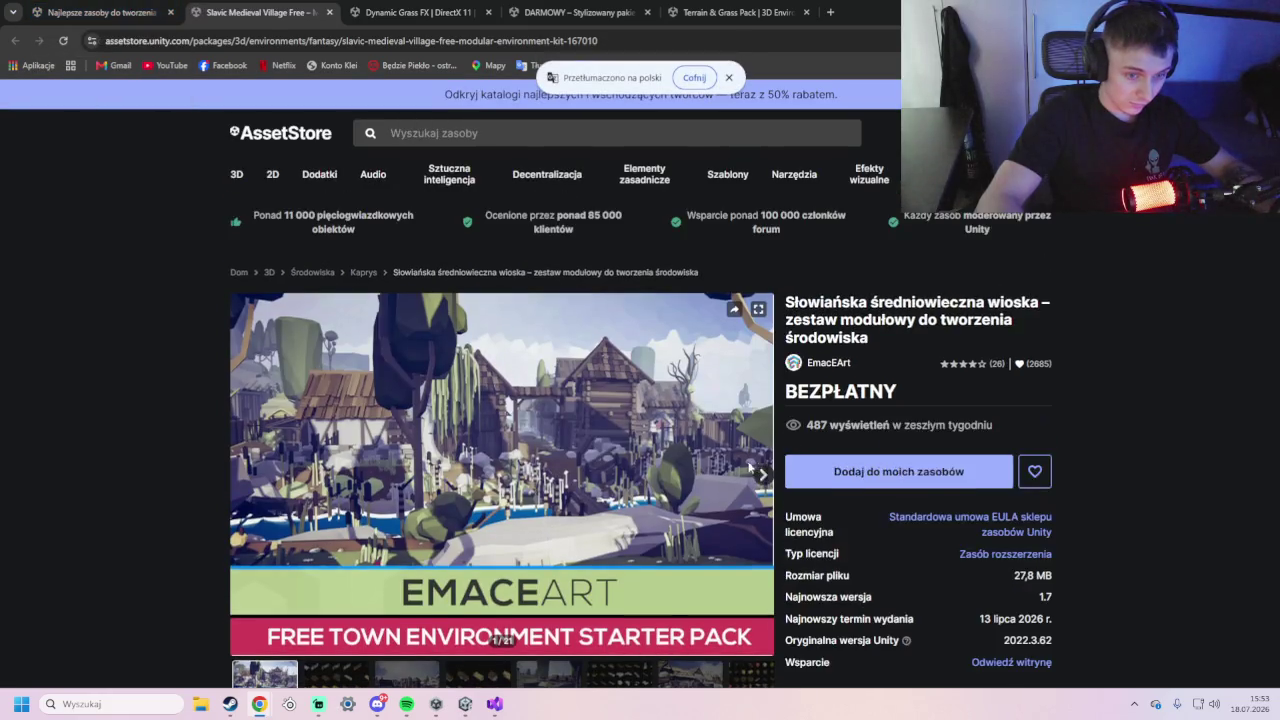
Step: Page through the Slavic village kit's preview gallery images
{"action": "scroll", "coordinate": [752, 460], "scroll_direction": "down", "scroll_amount": 2}
{"action": "left_click", "coordinate": [763, 341]}
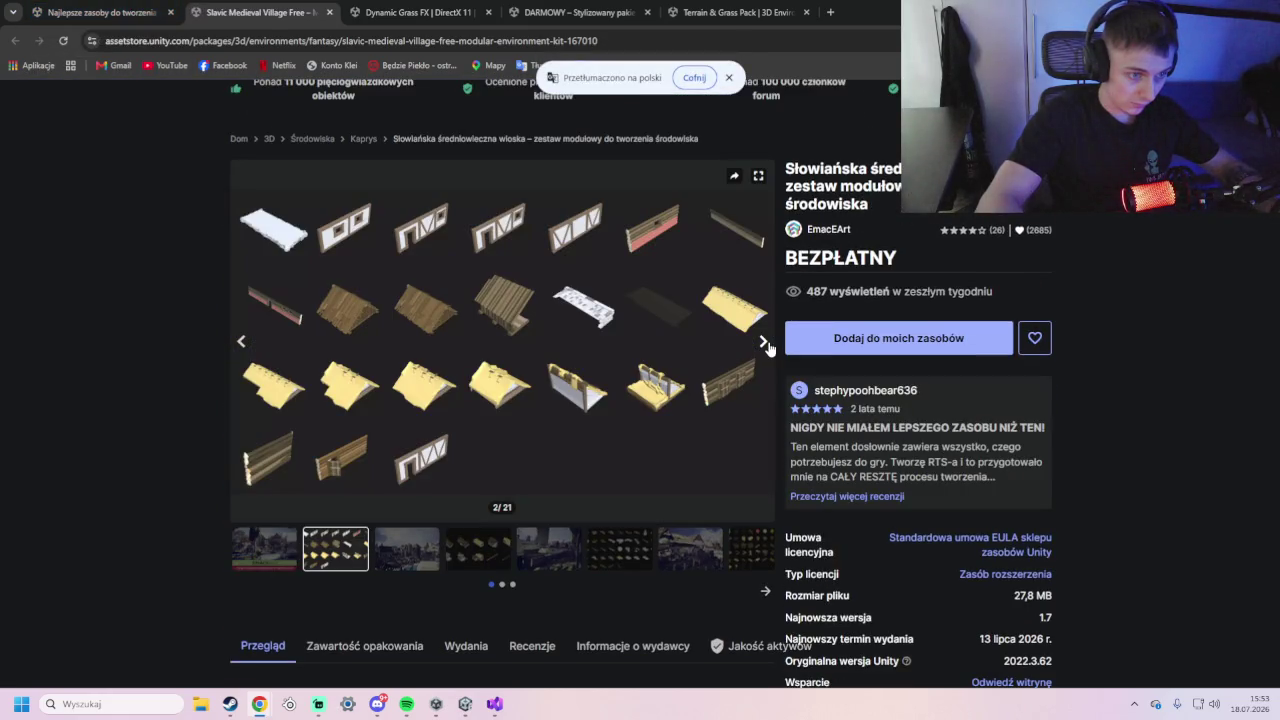
{"action": "left_click", "coordinate": [765, 343]}
{"action": "left_click", "coordinate": [765, 343]}
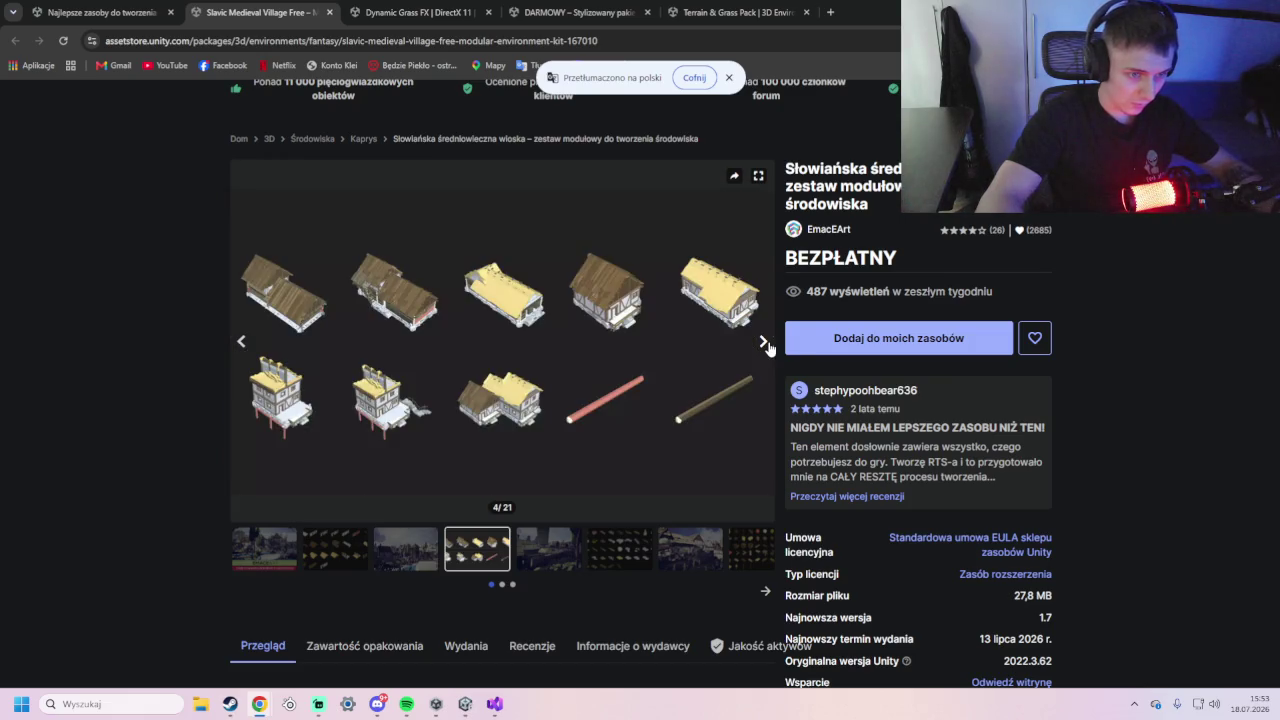
{"action": "left_click", "coordinate": [765, 343]}
{"action": "left_click", "coordinate": [765, 343]}
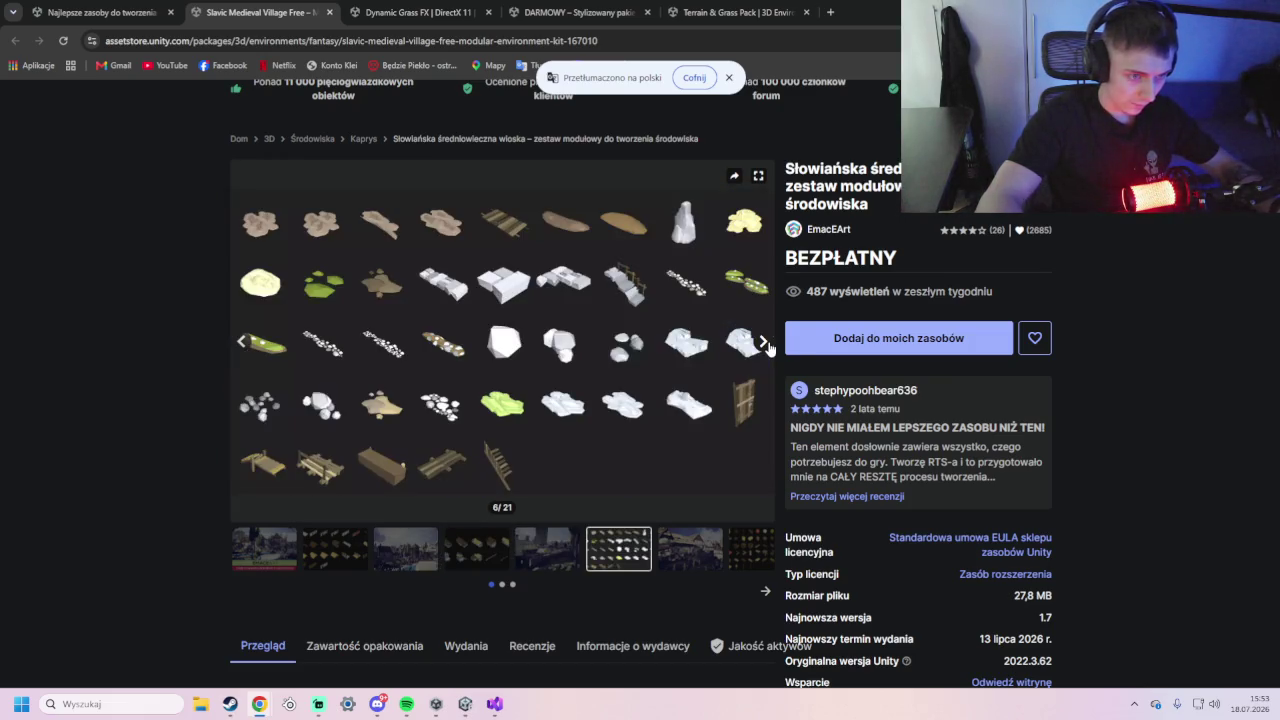
{"action": "left_click", "coordinate": [765, 343]}
{"action": "left_click", "coordinate": [765, 343]}
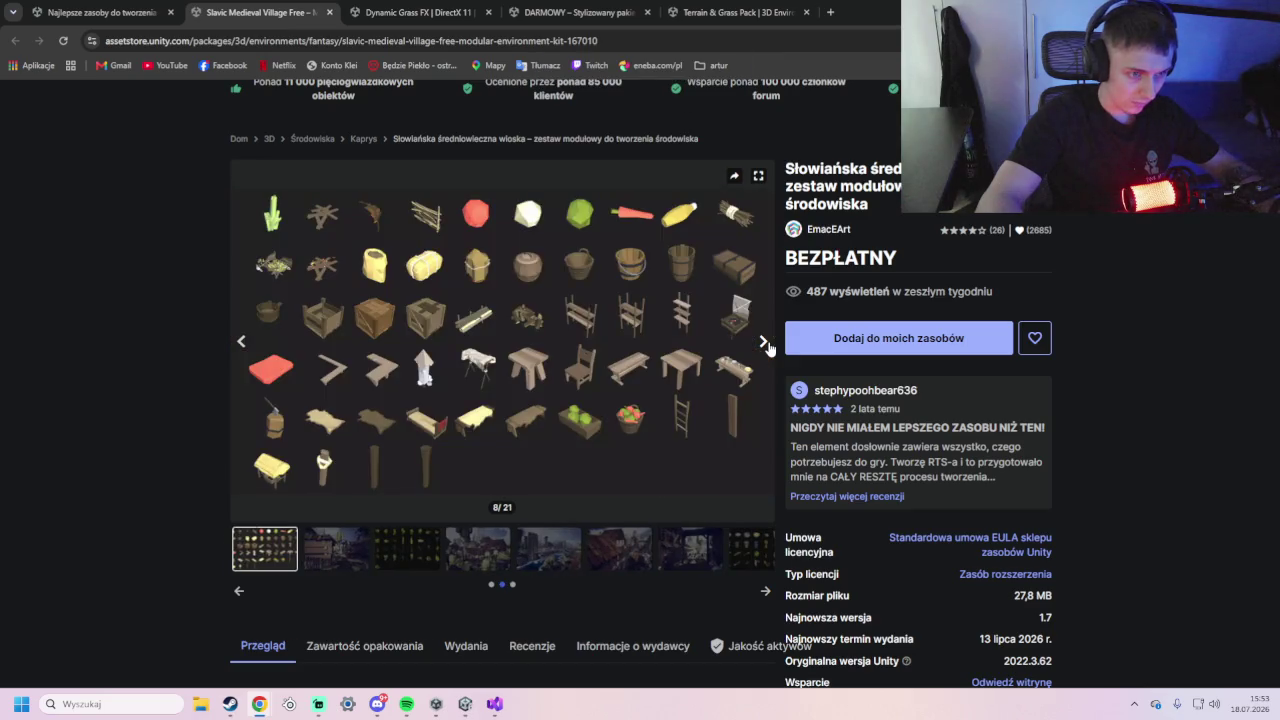
{"action": "left_click", "coordinate": [765, 343]}
{"action": "left_click", "coordinate": [765, 343]}
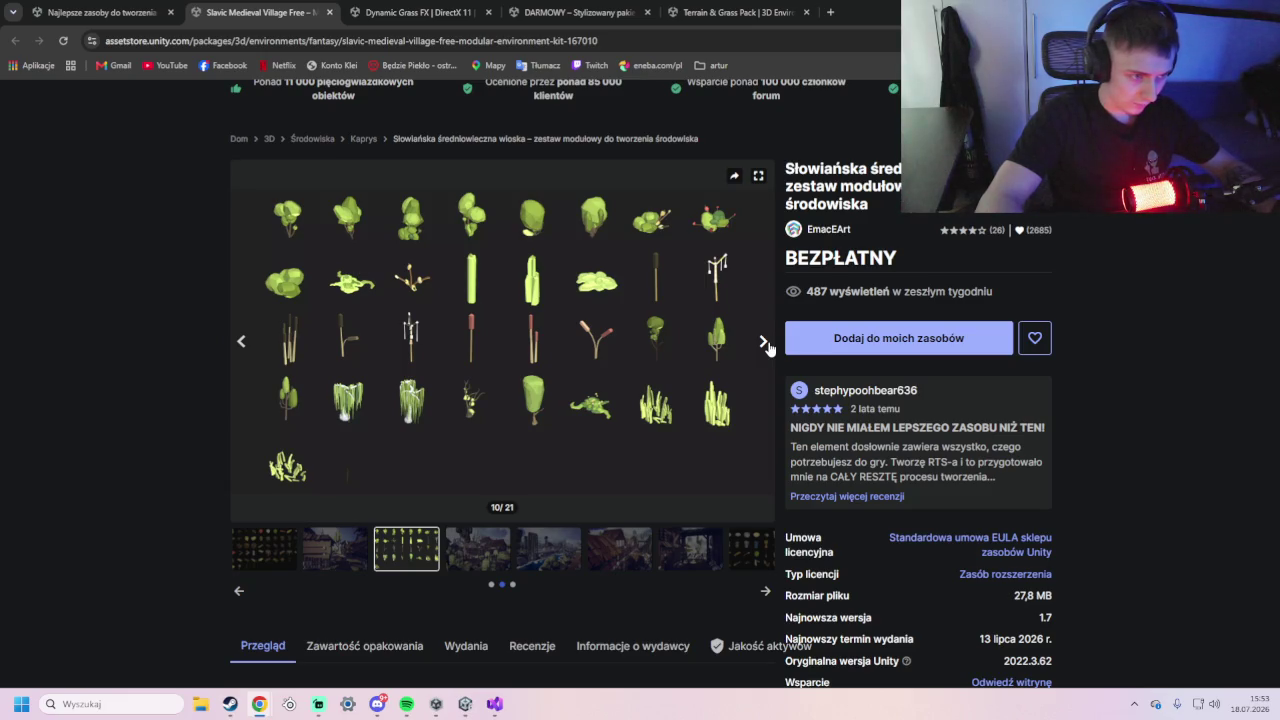
{"action": "left_click", "coordinate": [765, 343]}
{"action": "left_click", "coordinate": [765, 343]}
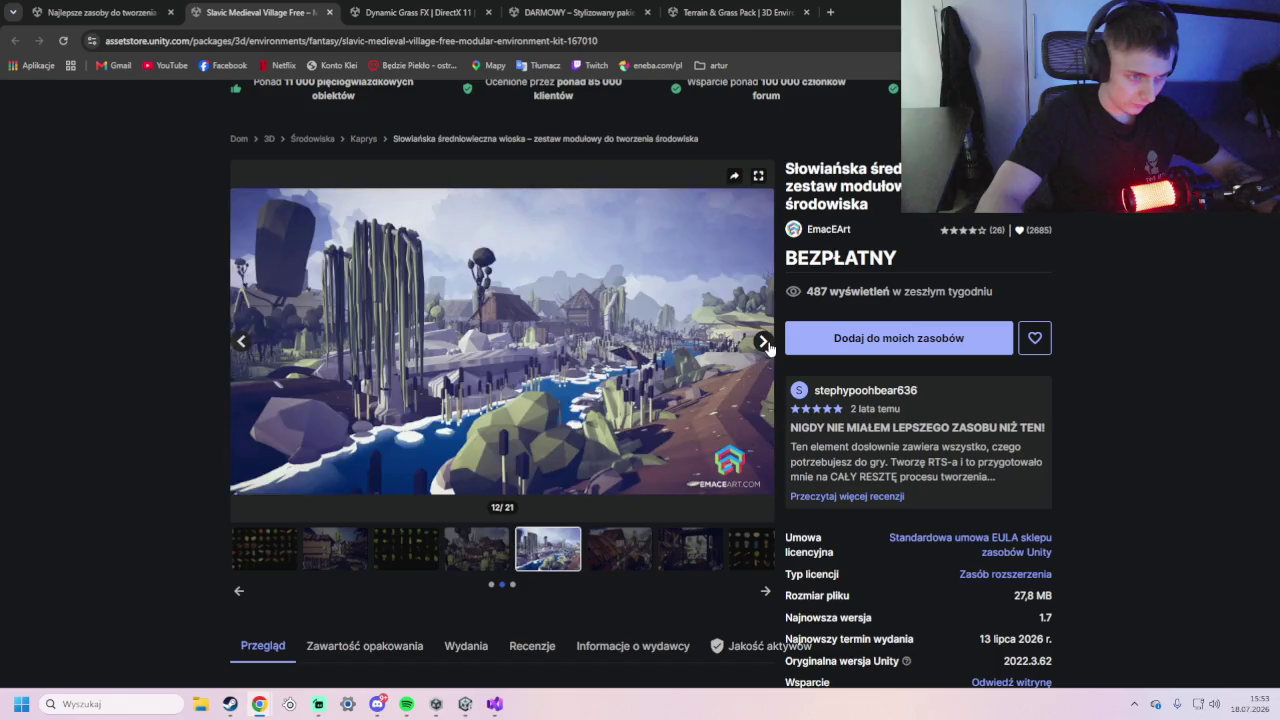
{"action": "left_click", "coordinate": [765, 343]}
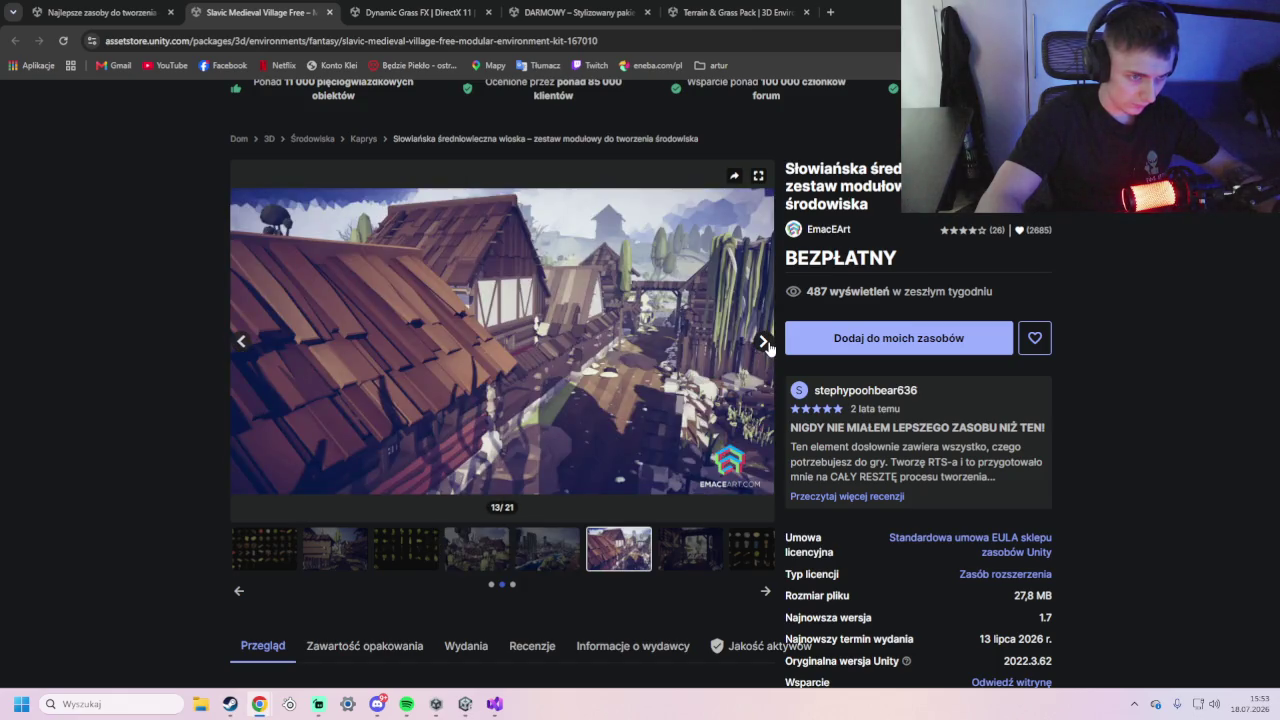
{"action": "left_click", "coordinate": [765, 343]}
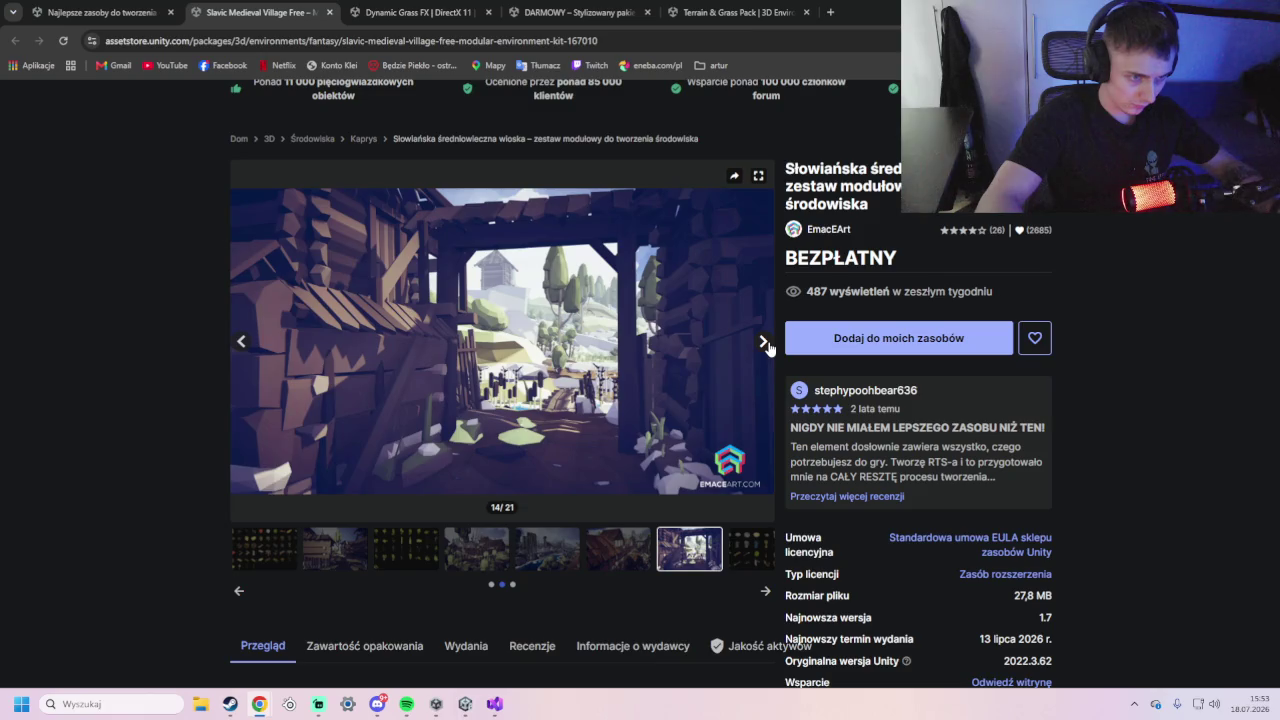
{"action": "left_click", "coordinate": [765, 343]}
{"action": "left_click", "coordinate": [765, 343]}
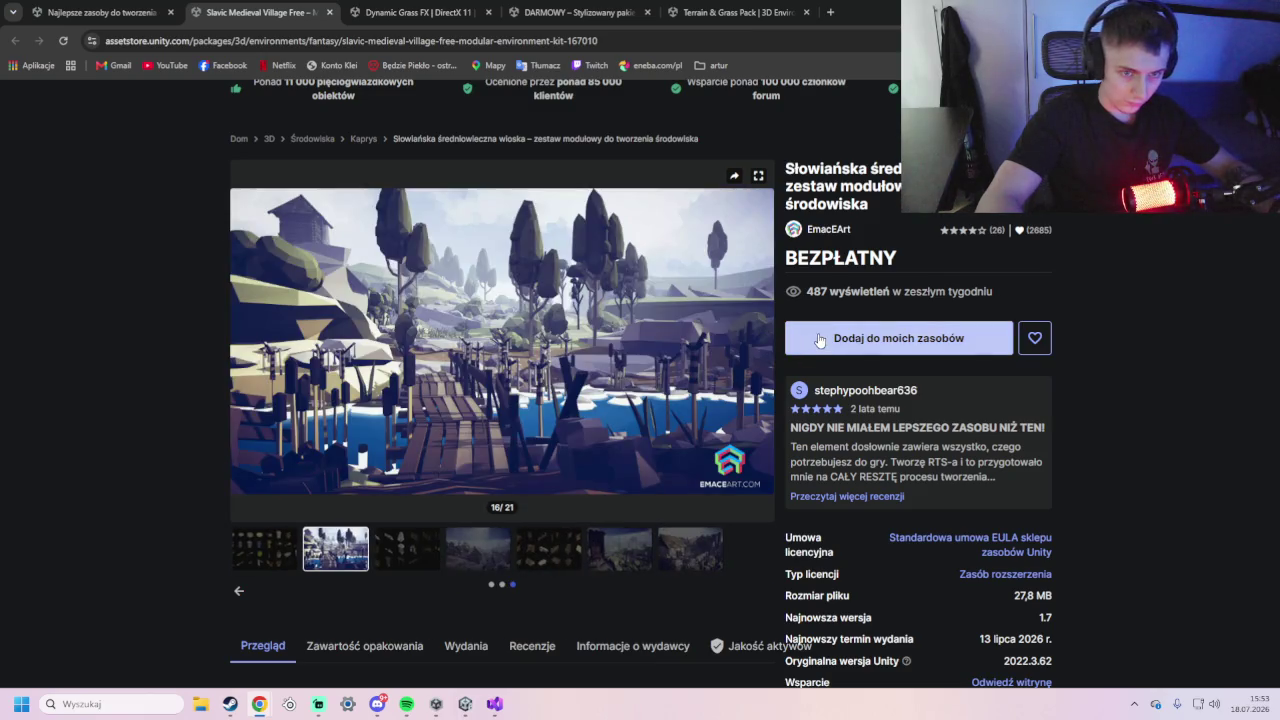
Step: Add the kit via 'Dodaj do moich zasobów', accept the terms with 'Przyjąć', and return to Unity
{"action": "left_click", "coordinate": [820, 338]}
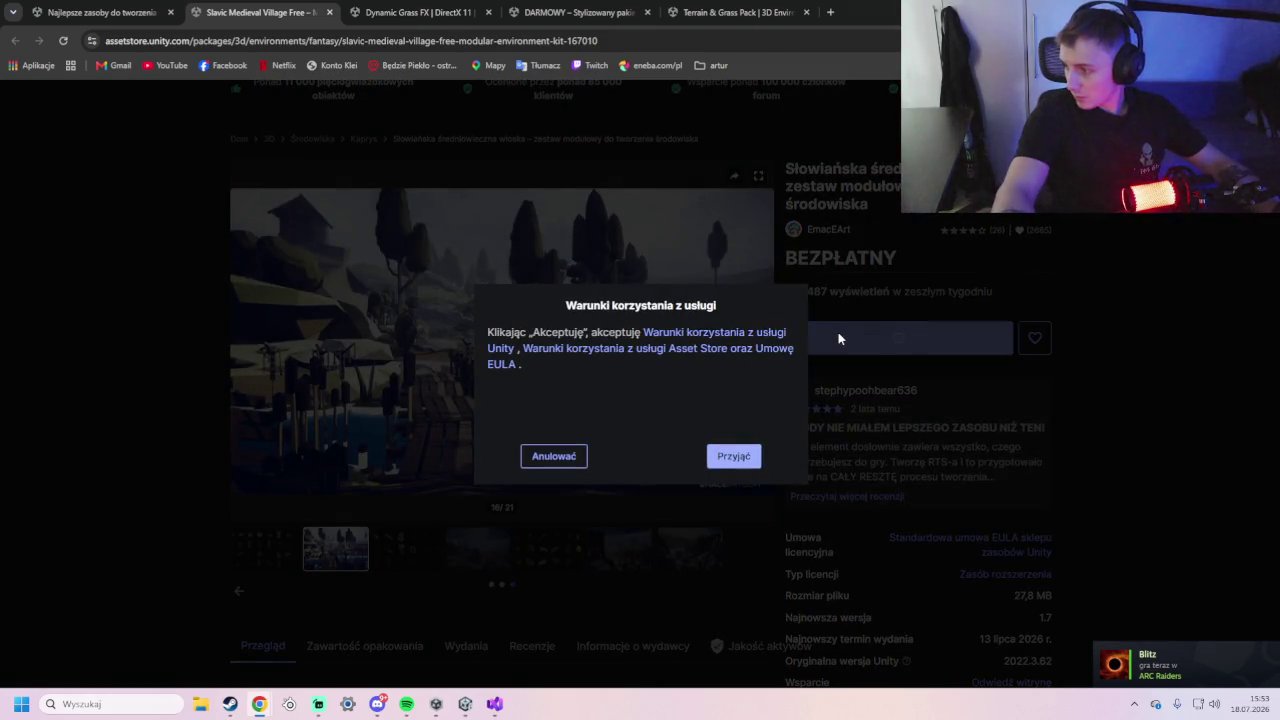
{"action": "left_click", "coordinate": [720, 457]}
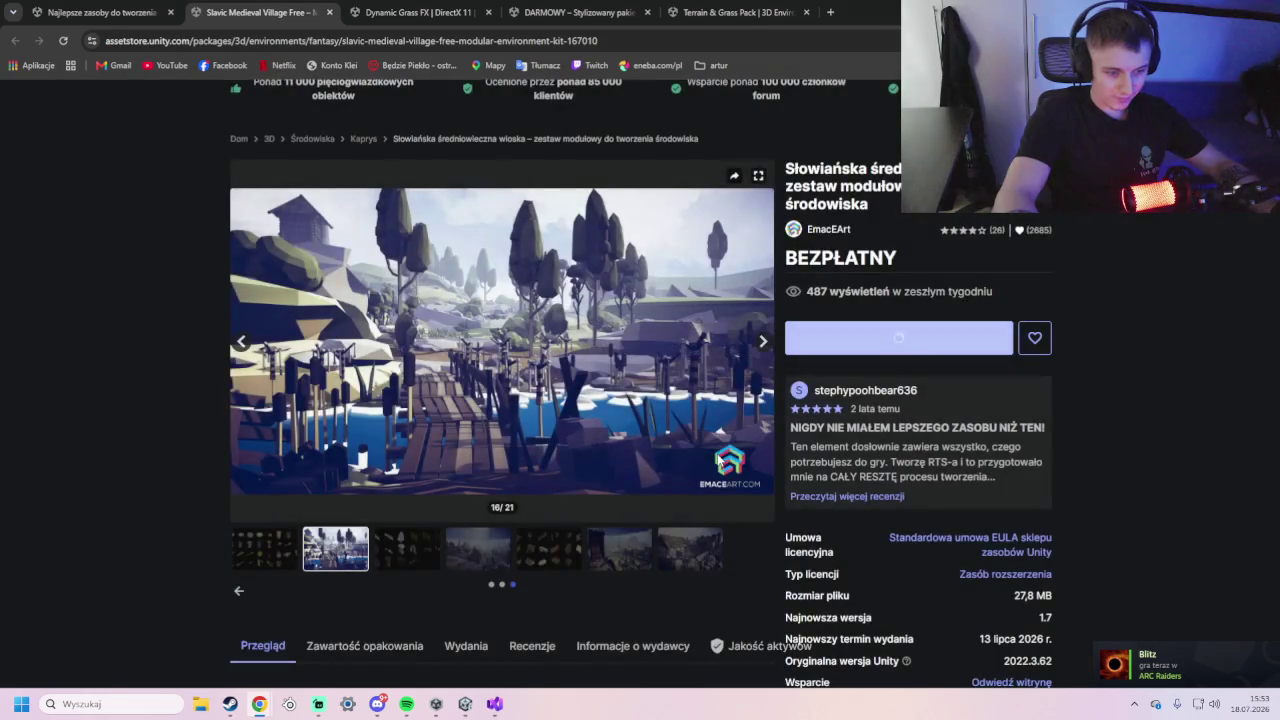
{"action": "left_click", "coordinate": [465, 704]}
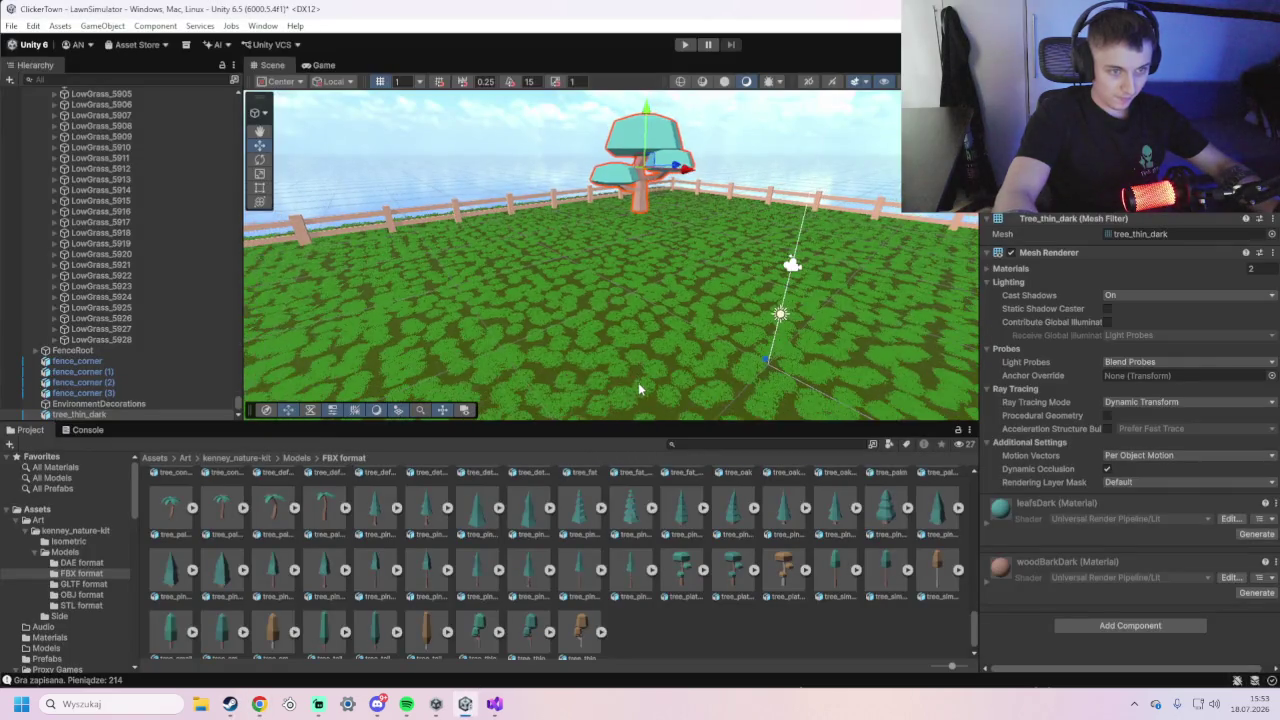
Step: Zoom out the Scene view, briefly bring up Unity Hub, then minimize the editor to reveal Chrome
{"action": "scroll", "coordinate": [638, 382], "scroll_direction": "down", "scroll_amount": 3}
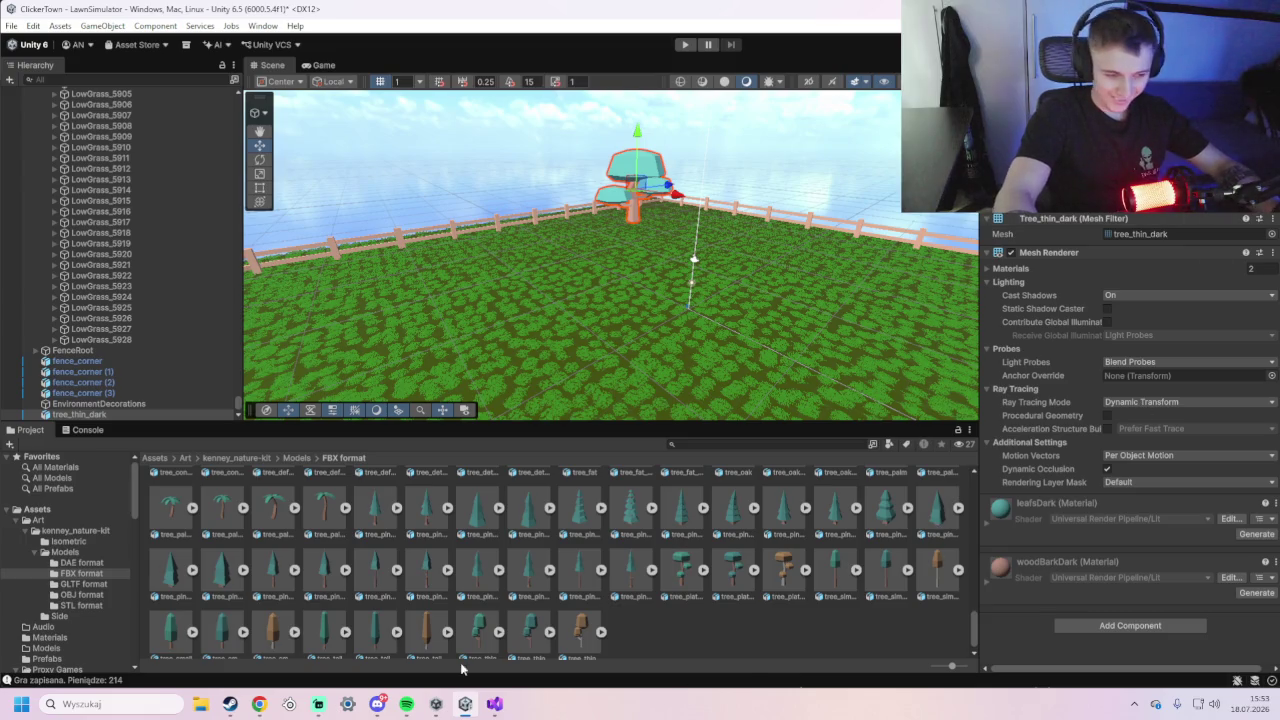
{"action": "mouse_move", "coordinate": [437, 706]}
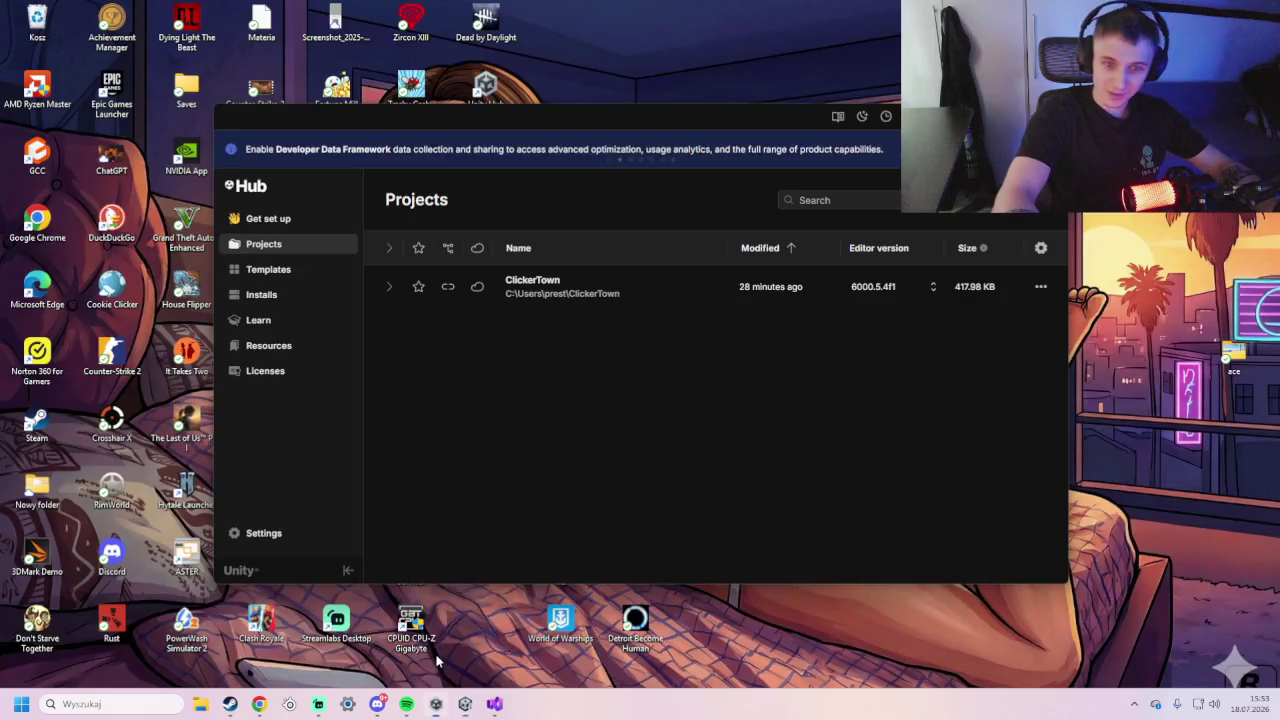
{"action": "left_click", "coordinate": [437, 655]}
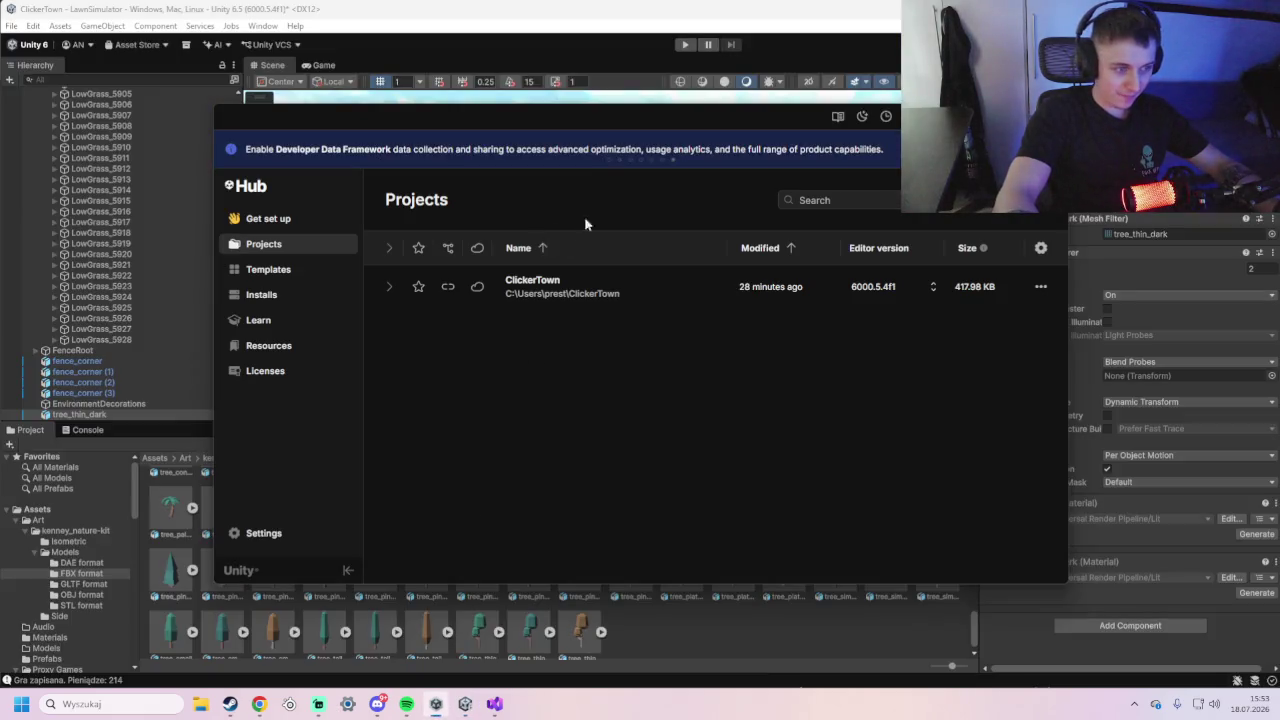
{"action": "left_click", "coordinate": [436, 704]}
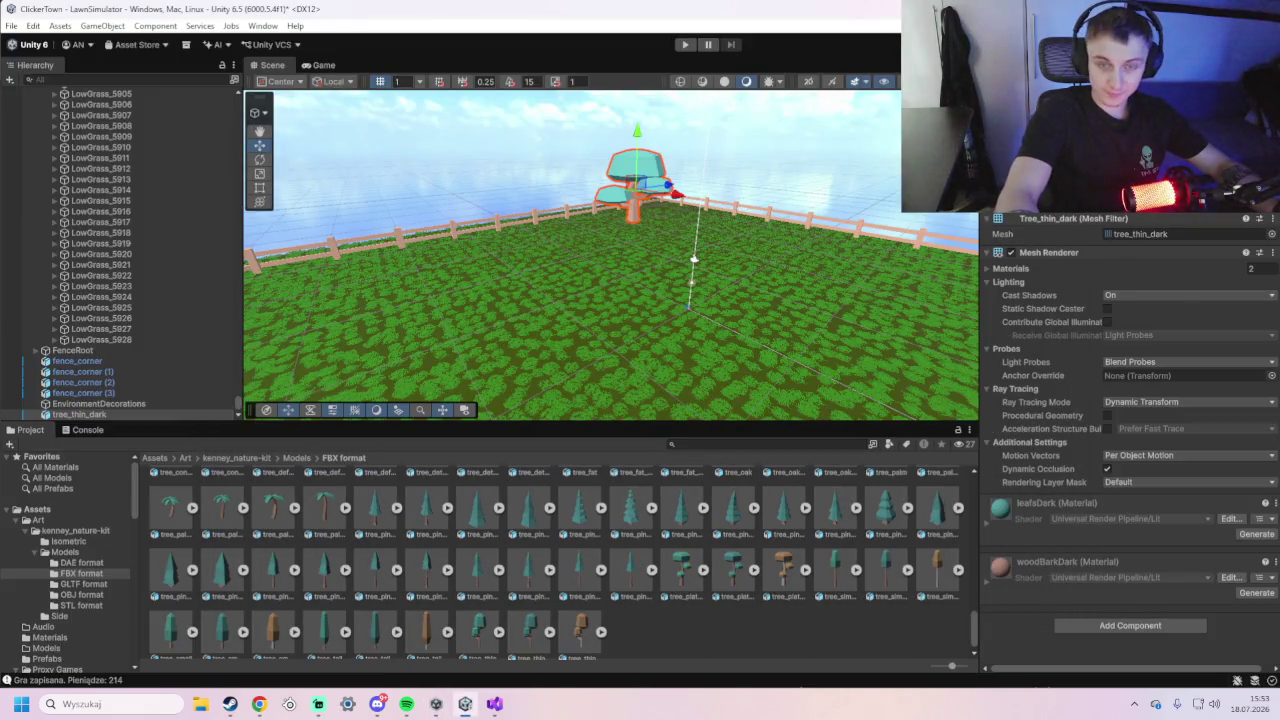
{"action": "left_click", "coordinate": [465, 704]}
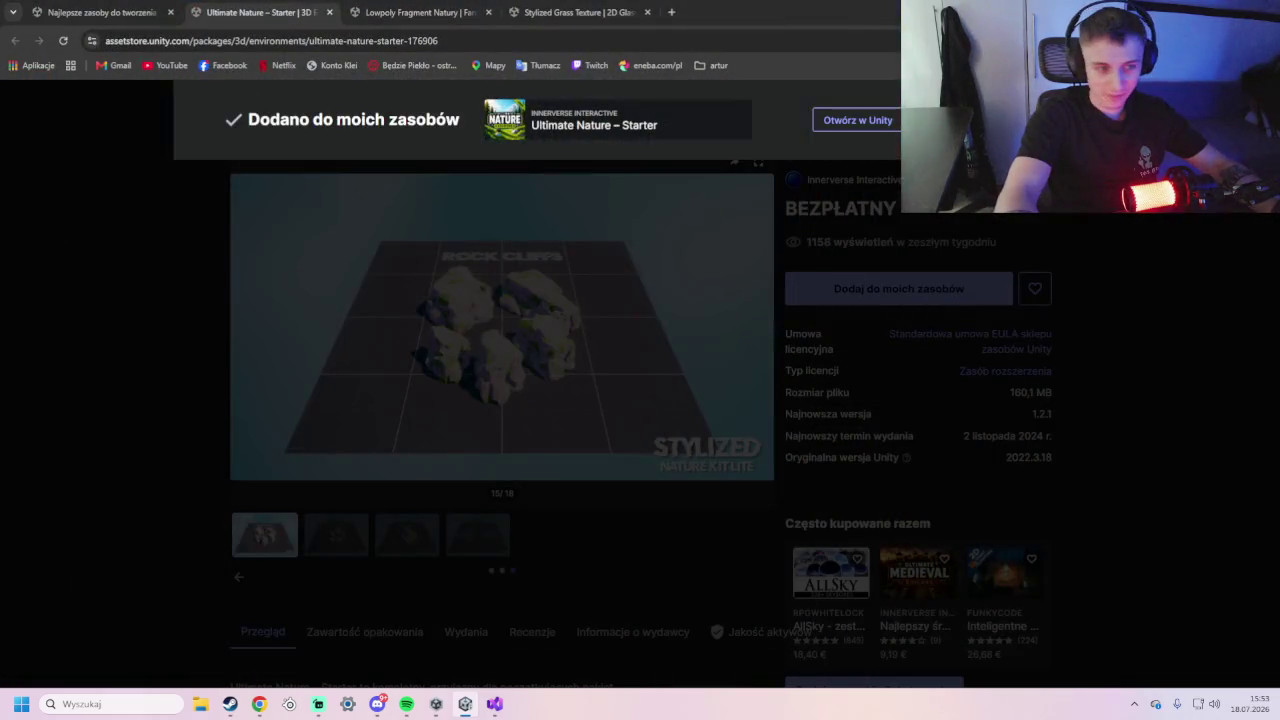
Step: Send Ultimate Nature – Starter to Unity with 'Otwórz w Unity', confirming 'Otwórz Unity Editor'
{"action": "left_click", "coordinate": [862, 121]}
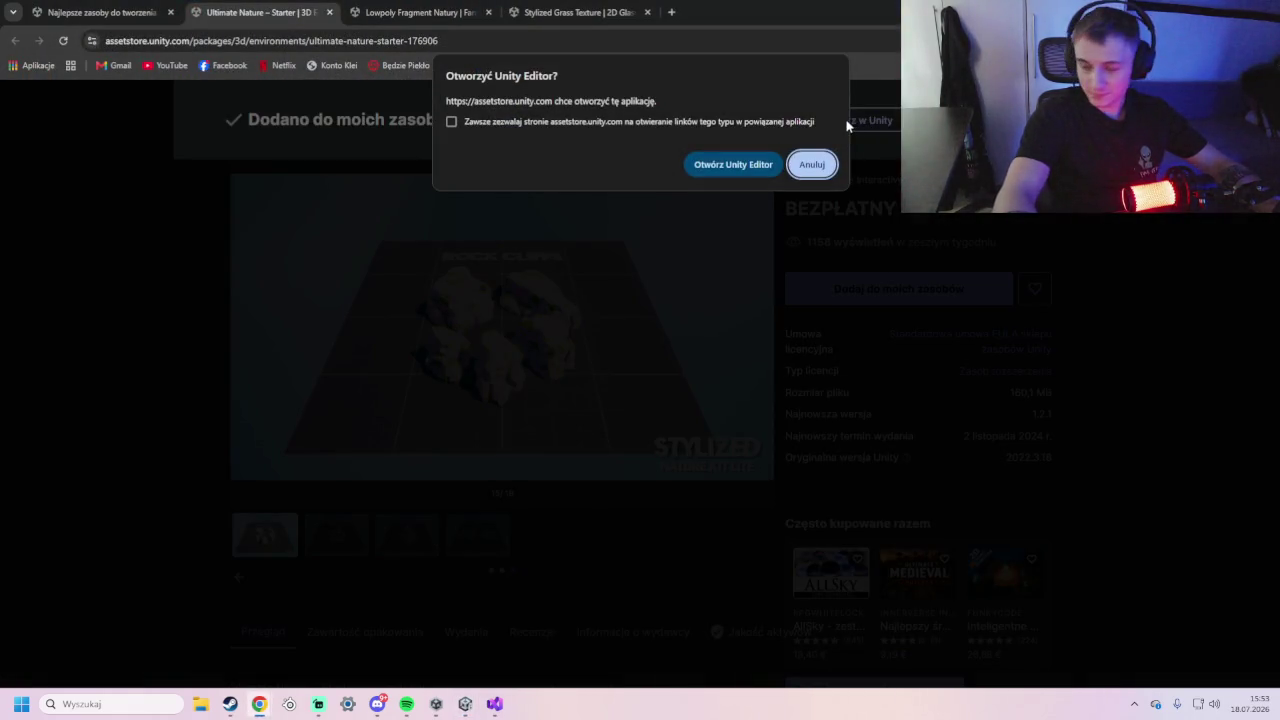
{"action": "left_click", "coordinate": [733, 164]}
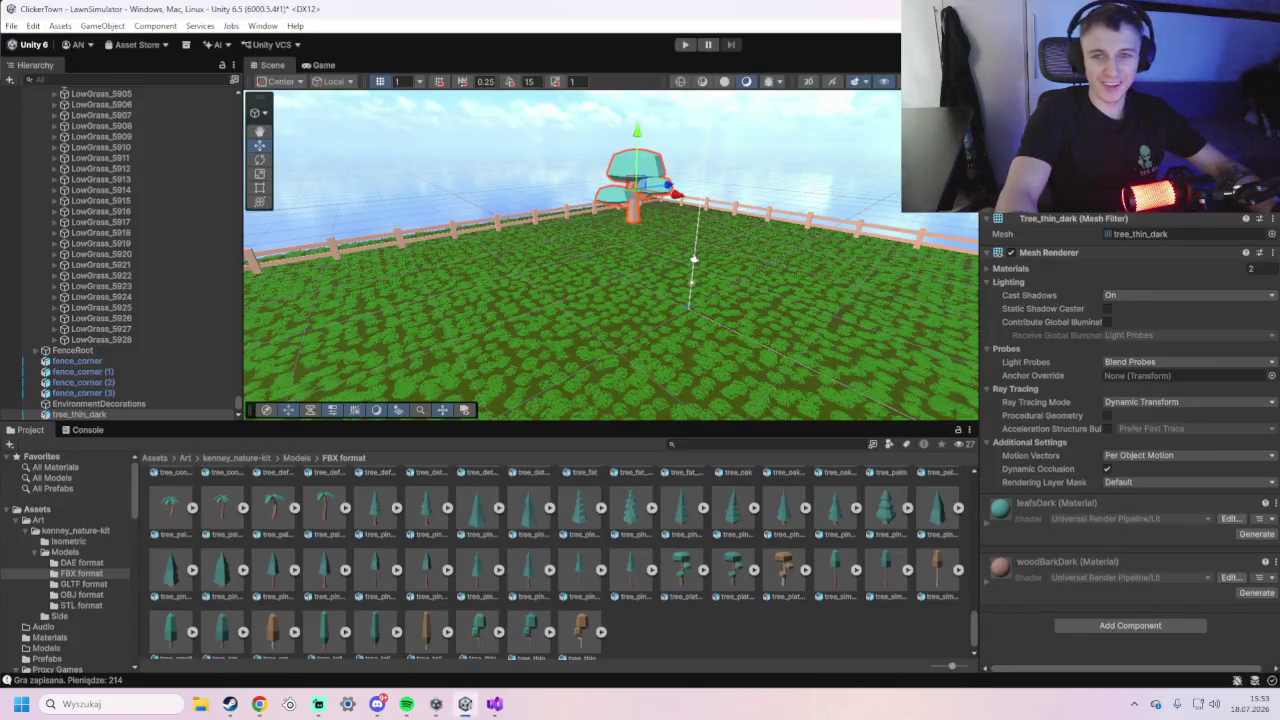
{"action": "left_click", "coordinate": [465, 704]}
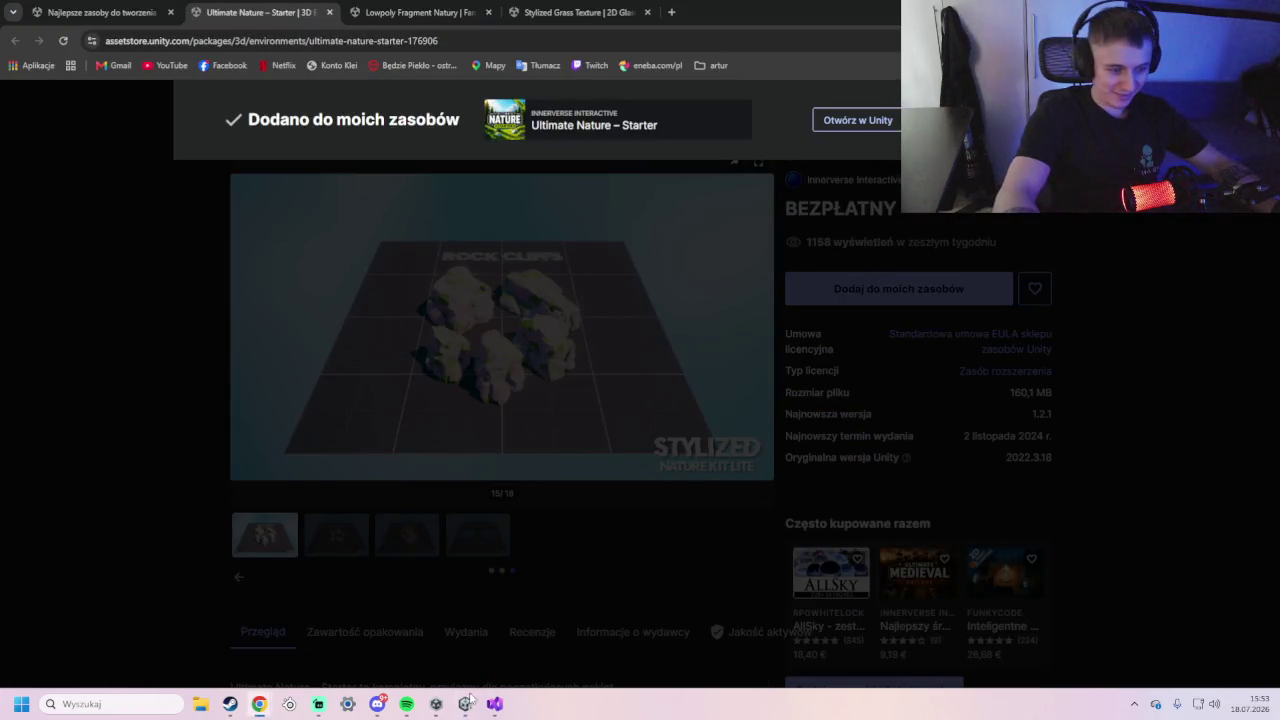
{"action": "left_click", "coordinate": [465, 704]}
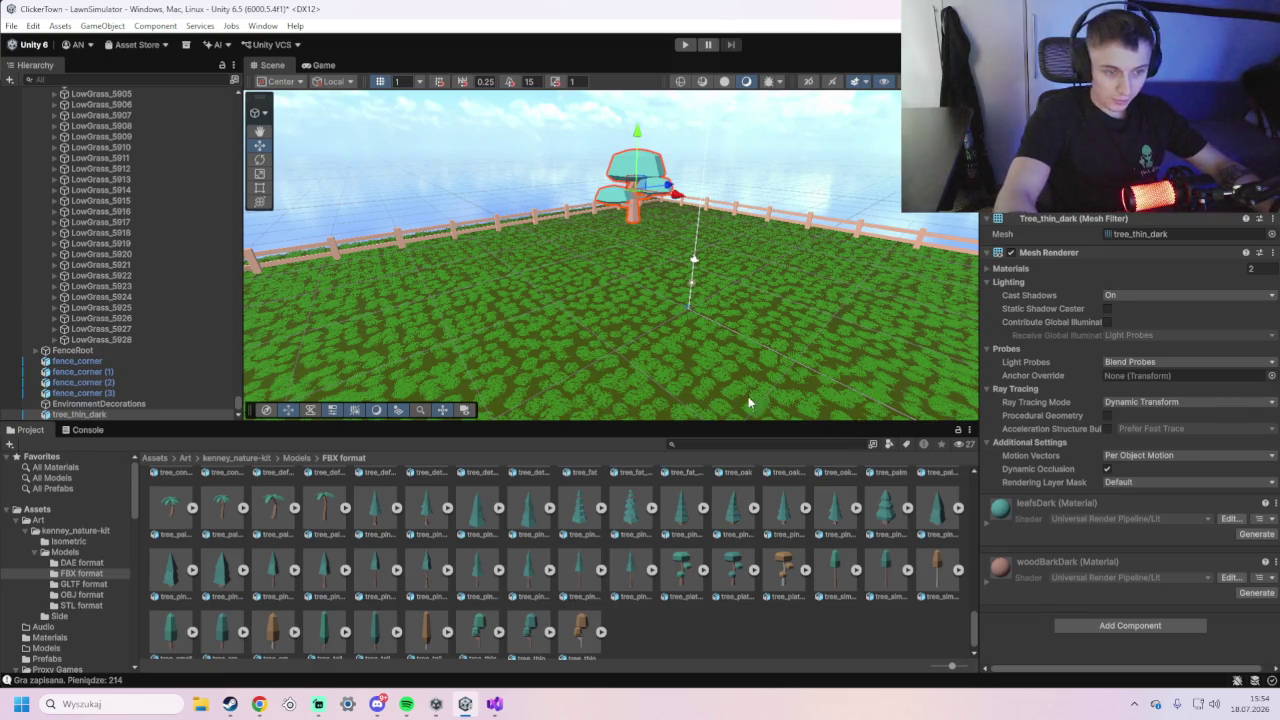
Step: Repeat the open-in-Unity request from the store page, then return to the Unity editor
{"action": "mouse_move", "coordinate": [494, 700]}
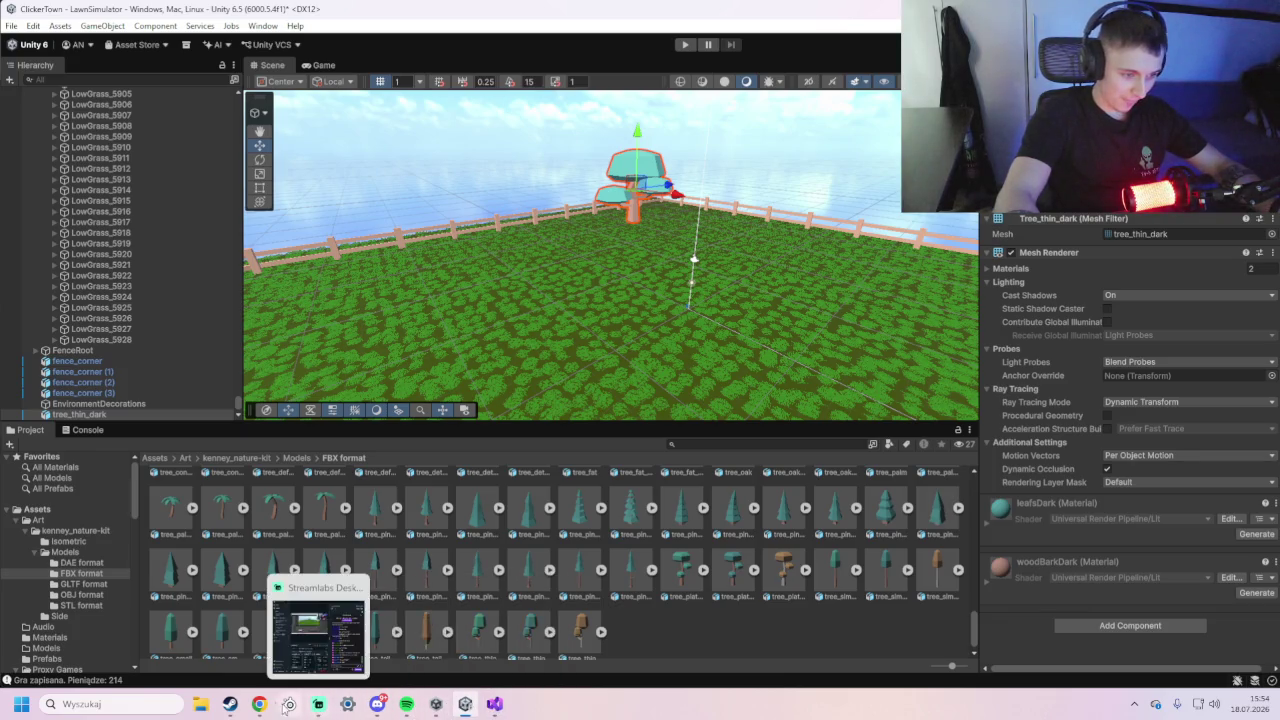
{"action": "mouse_move", "coordinate": [259, 704]}
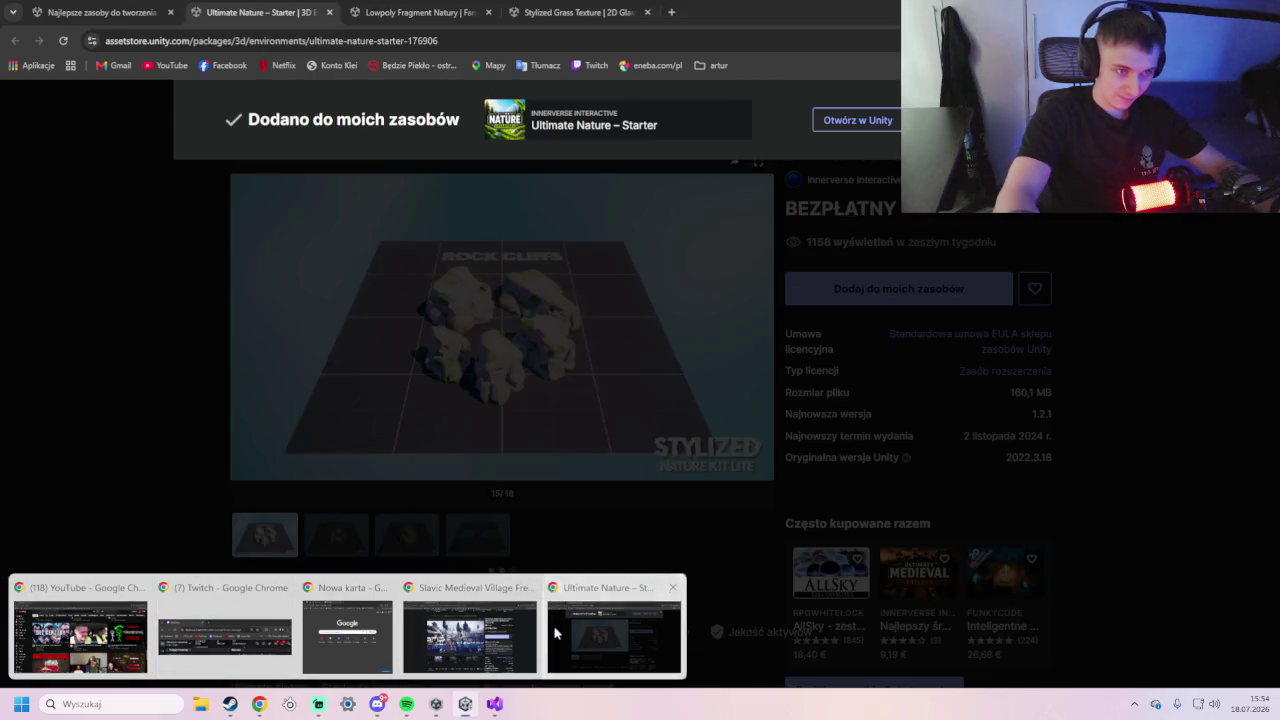
{"action": "left_click", "coordinate": [557, 632]}
{"action": "left_click", "coordinate": [860, 125]}
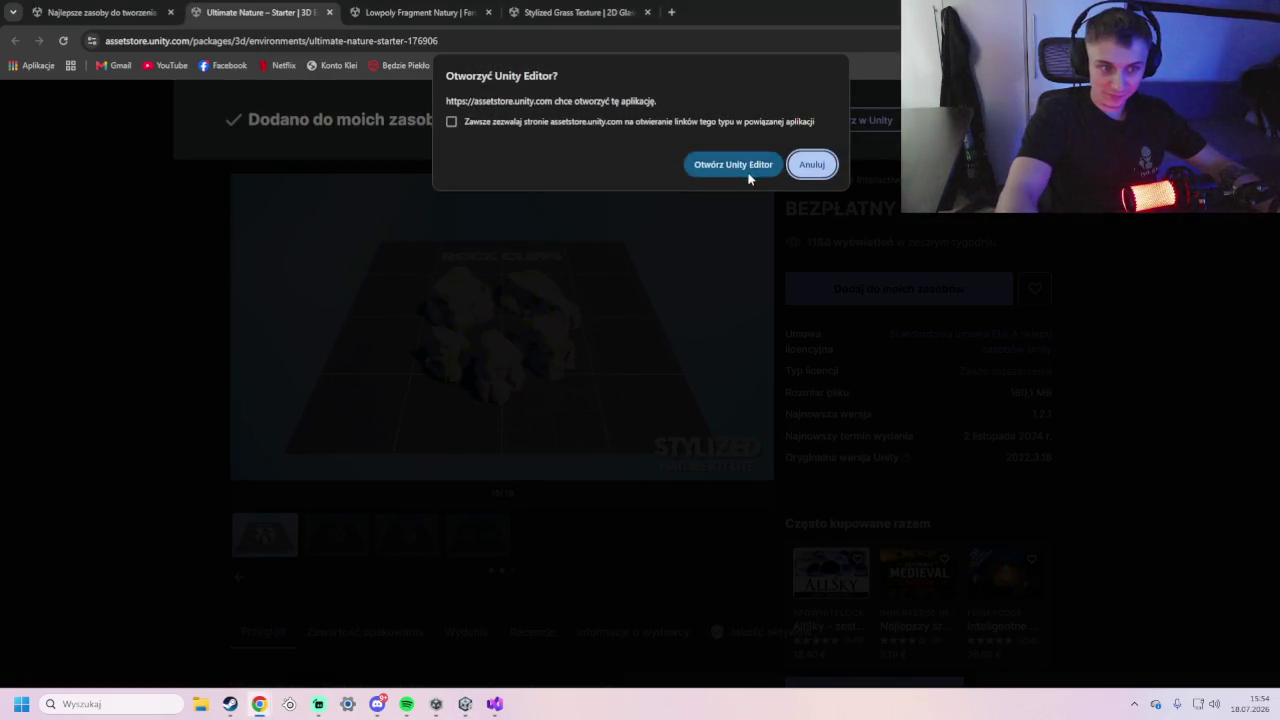
{"action": "left_click", "coordinate": [745, 166]}
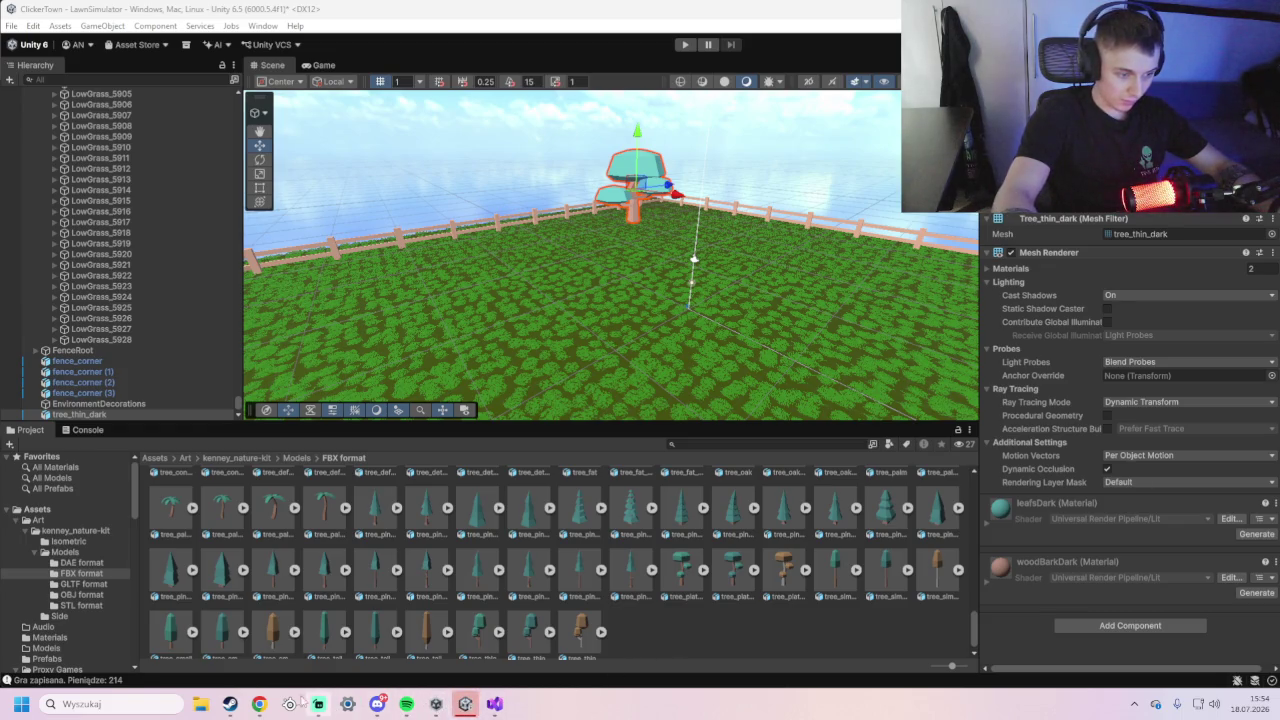
{"action": "mouse_move", "coordinate": [259, 703]}
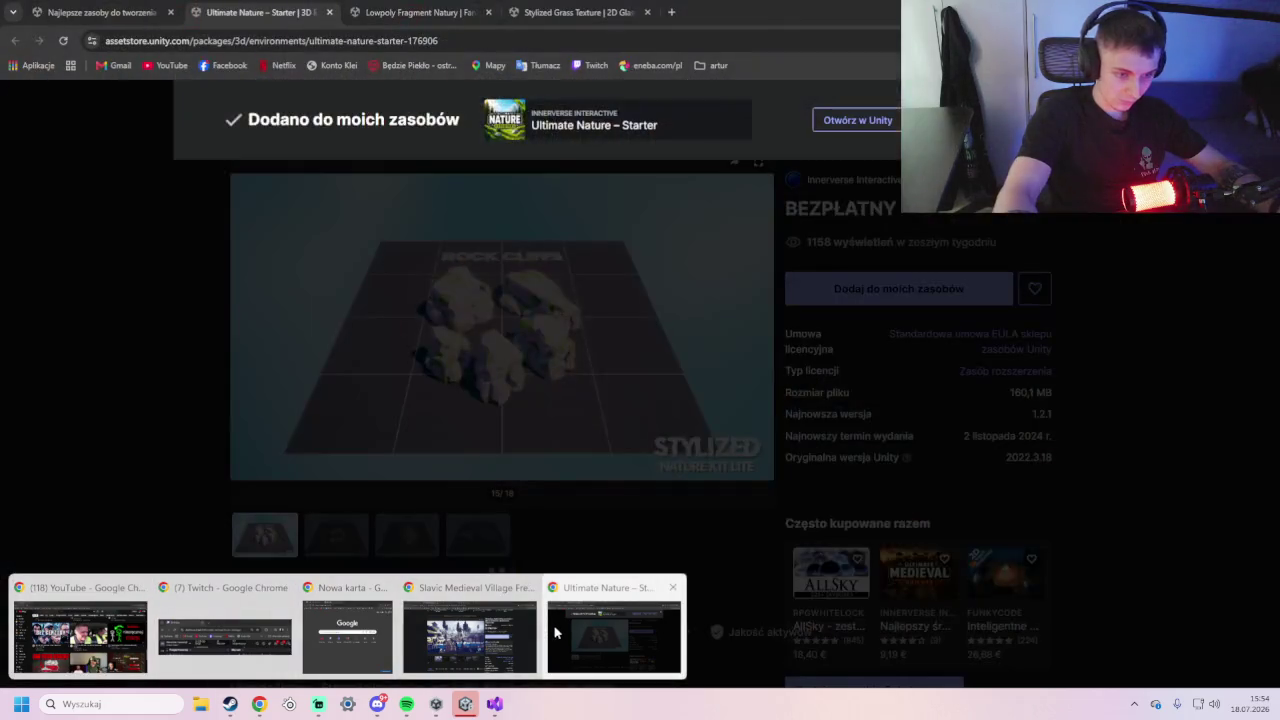
{"action": "left_click", "coordinate": [557, 632]}
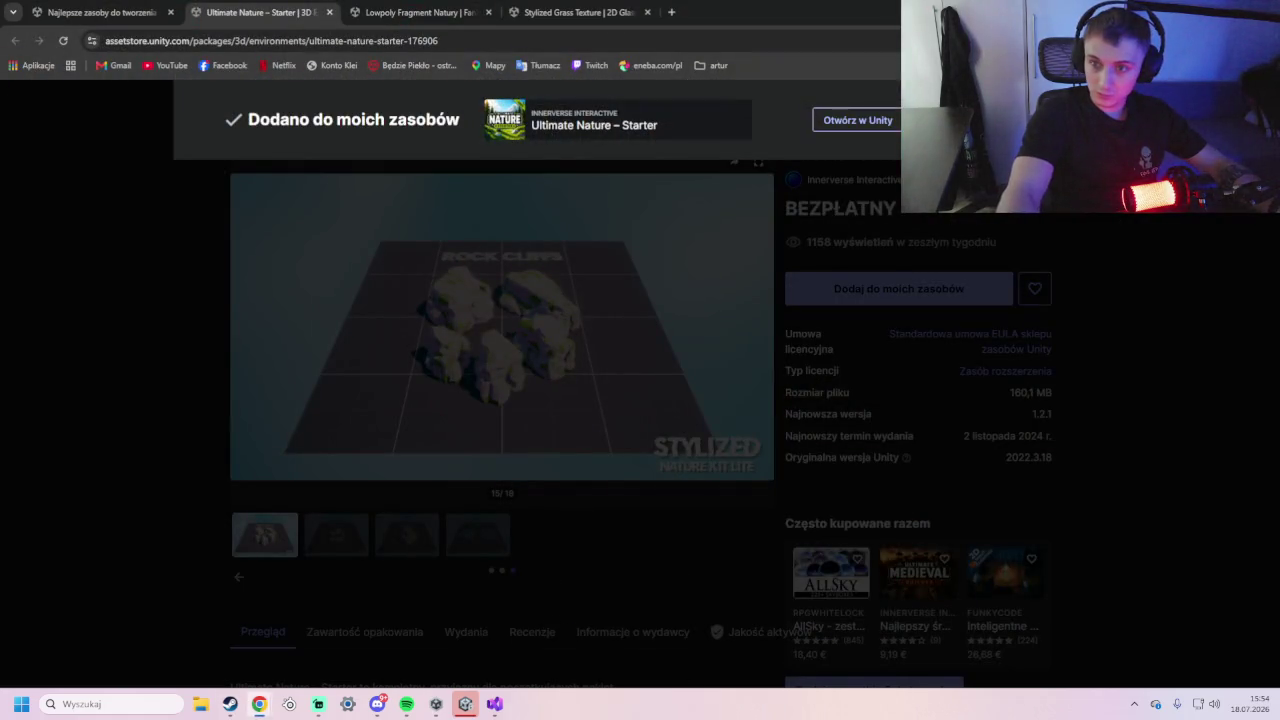
{"action": "key", "text": "alt+Tab"}
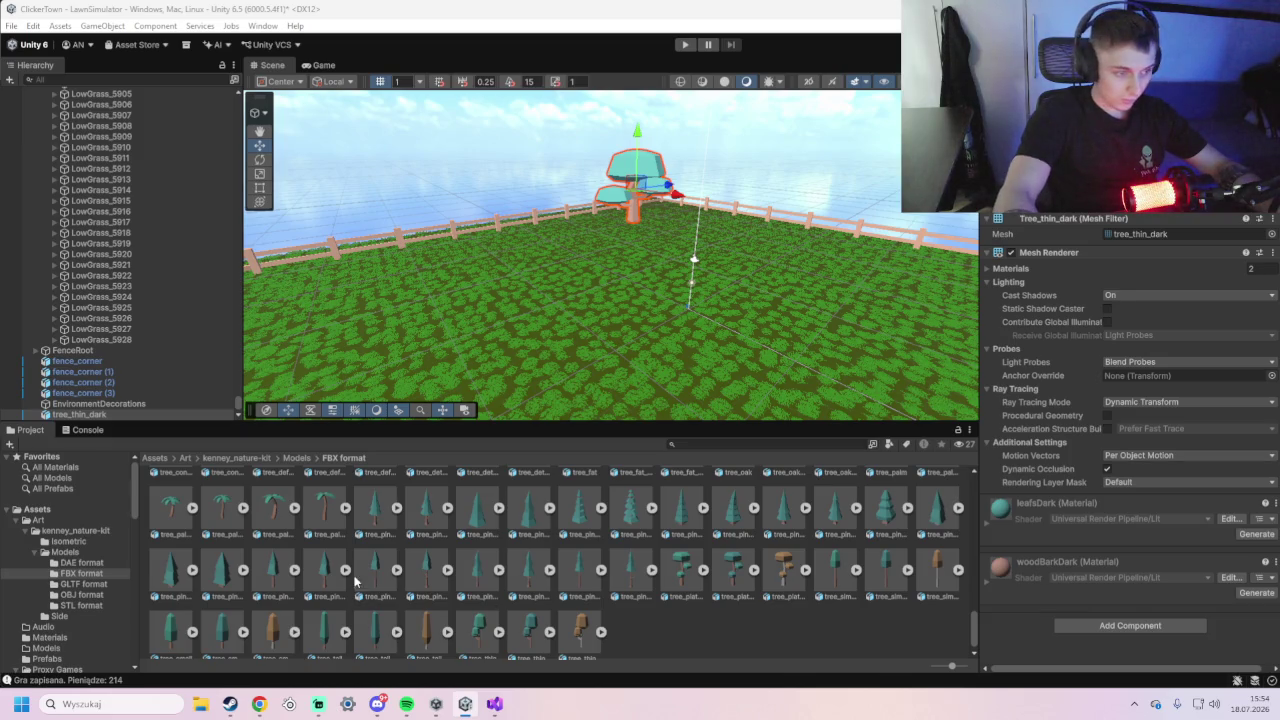
Step: Go back from the kenney FBX models through kenney_nature-kit and Art to the Assets folder
{"action": "scroll", "coordinate": [297, 553], "scroll_direction": "up", "scroll_amount": 10}
{"action": "scroll", "coordinate": [297, 553], "scroll_direction": "up", "scroll_amount": 6}
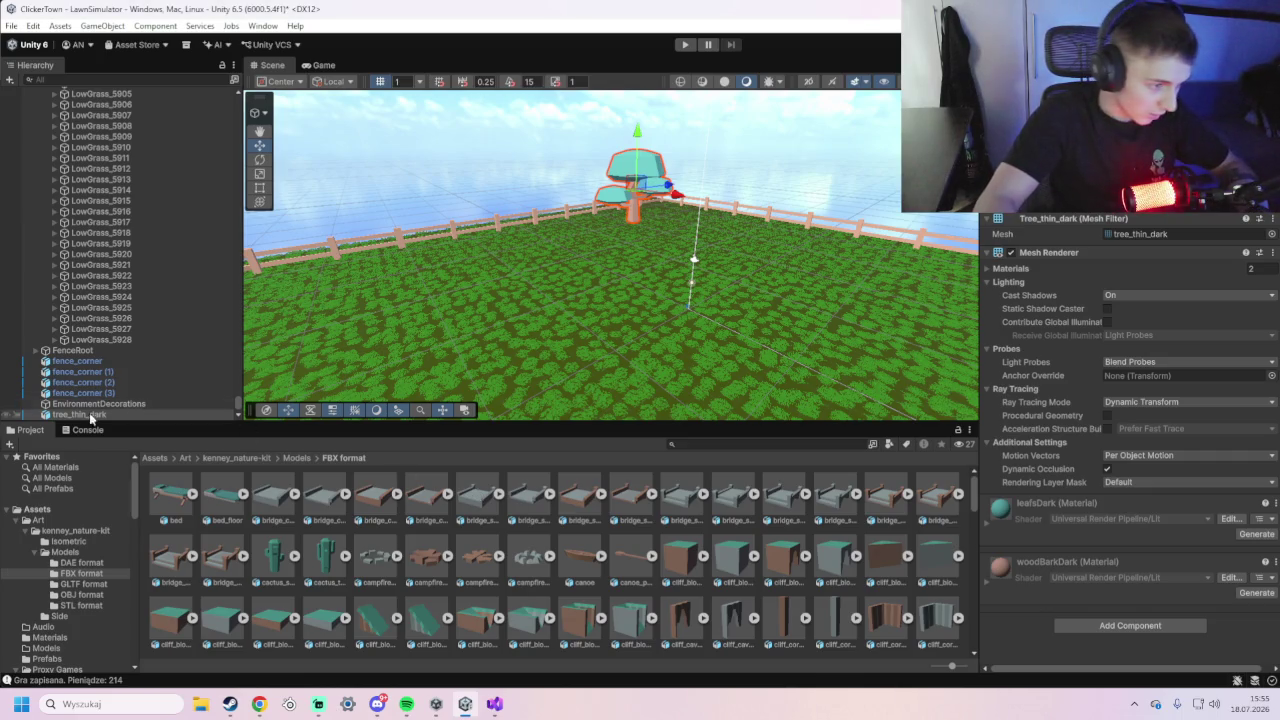
{"action": "left_click", "coordinate": [223, 461]}
{"action": "left_click", "coordinate": [181, 461]}
{"action": "left_click", "coordinate": [158, 461]}
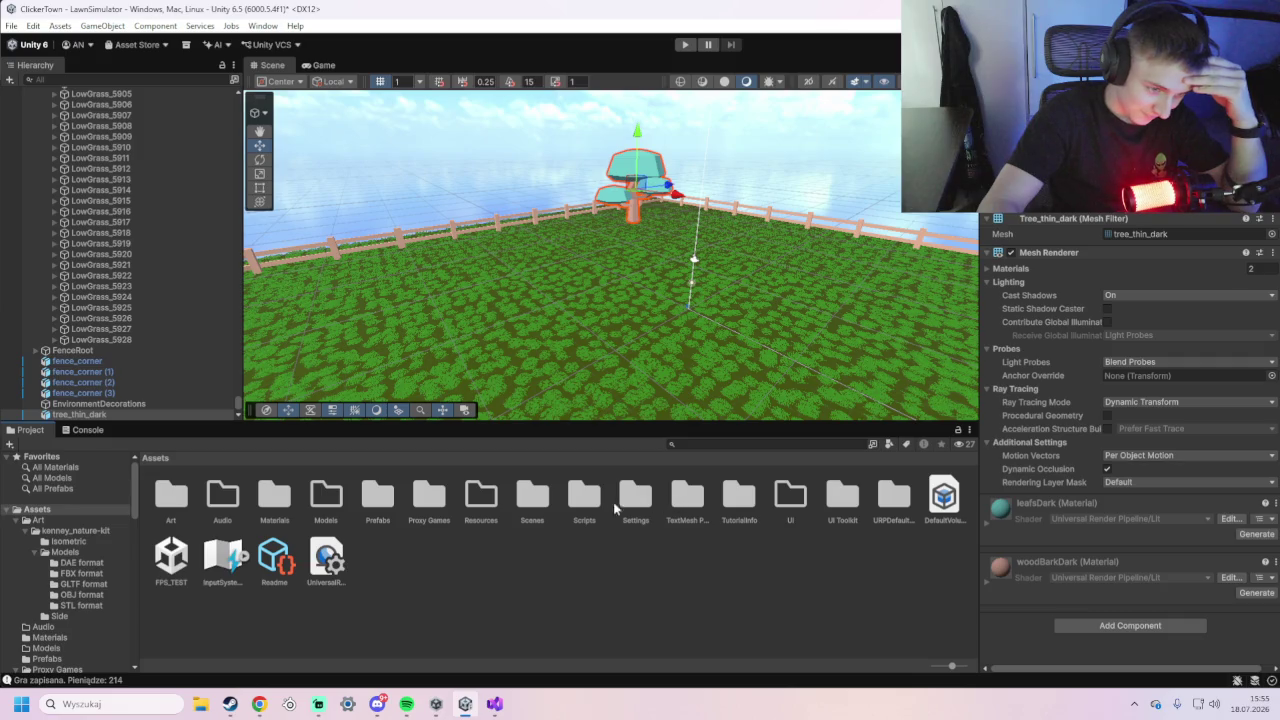
Step: Browse to Proxy Games > Stylized Nature Kit Lite > Prefabs > Foliage > Trees and answer the Warning dialog
{"action": "double_click", "coordinate": [429, 498]}
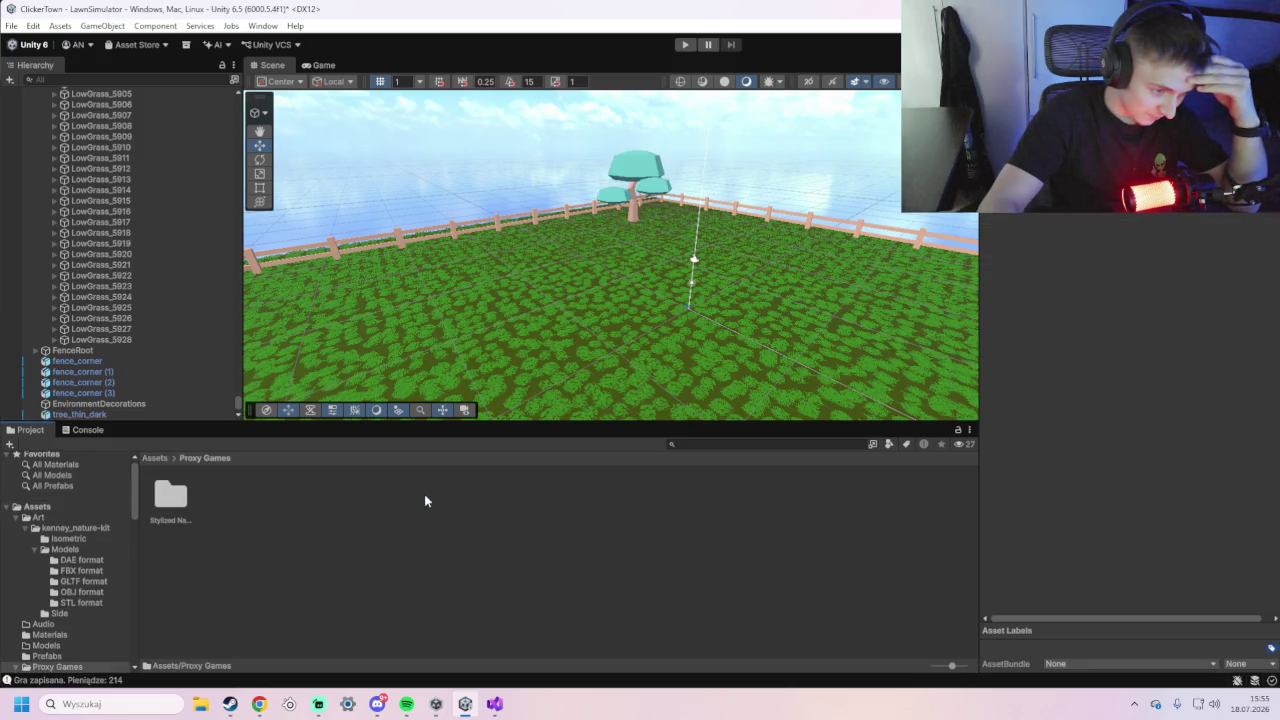
{"action": "double_click", "coordinate": [171, 494]}
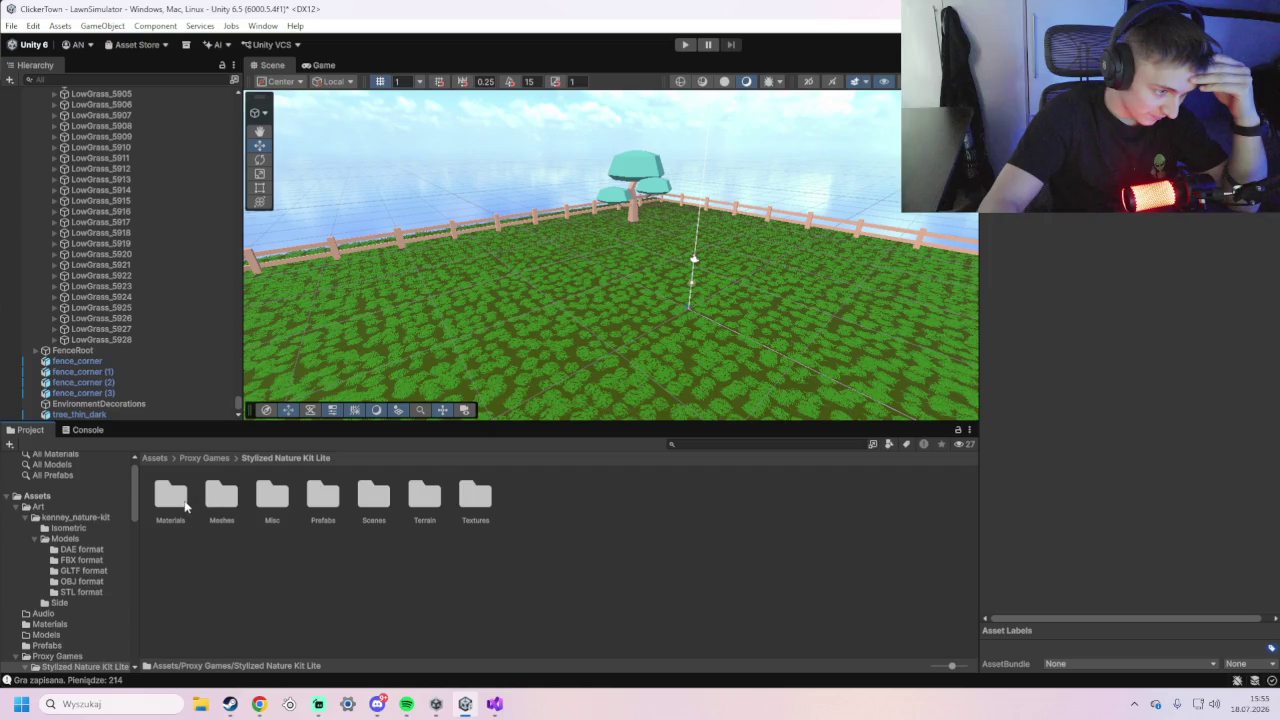
{"action": "double_click", "coordinate": [172, 494]}
{"action": "left_click", "coordinate": [205, 458]}
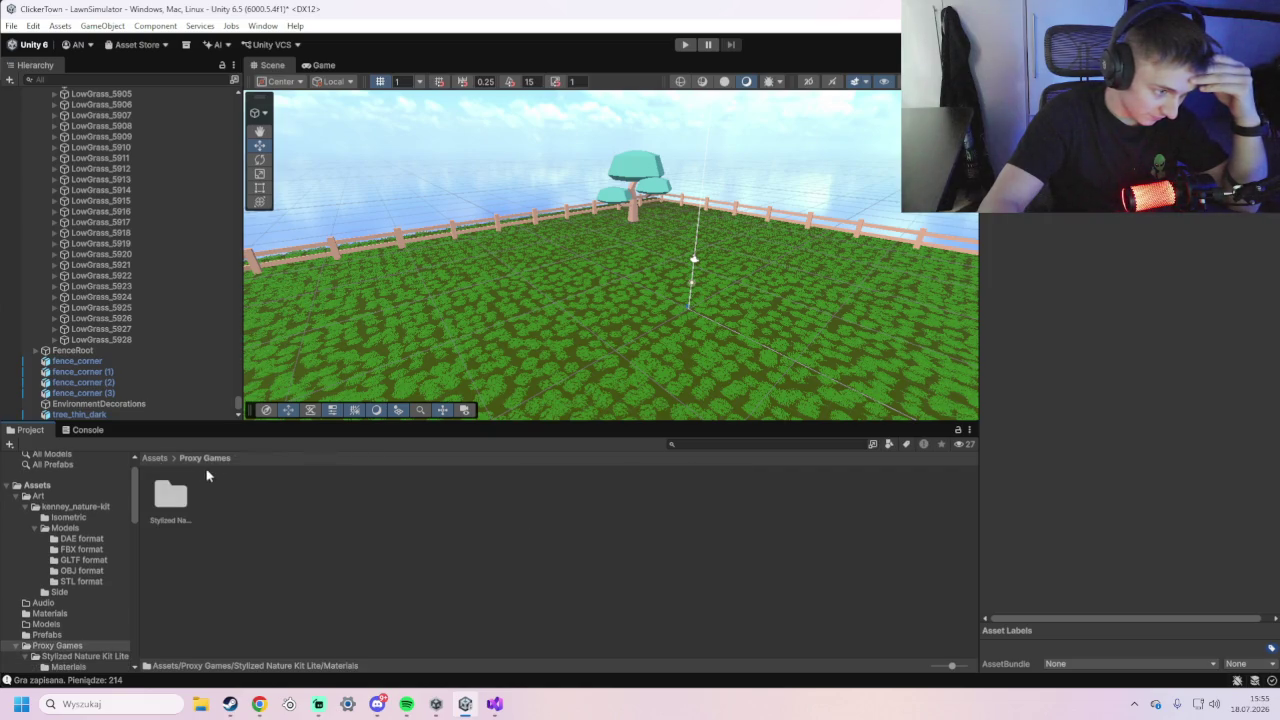
{"action": "double_click", "coordinate": [172, 494]}
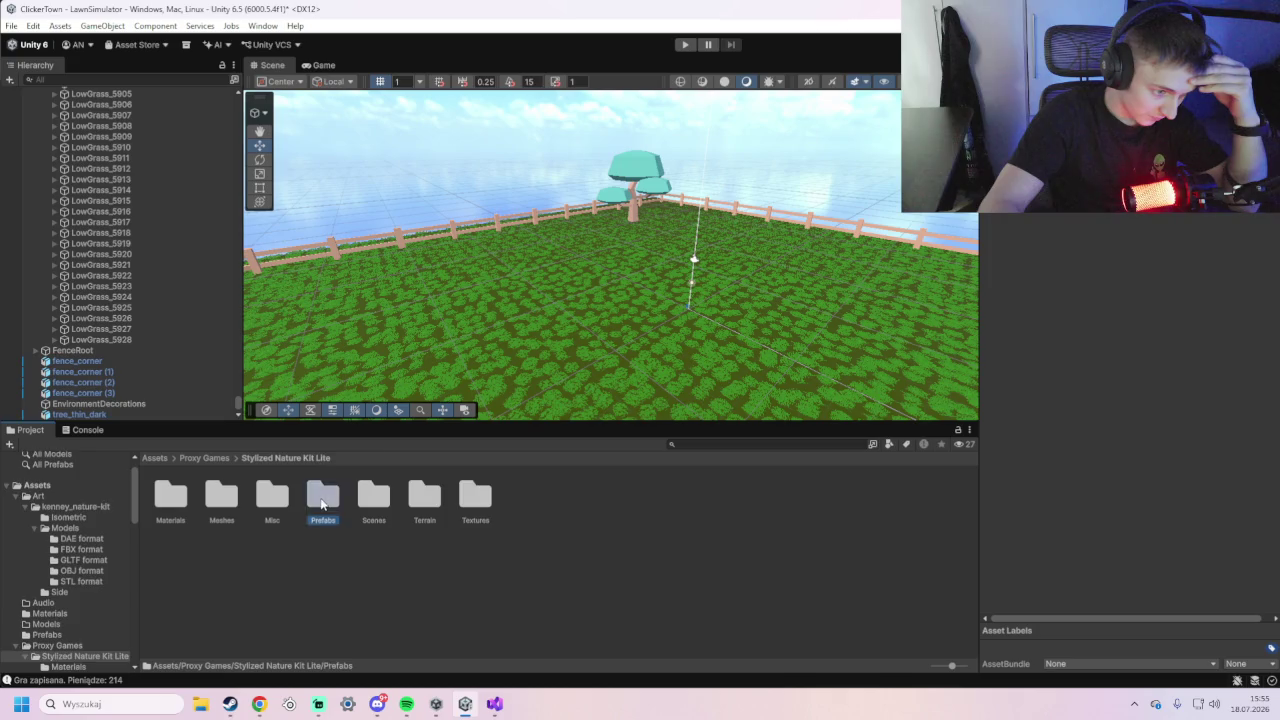
{"action": "double_click", "coordinate": [308, 495]}
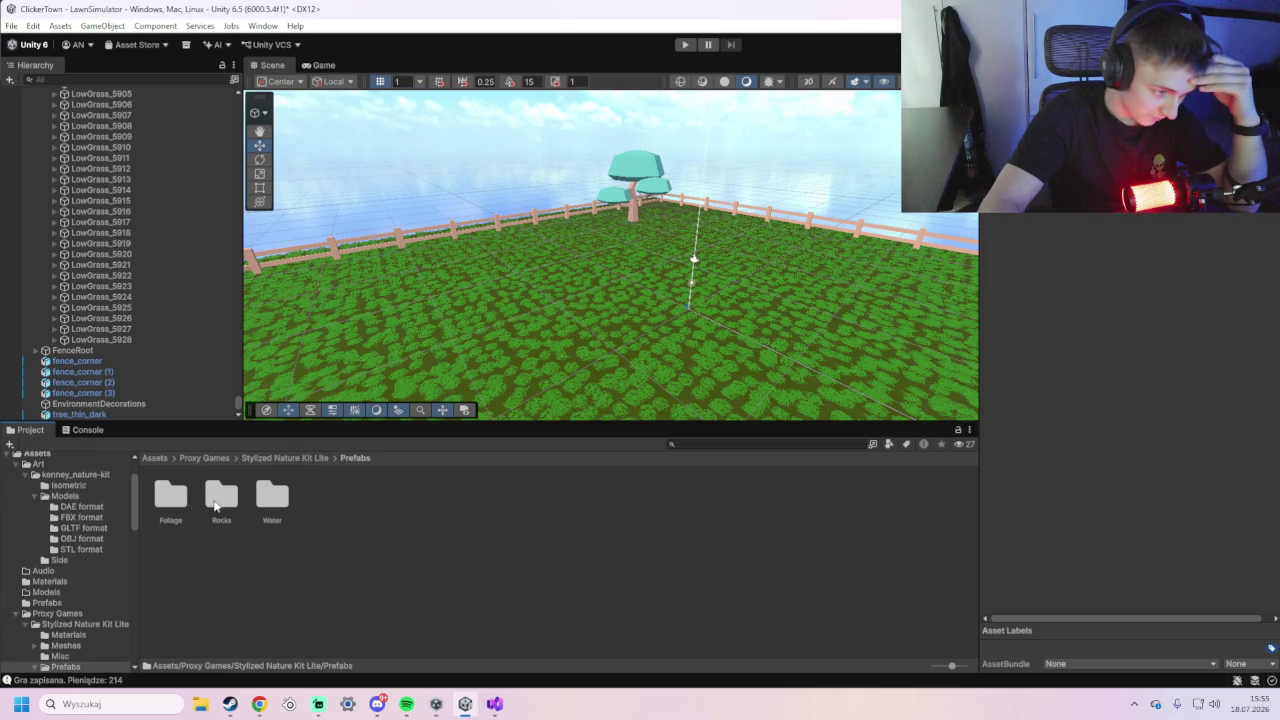
{"action": "double_click", "coordinate": [176, 500]}
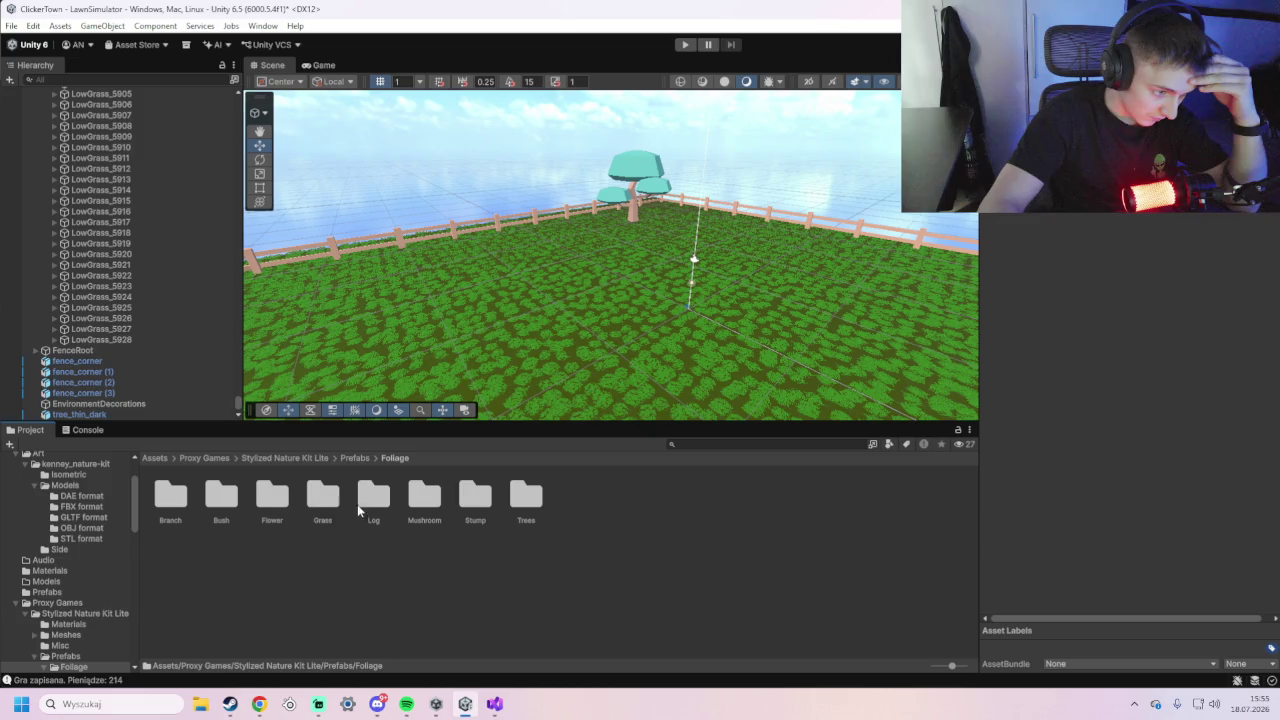
{"action": "double_click", "coordinate": [527, 497]}
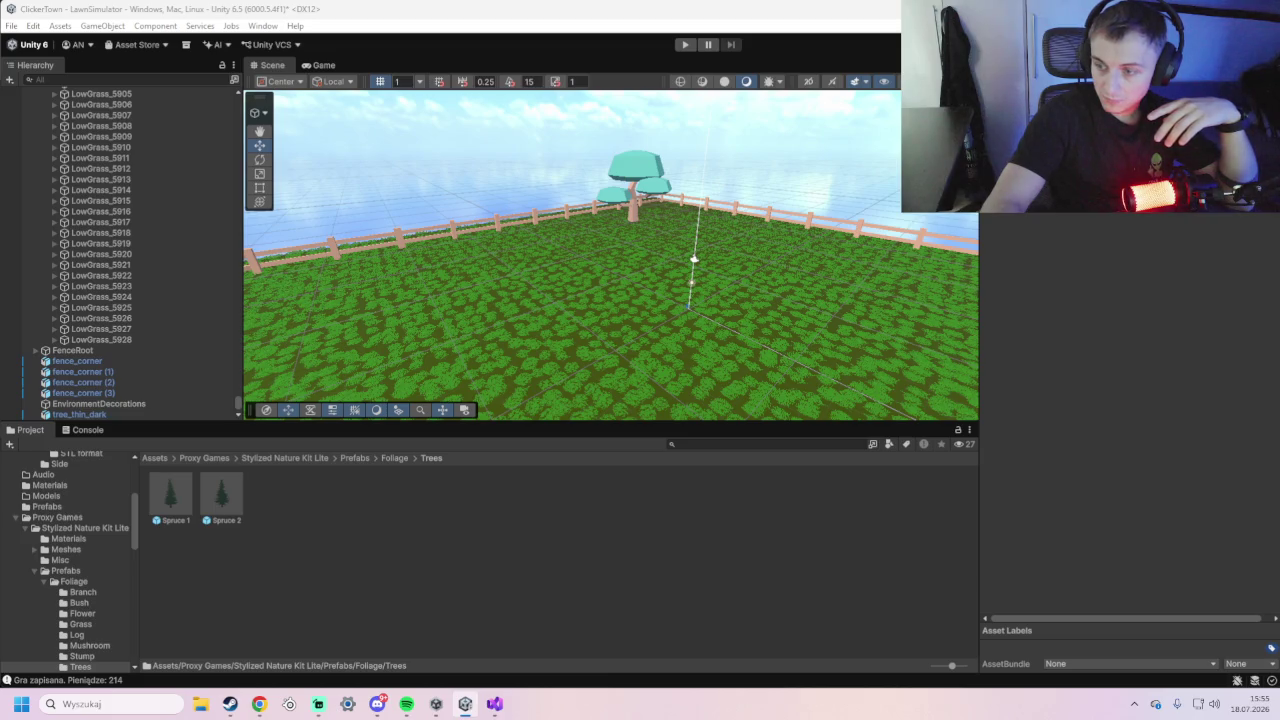
{"action": "left_click", "coordinate": [660, 372]}
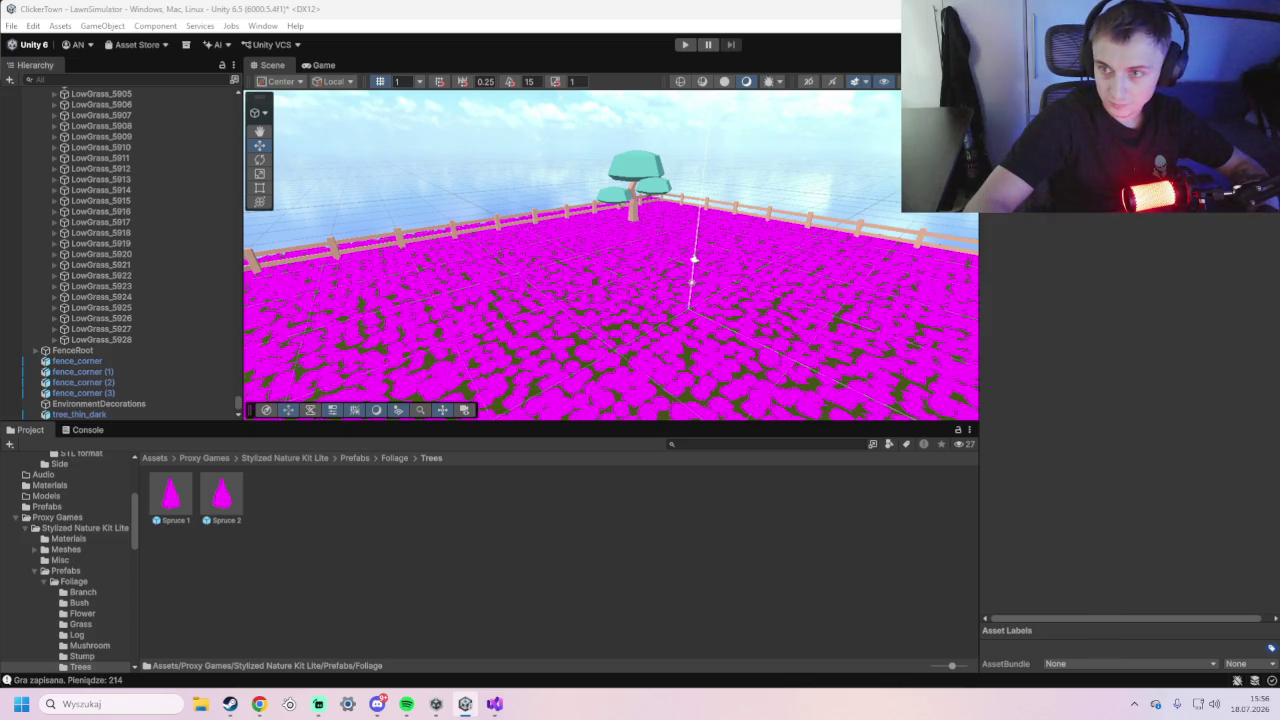
Step: Select Spruce 1, return via Assets to the Stylized Nature Kit Lite root, and pick a grass clump
{"action": "scroll", "coordinate": [111, 508], "scroll_direction": "up", "scroll_amount": 5}
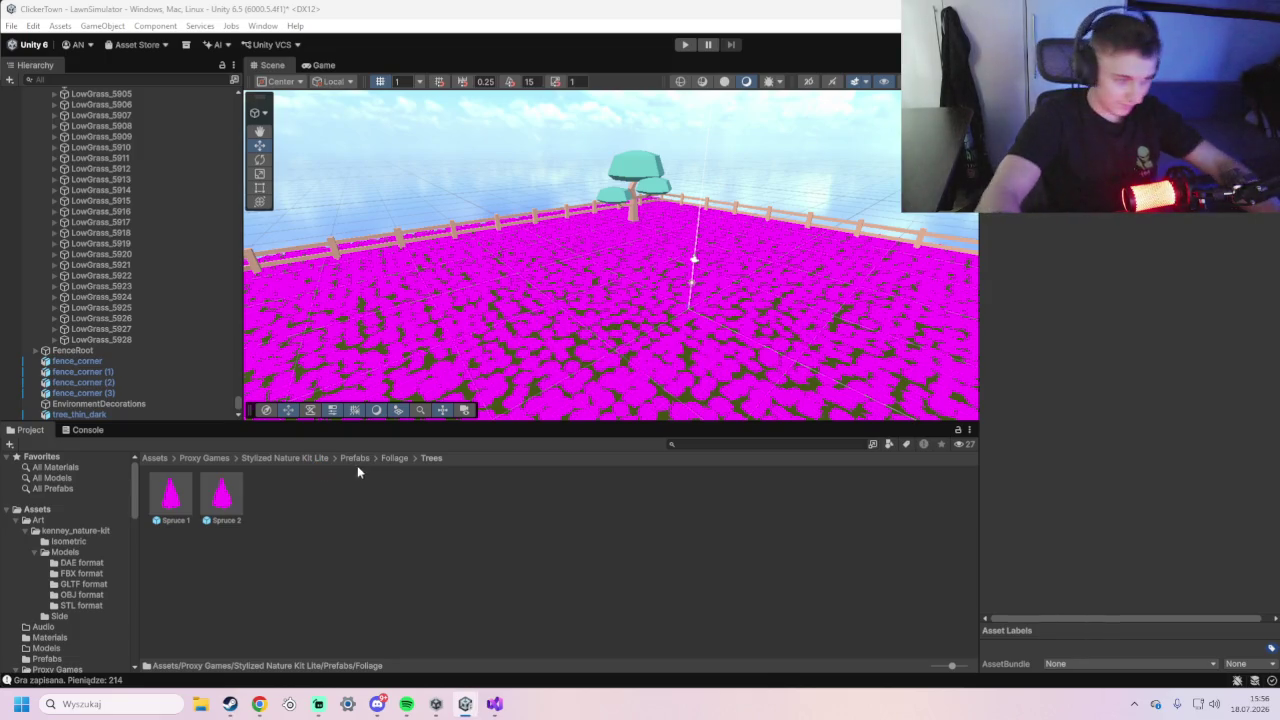
{"action": "left_click", "coordinate": [170, 499]}
{"action": "left_click", "coordinate": [248, 461]}
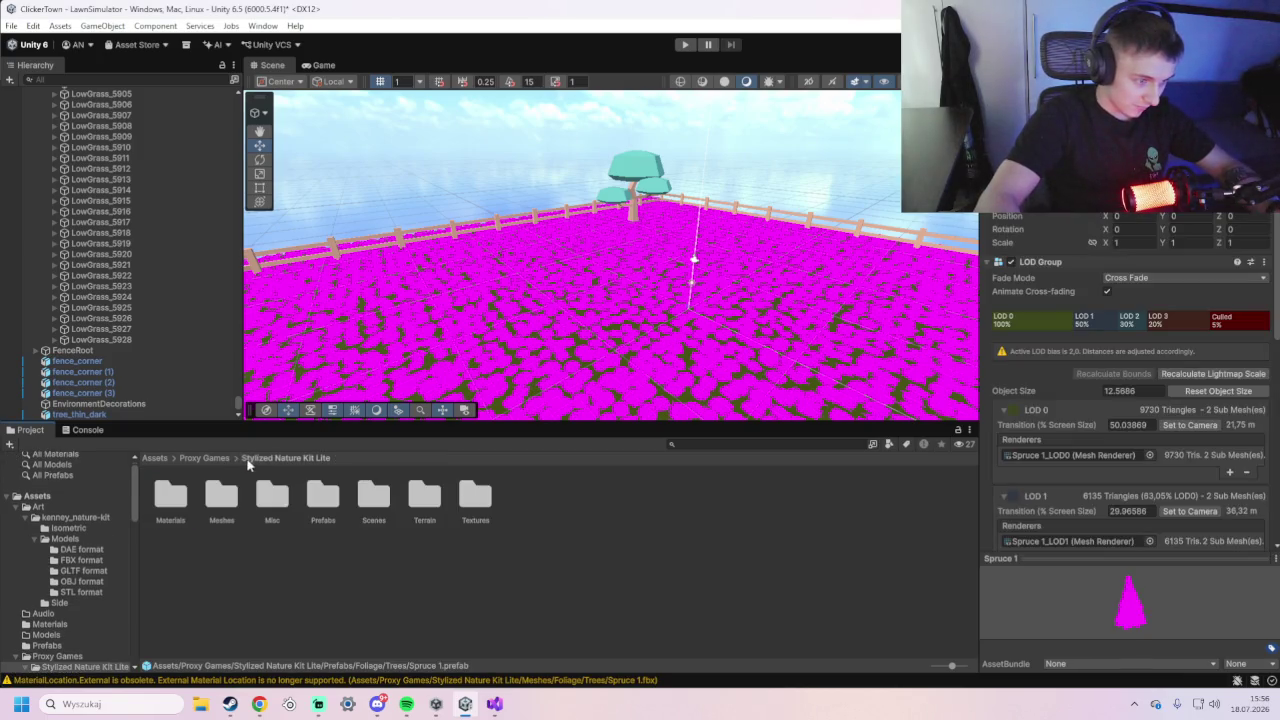
{"action": "left_click", "coordinate": [205, 458]}
{"action": "left_click", "coordinate": [156, 458]}
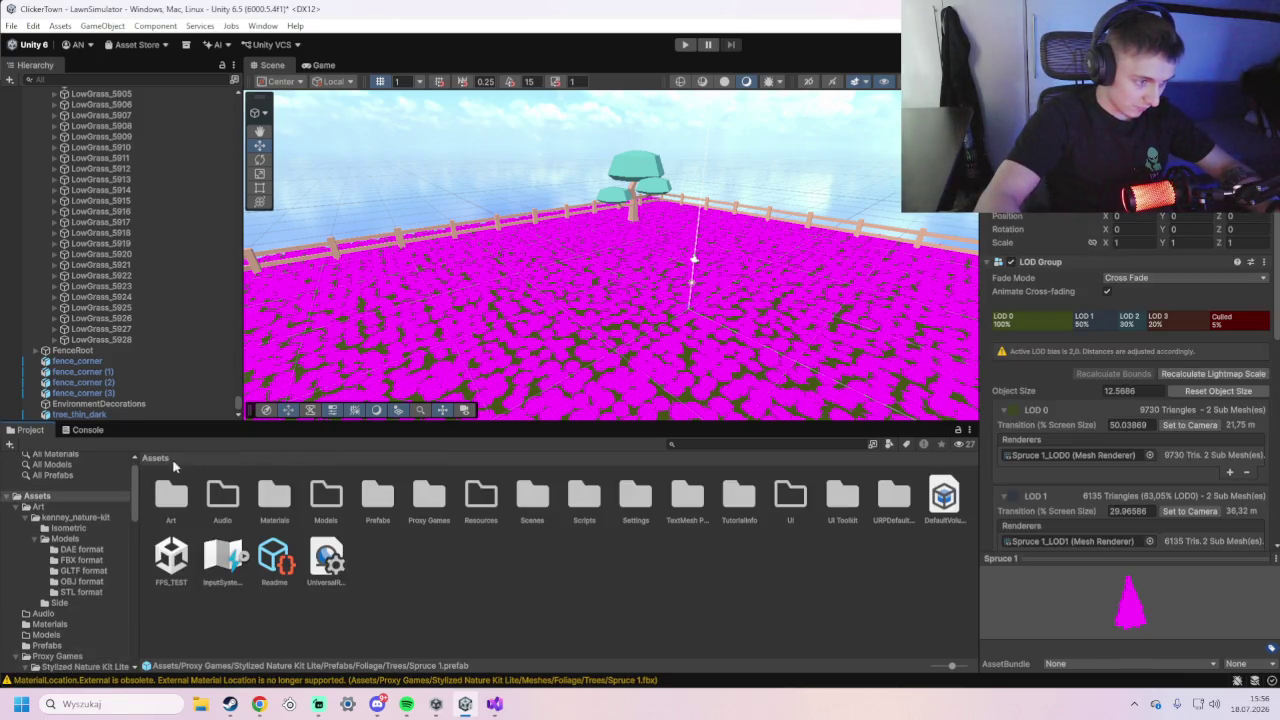
{"action": "double_click", "coordinate": [429, 495]}
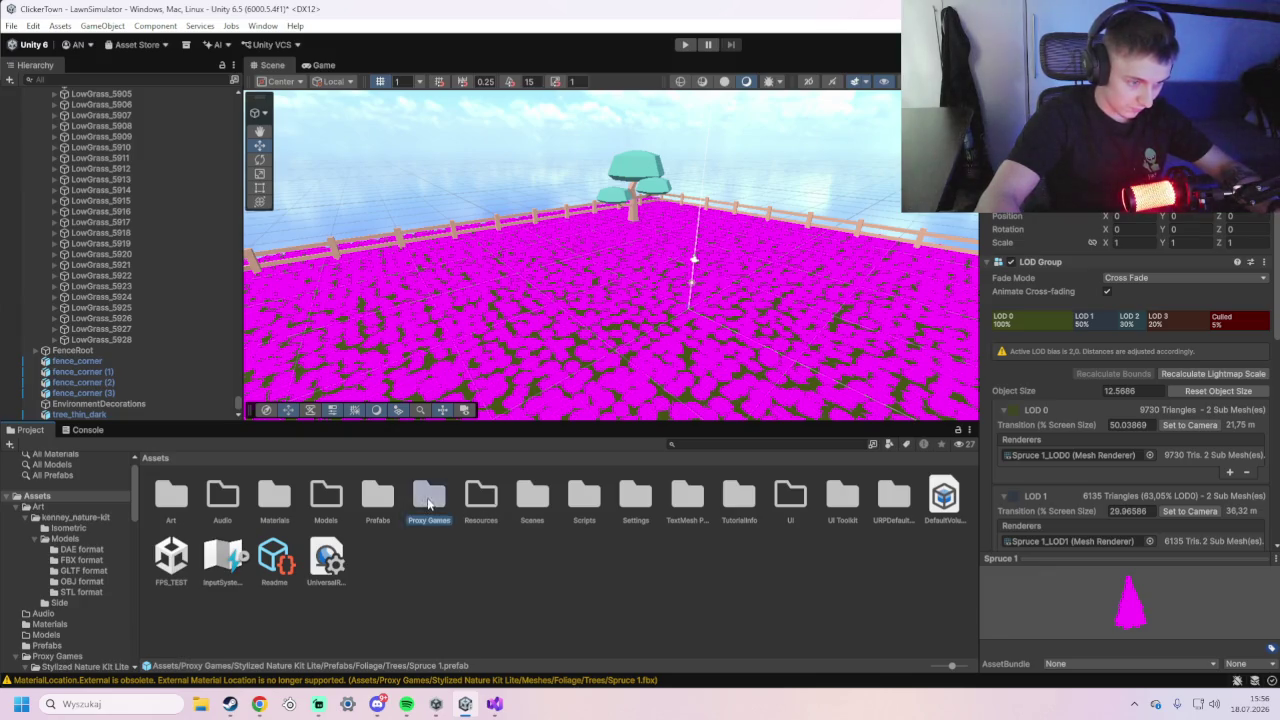
{"action": "double_click", "coordinate": [172, 495]}
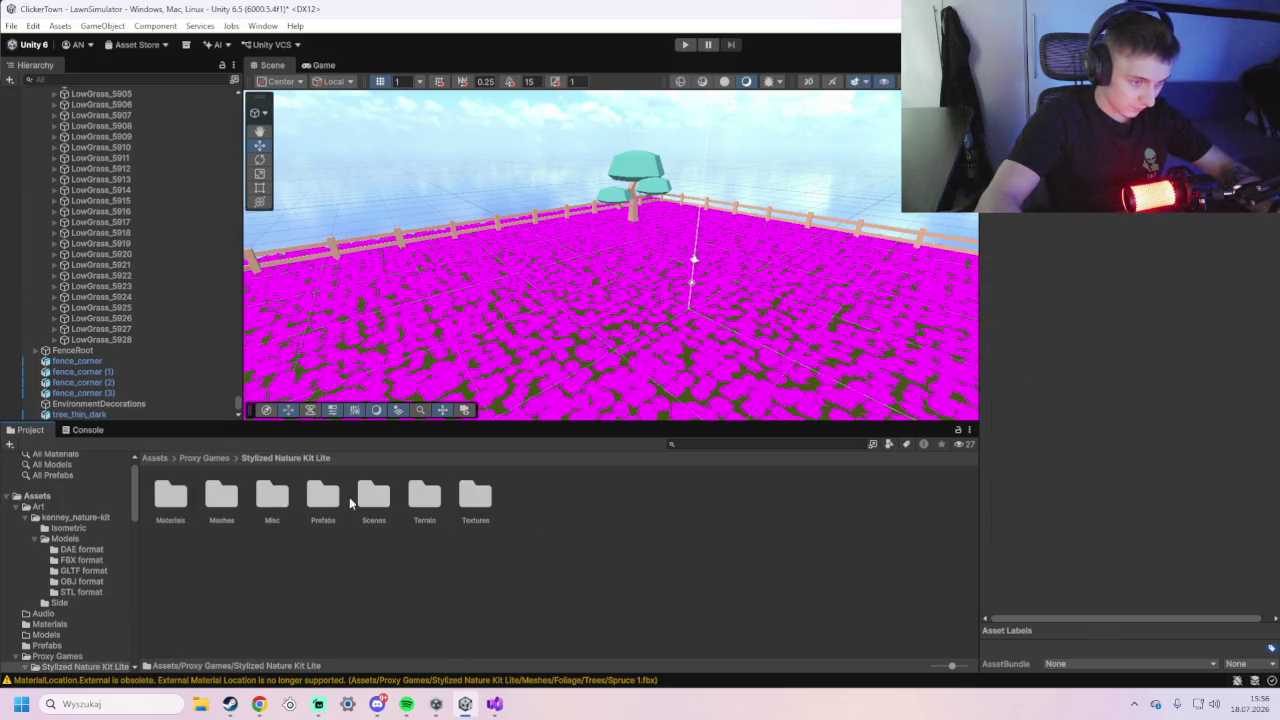
{"action": "left_click", "coordinate": [522, 383]}
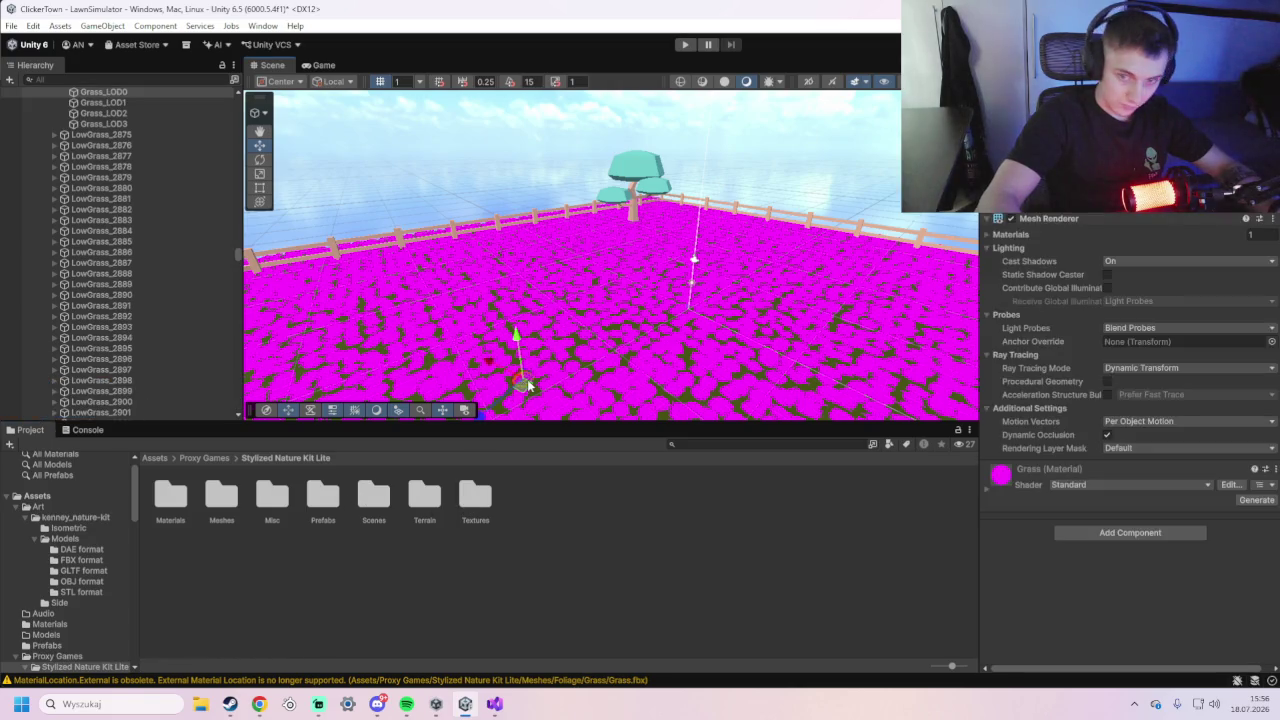
Step: Select Grass in the Hierarchy, review its LOD Group, and open it in Prefab Mode
{"action": "scroll", "coordinate": [130, 305], "scroll_direction": "up", "scroll_amount": 20}
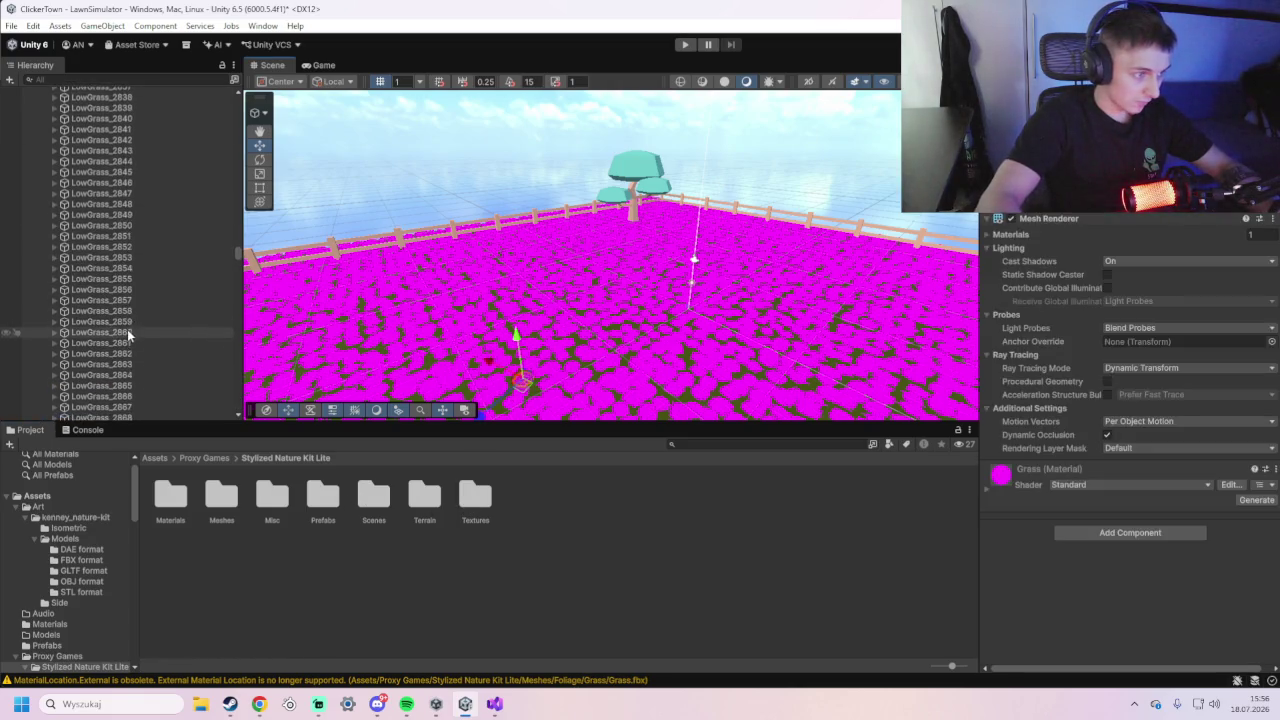
{"action": "scroll", "coordinate": [98, 382], "scroll_direction": "up", "scroll_amount": 5}
{"action": "left_click_drag", "start_coordinate": [237, 248], "coordinate": [234, 103]}
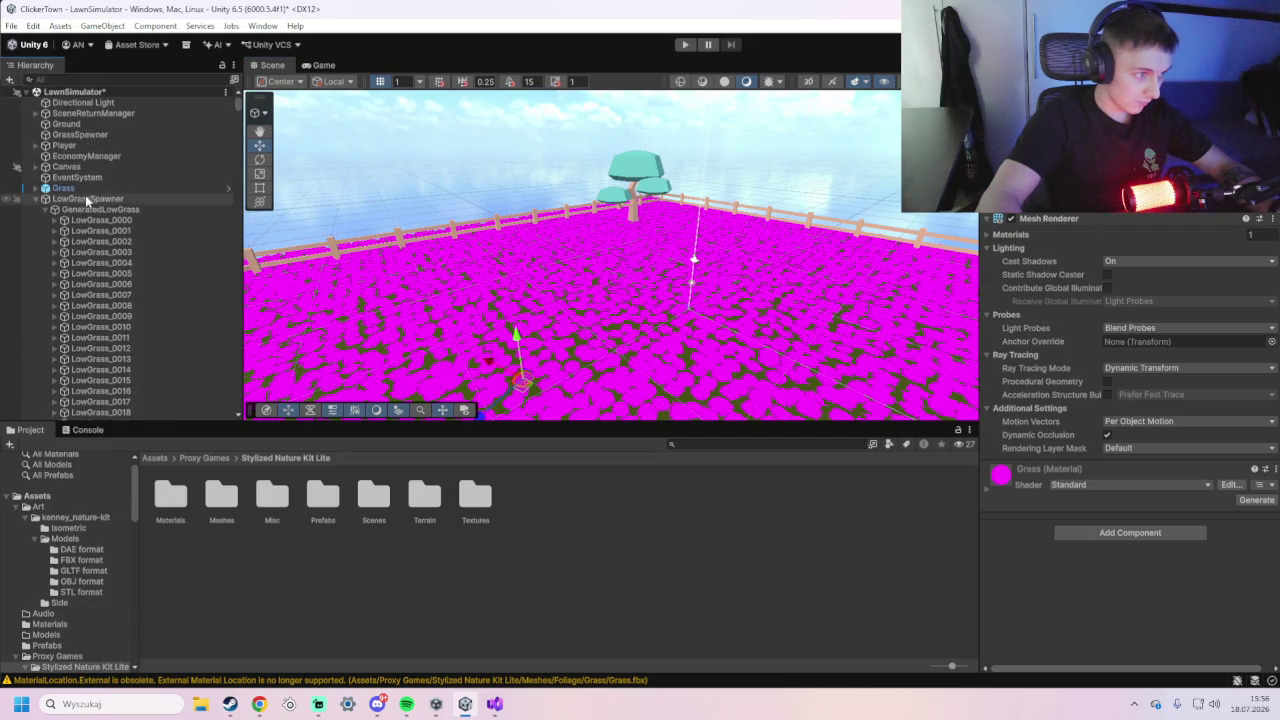
{"action": "left_click", "coordinate": [80, 189]}
{"action": "scroll", "coordinate": [1138, 530], "scroll_direction": "down", "scroll_amount": 3}
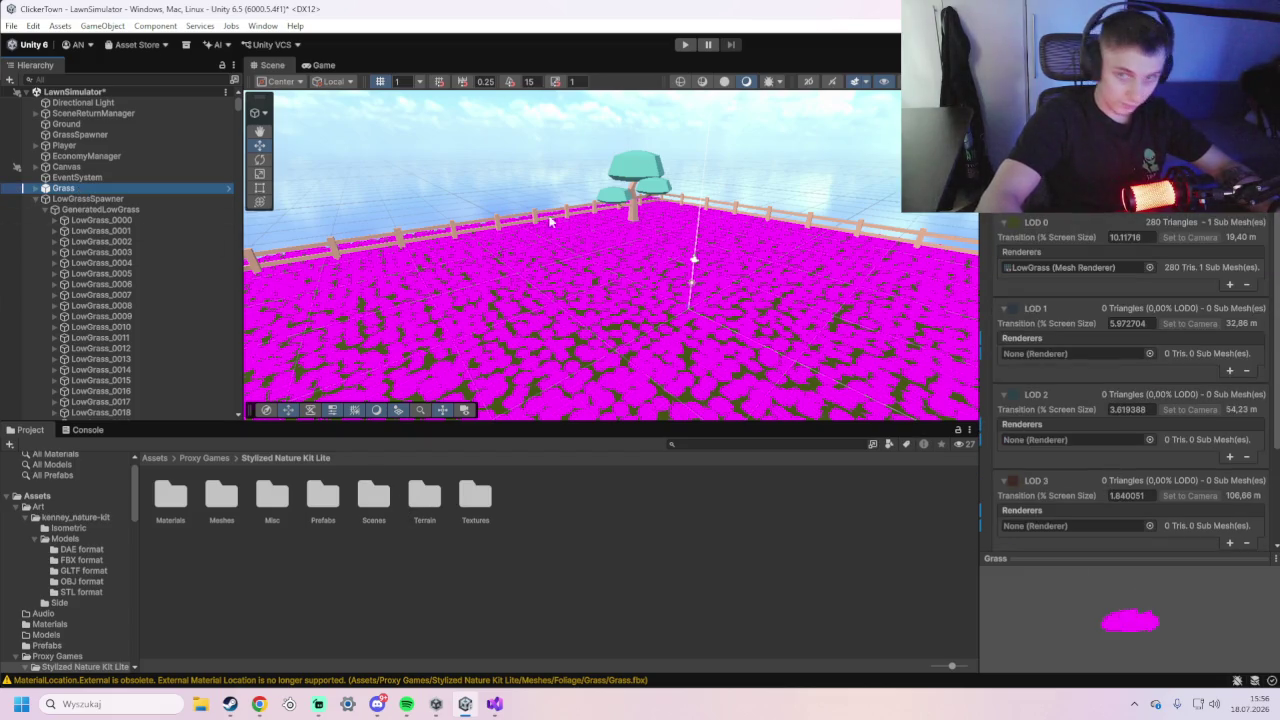
{"action": "scroll", "coordinate": [1130, 400], "scroll_direction": "up", "scroll_amount": 3}
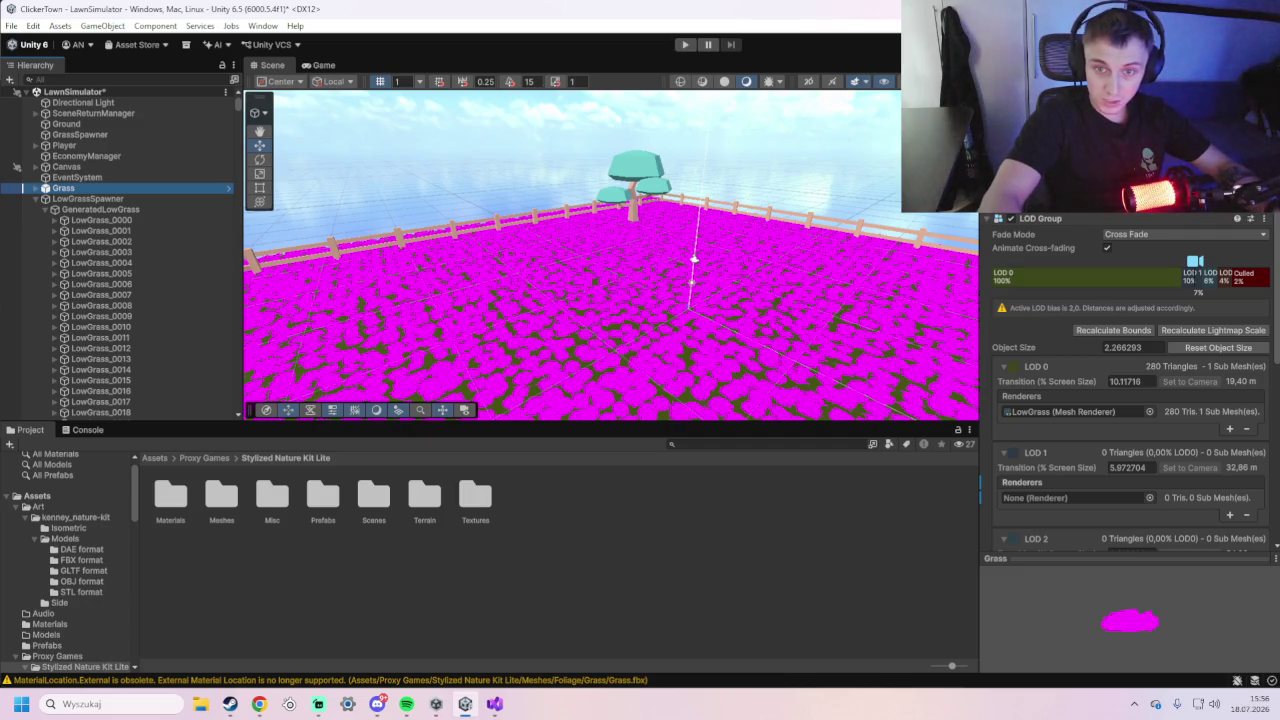
{"action": "left_click", "coordinate": [229, 188]}
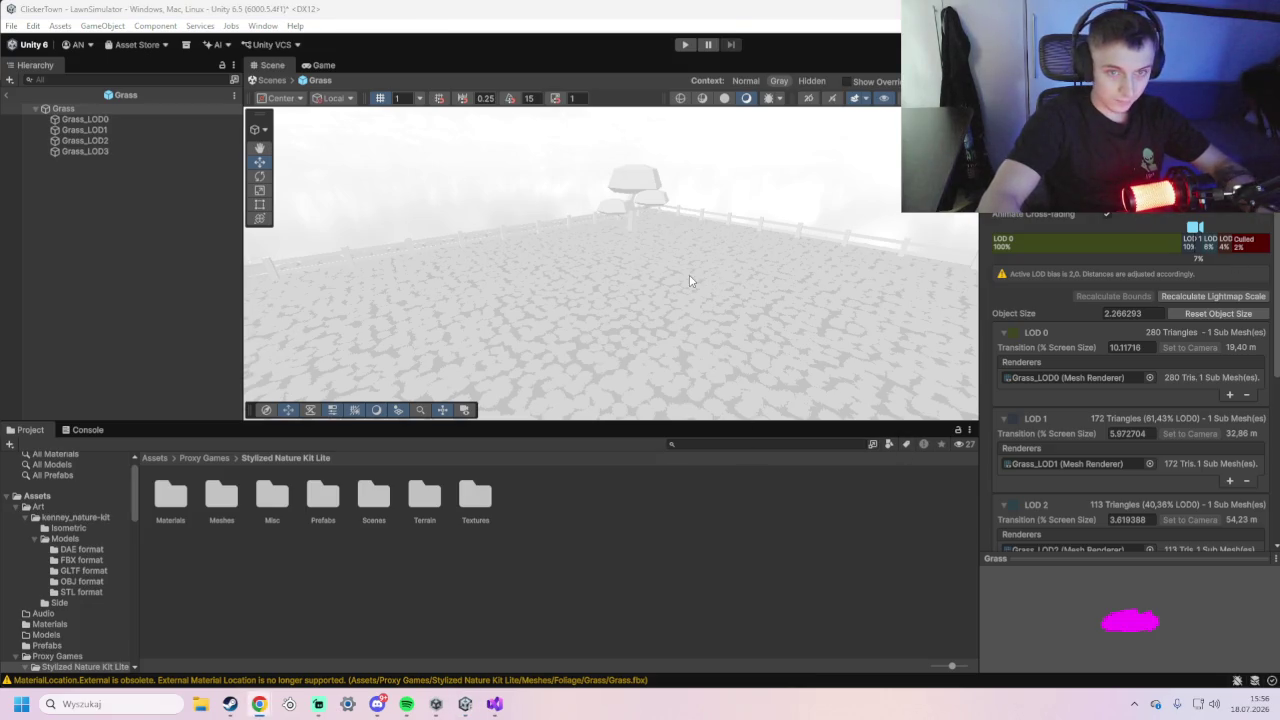
Step: Open Prefabs > Foliage > Grass and select the Grass prefab asset
{"action": "left_click", "coordinate": [323, 511]}
{"action": "double_click", "coordinate": [323, 511]}
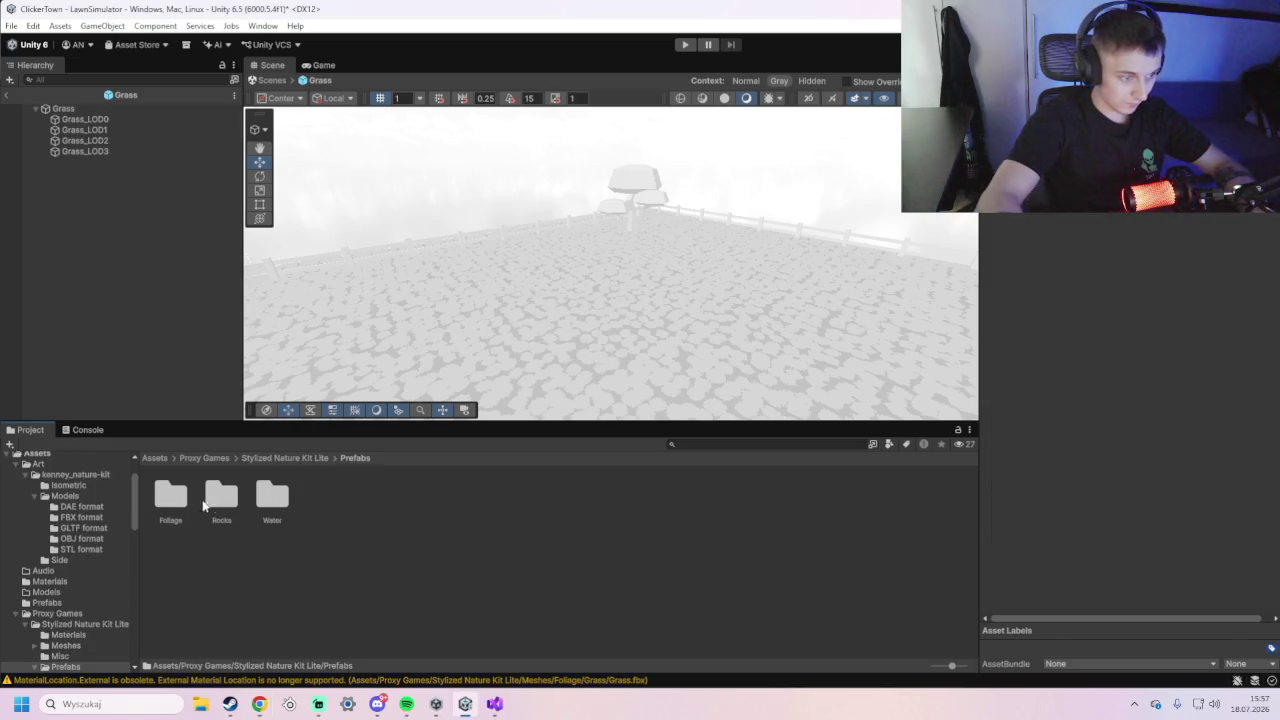
{"action": "double_click", "coordinate": [168, 504]}
{"action": "double_click", "coordinate": [318, 497]}
{"action": "left_click", "coordinate": [179, 503]}
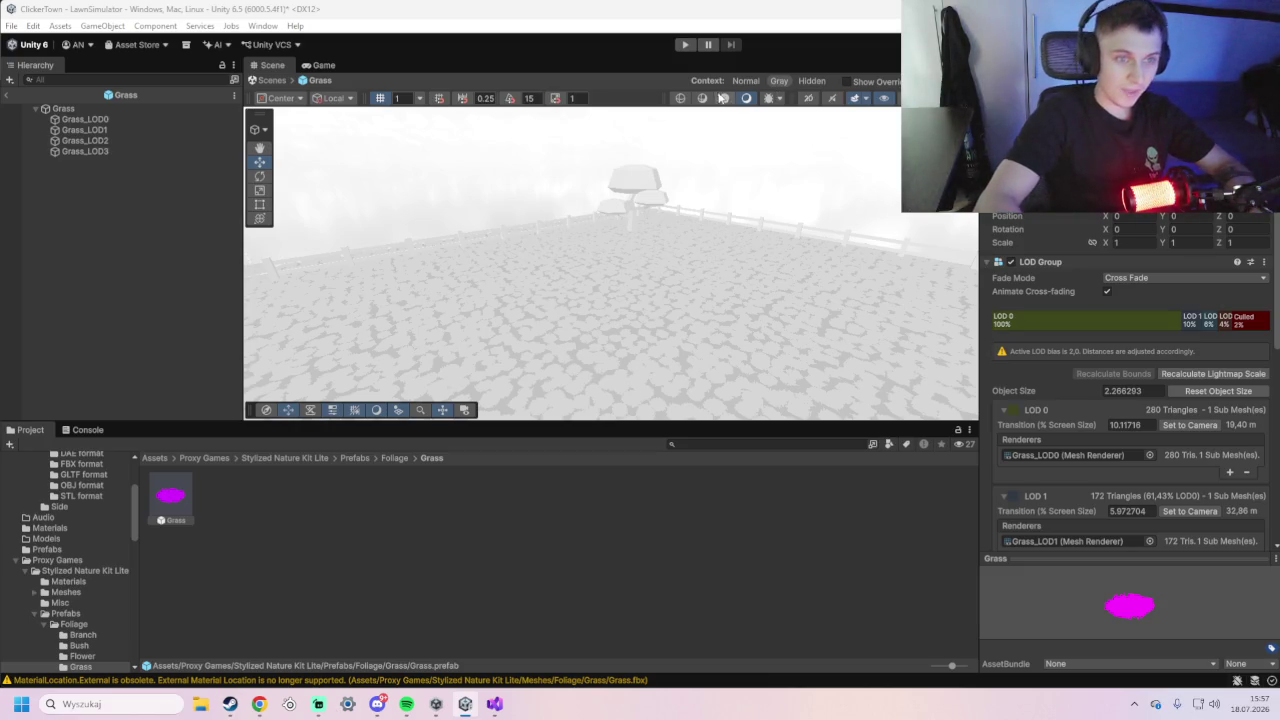
Step: Step back up through Prefabs and Proxy Games to the top-level Assets folder
{"action": "scroll", "coordinate": [618, 229], "scroll_direction": "down", "scroll_amount": 10}
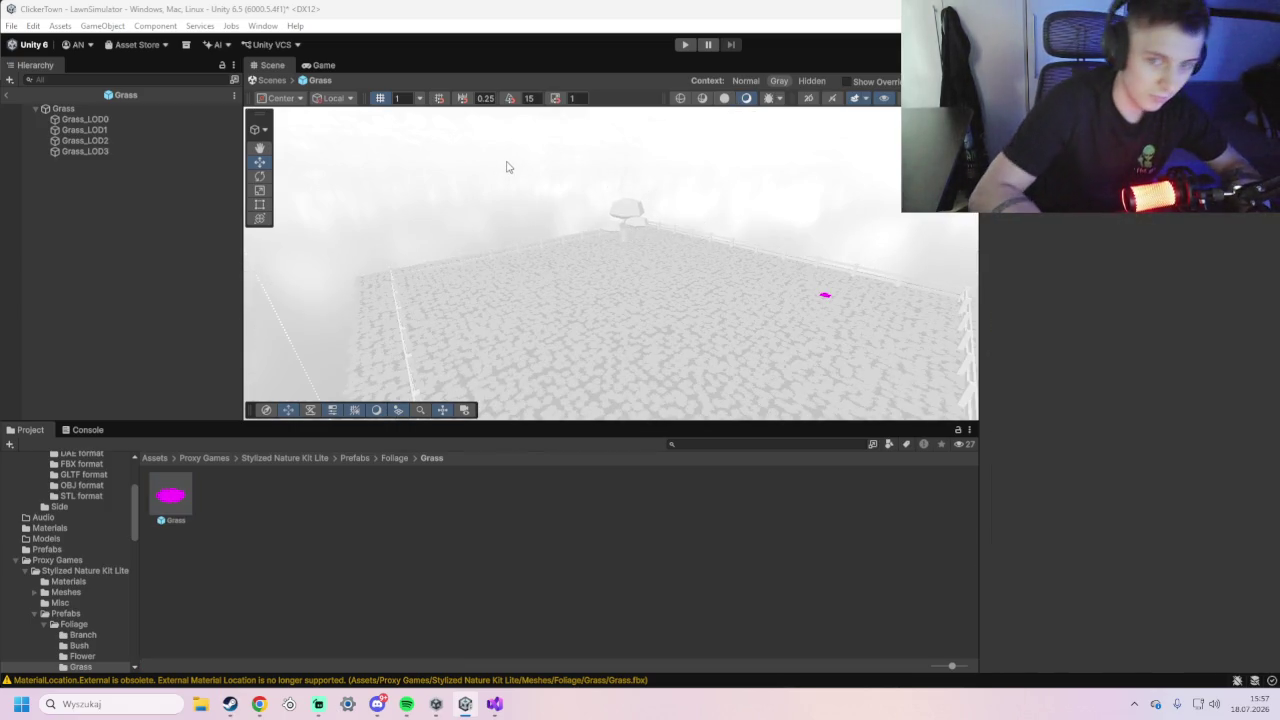
{"action": "key", "text": "BackSpace"}
{"action": "key", "text": "BackSpace"}
{"action": "key", "text": "BackSpace"}
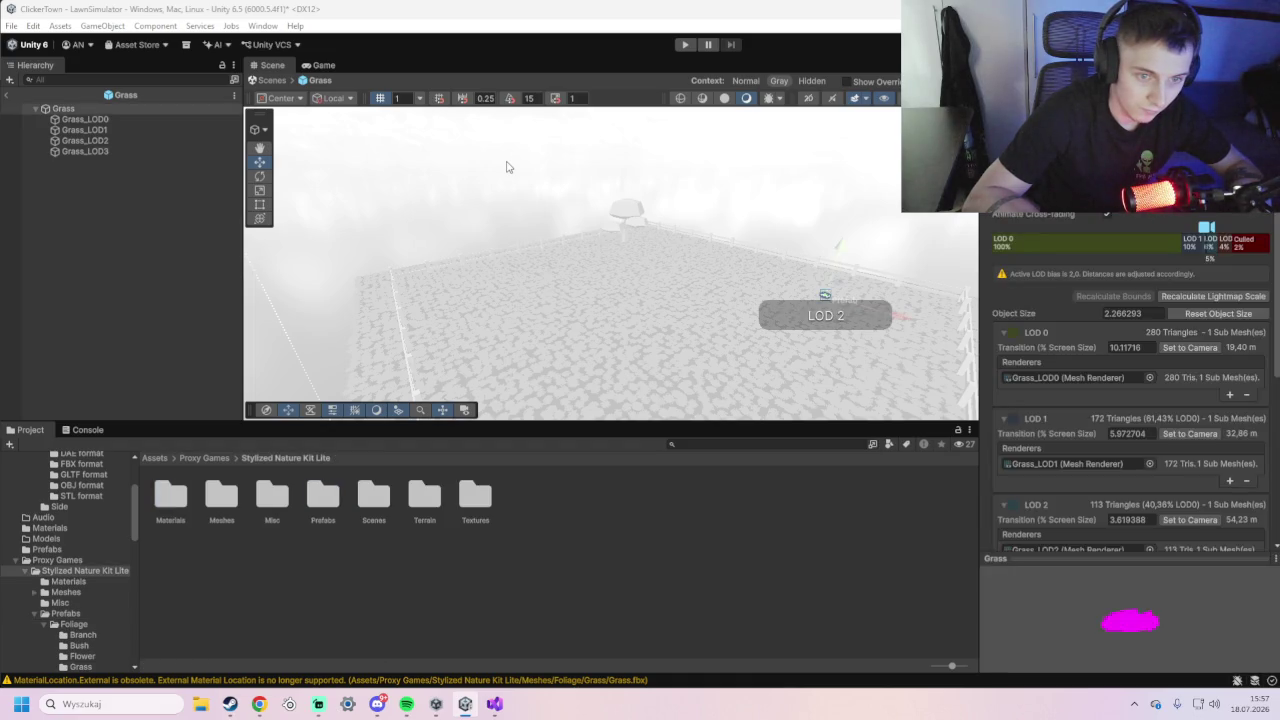
{"action": "key", "text": "BackSpace"}
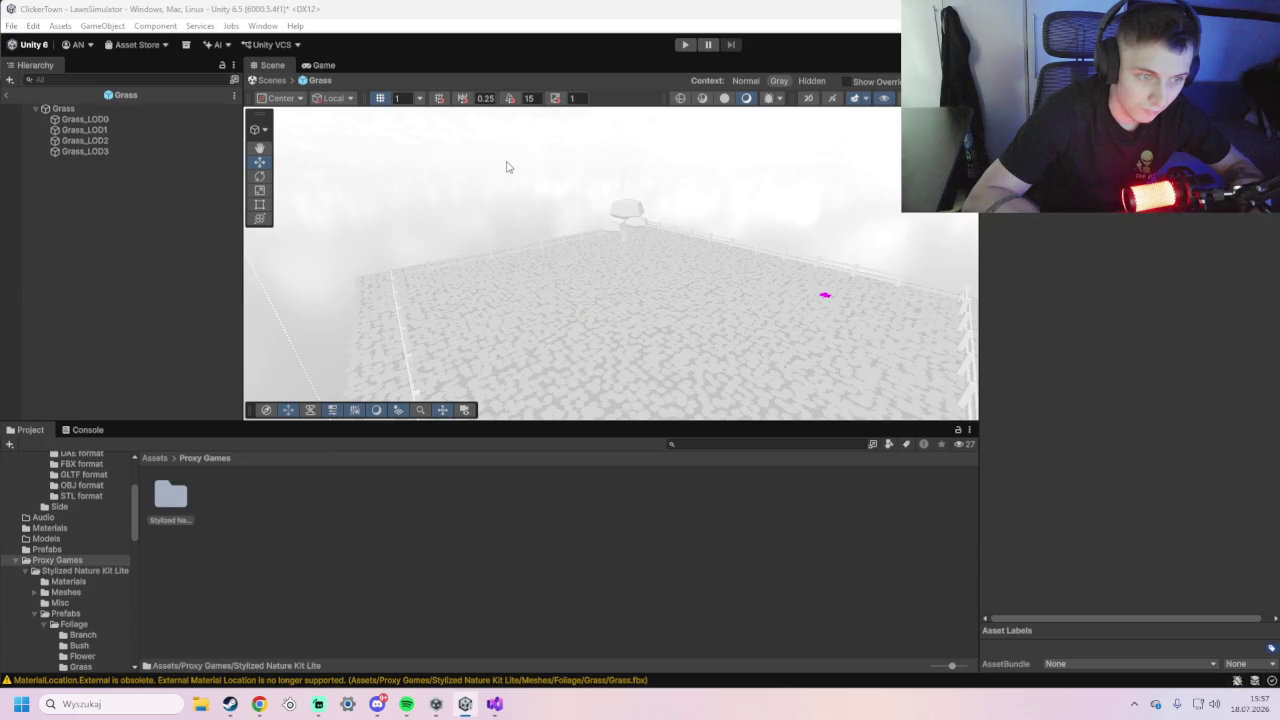
{"action": "key", "text": "BackSpace"}
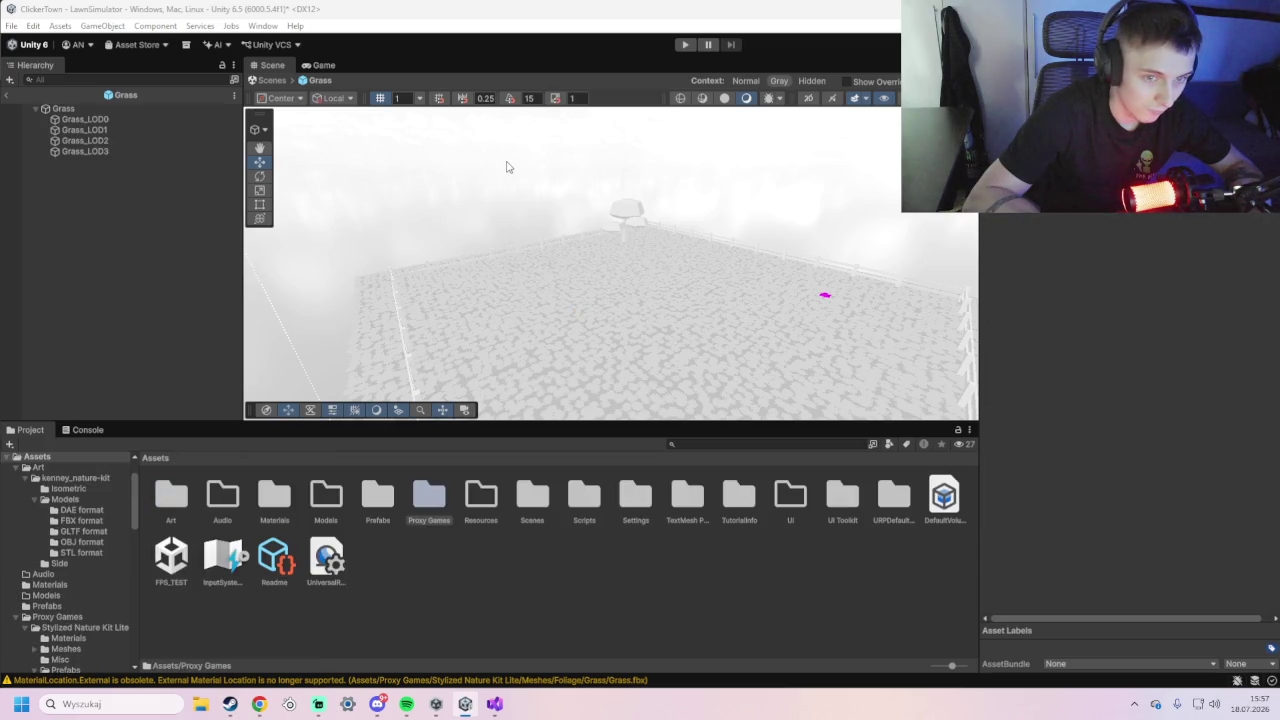
{"action": "key", "text": "ctrl+z"}
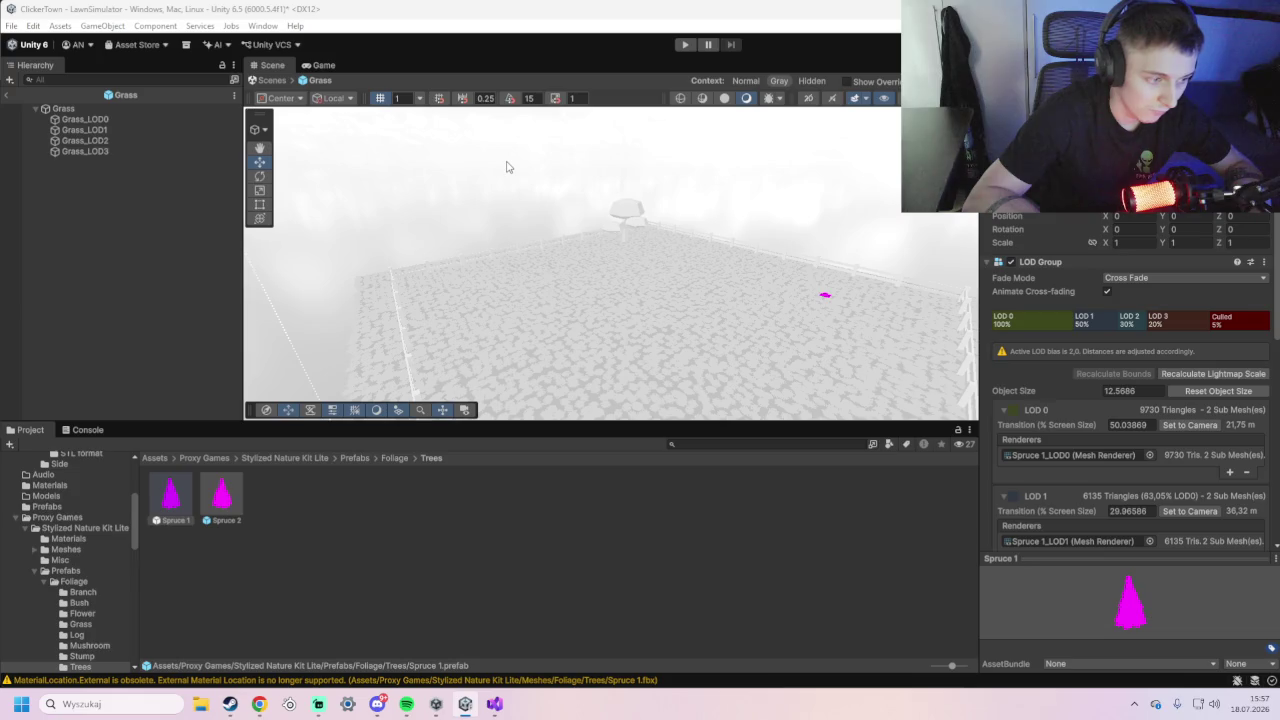
{"action": "key", "text": "BackSpace"}
{"action": "key", "text": "BackSpace"}
{"action": "key", "text": "BackSpace"}
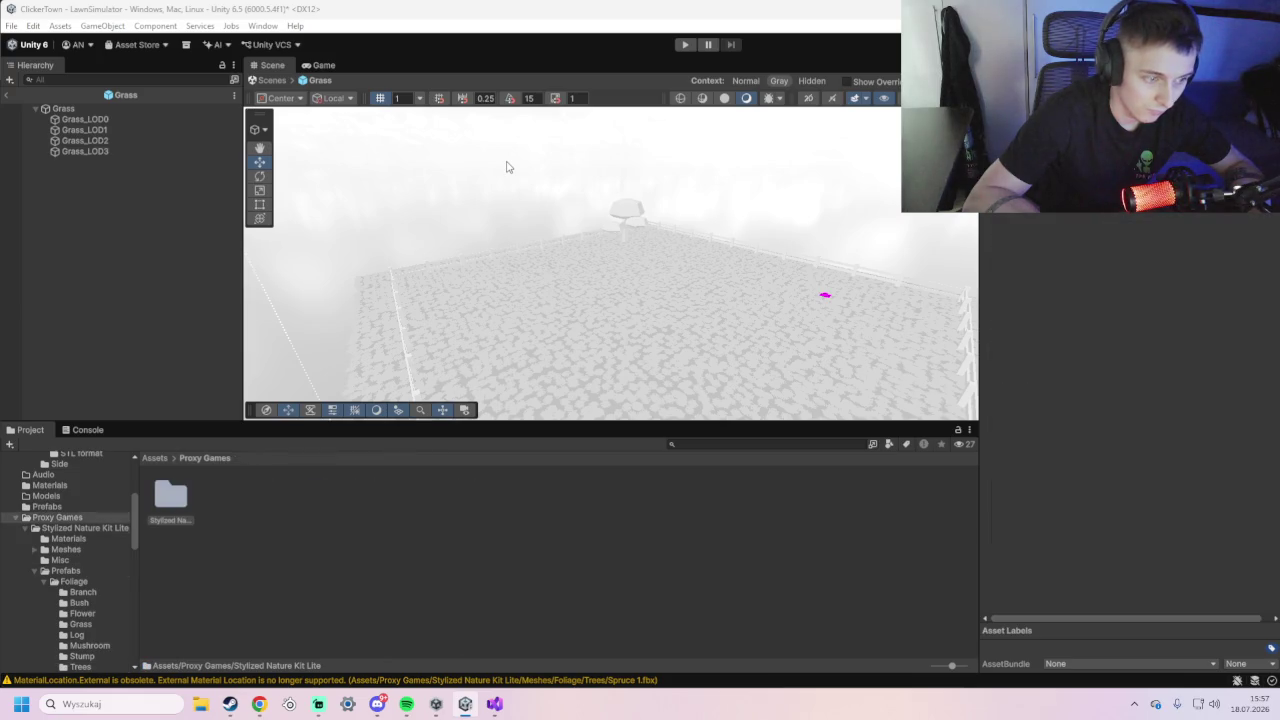
{"action": "key", "text": "Down"}
{"action": "key", "text": "Up"}
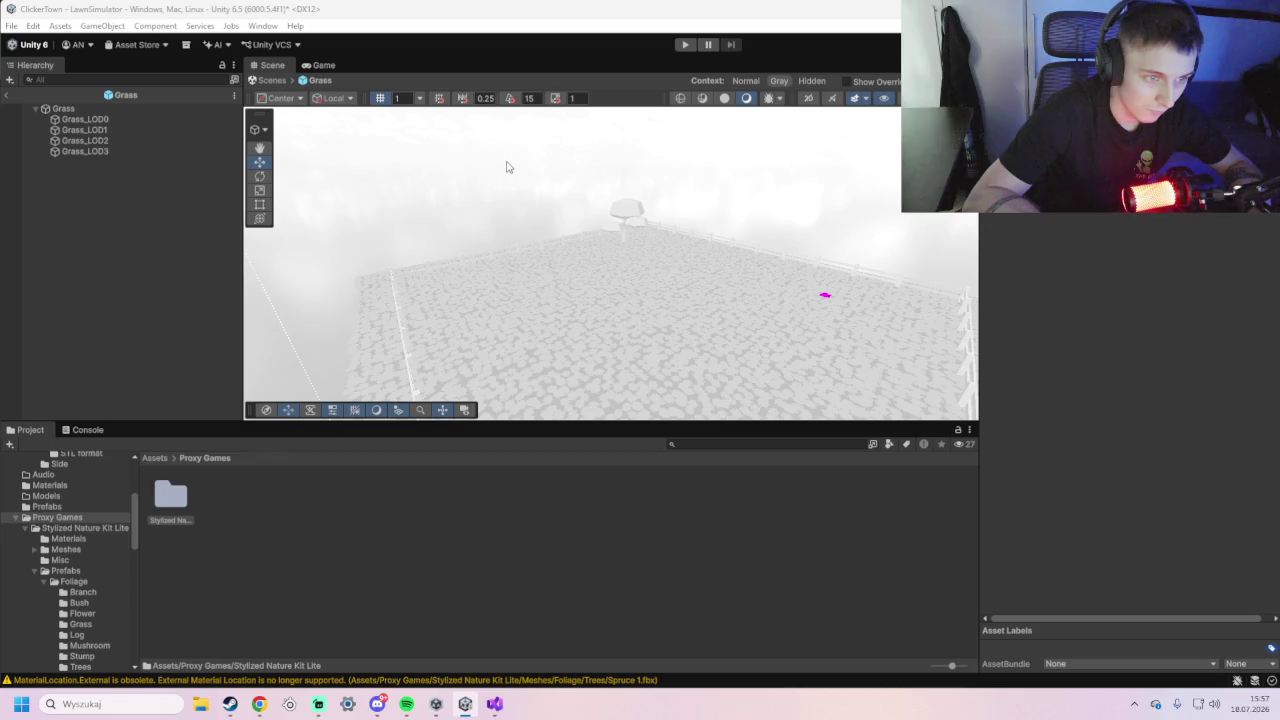
{"action": "key", "text": "BackSpace"}
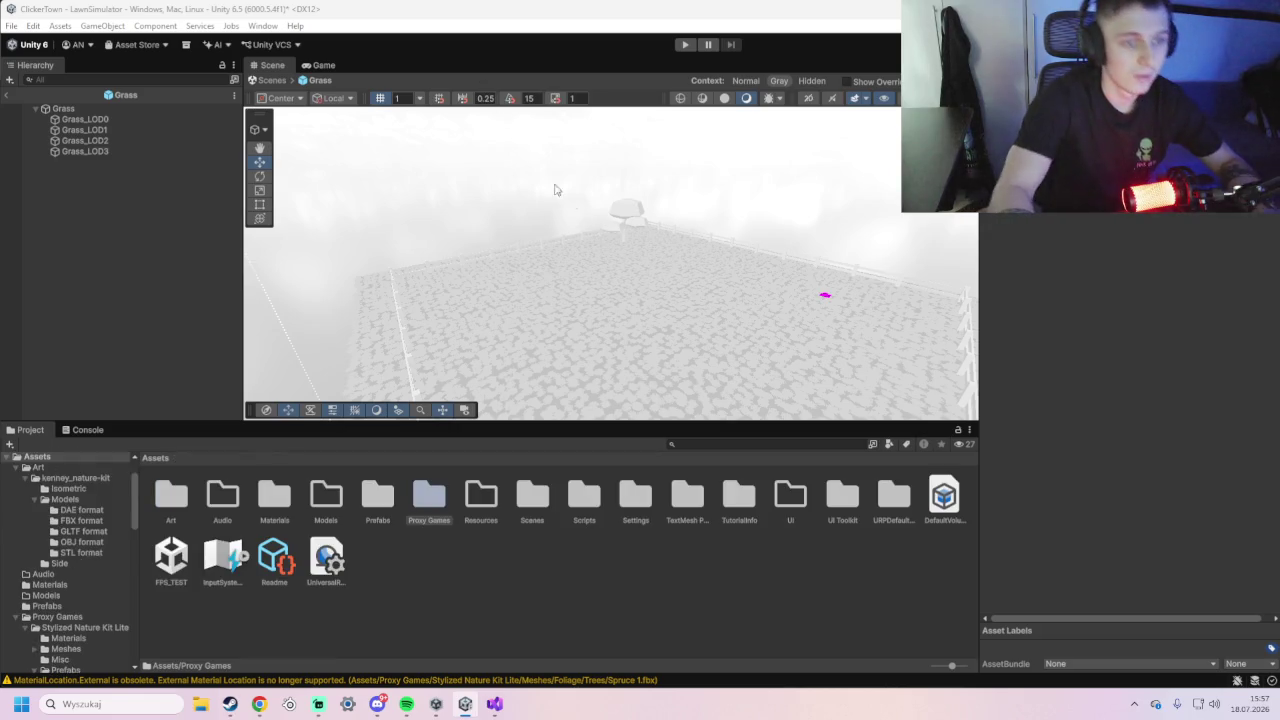
Step: Pan across the fenced field, snip a screen capture, and set the Prefab Mode context to Normal
{"action": "scroll", "coordinate": [731, 193], "scroll_direction": "down", "scroll_amount": 5}
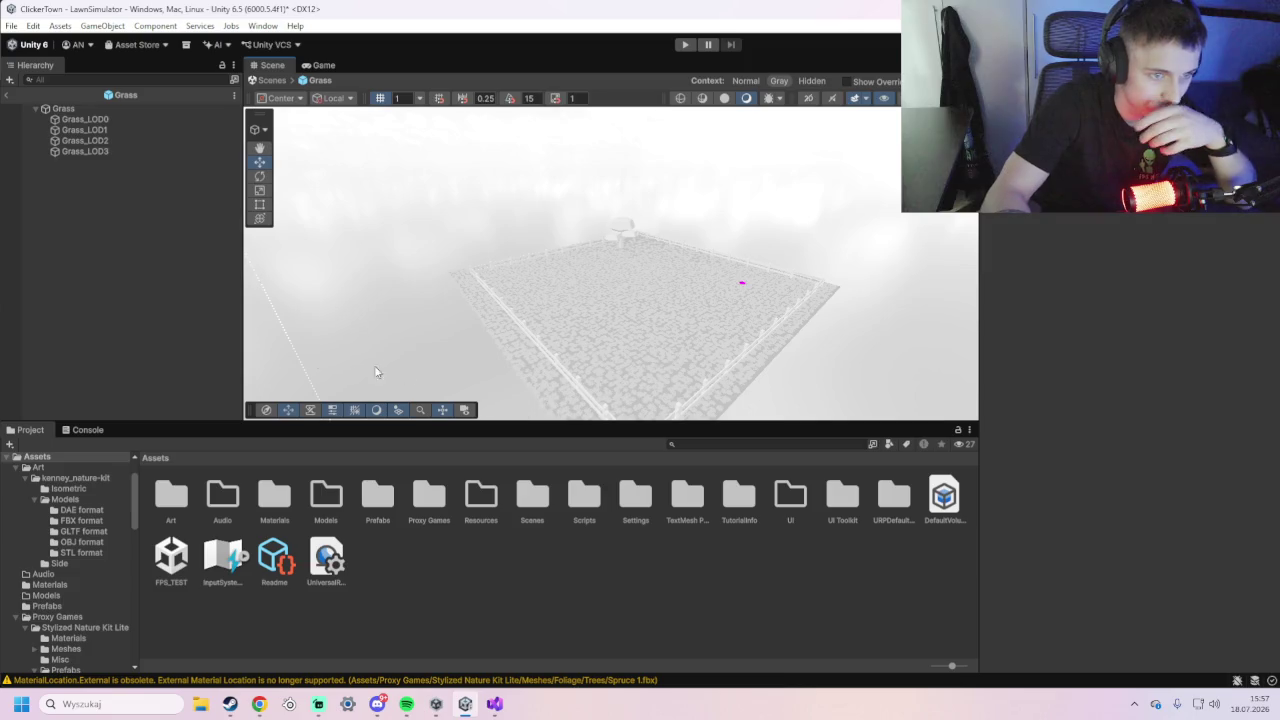
{"action": "mouse_move", "coordinate": [523, 266]}
{"action": "left_mouse_down"}
{"action": "mouse_move", "coordinate": [556, 276]}
{"action": "mouse_move", "coordinate": [551, 263]}
{"action": "left_mouse_up"}
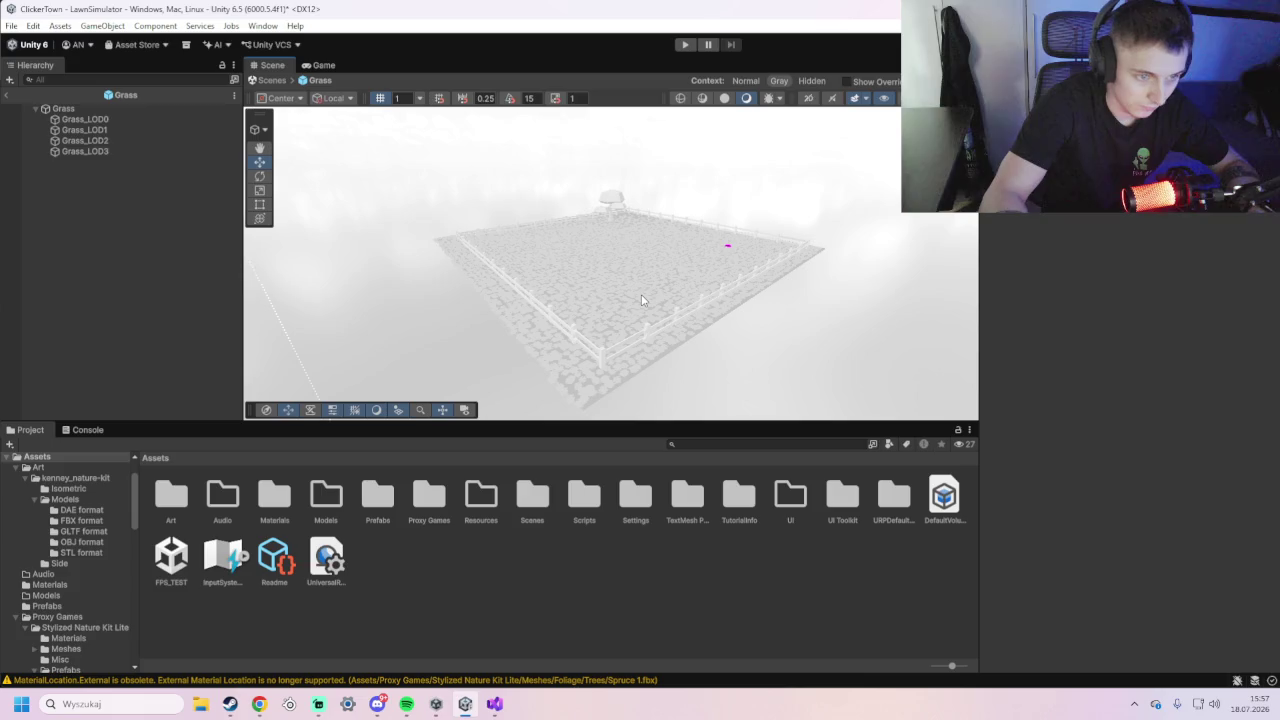
{"action": "key", "text": "super+shift+s"}
{"action": "left_click_drag", "start_coordinate": [1, 1], "coordinate": [1008, 554]}
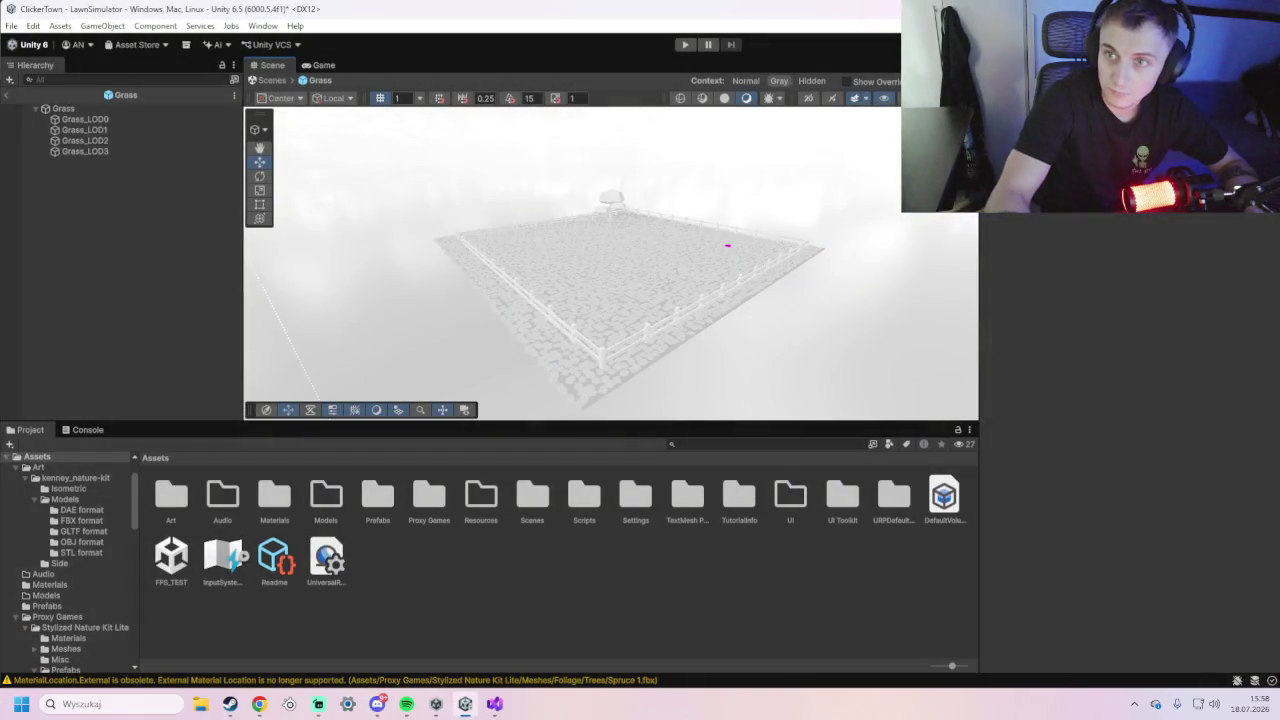
{"action": "key", "text": "alt+Tab"}
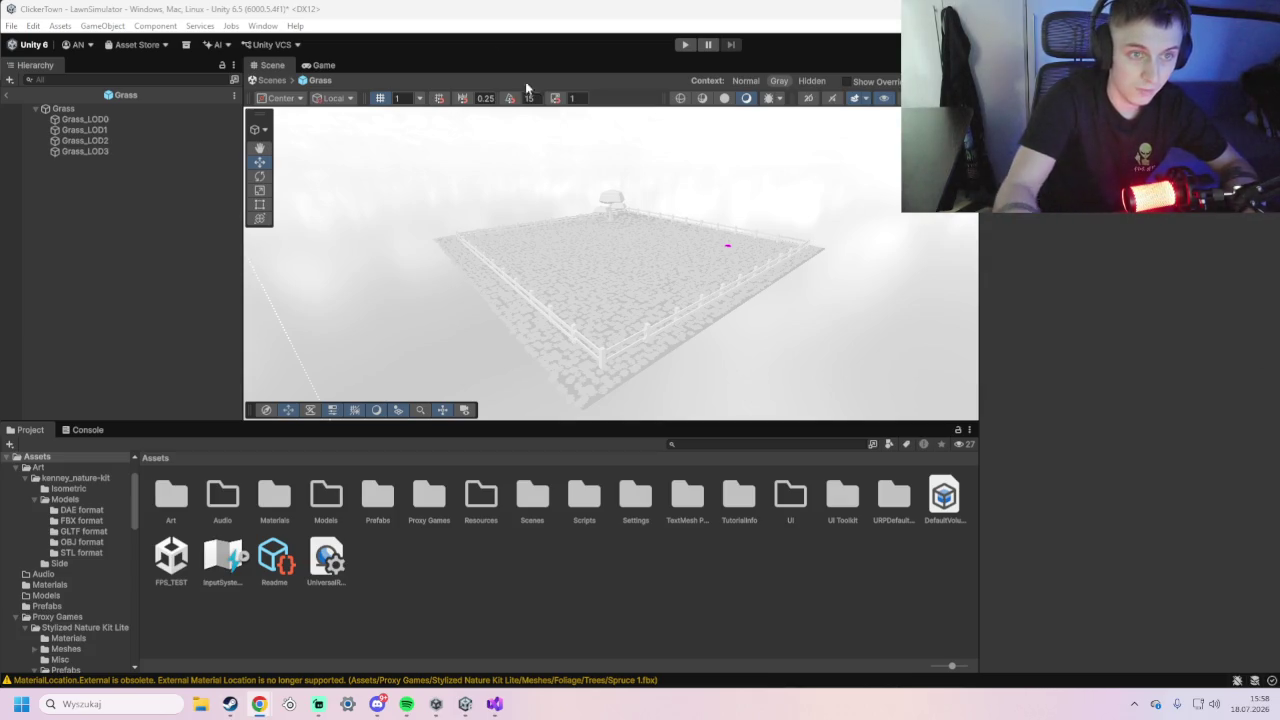
{"action": "left_click", "coordinate": [742, 82]}
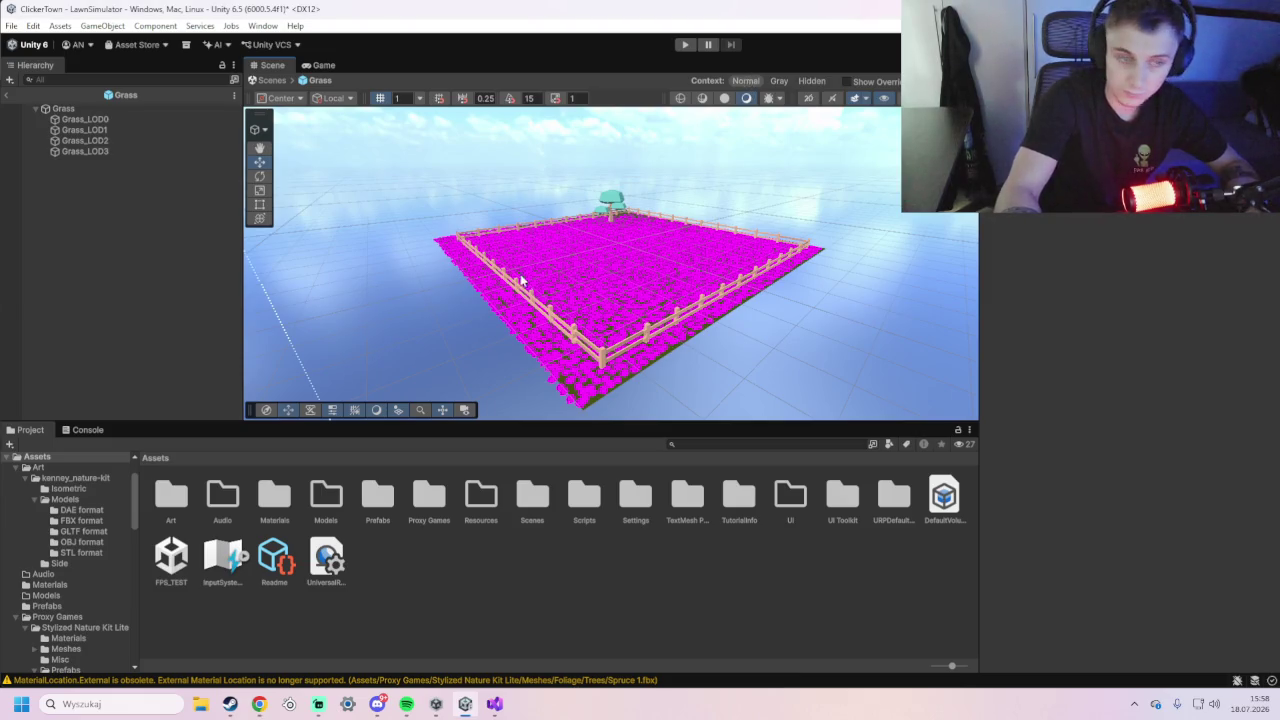
Step: Capture the fenced field with a screen snip, return to Unity, and open the Window menu
{"action": "key", "text": "super+shift+s"}
{"action": "mouse_move", "coordinate": [368, 153]}
{"action": "left_mouse_down"}
{"action": "mouse_move", "coordinate": [771, 375]}
{"action": "mouse_move", "coordinate": [876, 408]}
{"action": "left_mouse_up"}
{"action": "key", "text": "alt+Tab"}
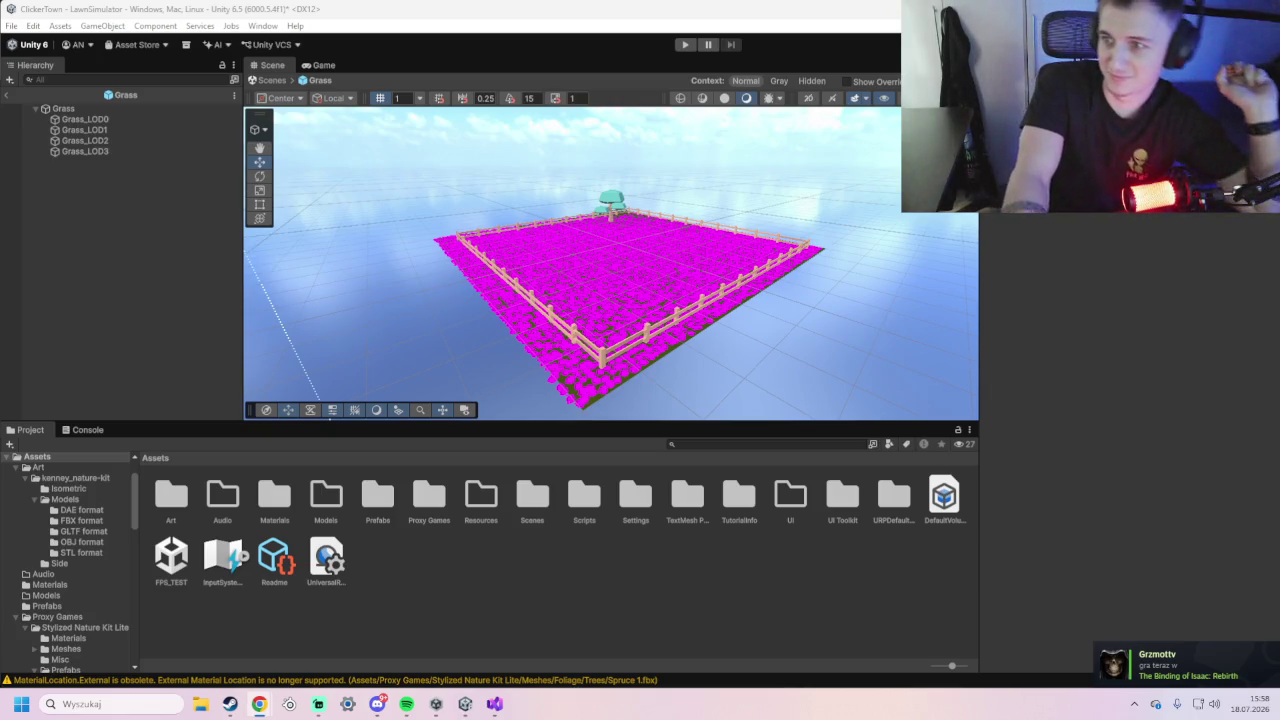
{"action": "left_click", "coordinate": [606, 312]}
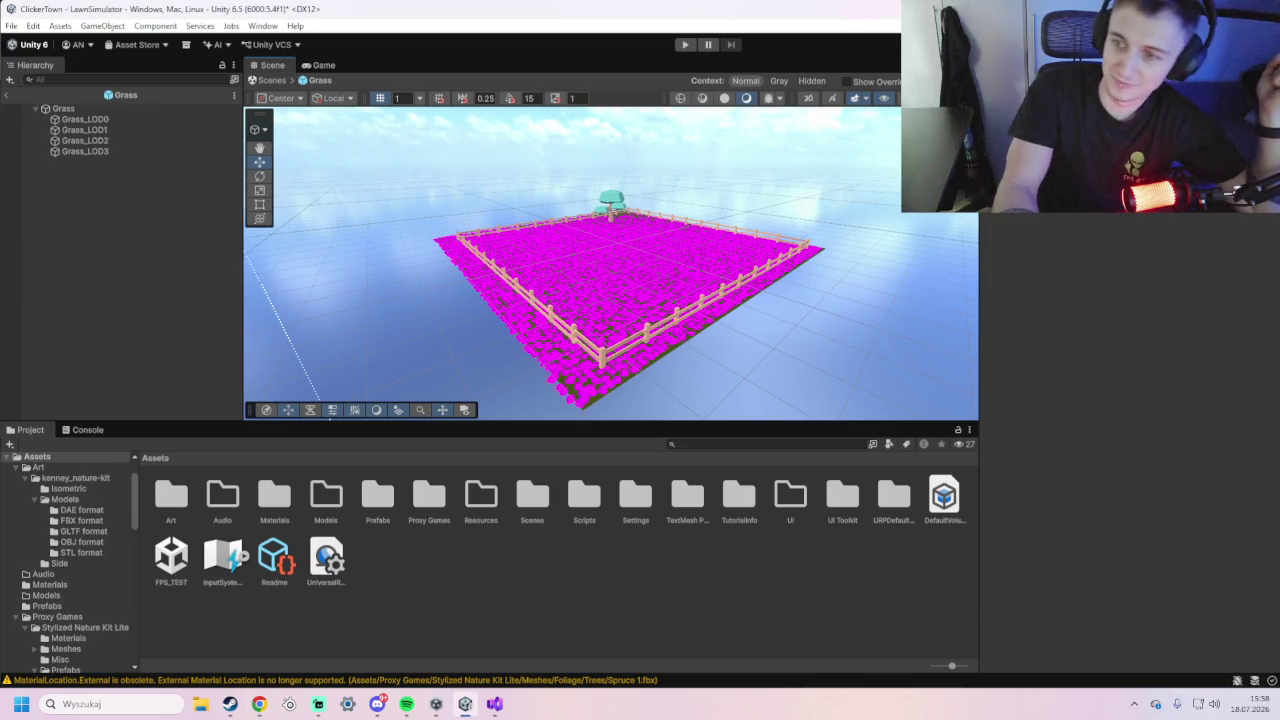
{"action": "key", "text": "alt+Tab"}
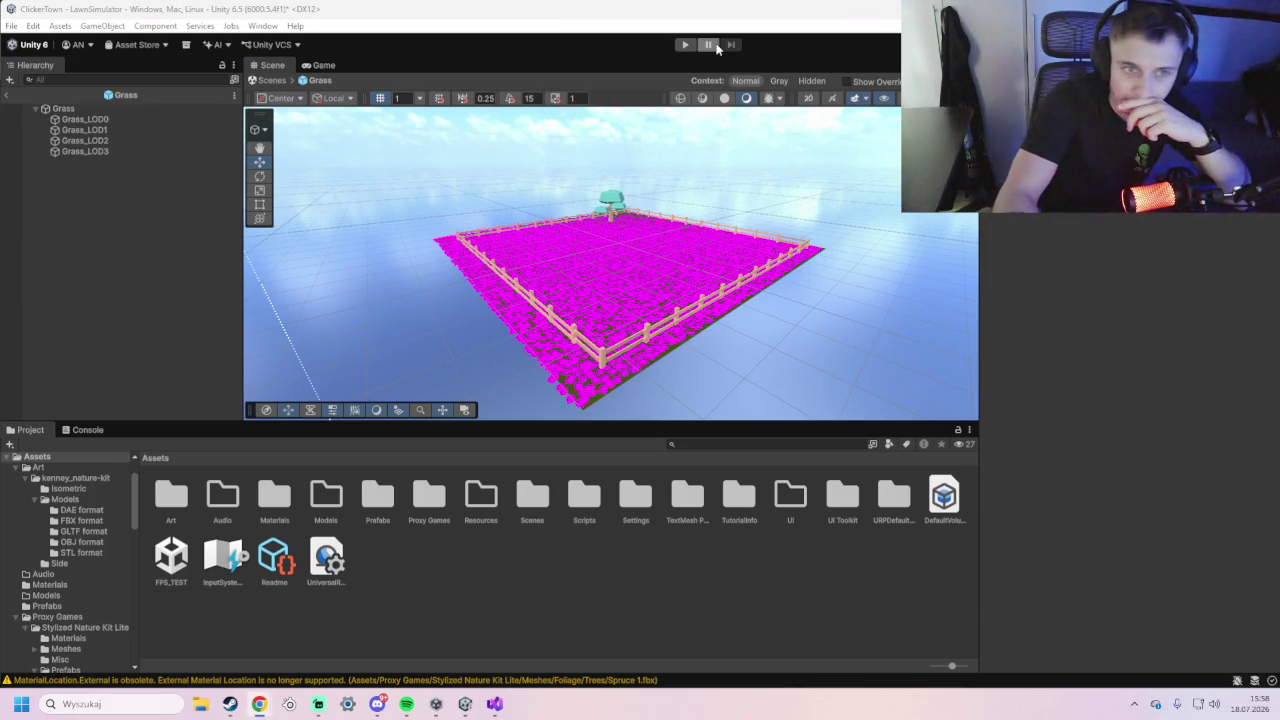
{"action": "left_click", "coordinate": [266, 26]}
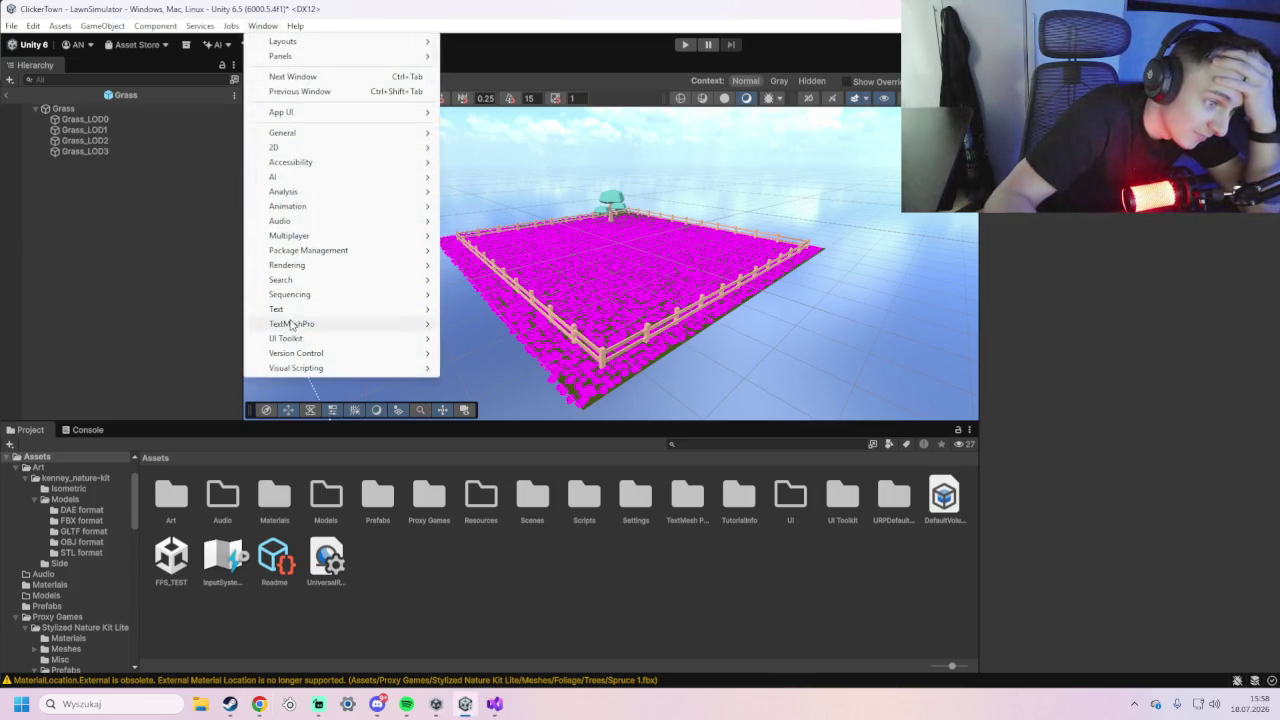
Step: Scan and convert the project's materials to URP with the Render Pipeline Converter, confirming both prompts
{"action": "mouse_move", "coordinate": [306, 294]}
{"action": "mouse_move", "coordinate": [301, 266]}
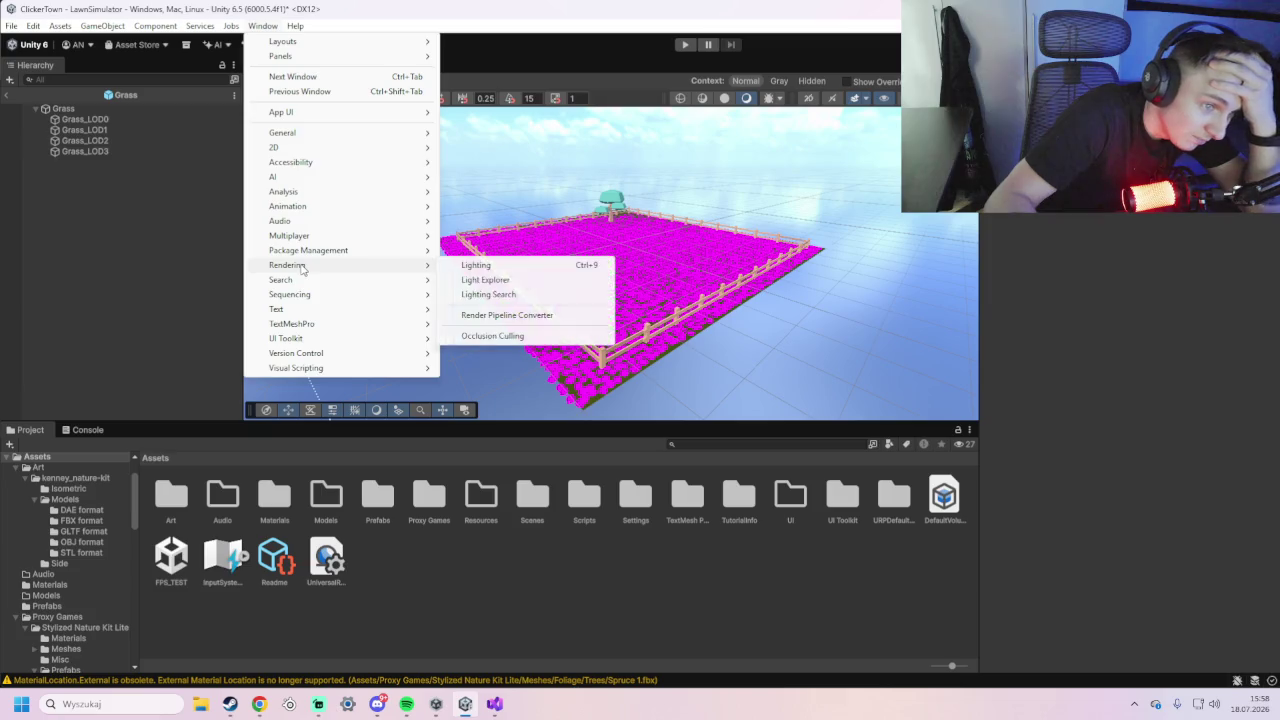
{"action": "left_click", "coordinate": [498, 316]}
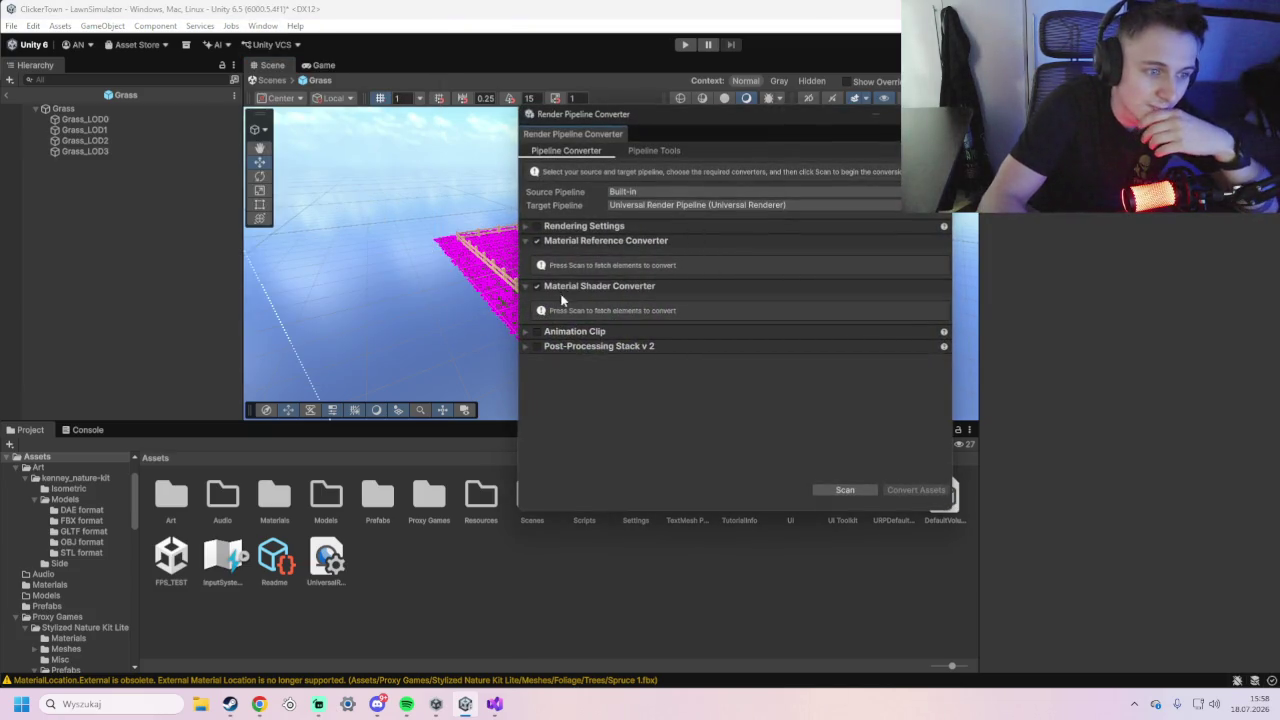
{"action": "left_click", "coordinate": [849, 491]}
{"action": "left_click", "coordinate": [650, 377]}
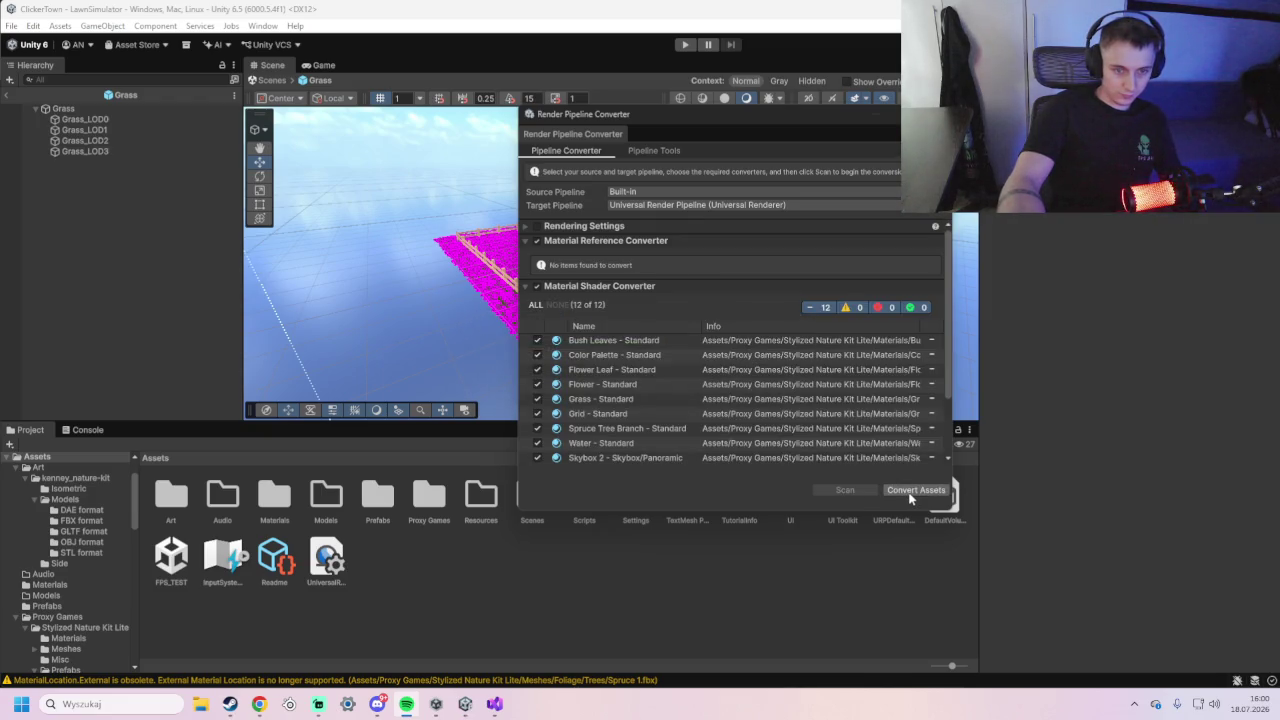
{"action": "left_click", "coordinate": [910, 490]}
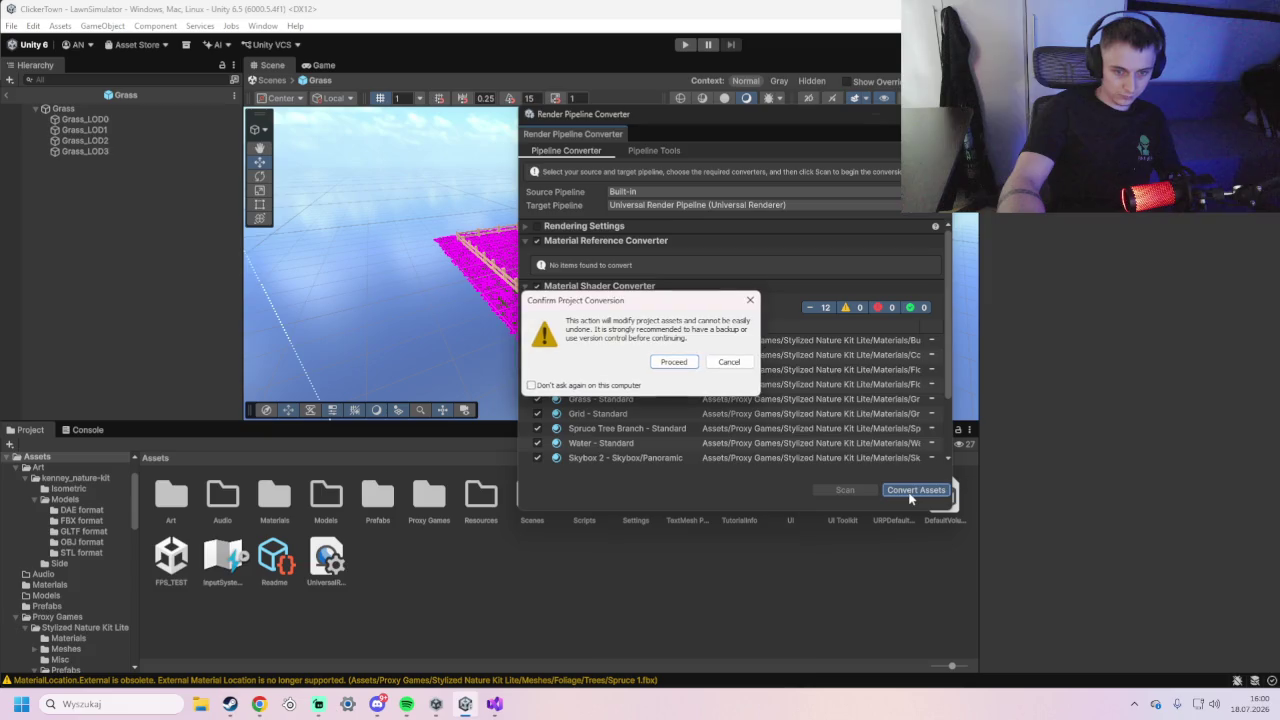
{"action": "left_click", "coordinate": [679, 370]}
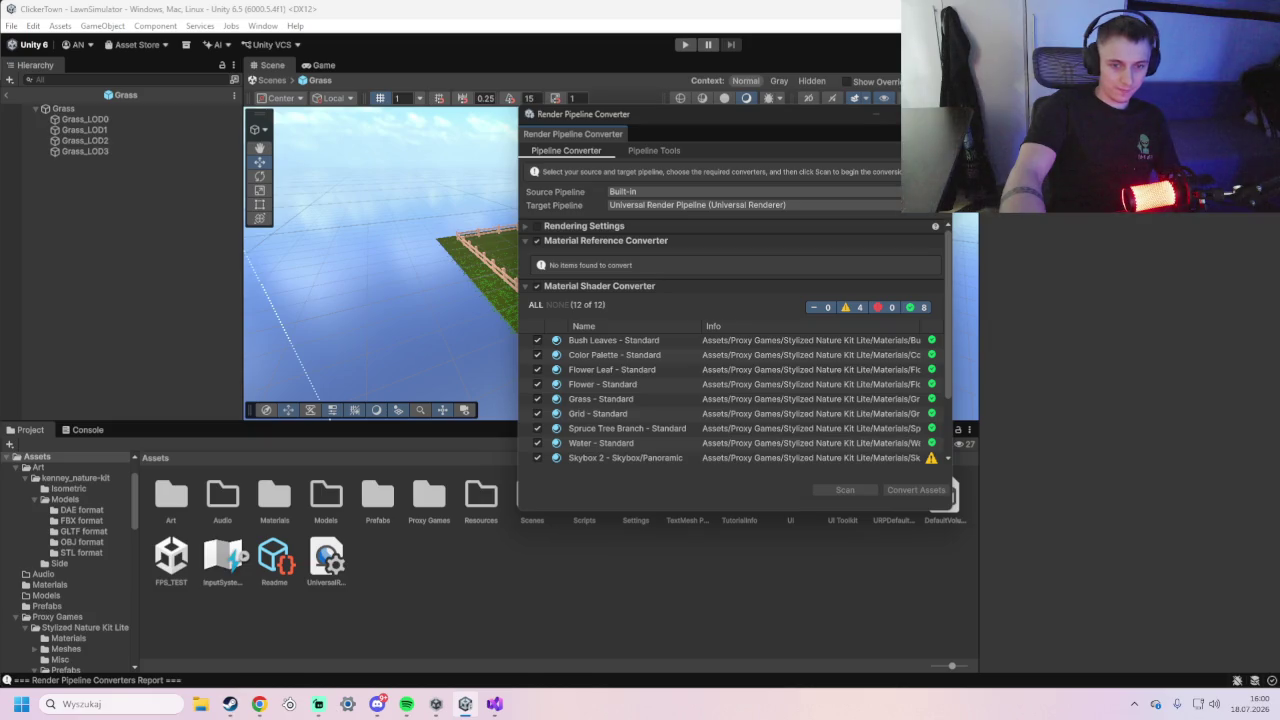
{"action": "scroll", "coordinate": [703, 274], "scroll_direction": "down", "scroll_amount": 6}
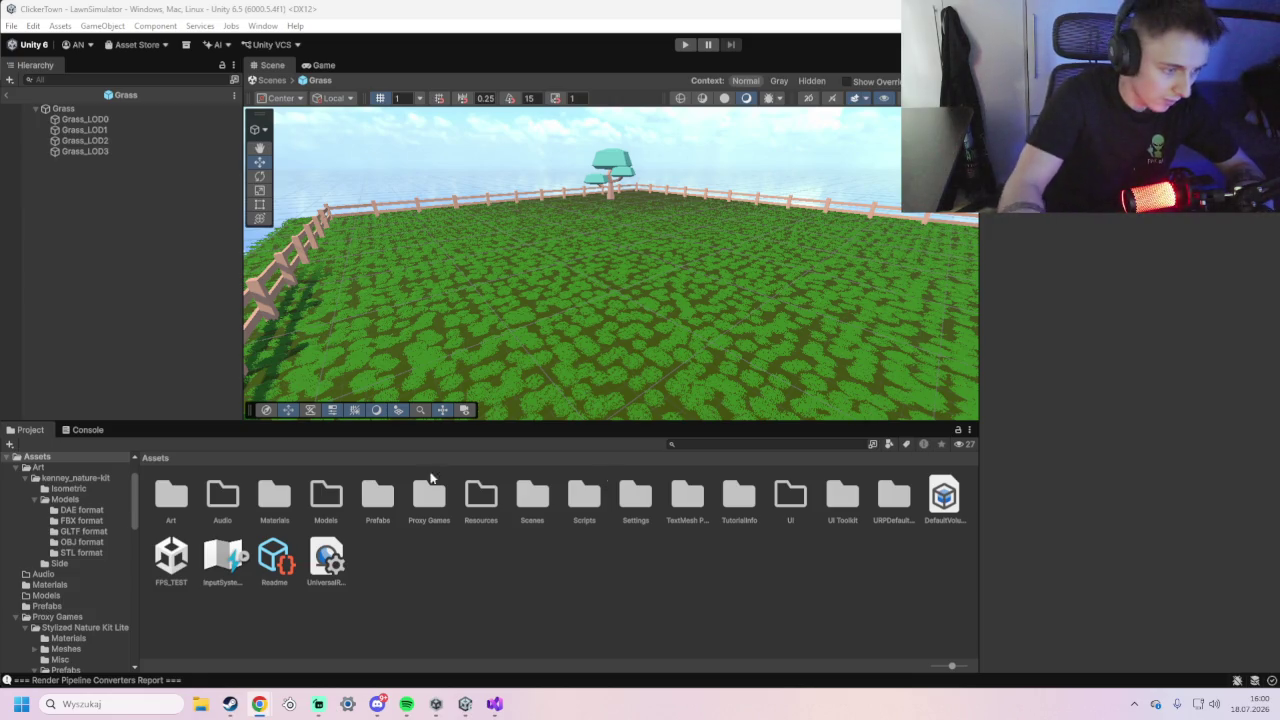
Step: Open Stylized Nature Kit Lite > Prefabs > Foliage > Trees and drag Spruce 2 onto the field
{"action": "double_click", "coordinate": [420, 503]}
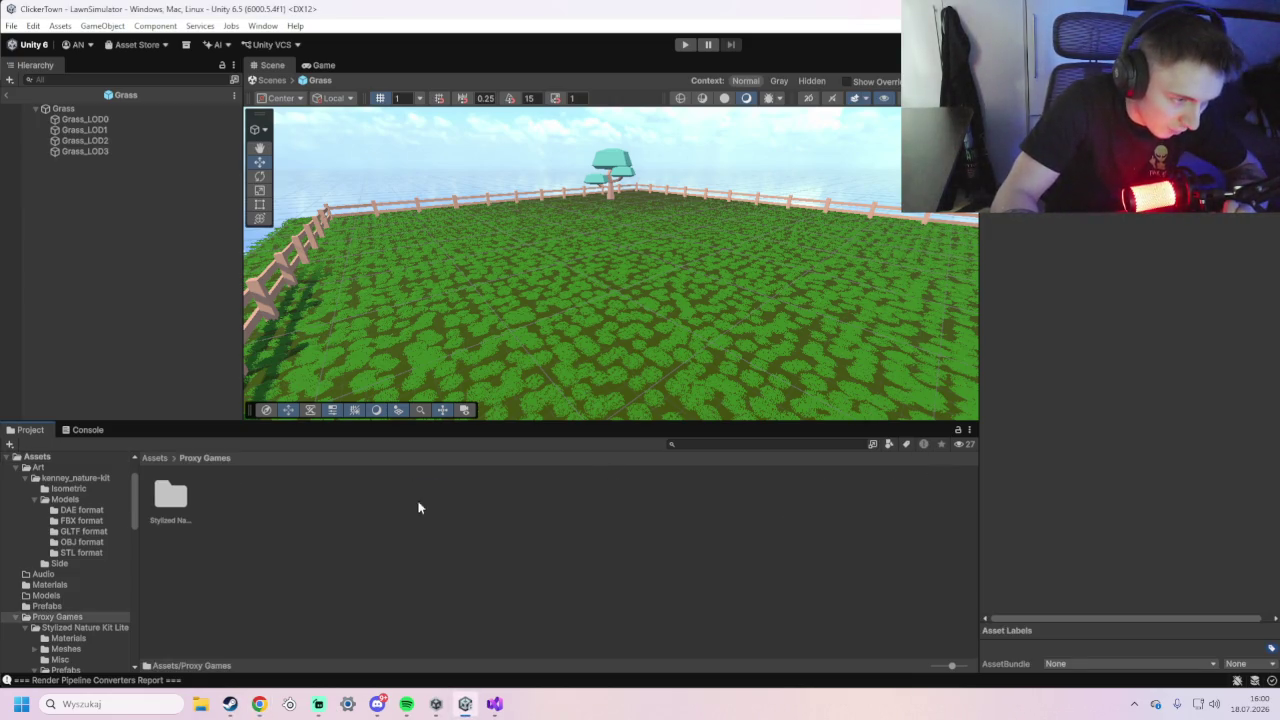
{"action": "double_click", "coordinate": [170, 495]}
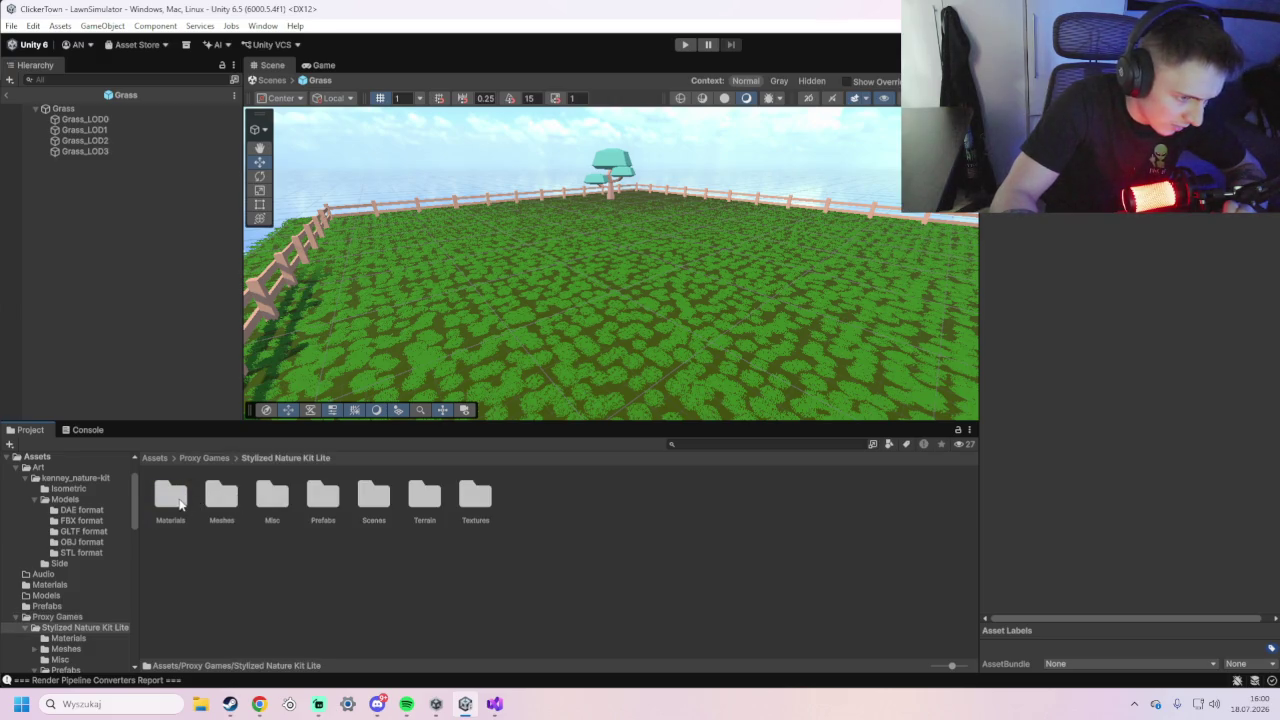
{"action": "double_click", "coordinate": [316, 508]}
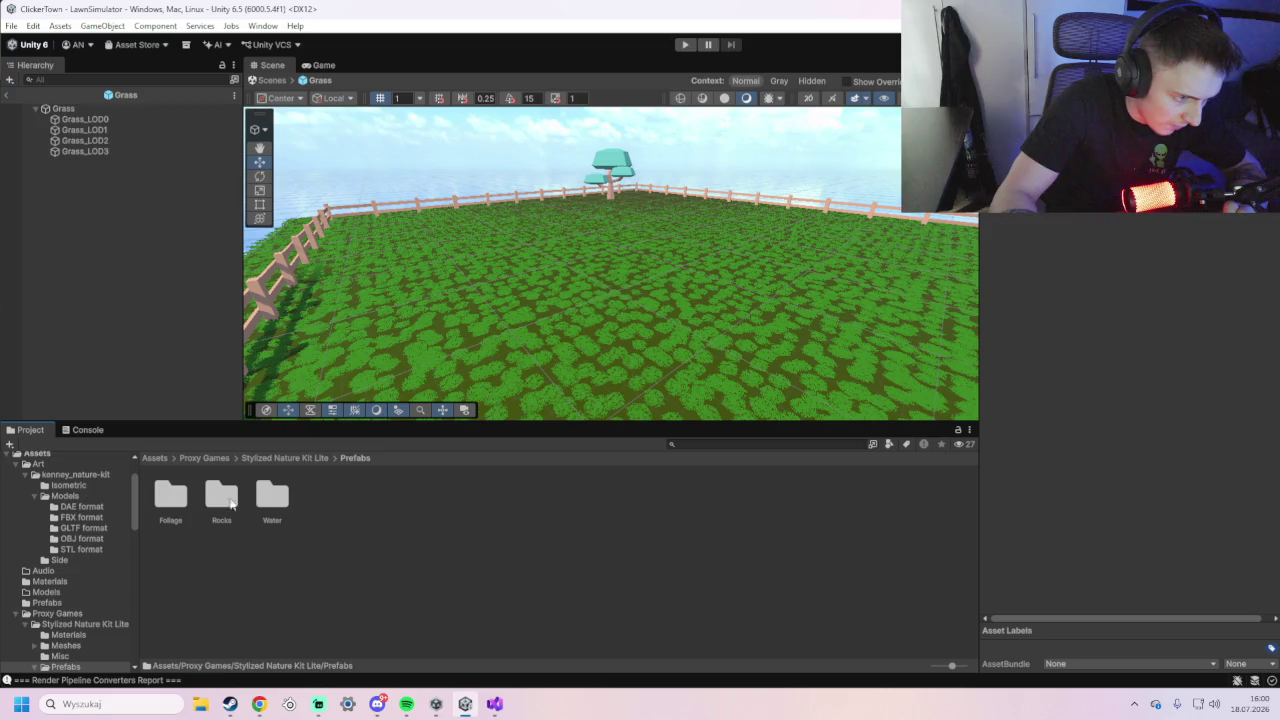
{"action": "double_click", "coordinate": [183, 500]}
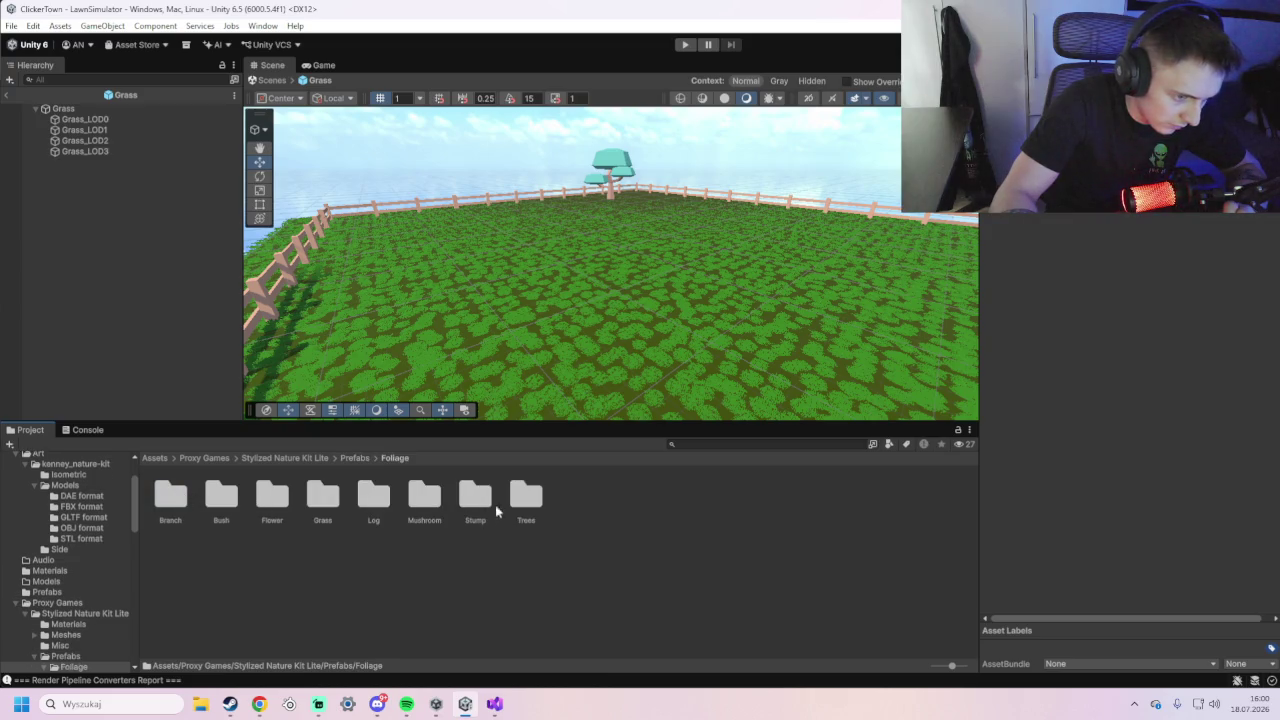
{"action": "double_click", "coordinate": [526, 500]}
{"action": "mouse_move", "coordinate": [227, 505]}
{"action": "left_mouse_down"}
{"action": "mouse_move", "coordinate": [393, 344]}
{"action": "mouse_move", "coordinate": [401, 308]}
{"action": "mouse_move", "coordinate": [286, 524]}
{"action": "left_mouse_up"}
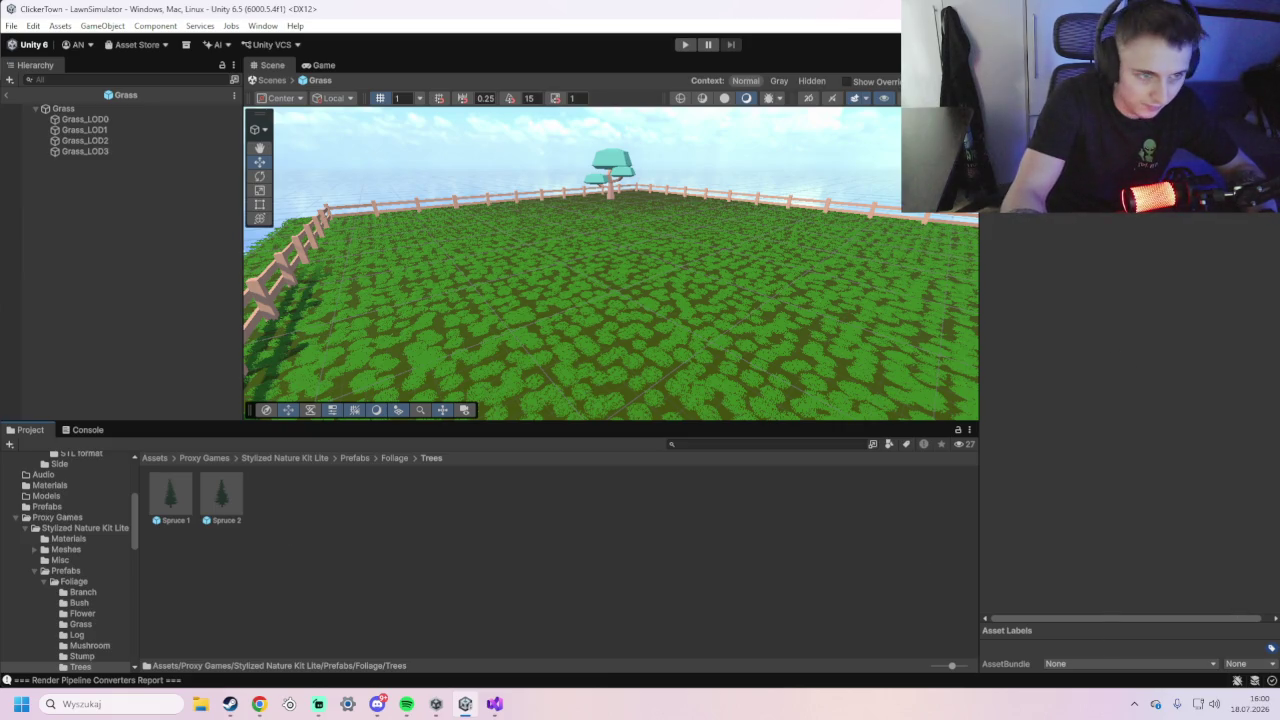
{"action": "left_click", "coordinate": [624, 170]}
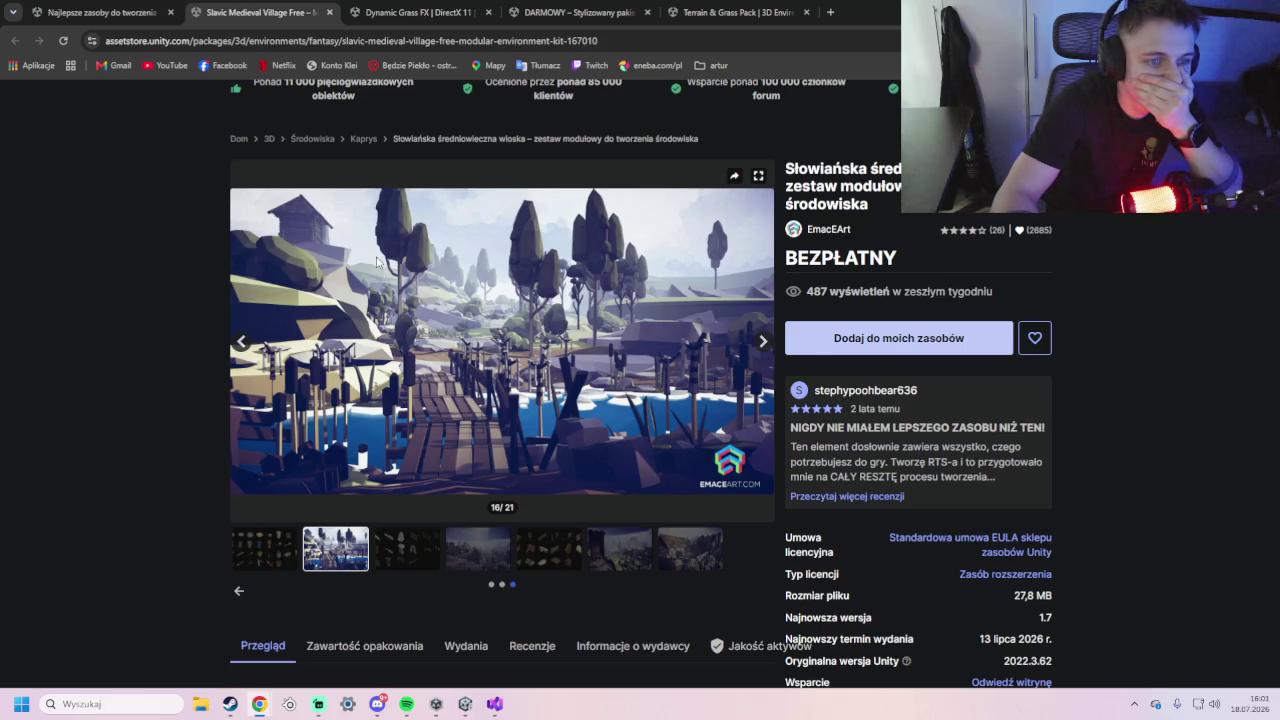
Step: Add the Slavic medieval village kit to my assets, accept the terms, and open it in Unity
{"action": "left_click", "coordinate": [388, 560]}
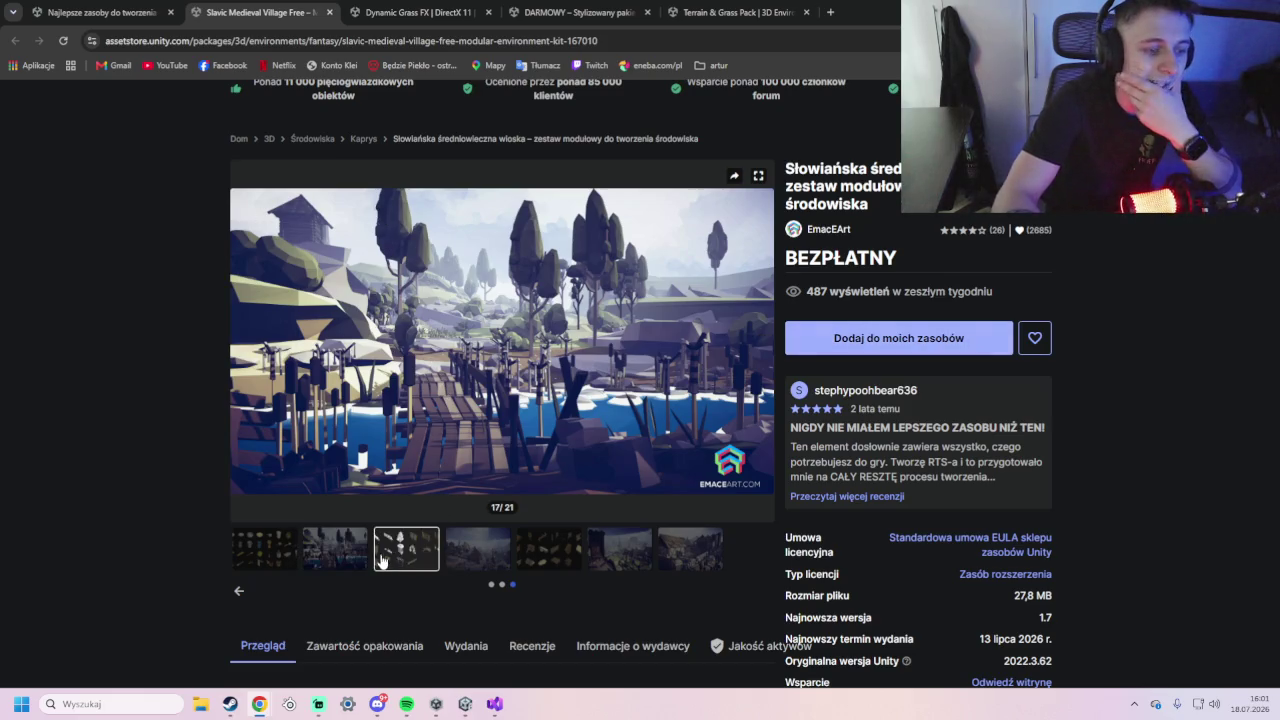
{"action": "left_click", "coordinate": [876, 348]}
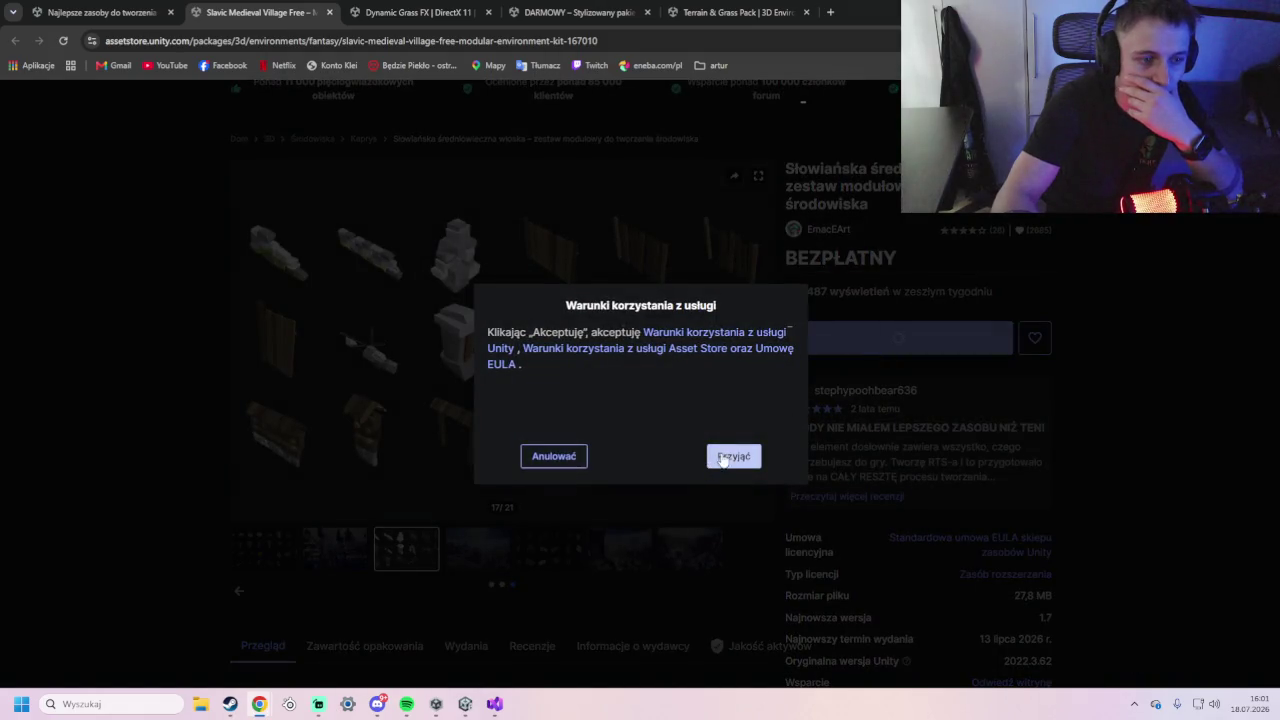
{"action": "left_click", "coordinate": [731, 456]}
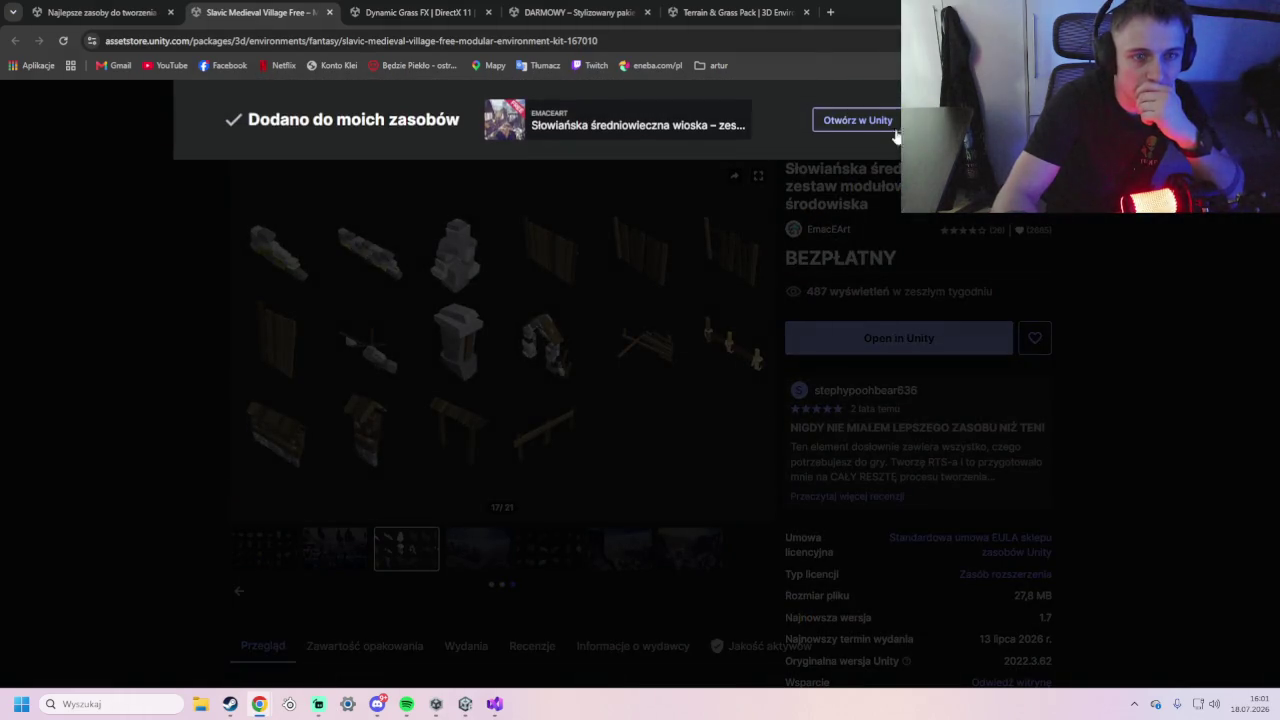
{"action": "left_click", "coordinate": [860, 122]}
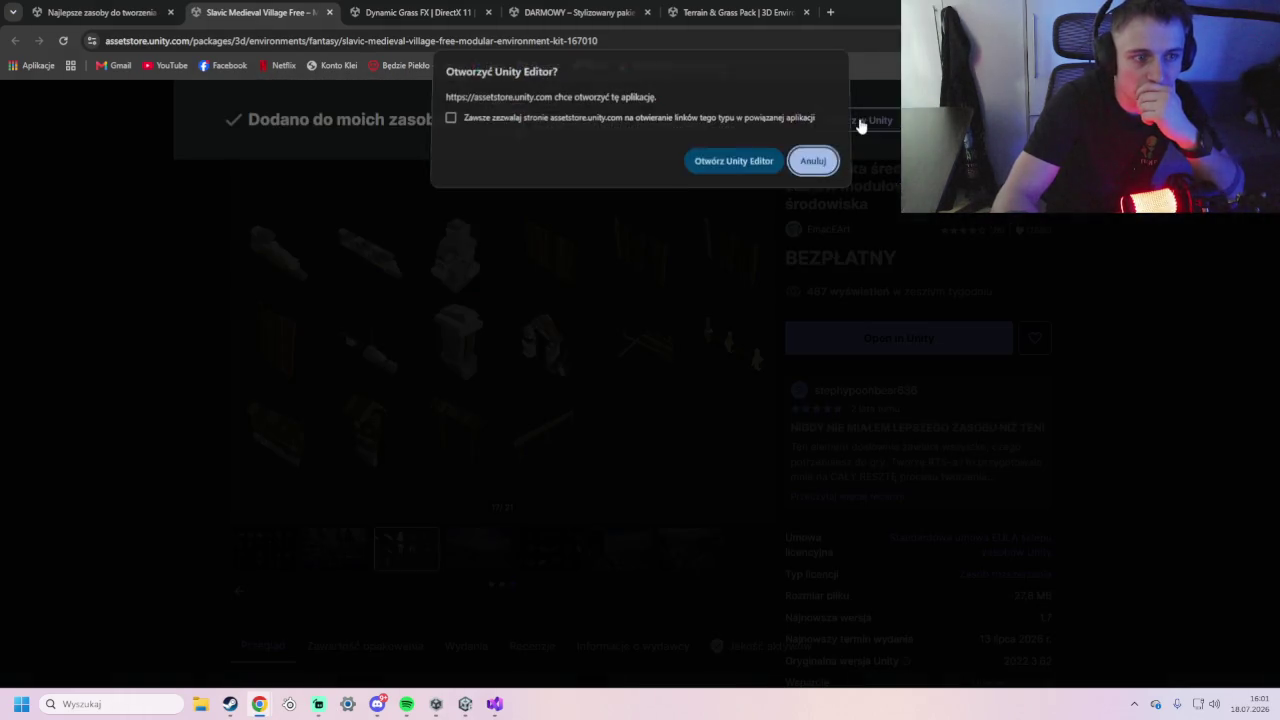
{"action": "left_click", "coordinate": [712, 171]}
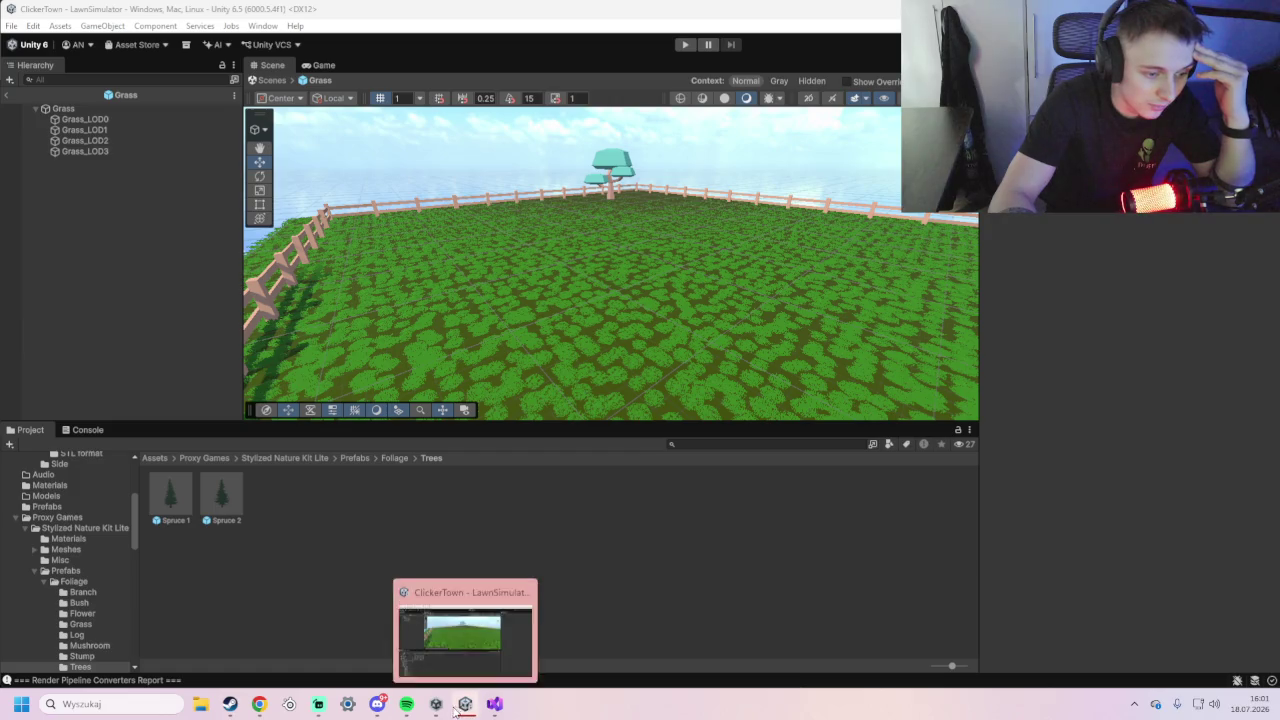
Step: Close the Ultimate Nature – Starter tab, look over the other store tabs, and return to Unity
{"action": "mouse_move", "coordinate": [437, 710]}
{"action": "mouse_move", "coordinate": [259, 704]}
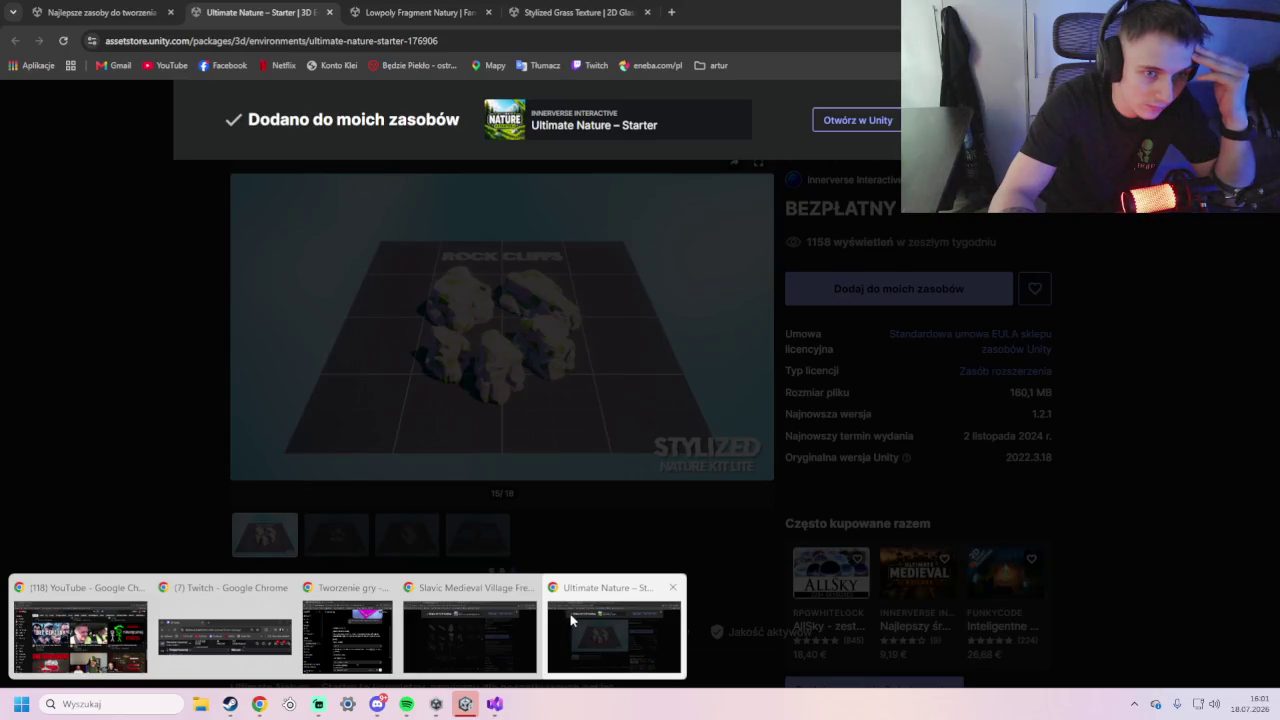
{"action": "left_click", "coordinate": [571, 620]}
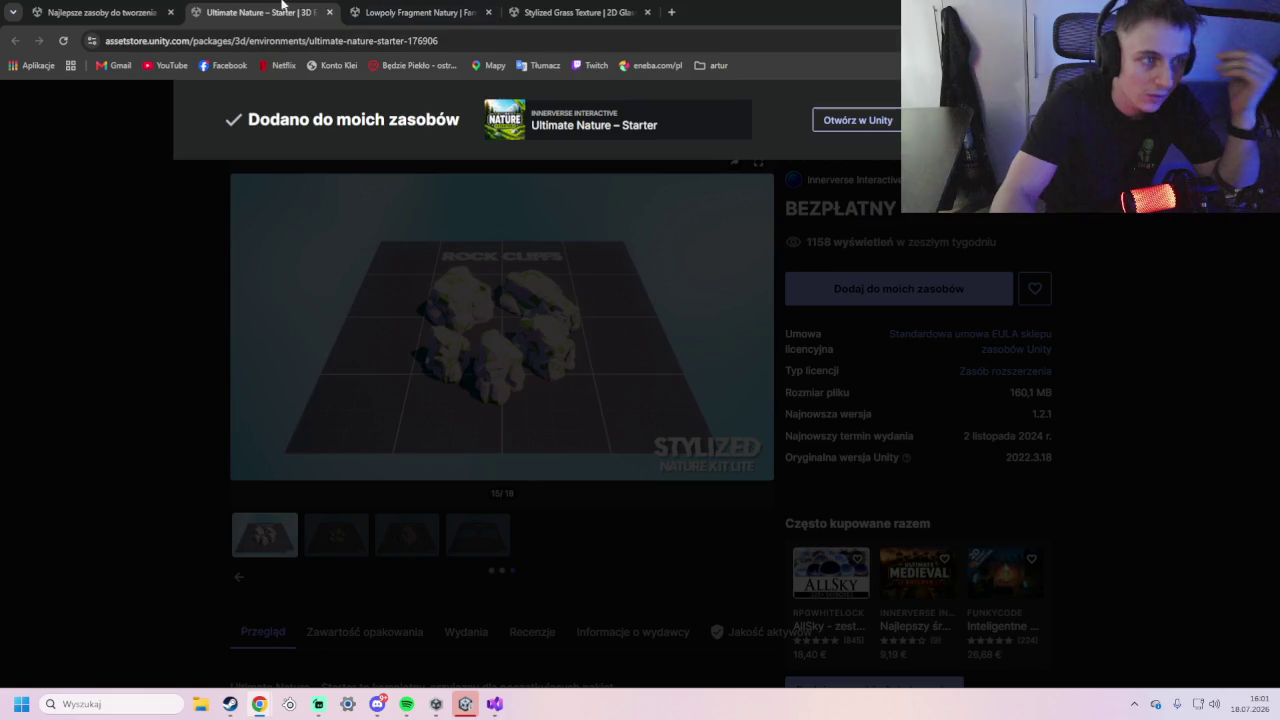
{"action": "left_click", "coordinate": [329, 12]}
{"action": "left_click", "coordinate": [257, 10]}
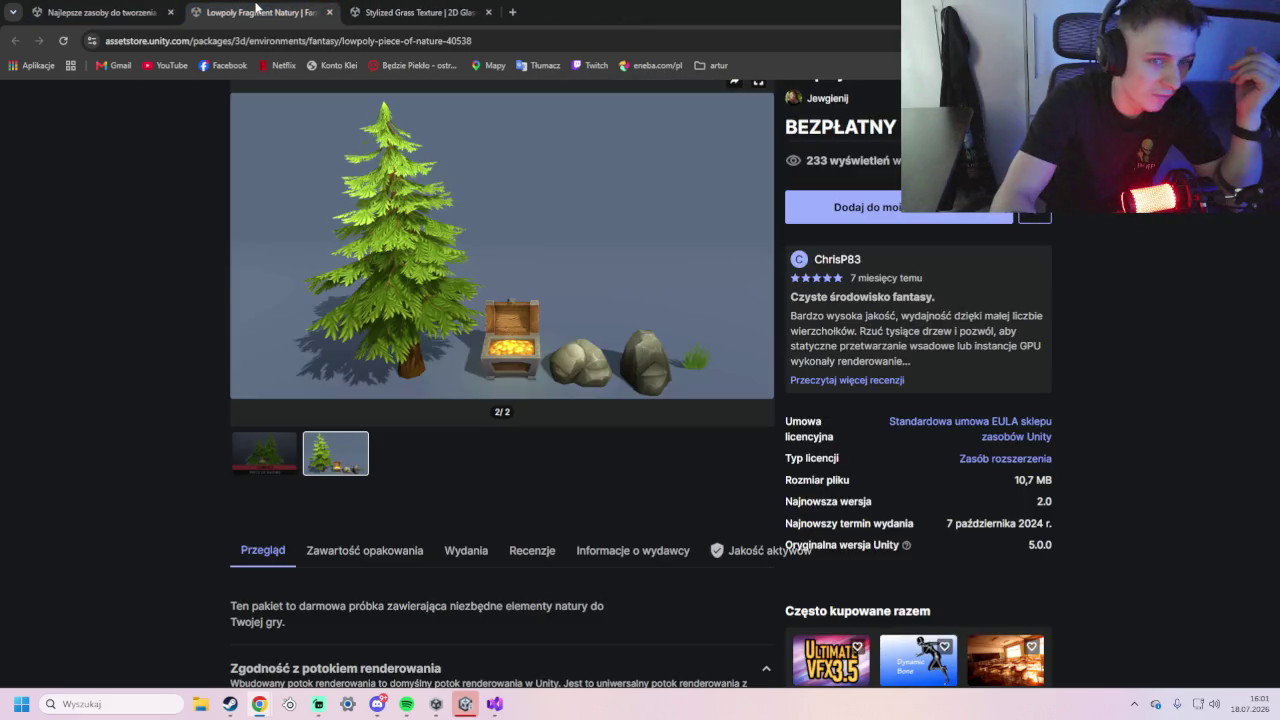
{"action": "left_click", "coordinate": [286, 466]}
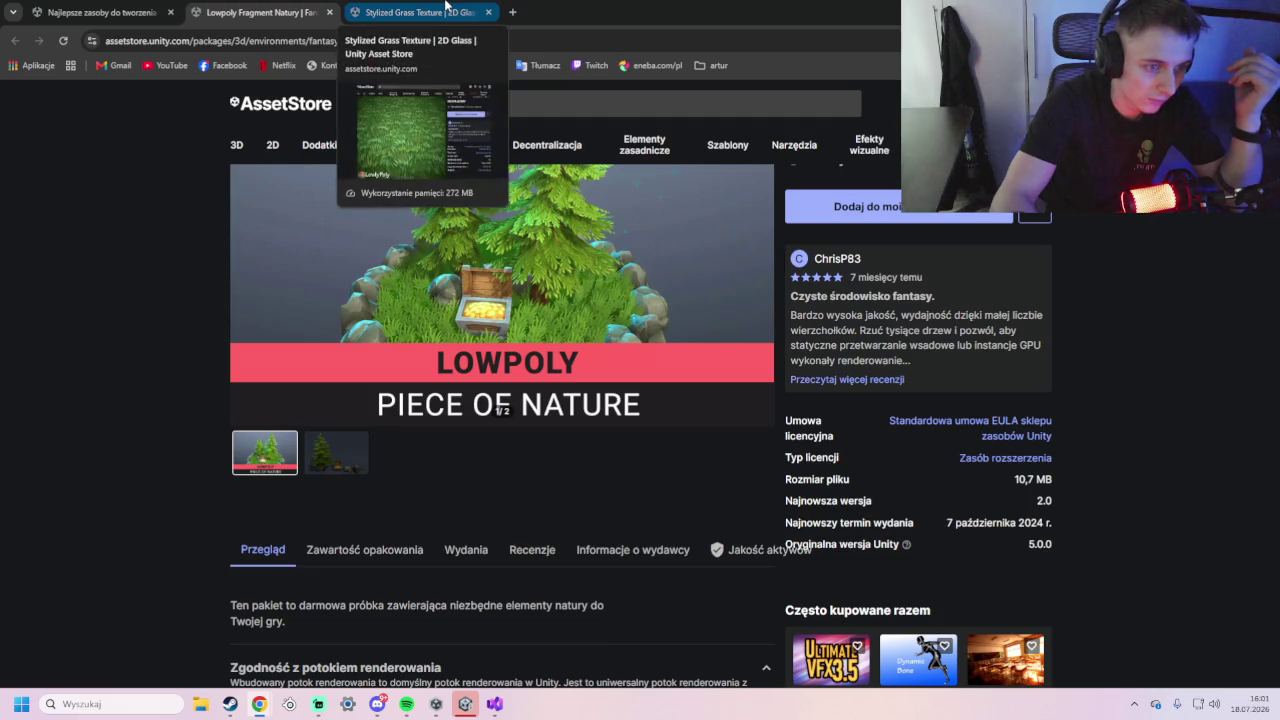
{"action": "left_click", "coordinate": [336, 456]}
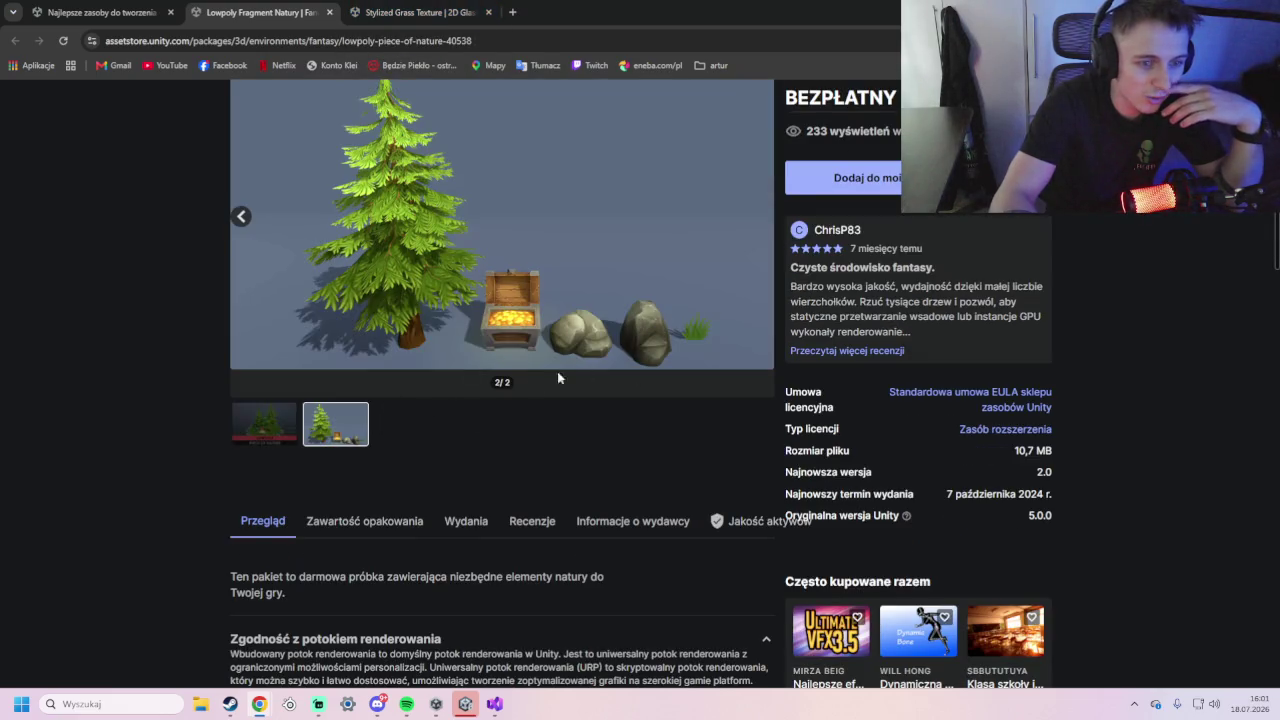
{"action": "left_click", "coordinate": [248, 435]}
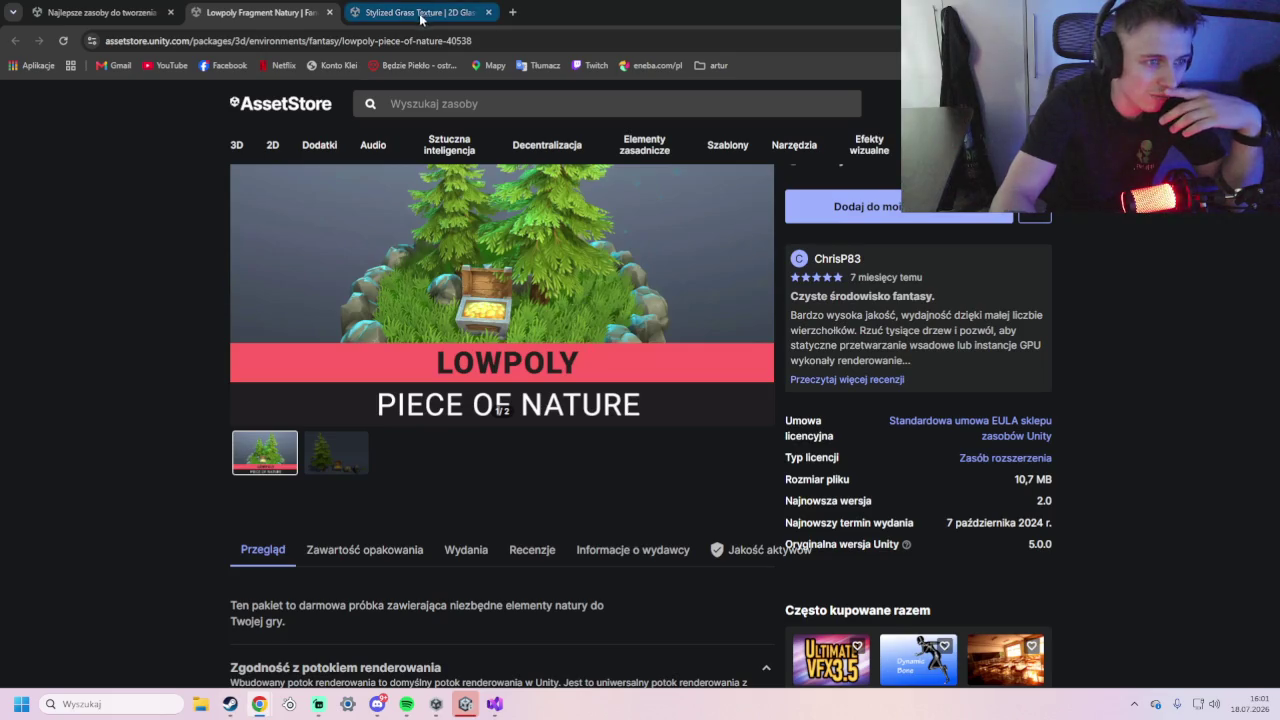
{"action": "left_click", "coordinate": [400, 12]}
{"action": "left_click", "coordinate": [95, 12]}
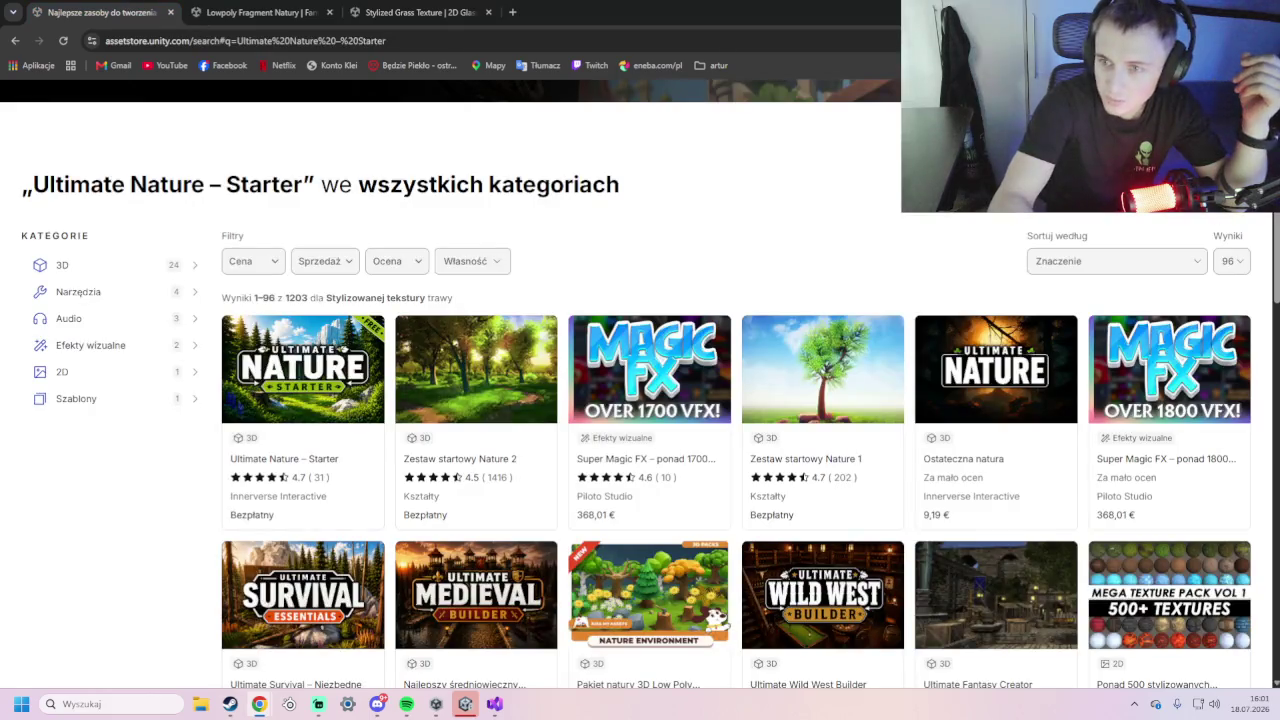
{"action": "key", "text": "alt+Tab"}
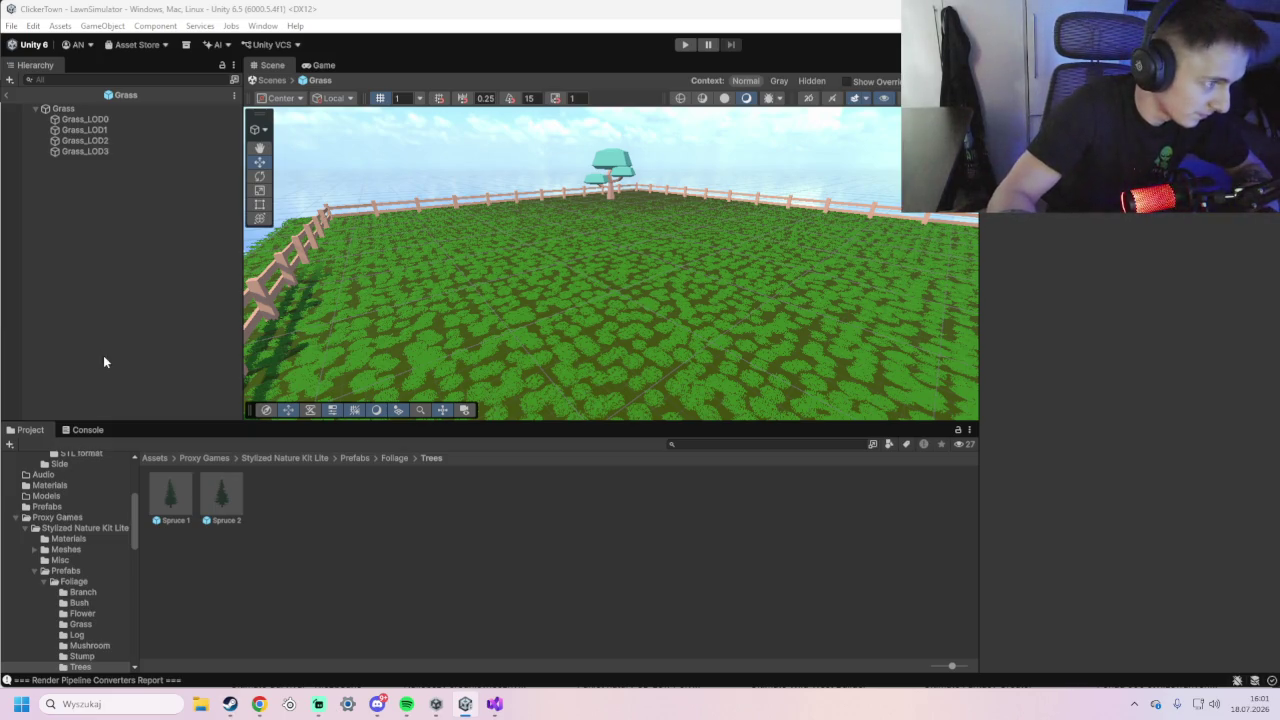
Step: Open the City scene from Assets/Scenes and run a quick playtest
{"action": "scroll", "coordinate": [62, 508], "scroll_direction": "up", "scroll_amount": 5}
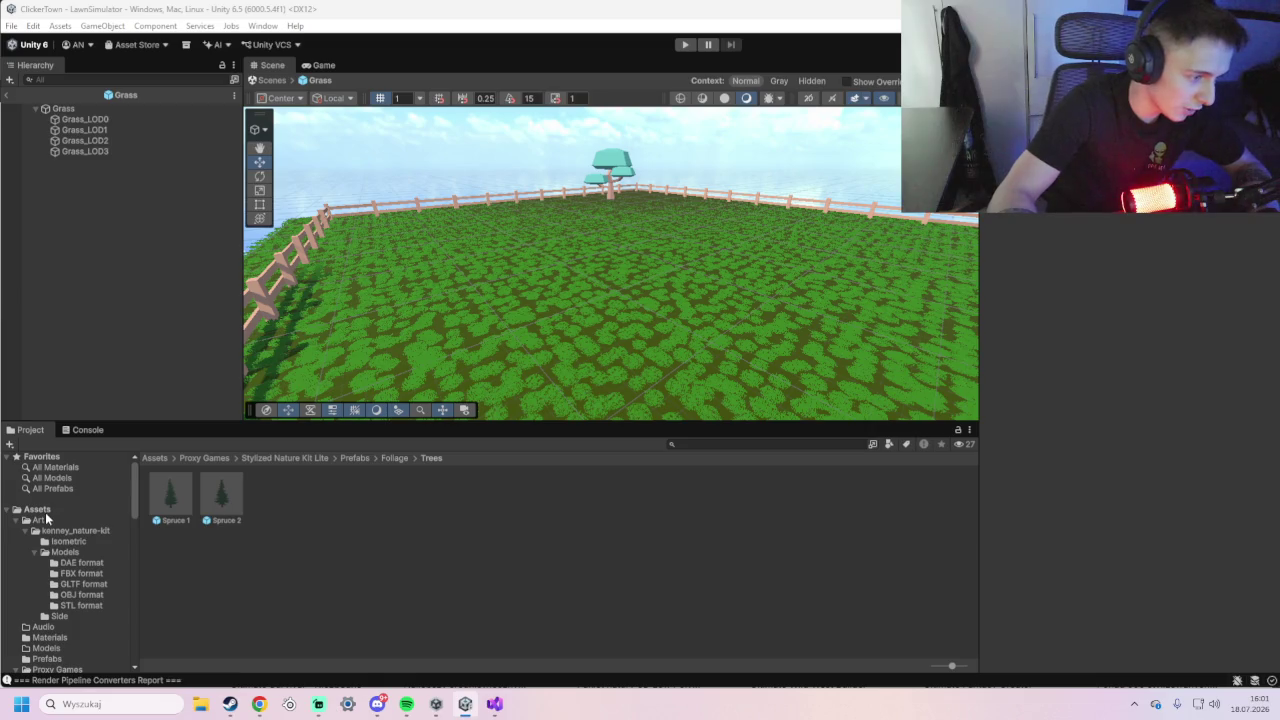
{"action": "left_click", "coordinate": [45, 513]}
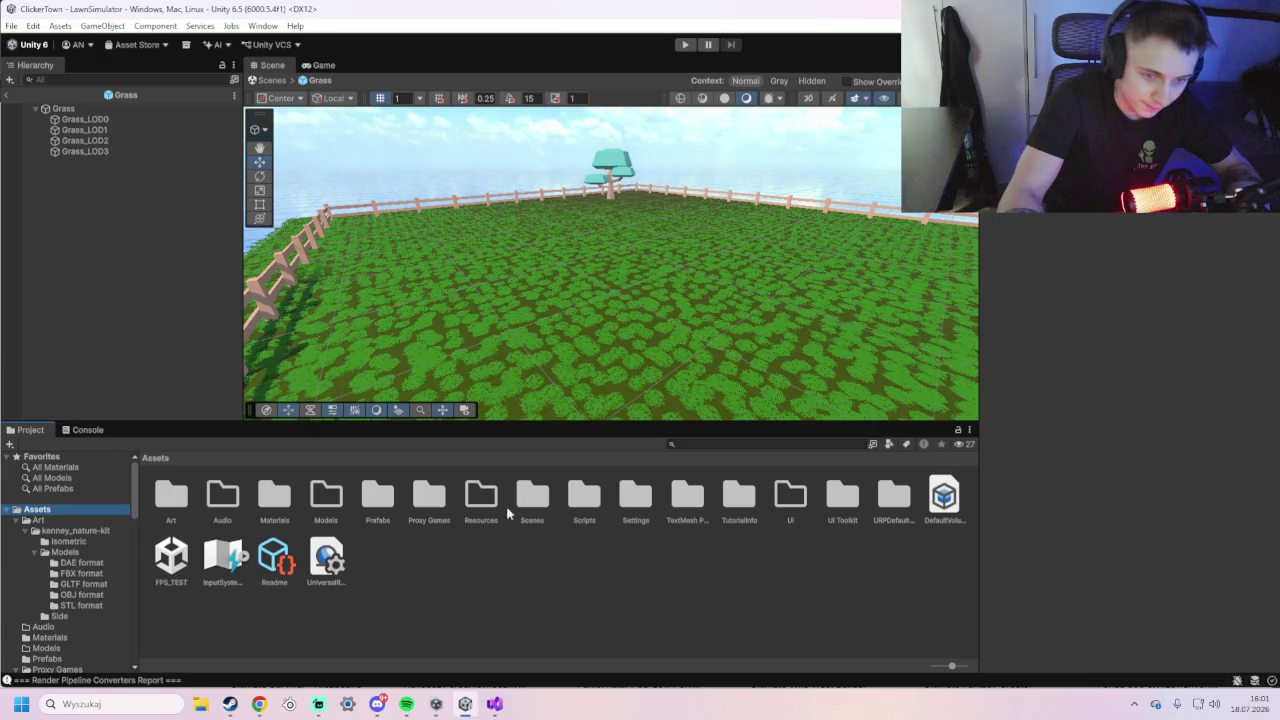
{"action": "double_click", "coordinate": [532, 495]}
{"action": "left_click", "coordinate": [632, 506]}
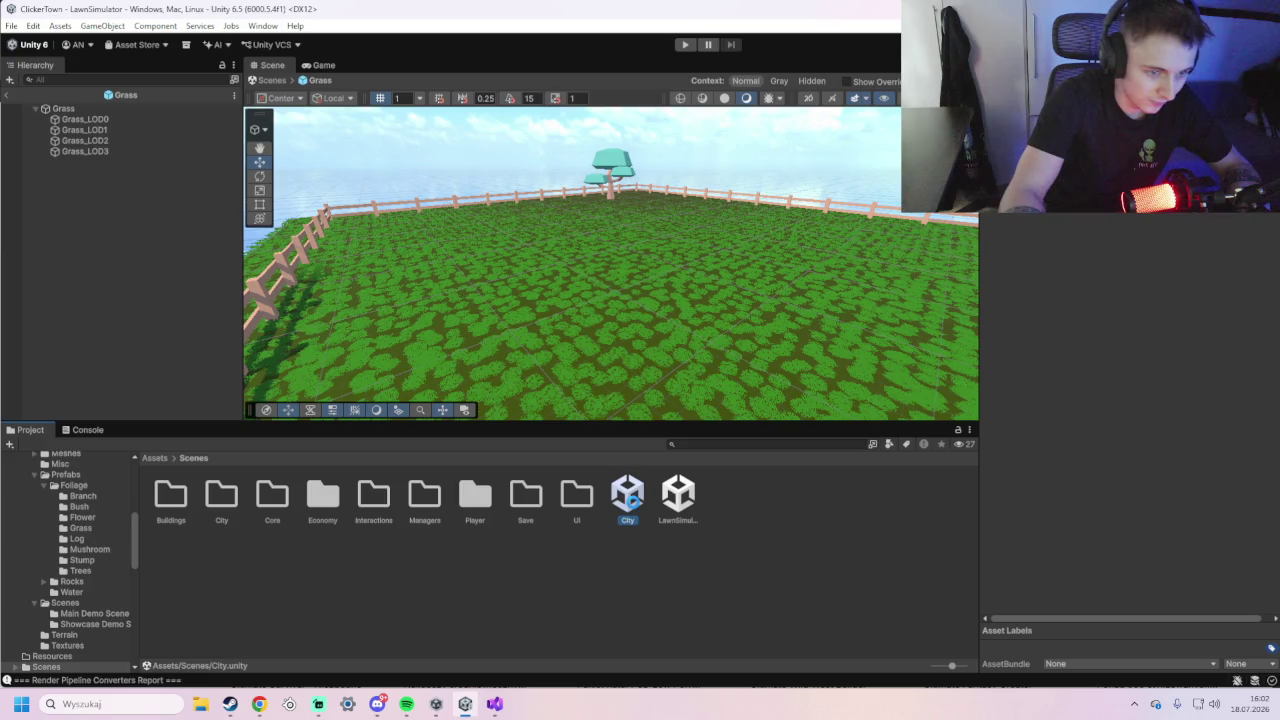
{"action": "double_click", "coordinate": [632, 502]}
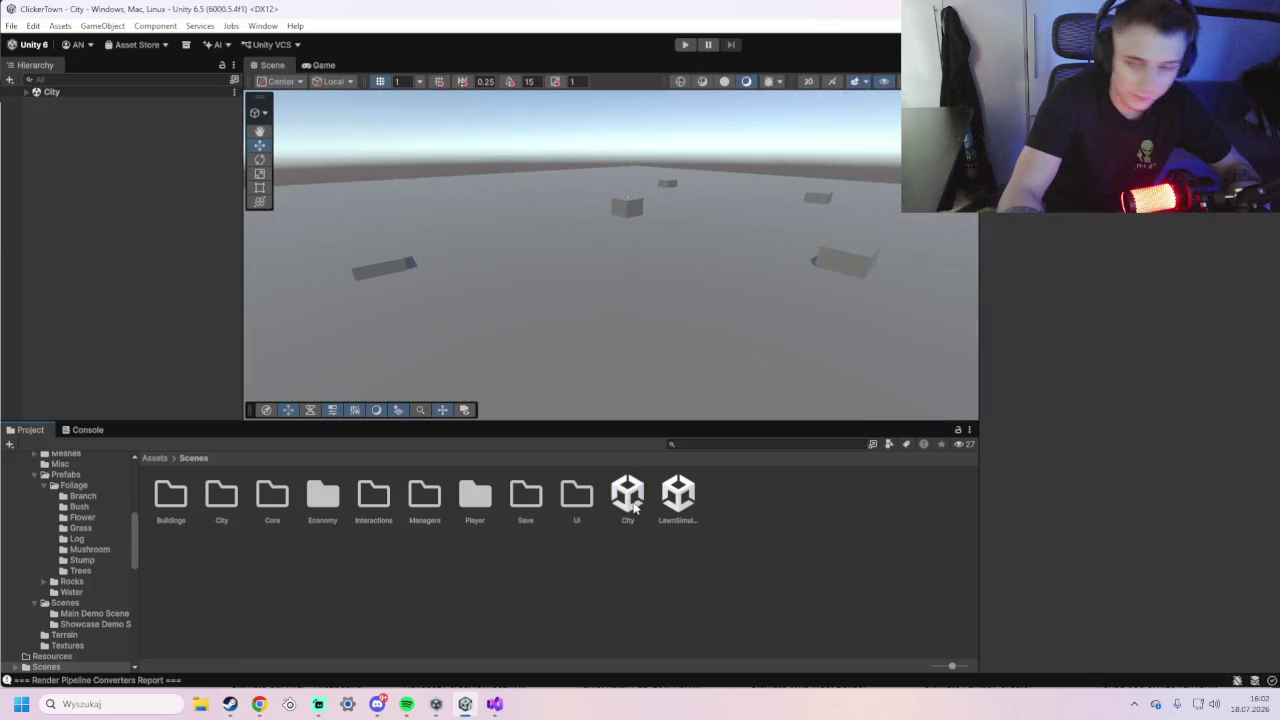
{"action": "left_click", "coordinate": [685, 45]}
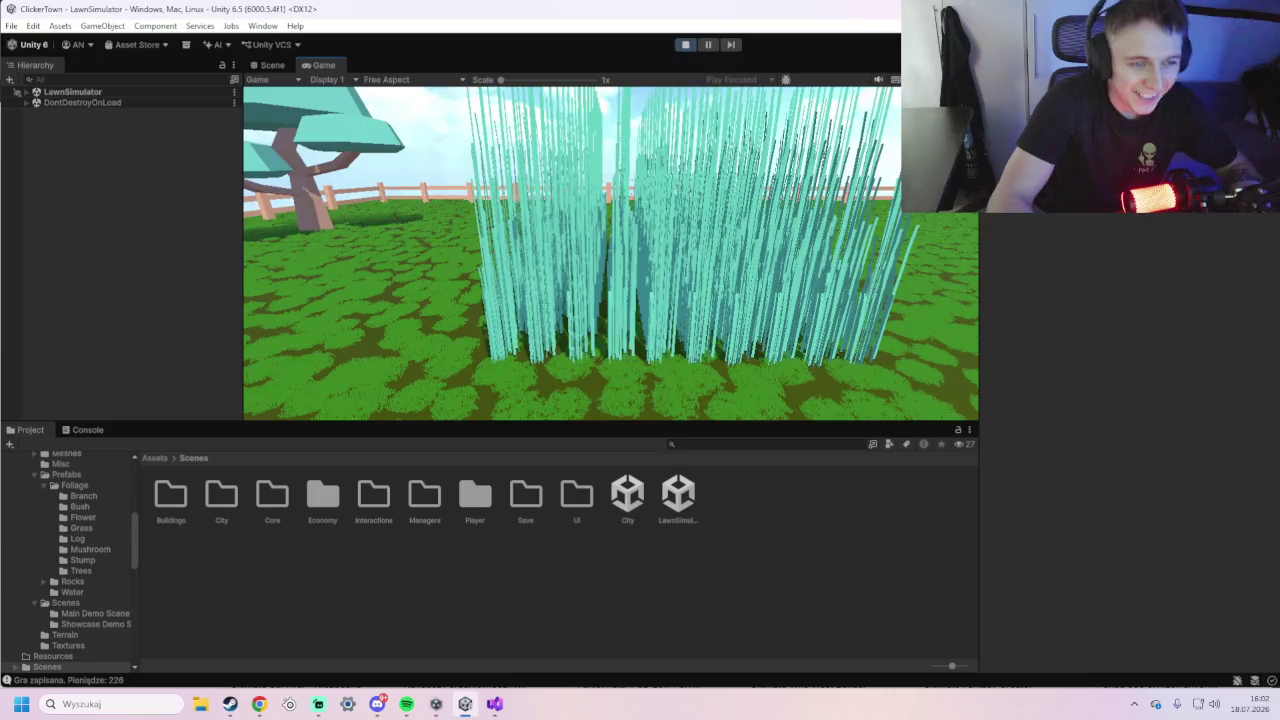
{"action": "left_click", "coordinate": [685, 46]}
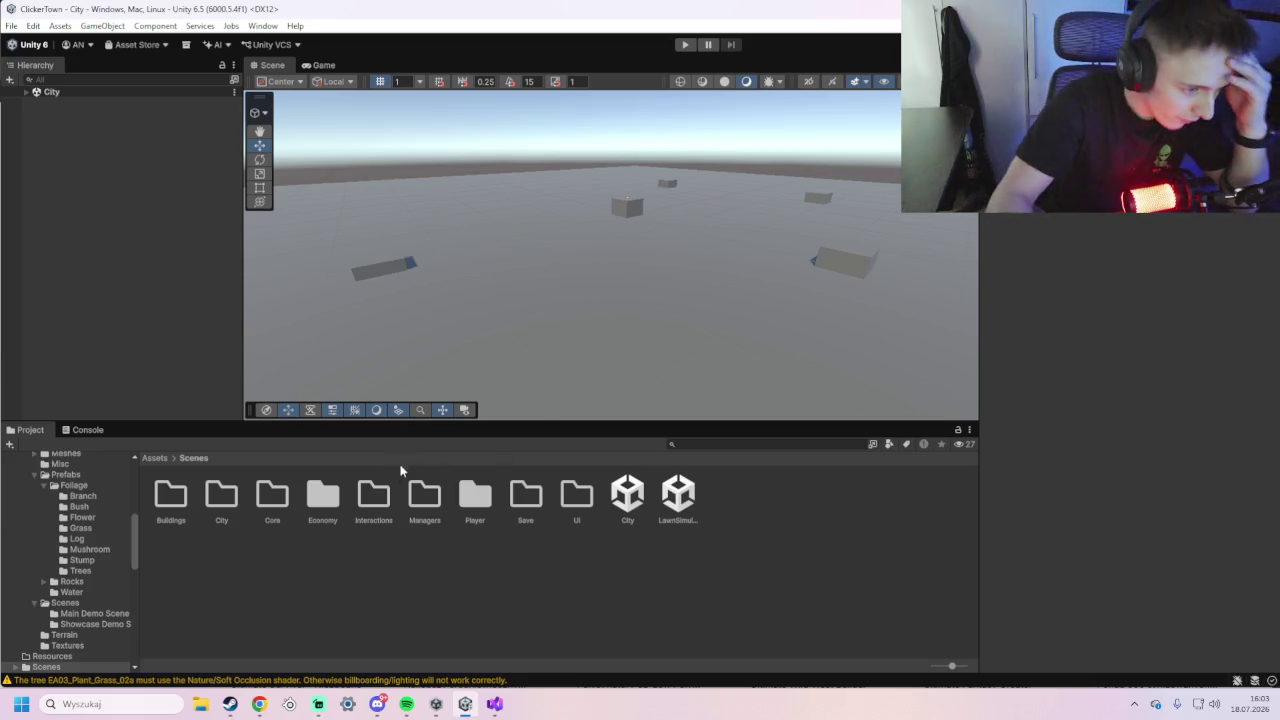
Step: Return to the top-level Assets folder and open EmaceArt
{"action": "scroll", "coordinate": [72, 455], "scroll_direction": "up", "scroll_amount": 10}
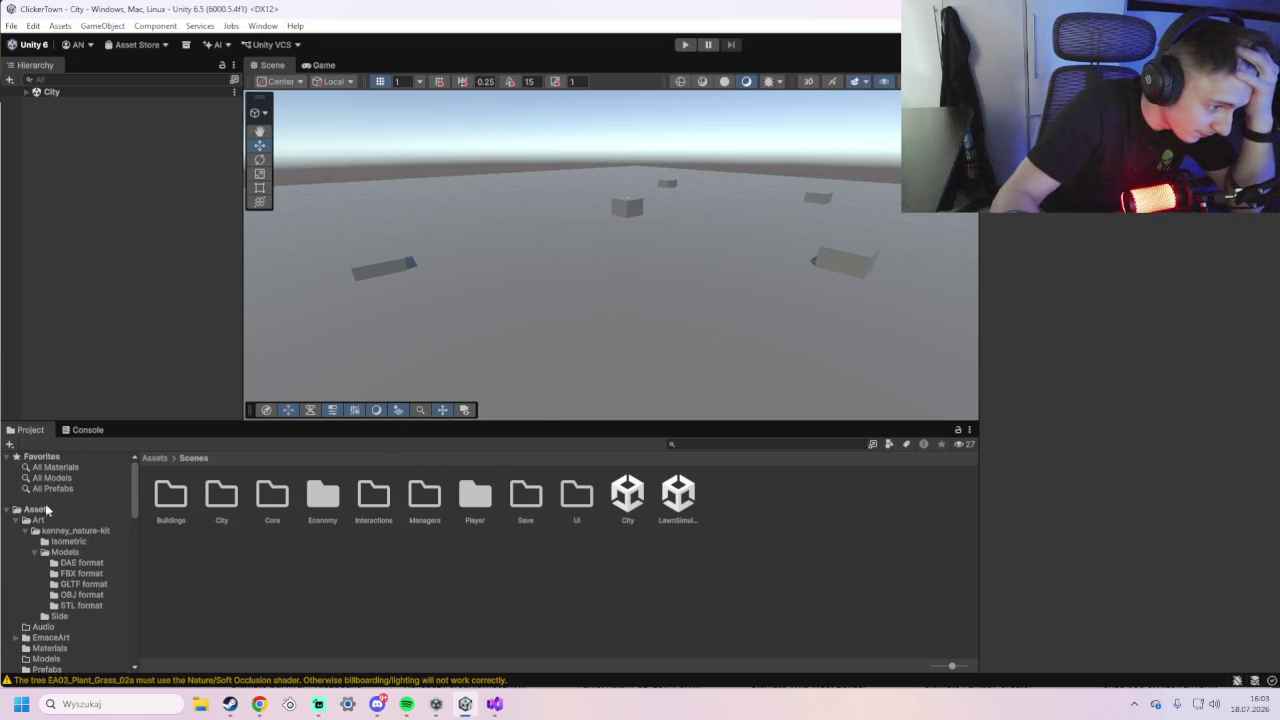
{"action": "left_click", "coordinate": [40, 509]}
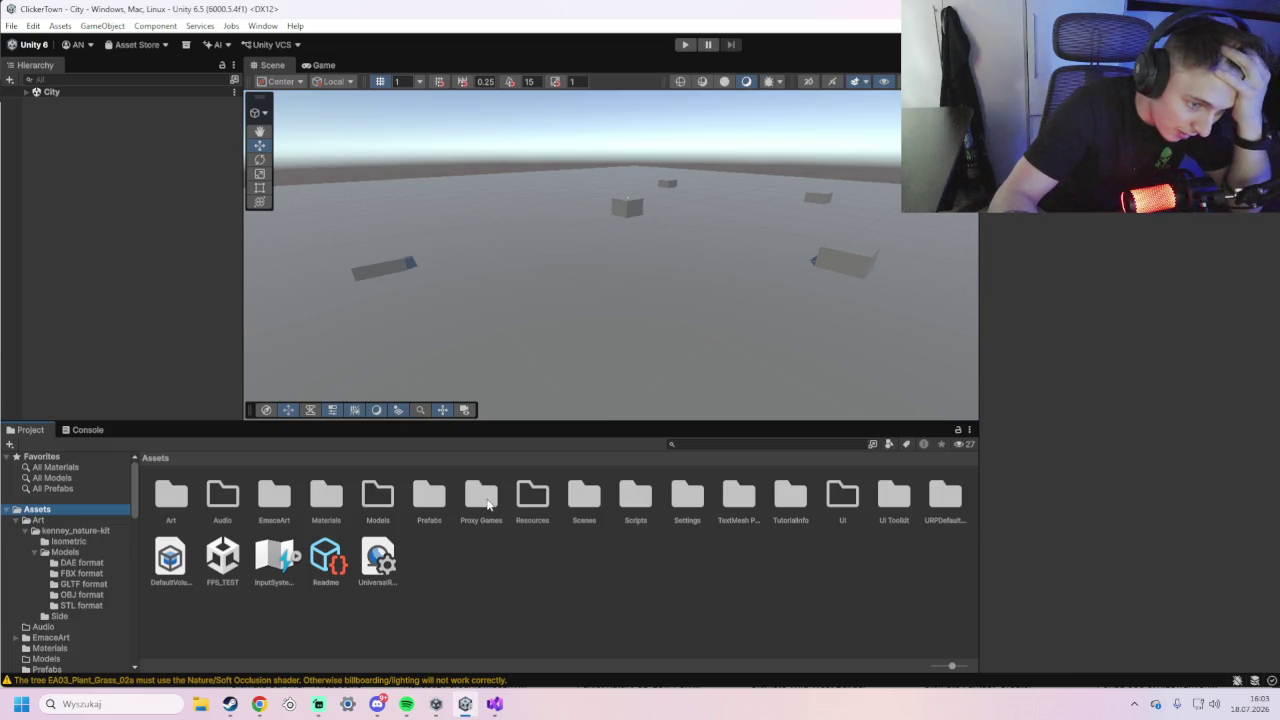
{"action": "double_click", "coordinate": [280, 503]}
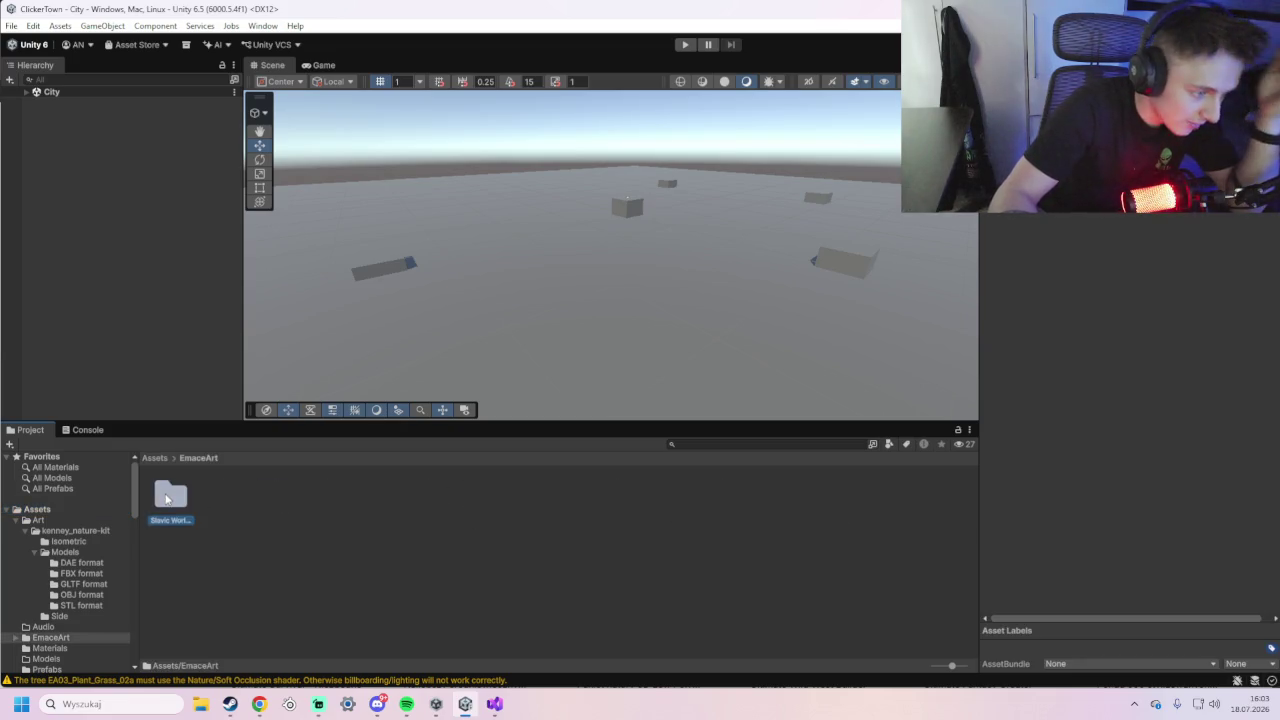
Step: Open the LawnSimulator scene from Assets/Scenes and look across the fenced lawn
{"action": "double_click", "coordinate": [168, 497]}
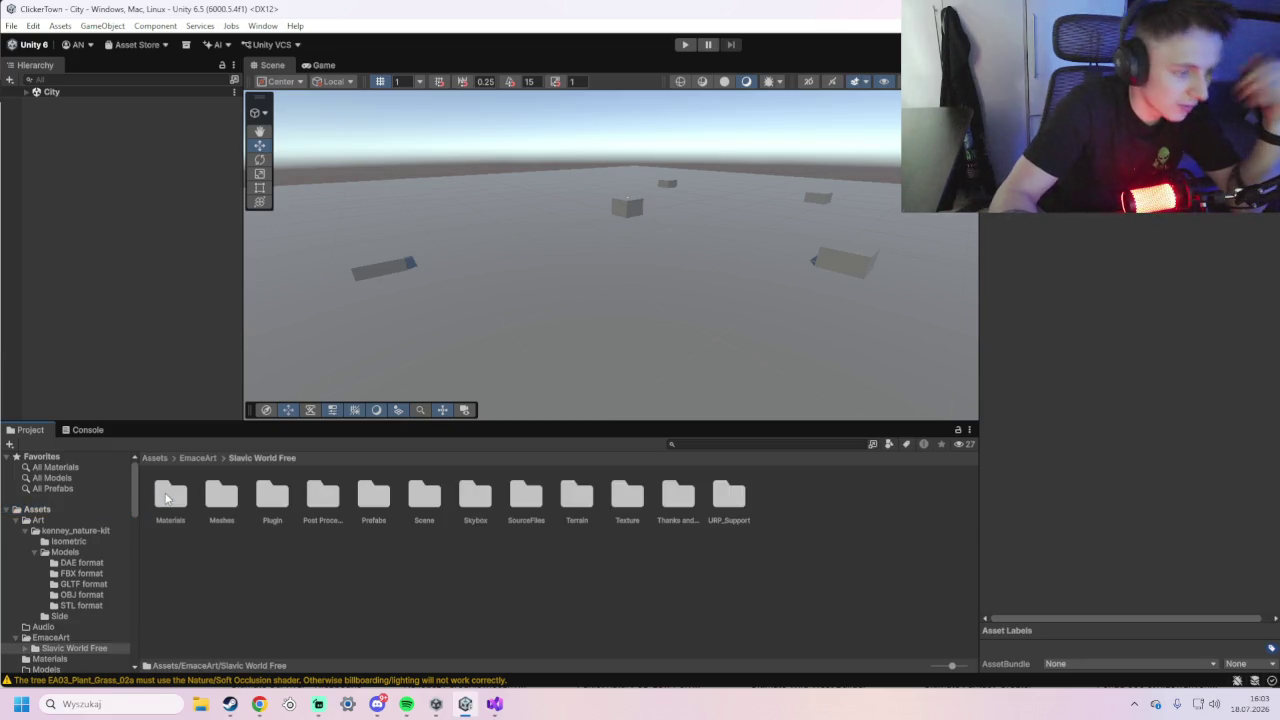
{"action": "left_click", "coordinate": [48, 510]}
{"action": "double_click", "coordinate": [578, 500]}
{"action": "left_click", "coordinate": [689, 505]}
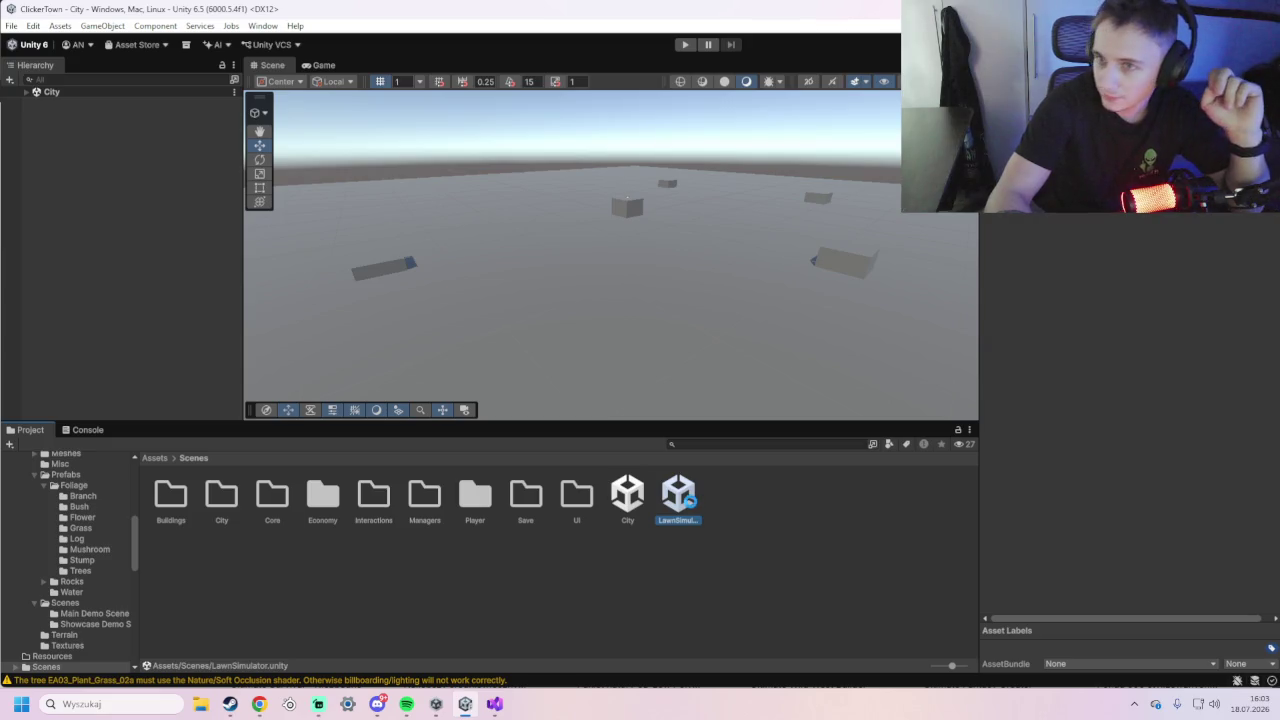
{"action": "double_click", "coordinate": [691, 508]}
{"action": "mouse_move", "coordinate": [680, 352]}
{"action": "left_mouse_down"}
{"action": "mouse_move", "coordinate": [585, 343]}
{"action": "mouse_move", "coordinate": [534, 363]}
{"action": "mouse_move", "coordinate": [549, 378]}
{"action": "mouse_move", "coordinate": [551, 363]}
{"action": "mouse_move", "coordinate": [546, 383]}
{"action": "mouse_move", "coordinate": [640, 354]}
{"action": "left_mouse_up"}
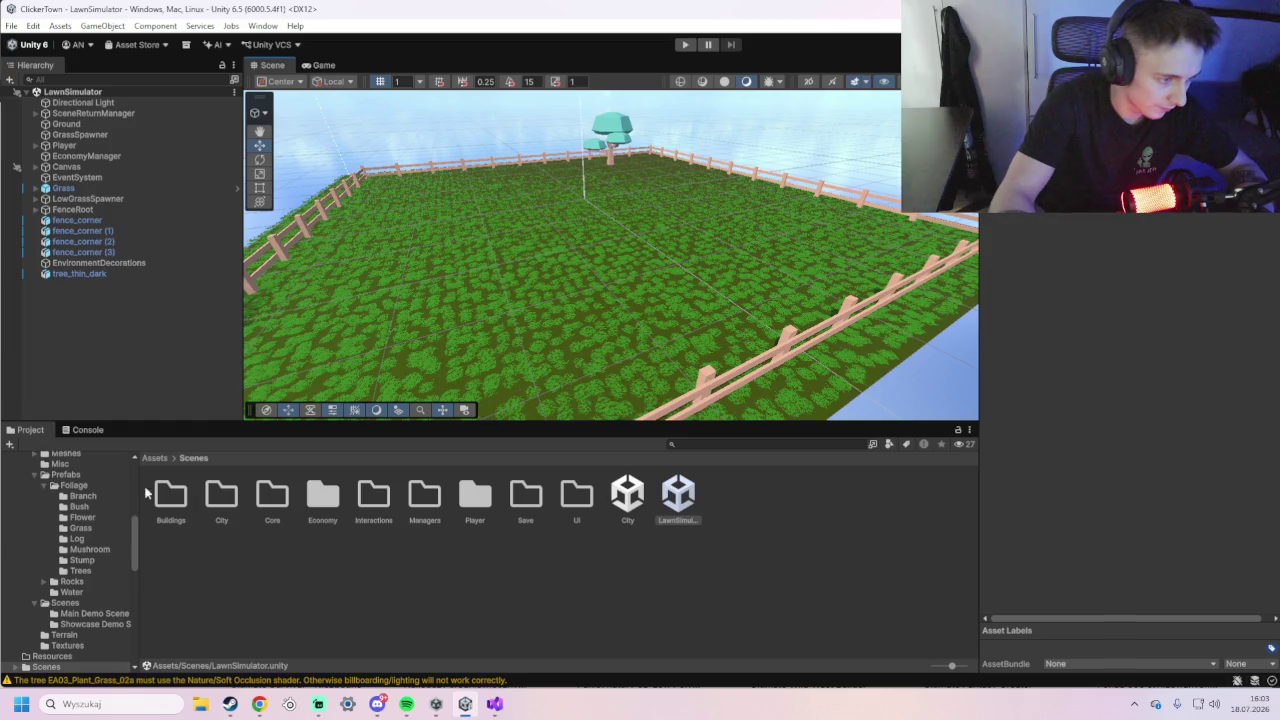
Step: Browse EmaceArt > Slavic World Free > Skybox > Epic_BigCloudsSoft_V2 and drag a cloud skybox into the scene
{"action": "left_click", "coordinate": [156, 458]}
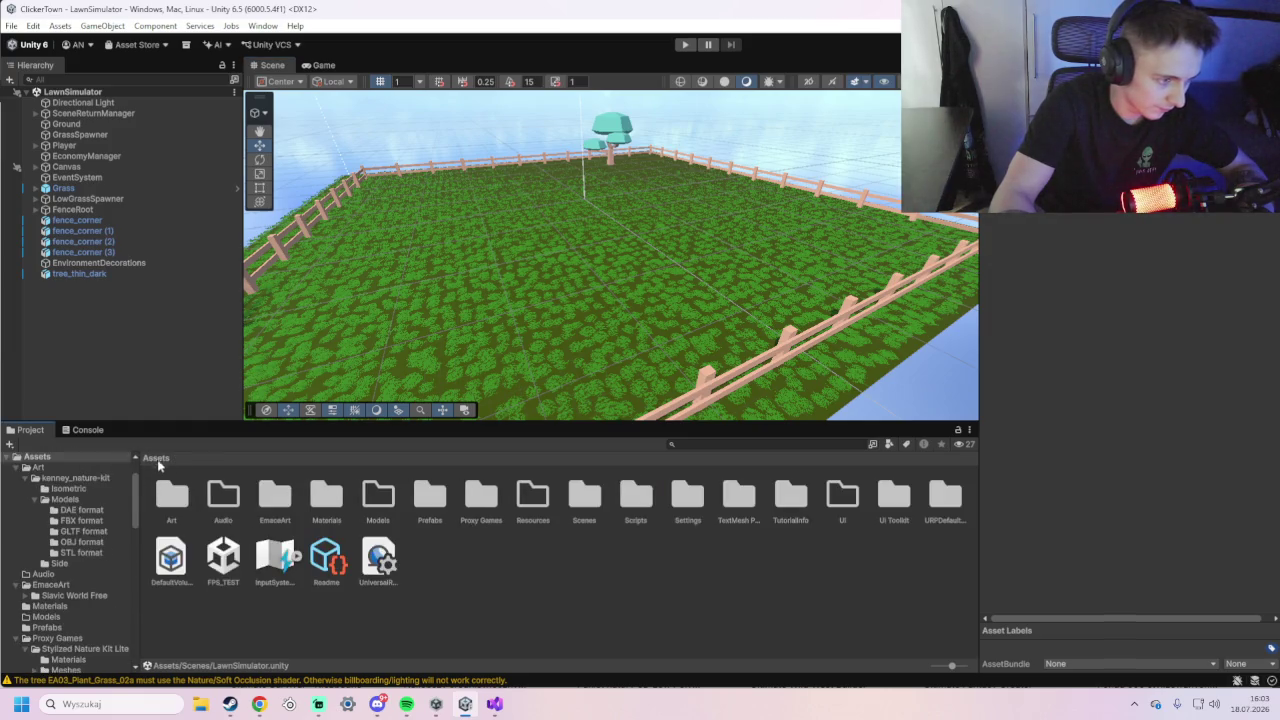
{"action": "left_click", "coordinate": [383, 505]}
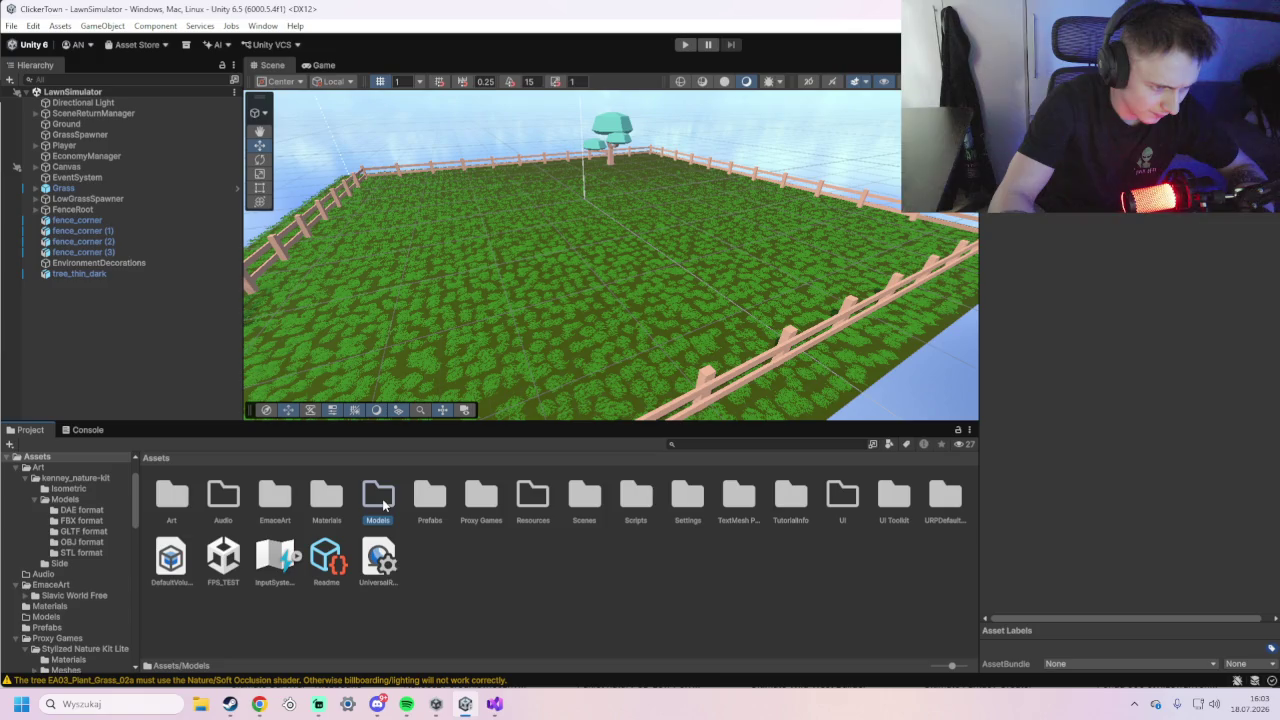
{"action": "double_click", "coordinate": [263, 500]}
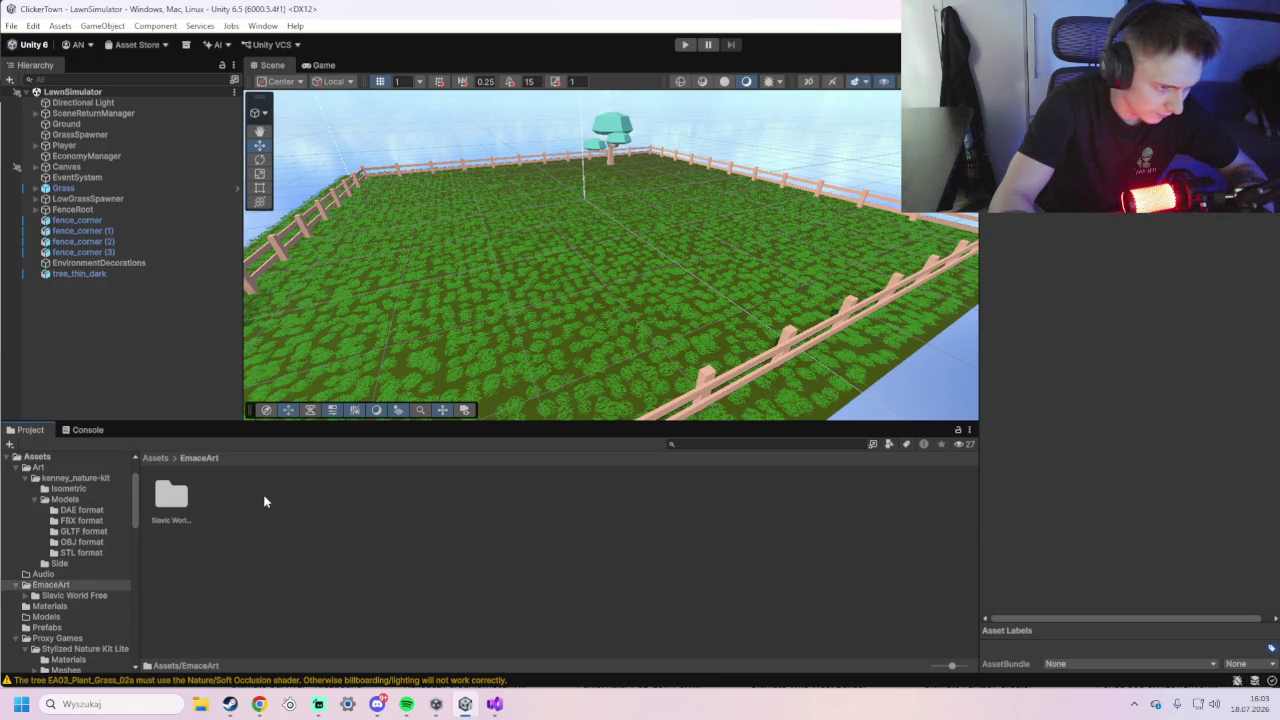
{"action": "double_click", "coordinate": [172, 498]}
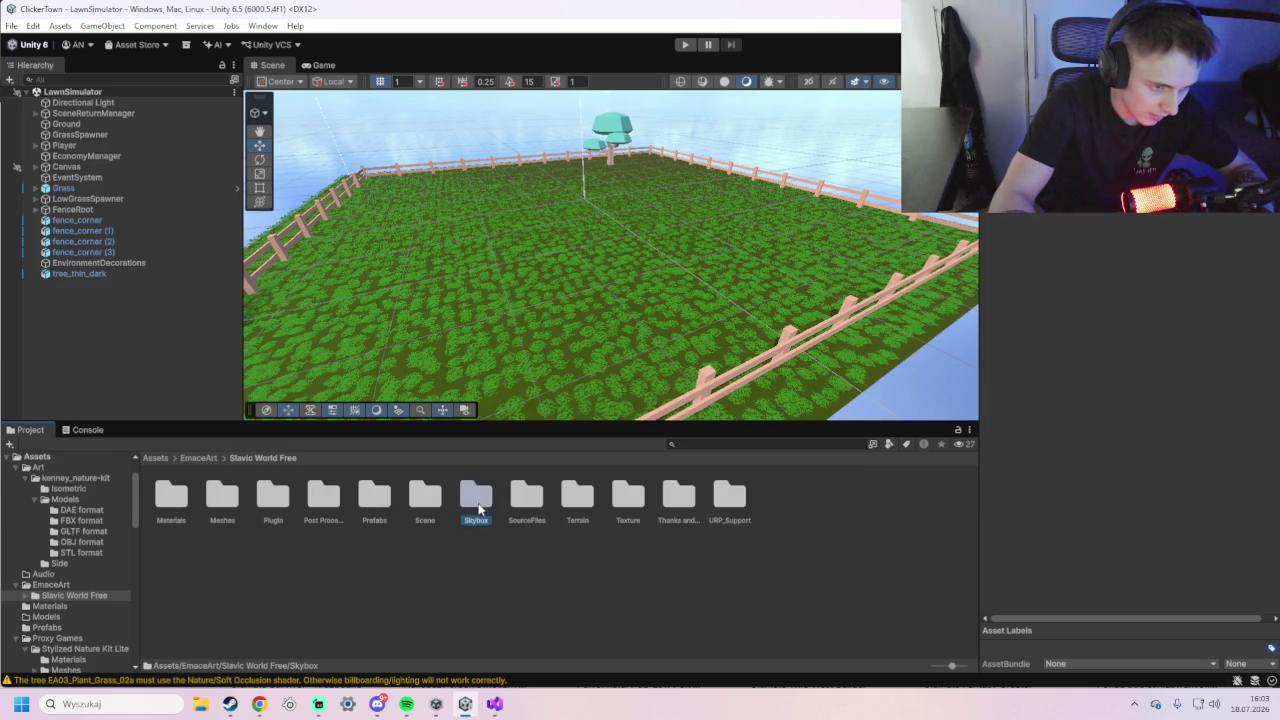
{"action": "double_click", "coordinate": [476, 500]}
{"action": "left_click", "coordinate": [172, 505]}
{"action": "double_click", "coordinate": [172, 500]}
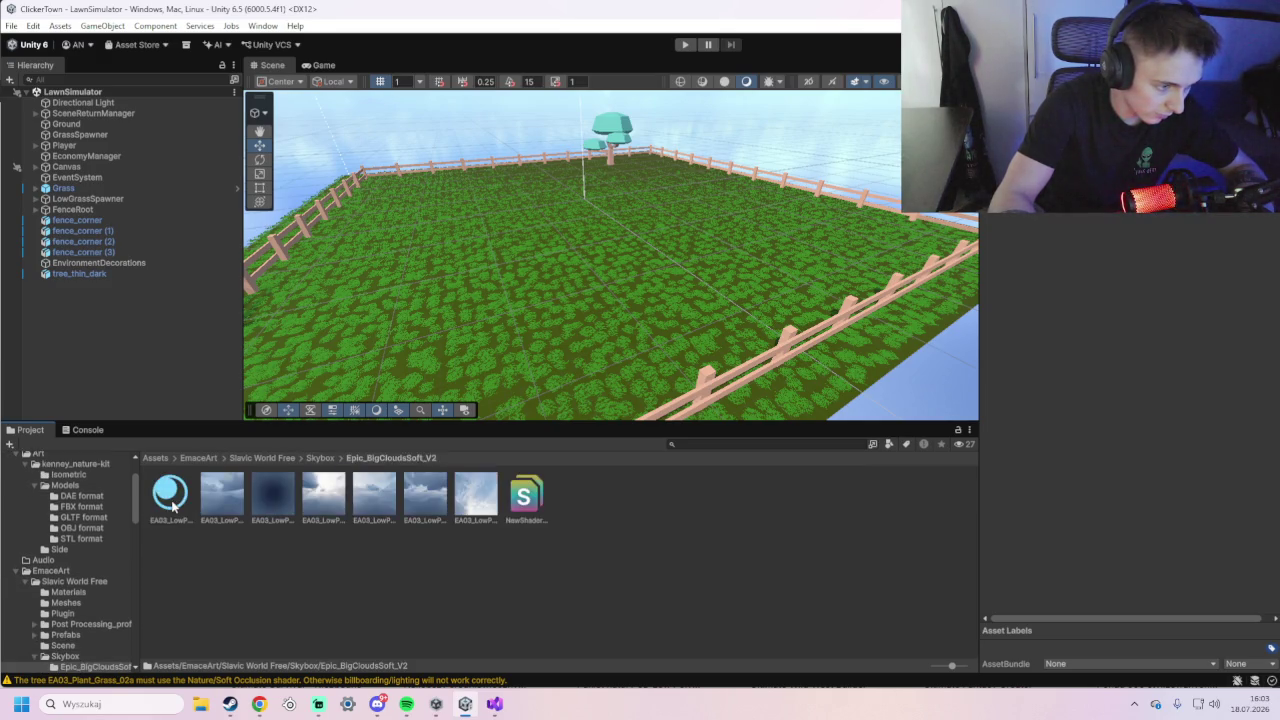
{"action": "mouse_move", "coordinate": [355, 505]}
{"action": "left_mouse_down"}
{"action": "mouse_move", "coordinate": [351, 306]}
{"action": "mouse_move", "coordinate": [371, 134]}
{"action": "mouse_move", "coordinate": [275, 245]}
{"action": "mouse_move", "coordinate": [257, 234]}
{"action": "mouse_move", "coordinate": [468, 373]}
{"action": "left_mouse_up"}
Step: Try several Epic_BigCloudsSoft_V2 textures and the EA03 material on the scene, undoing the ground texture
{"action": "scroll", "coordinate": [468, 373], "scroll_direction": "down", "scroll_amount": 10}
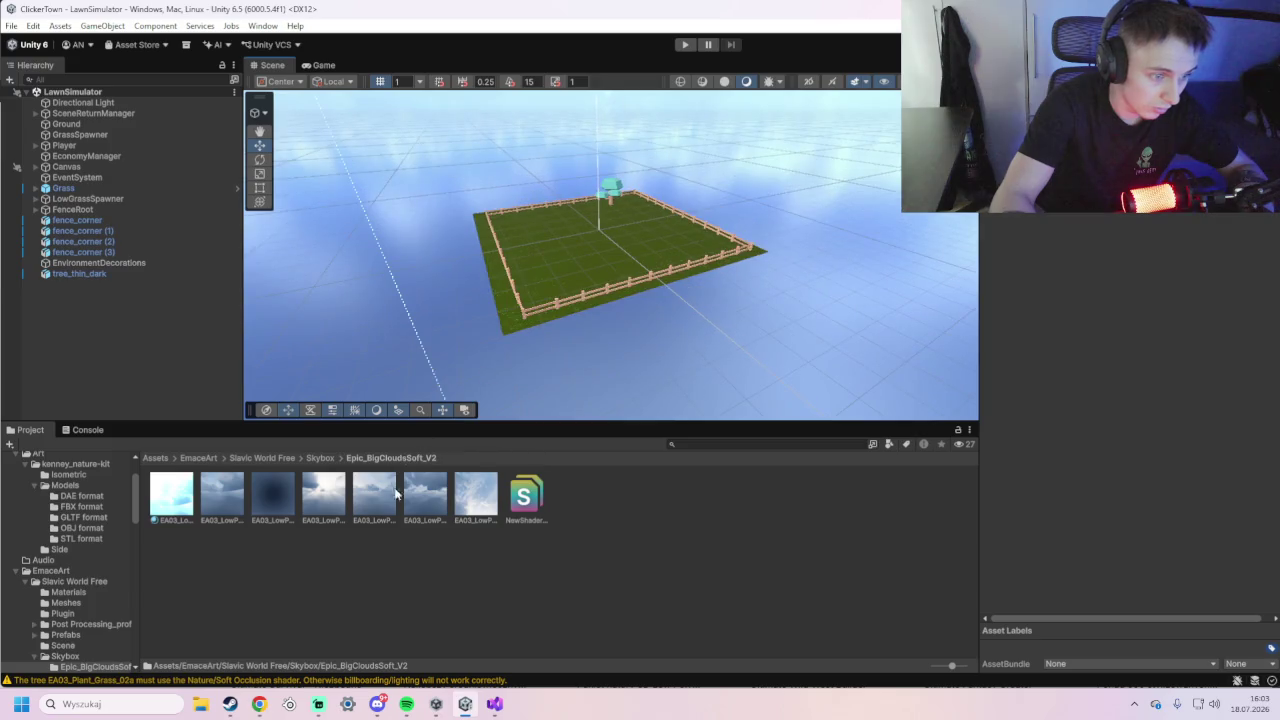
{"action": "left_click", "coordinate": [773, 300]}
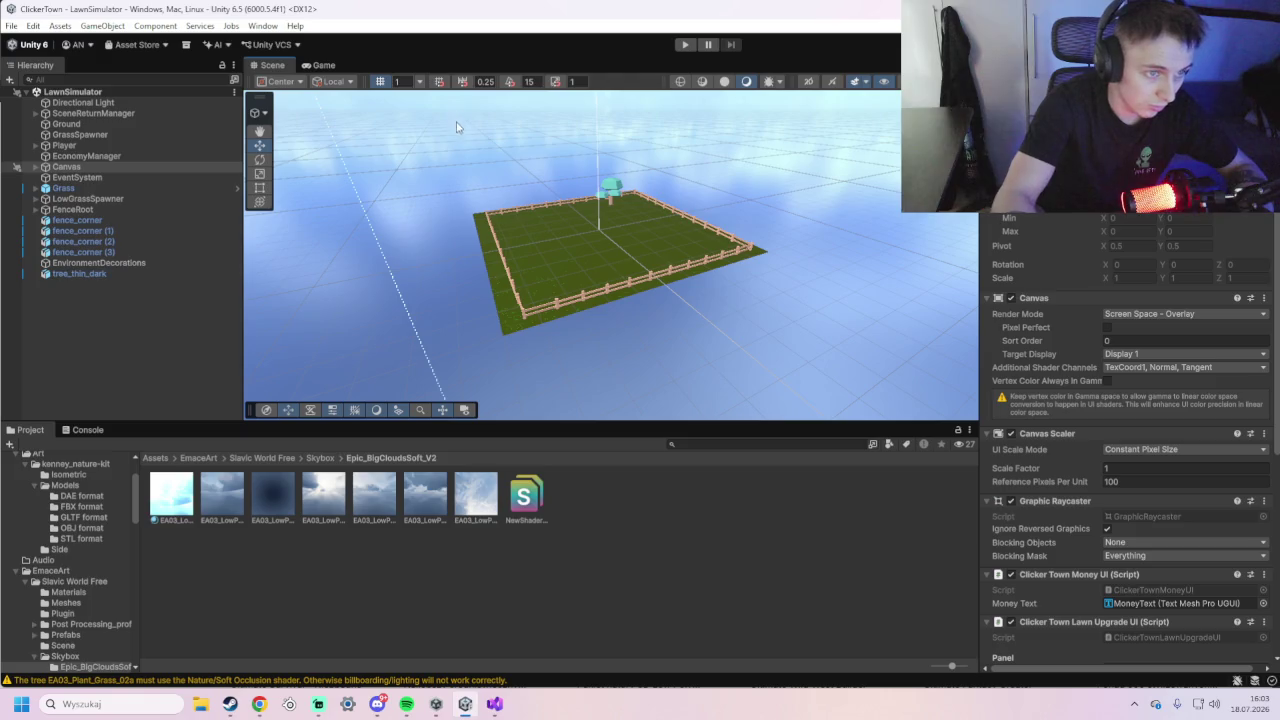
{"action": "left_click_drag", "start_coordinate": [420, 490], "coordinate": [519, 330]}
{"action": "key", "text": "ctrl+z"}
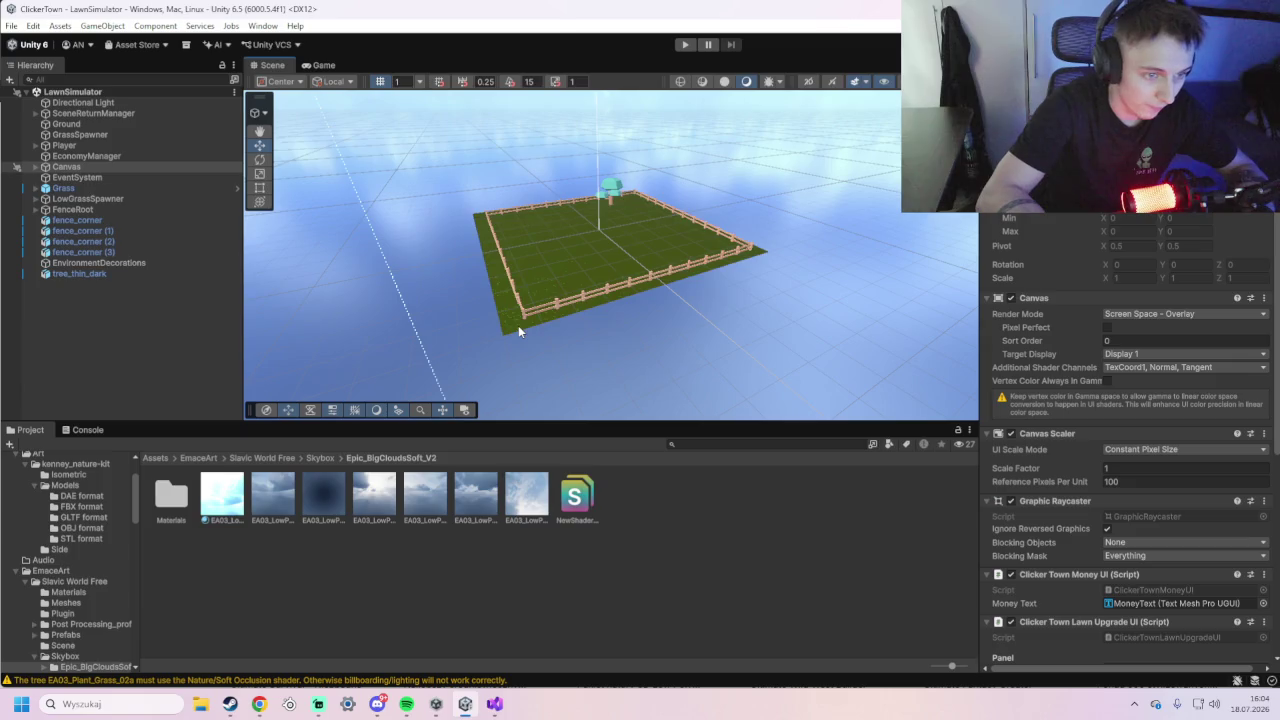
{"action": "left_click_drag", "start_coordinate": [432, 503], "coordinate": [417, 275]}
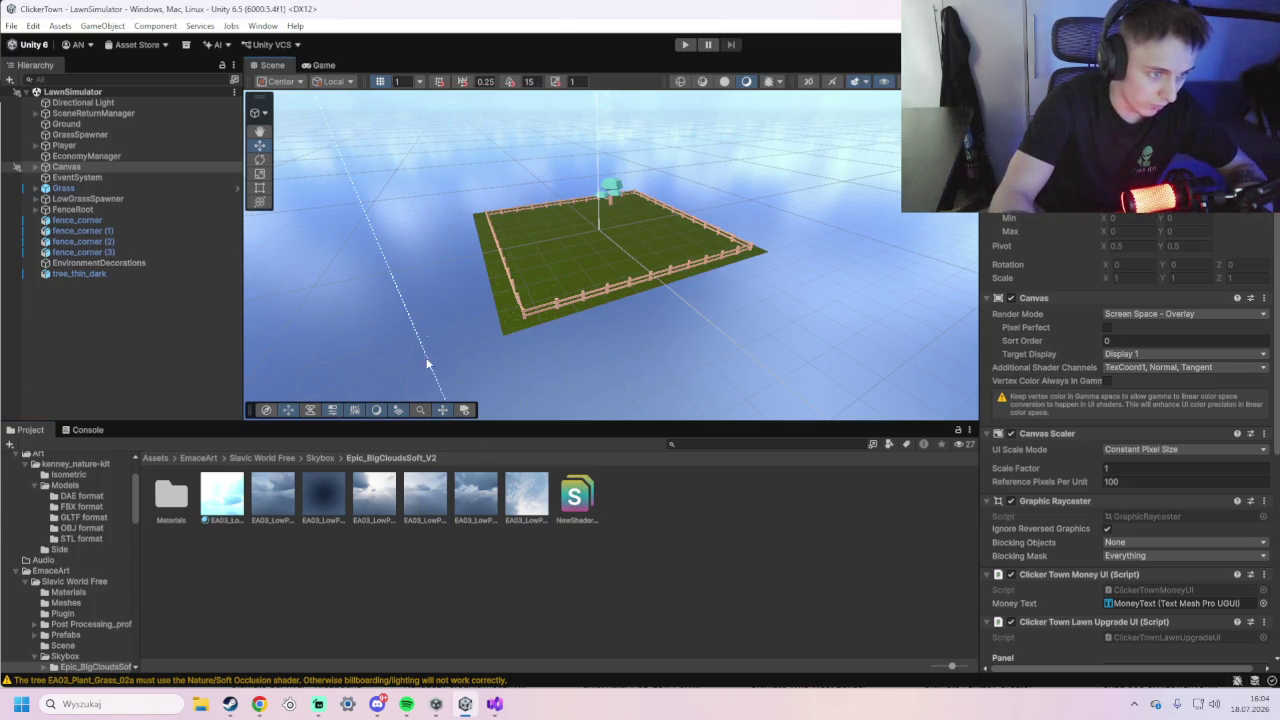
{"action": "mouse_move", "coordinate": [426, 495]}
{"action": "left_mouse_down"}
{"action": "mouse_move", "coordinate": [386, 262]}
{"action": "mouse_move", "coordinate": [450, 106]}
{"action": "left_mouse_up"}
{"action": "double_click", "coordinate": [170, 495]}
{"action": "mouse_move", "coordinate": [165, 503]}
{"action": "left_mouse_down"}
{"action": "mouse_move", "coordinate": [297, 314]}
{"action": "mouse_move", "coordinate": [388, 256]}
{"action": "left_mouse_up"}
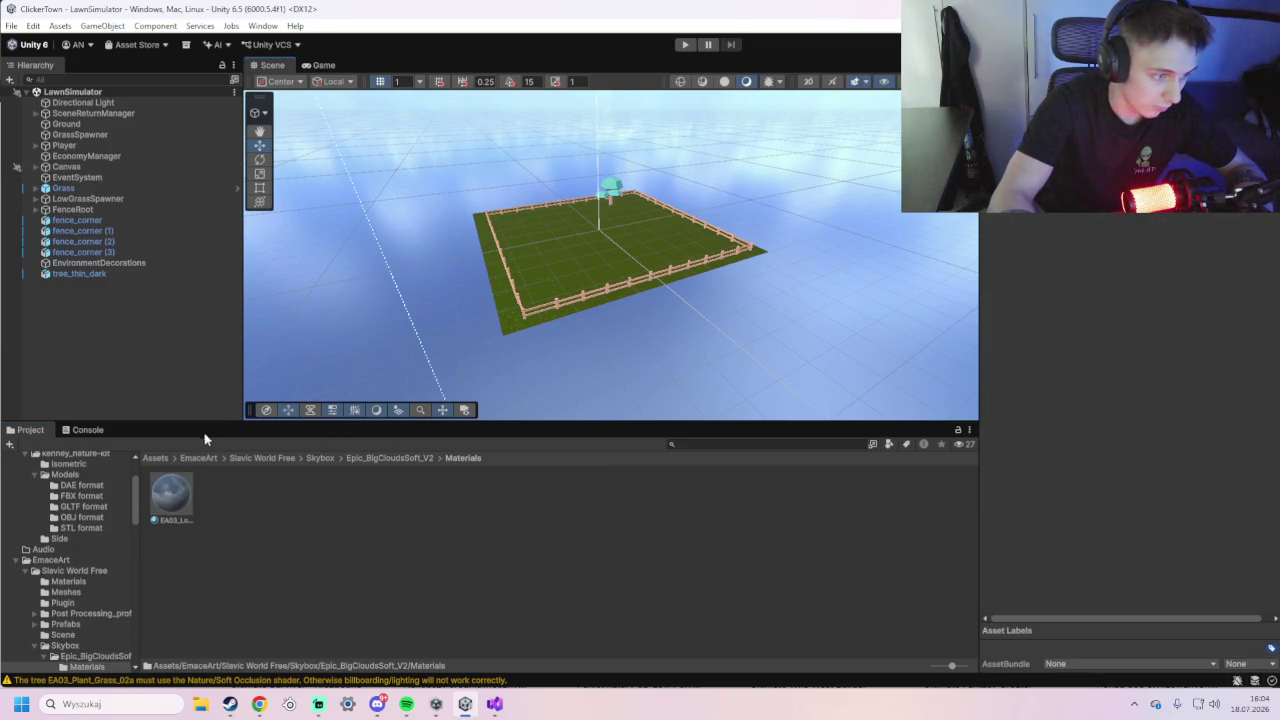
Step: Go back up through the breadcrumb to the Slavic World Free folder
{"action": "left_click", "coordinate": [380, 459]}
{"action": "left_click", "coordinate": [328, 459]}
{"action": "left_click", "coordinate": [262, 458]}
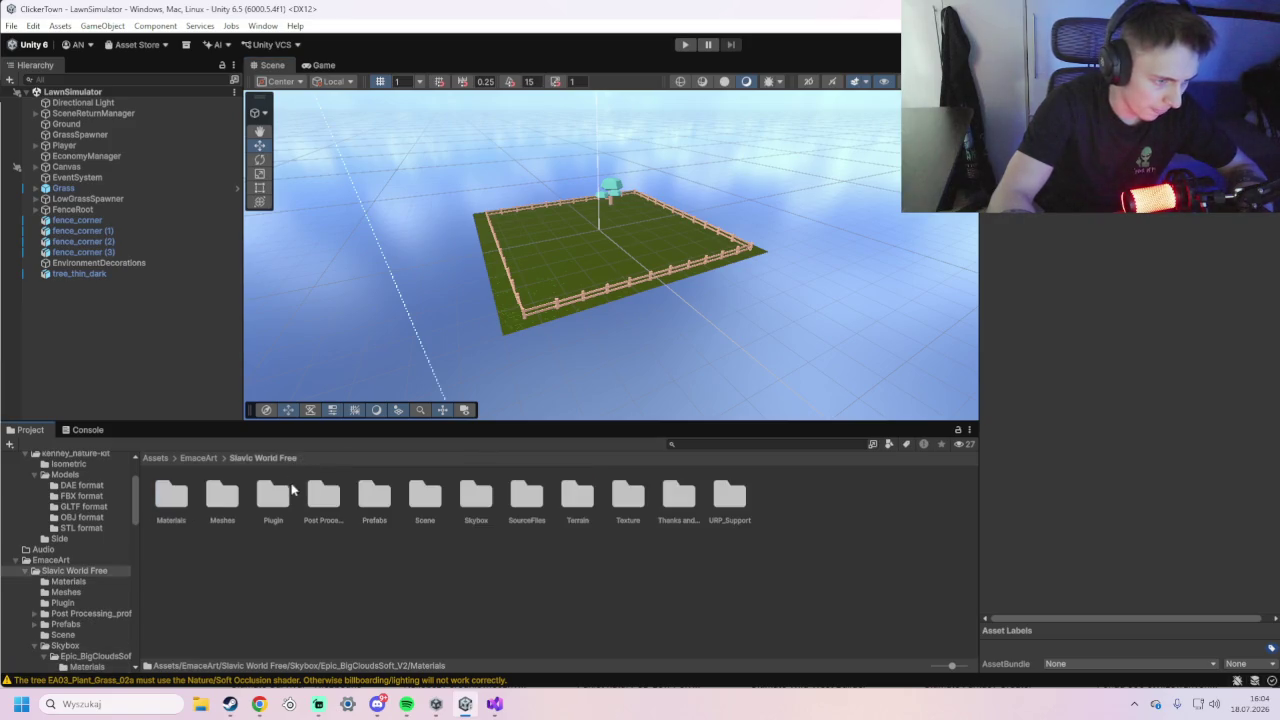
Step: Drag the third house prefab, EA03_Town_House_Comp_02a, from Prefabs > Town > Building onto the lawn
{"action": "double_click", "coordinate": [370, 500]}
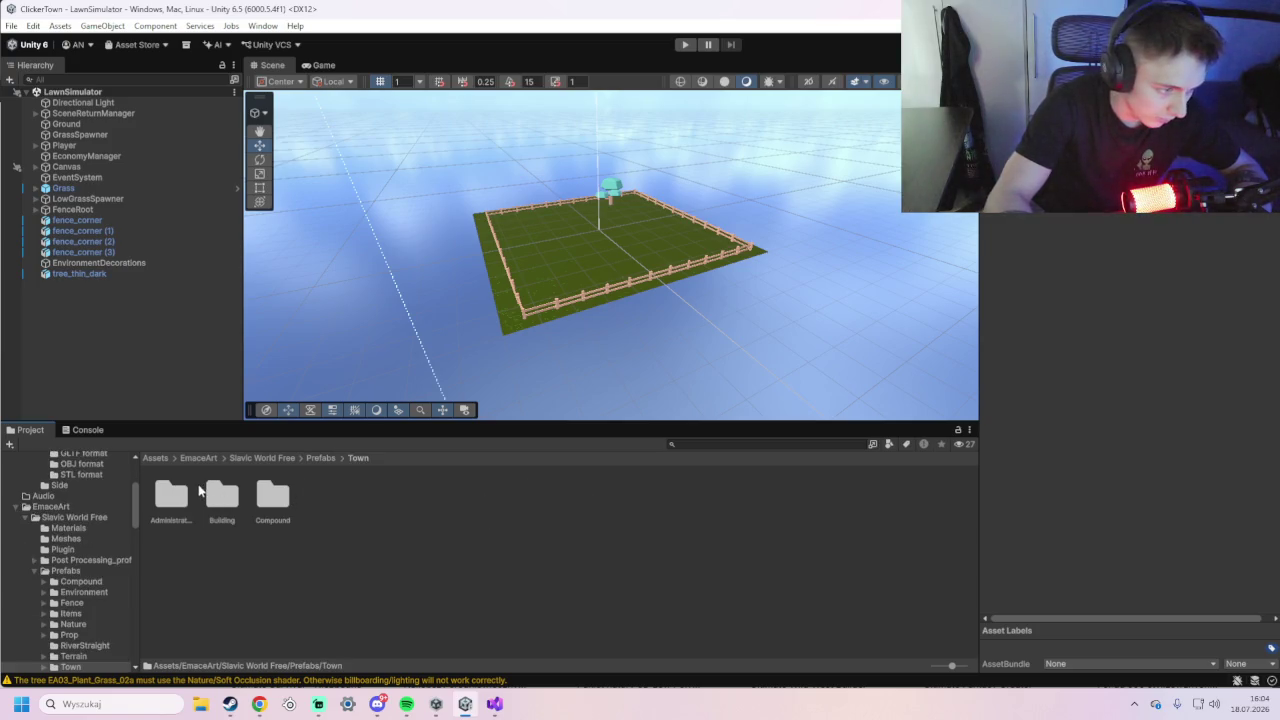
{"action": "double_click", "coordinate": [172, 498]}
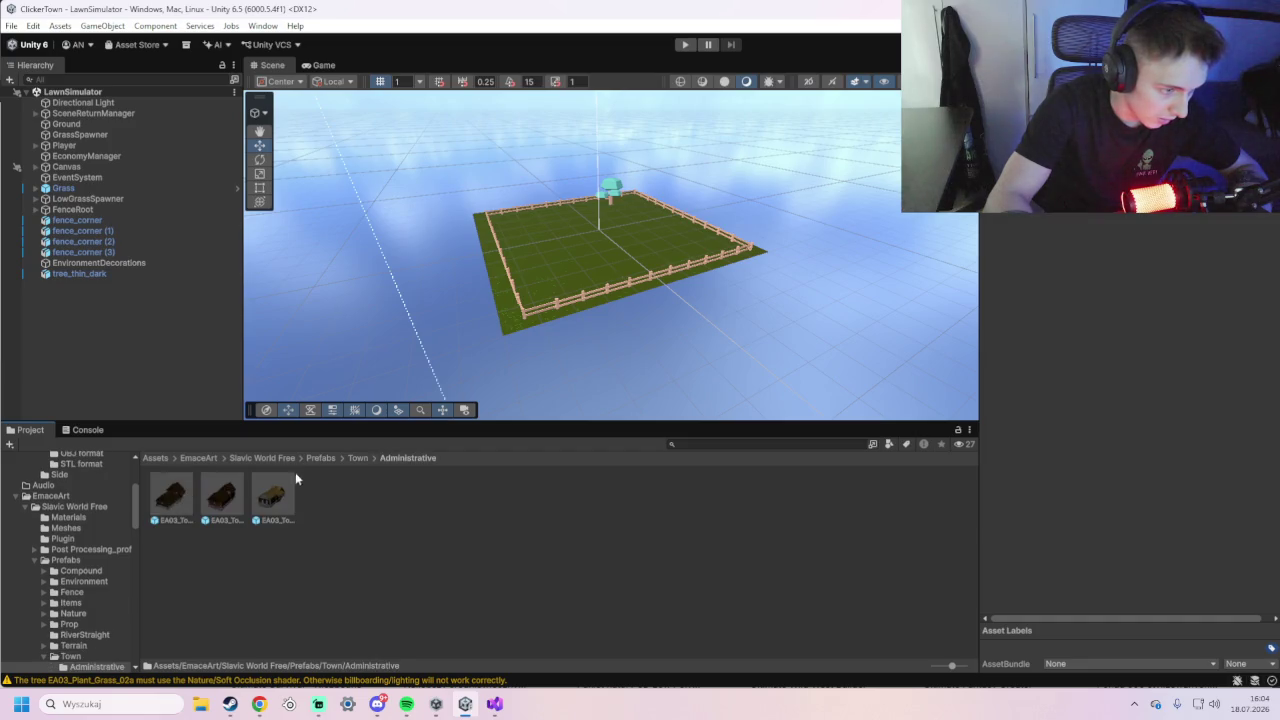
{"action": "left_click", "coordinate": [358, 458]}
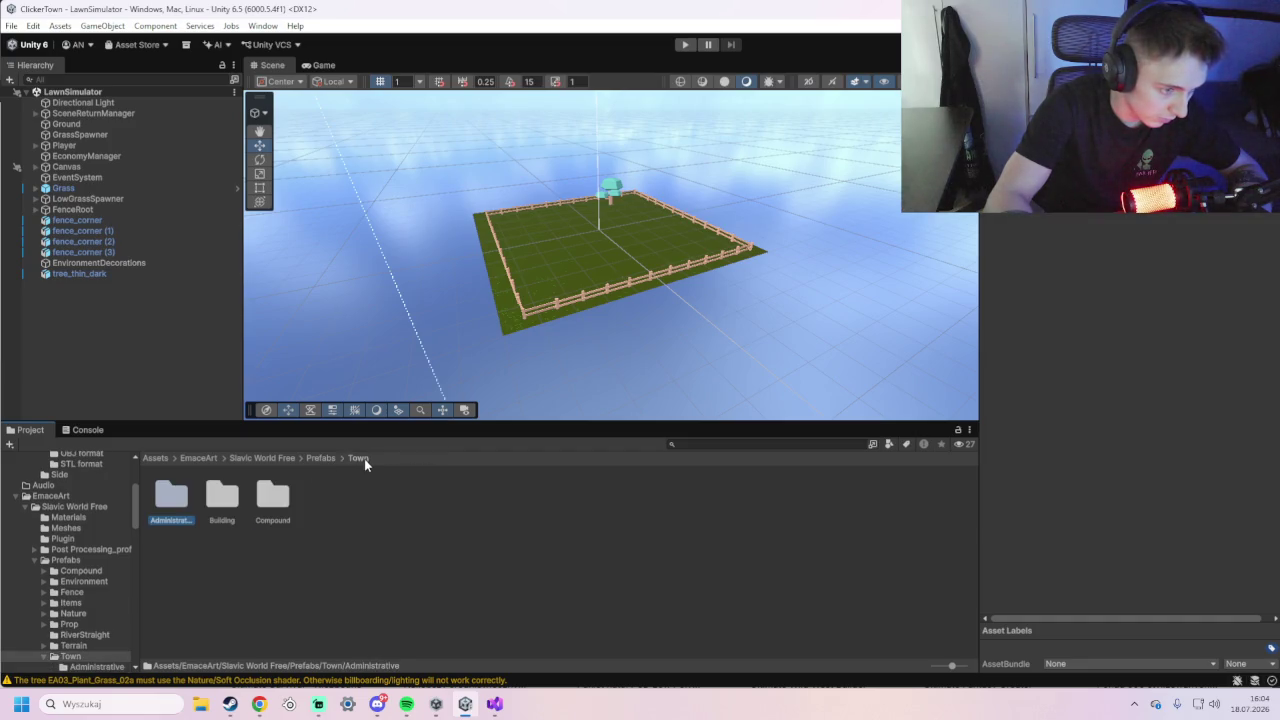
{"action": "double_click", "coordinate": [220, 500]}
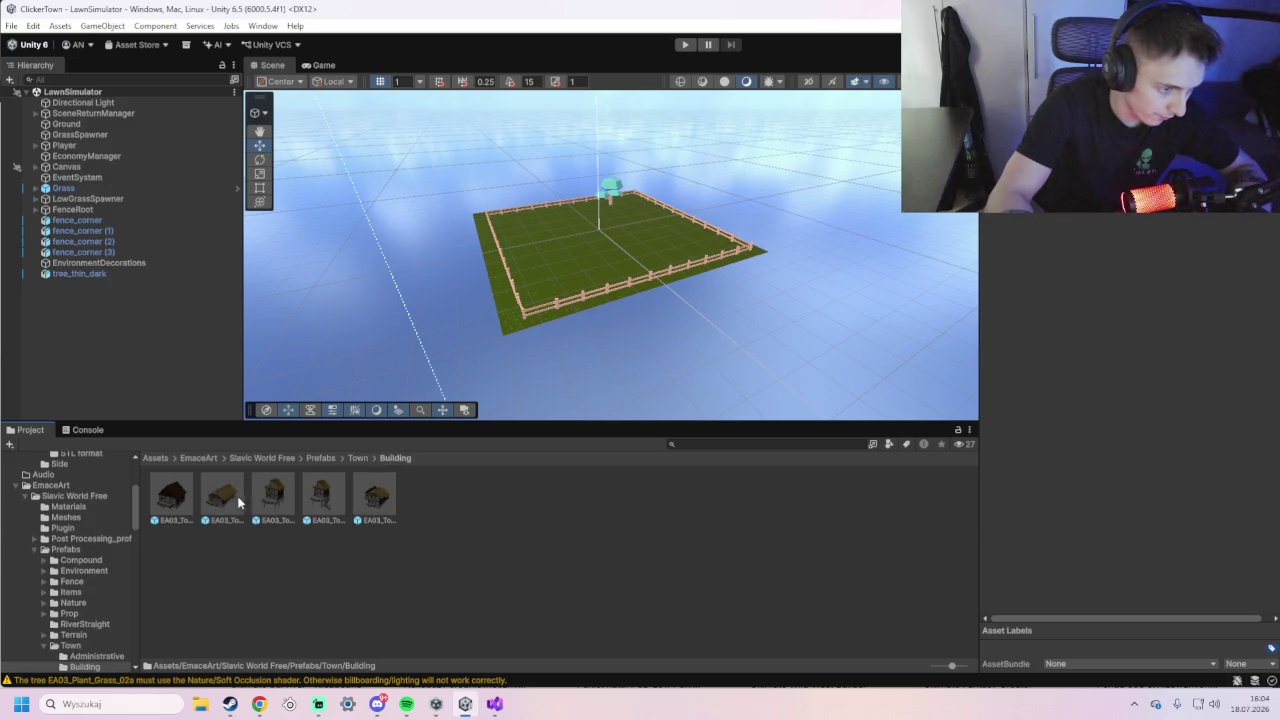
{"action": "scroll", "coordinate": [599, 358], "scroll_direction": "up", "scroll_amount": 8}
{"action": "mouse_move", "coordinate": [260, 494]}
{"action": "left_mouse_down"}
{"action": "mouse_move", "coordinate": [411, 258]}
{"action": "mouse_move", "coordinate": [500, 305]}
{"action": "mouse_move", "coordinate": [564, 313]}
{"action": "left_mouse_up"}
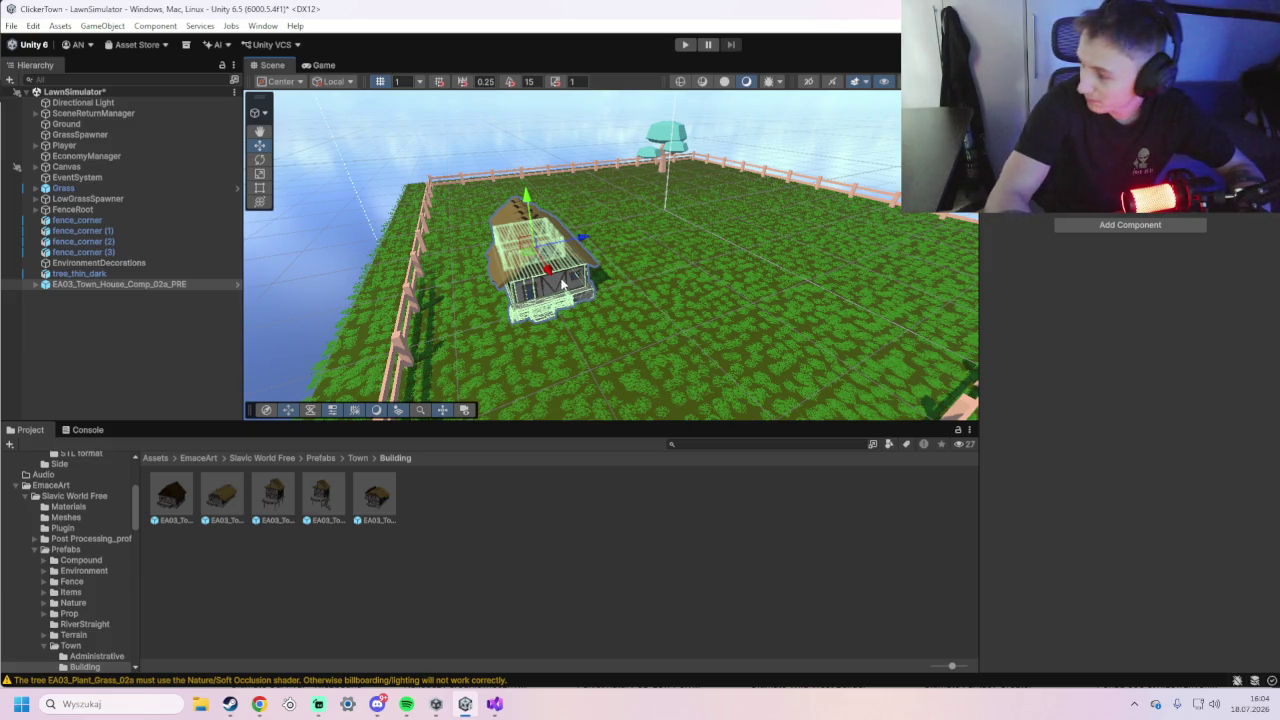
Step: Try several 90-degree orientations for the new house
{"action": "mouse_move", "coordinate": [557, 272]}
{"action": "left_mouse_down"}
{"action": "mouse_move", "coordinate": [646, 297]}
{"action": "mouse_move", "coordinate": [480, 326]}
{"action": "left_mouse_up"}
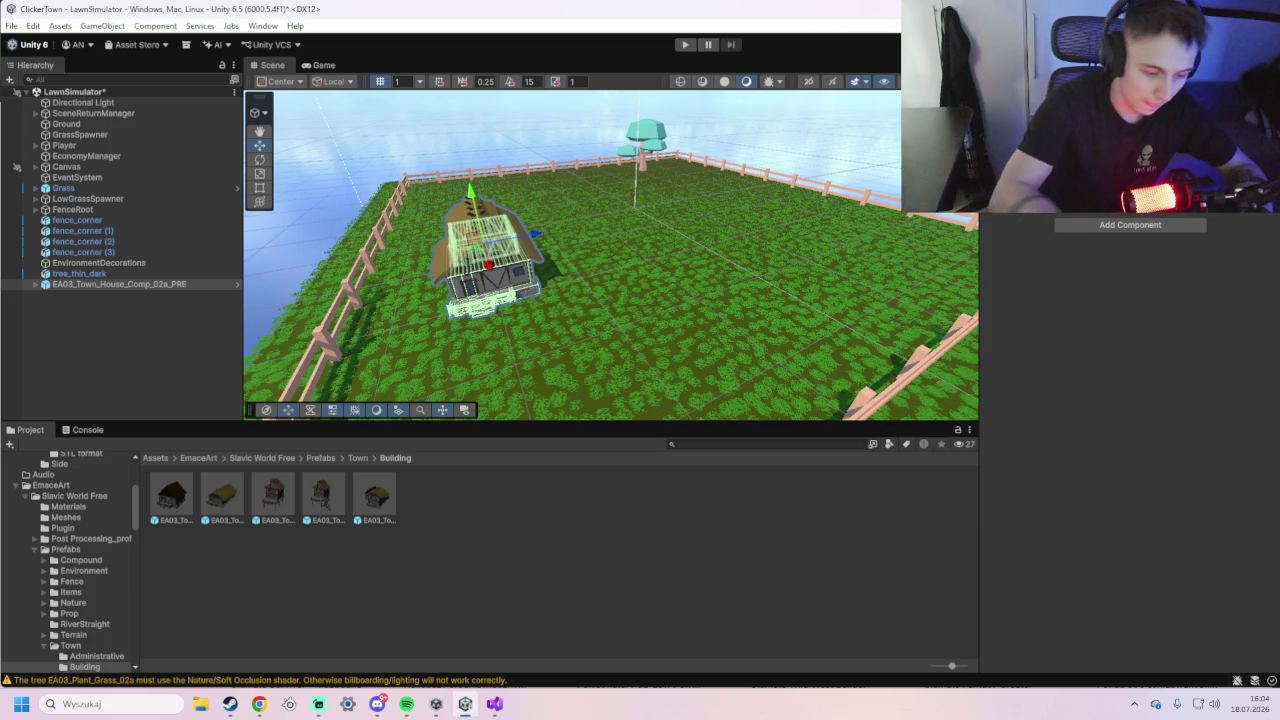
{"action": "key", "text": "ctrl+z"}
{"action": "key", "text": "ctrl+z"}
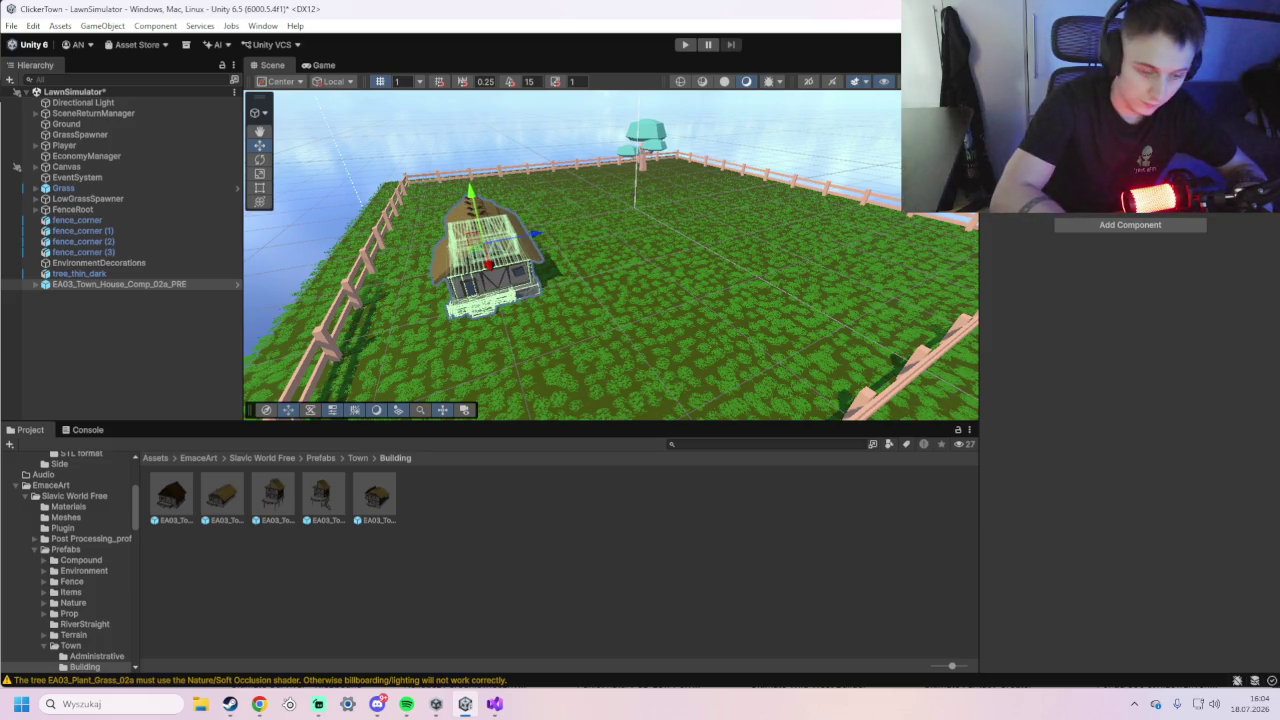
{"action": "key", "text": "ctrl+z"}
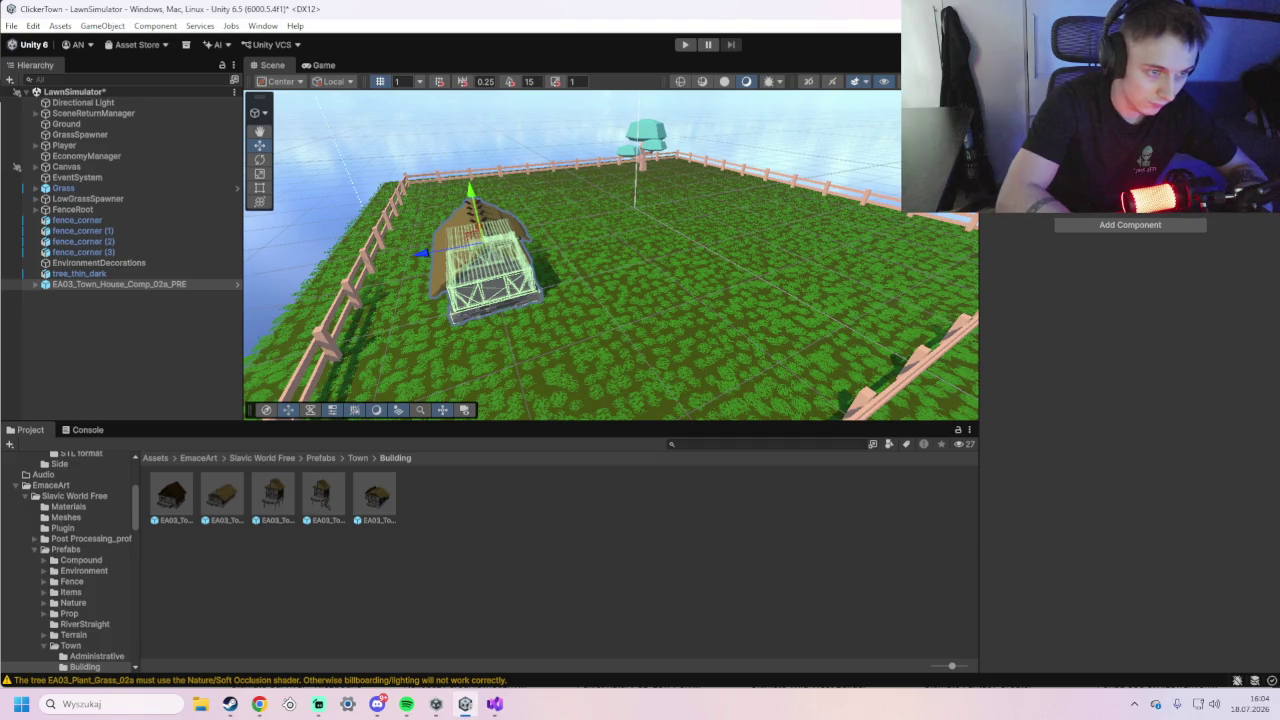
{"action": "key", "text": "ctrl+z"}
{"action": "key", "text": "ctrl+z"}
{"action": "key", "text": "ctrl+z"}
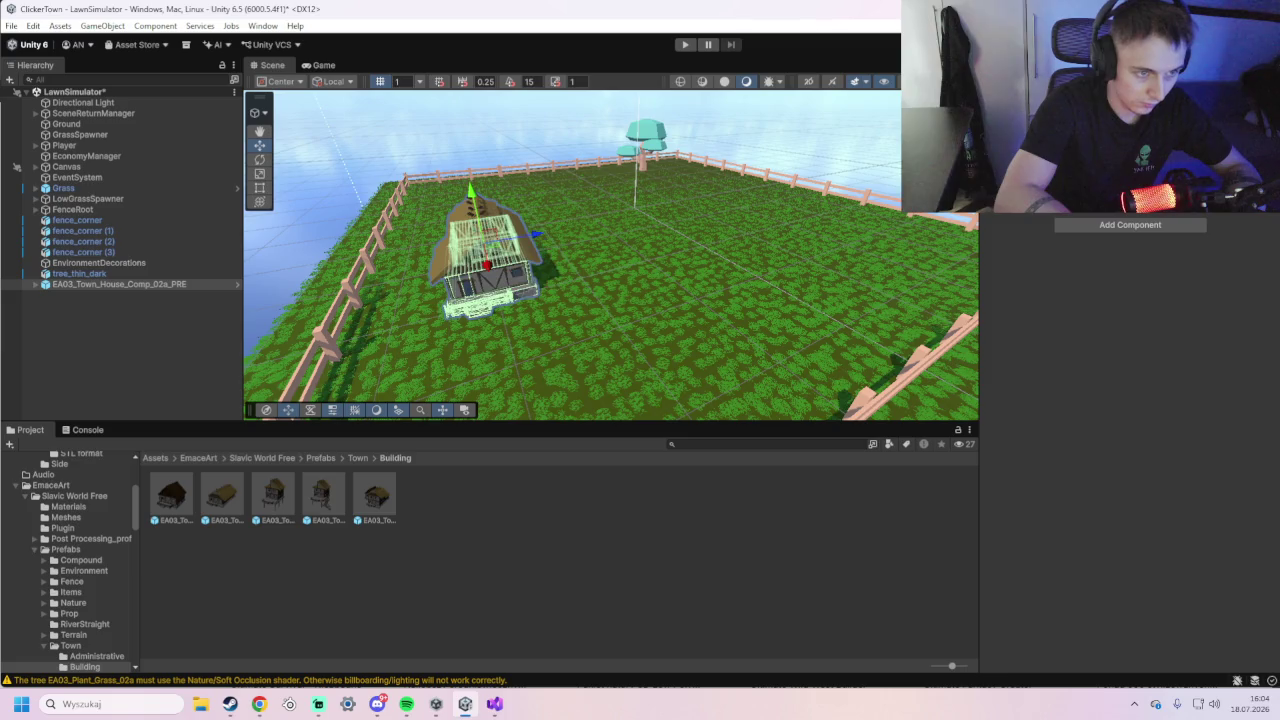
{"action": "key", "text": "ctrl+z"}
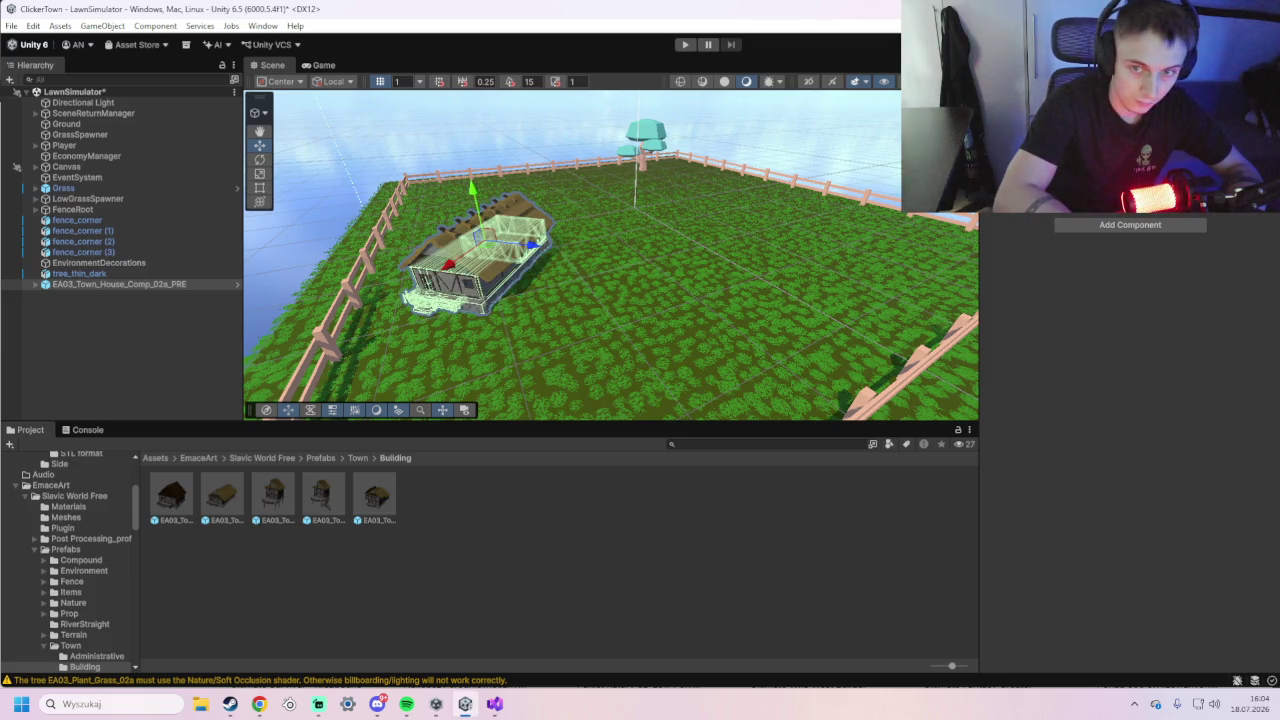
{"action": "key", "text": "ctrl+z"}
{"action": "key", "text": "ctrl+z"}
{"action": "key", "text": "ctrl+z"}
{"action": "key", "text": "ctrl+z"}
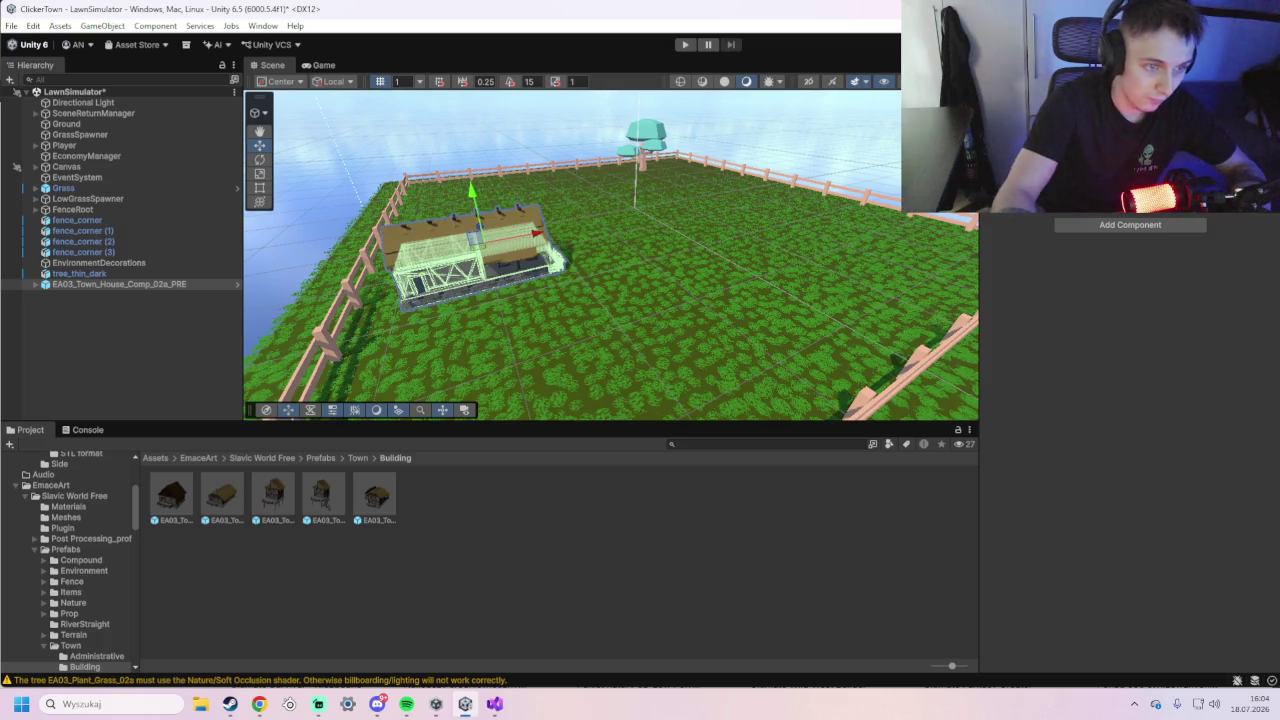
Step: Move the house against the back fence near the back-left corner, then start a playtest
{"action": "left_click", "coordinate": [603, 292]}
{"action": "left_click", "coordinate": [513, 274]}
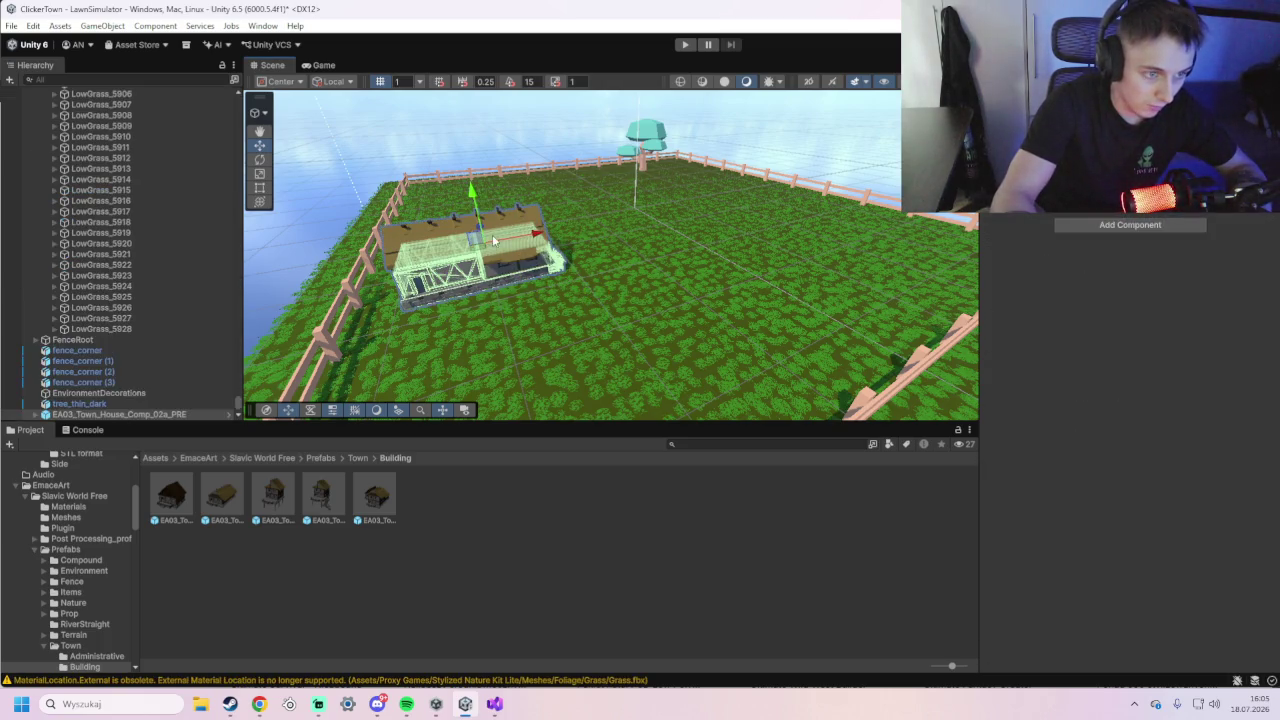
{"action": "mouse_move", "coordinate": [588, 290]}
{"action": "left_mouse_down"}
{"action": "mouse_move", "coordinate": [660, 345]}
{"action": "mouse_move", "coordinate": [625, 368]}
{"action": "left_mouse_up"}
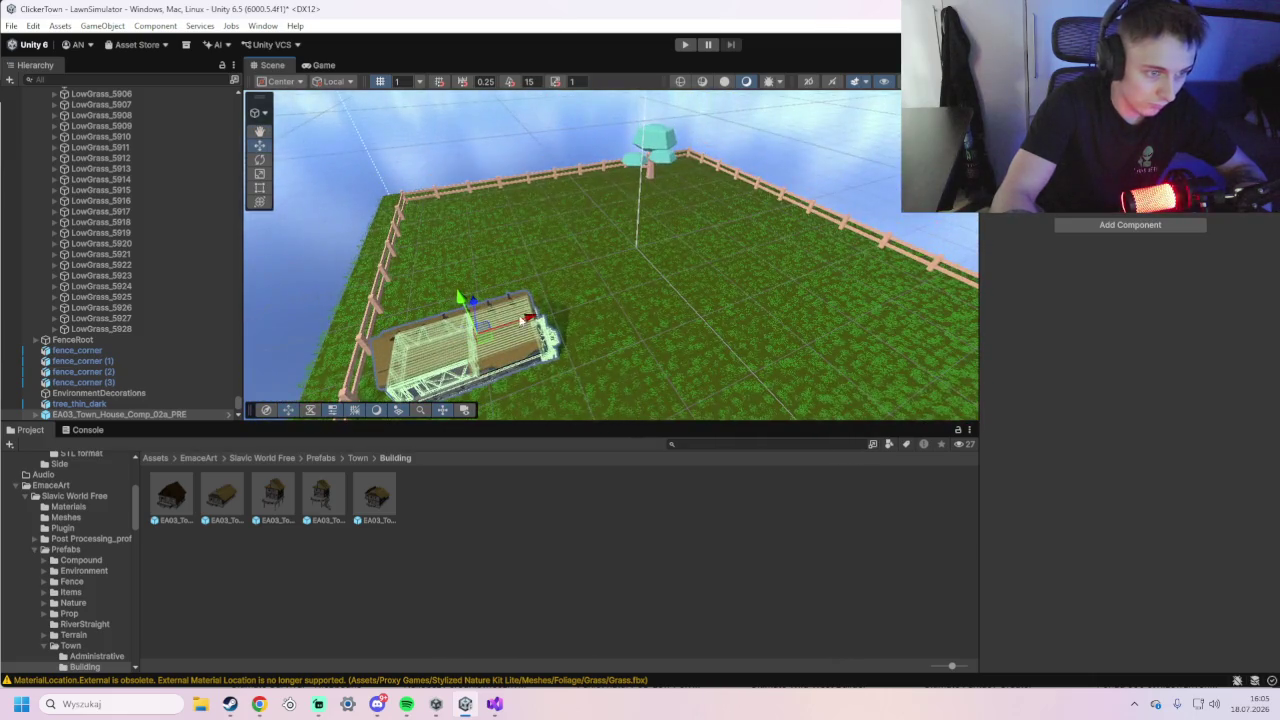
{"action": "left_click_drag", "start_coordinate": [478, 298], "coordinate": [480, 199]}
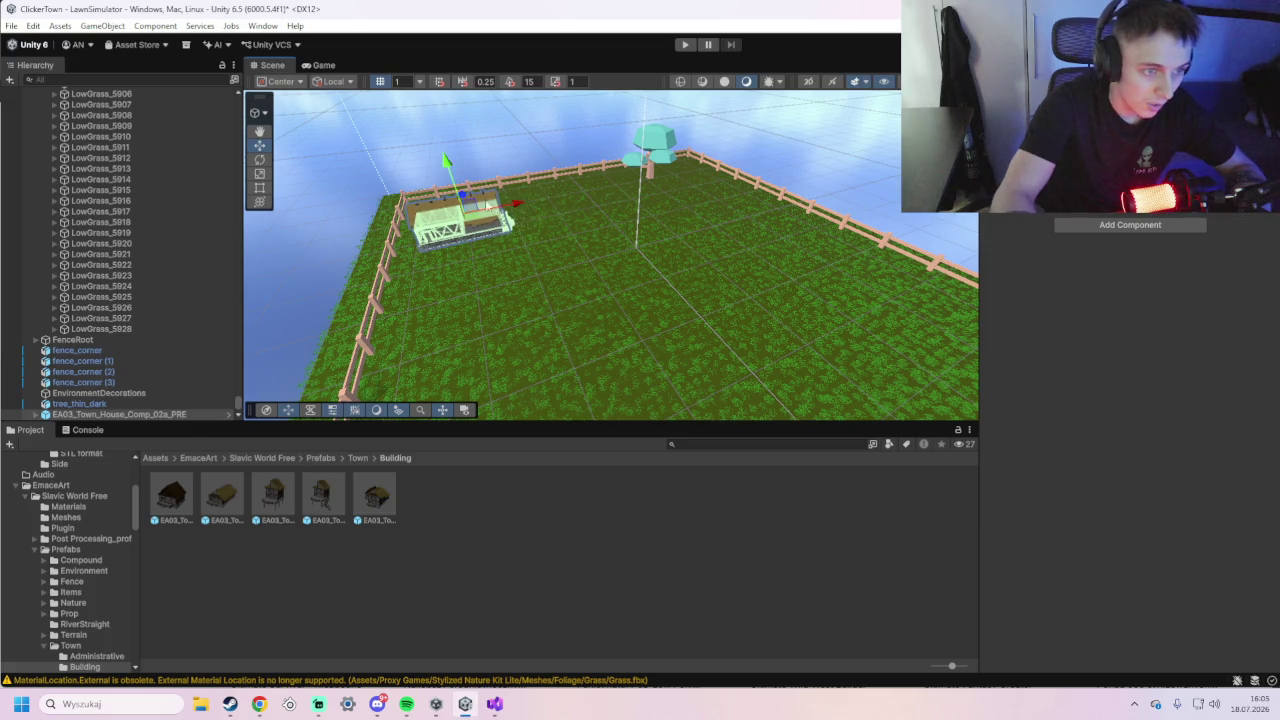
{"action": "left_click_drag", "start_coordinate": [466, 194], "coordinate": [469, 189]}
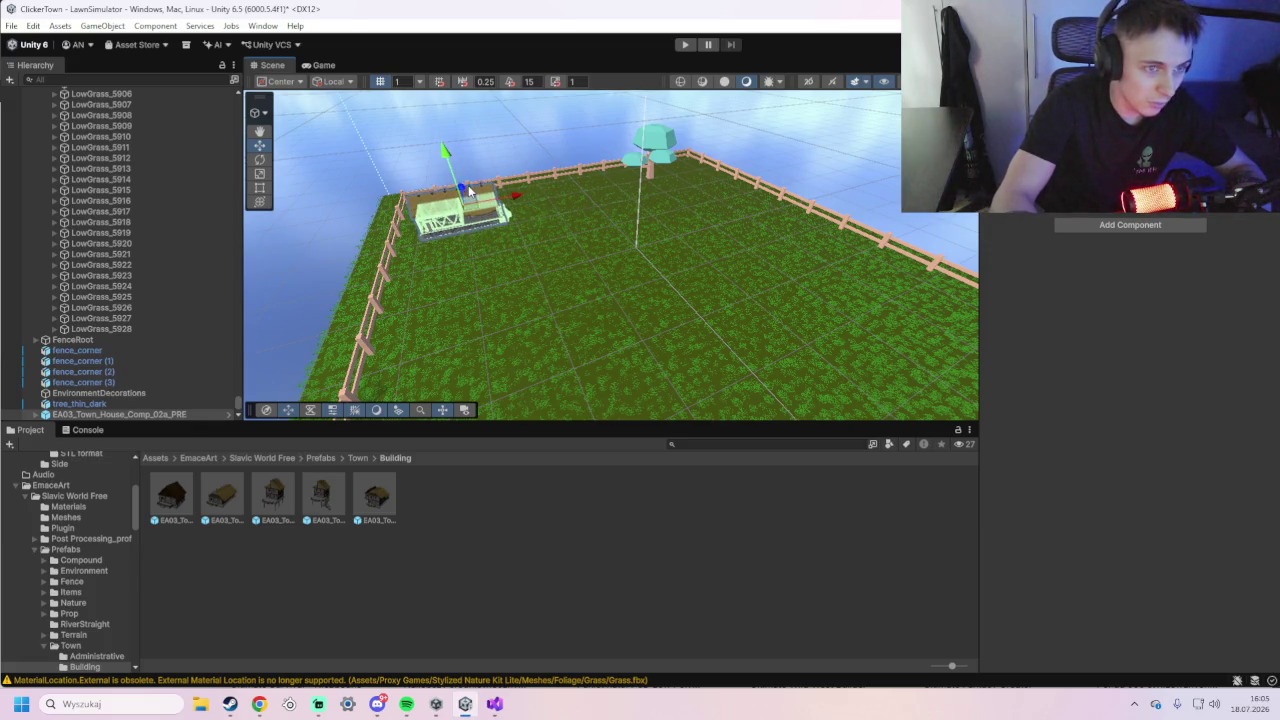
{"action": "left_click", "coordinate": [686, 48]}
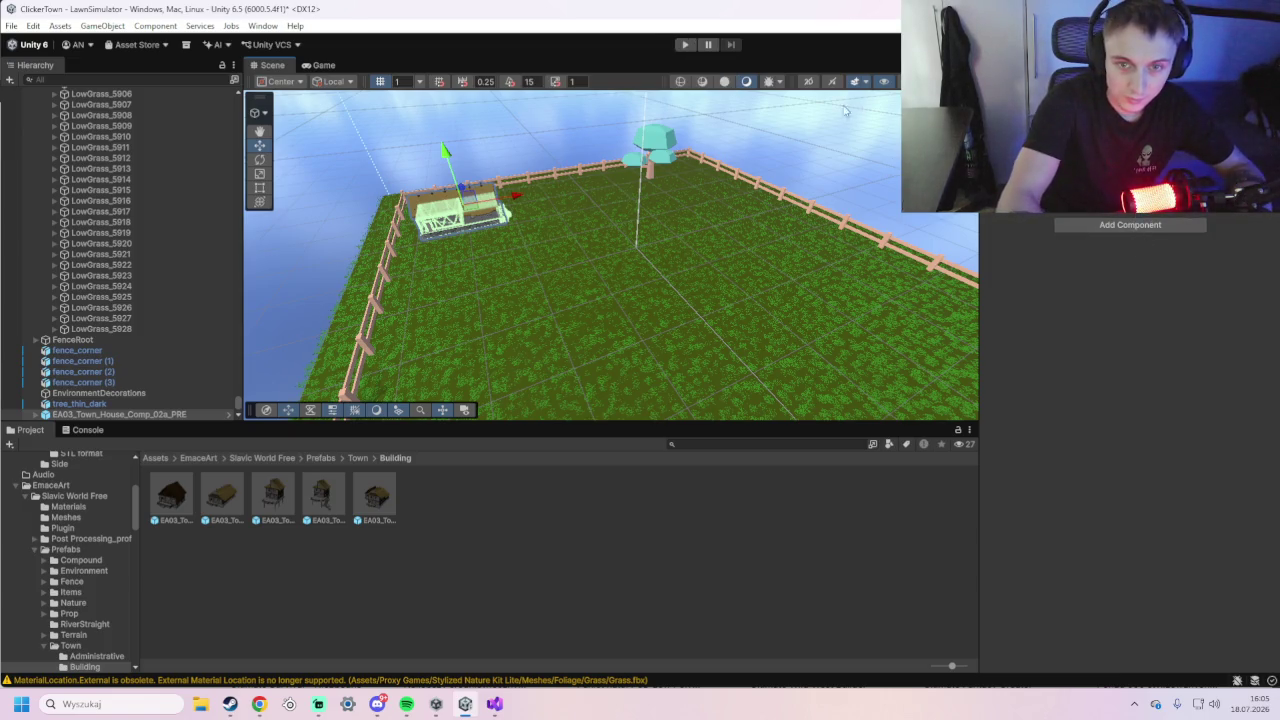
{"action": "left_click", "coordinate": [685, 45]}
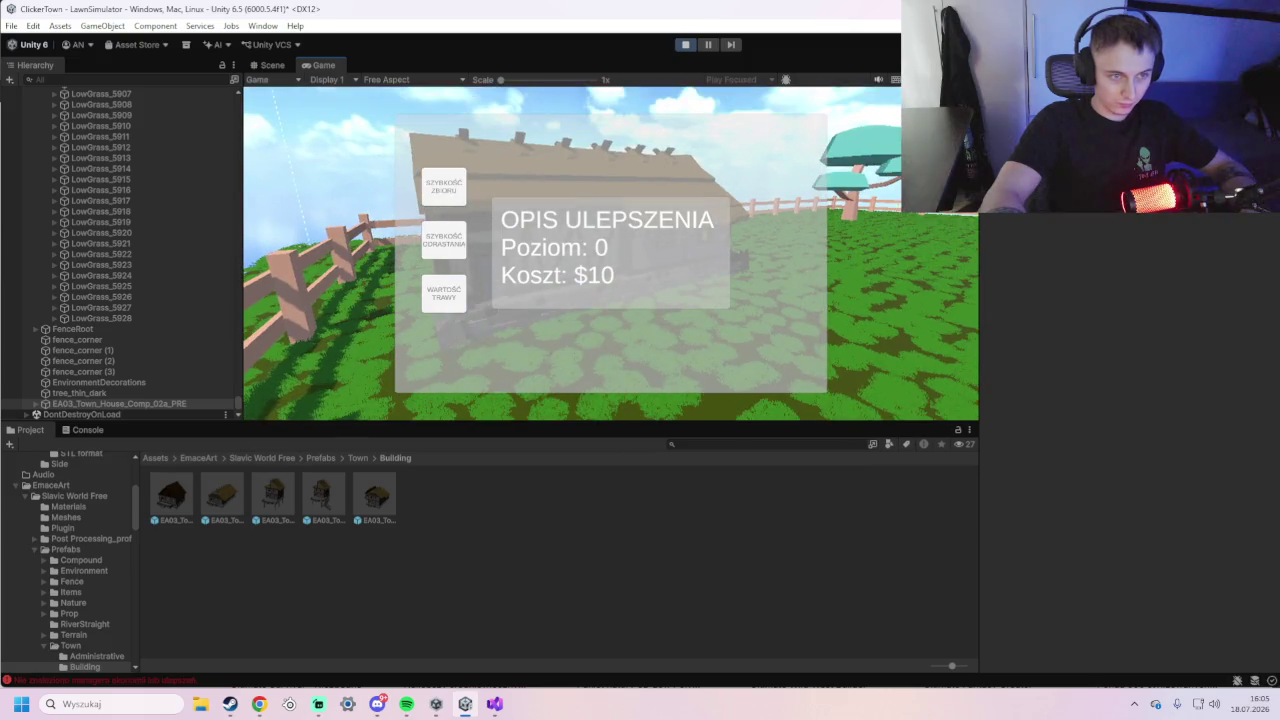
{"action": "left_click", "coordinate": [685, 44]}
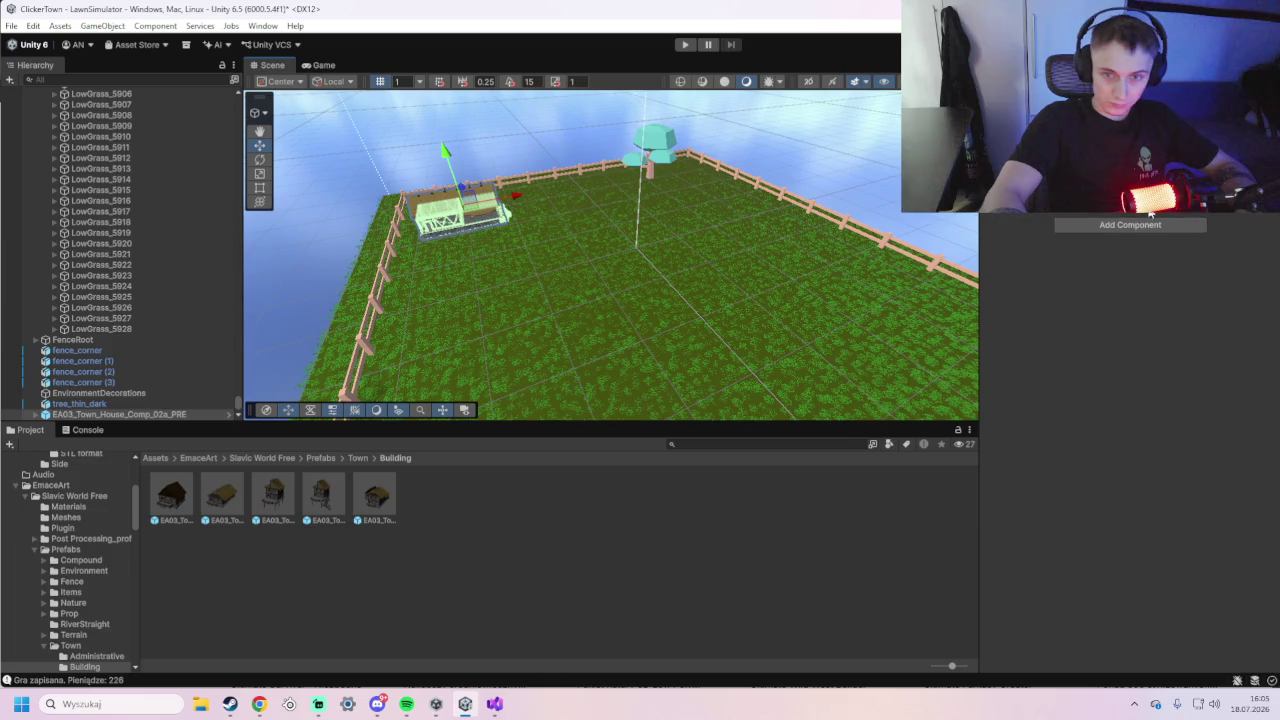
Step: Stretch and enlarge the house along X, drag it, and frame it with F
{"action": "key", "text": "Return"}
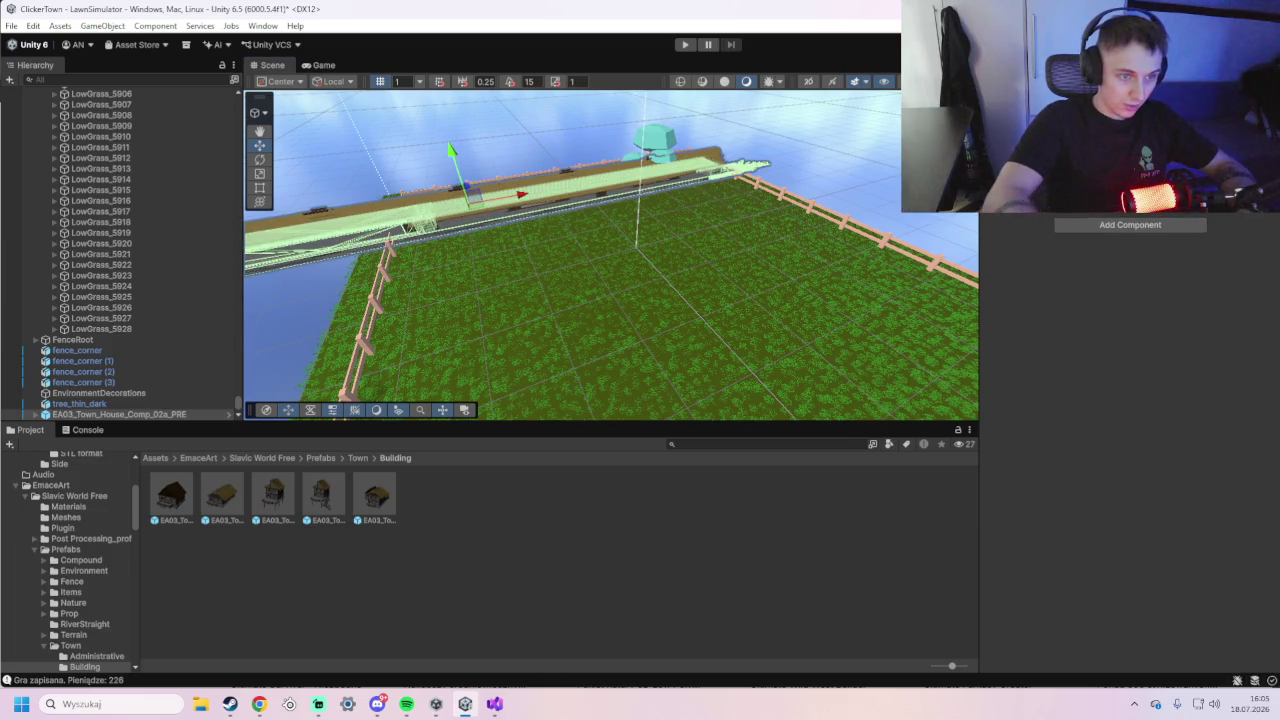
{"action": "key", "text": "Return"}
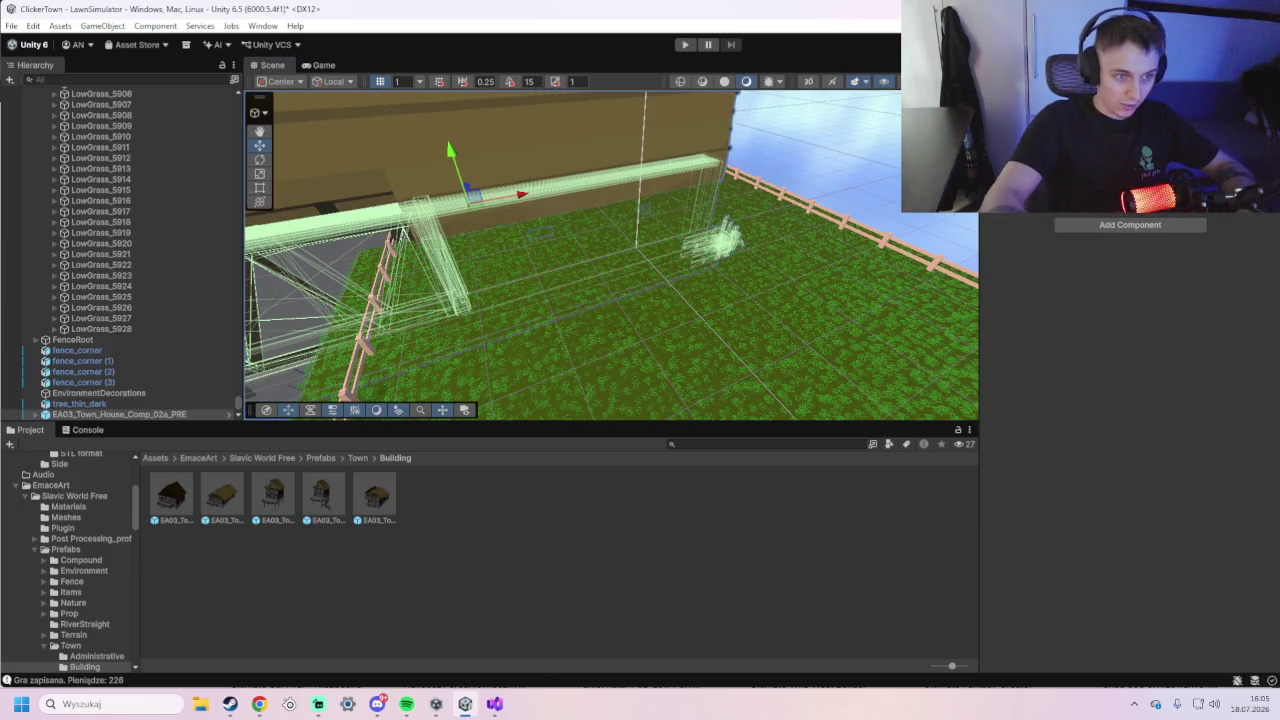
{"action": "scroll", "coordinate": [727, 273], "scroll_direction": "down", "scroll_amount": 10}
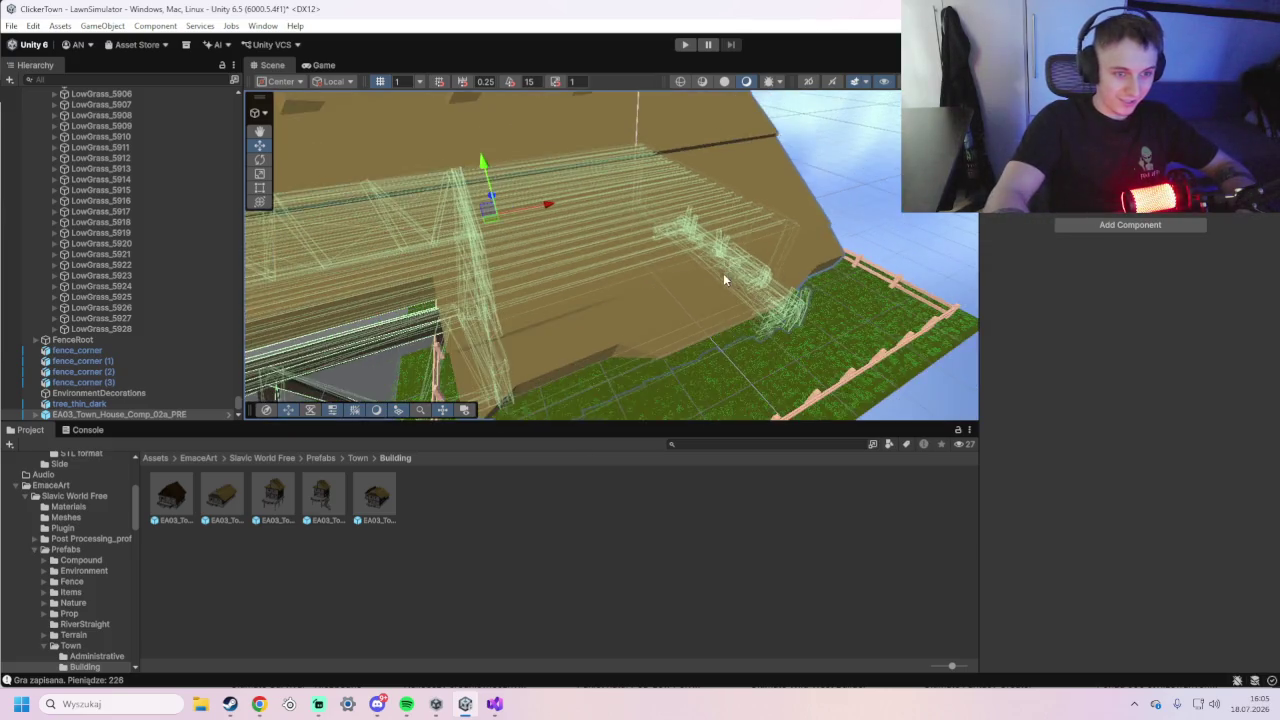
{"action": "left_click", "coordinate": [505, 220]}
{"action": "left_click", "coordinate": [453, 225]}
{"action": "left_click", "coordinate": [450, 226]}
{"action": "left_click_drag", "start_coordinate": [529, 212], "coordinate": [512, 130]}
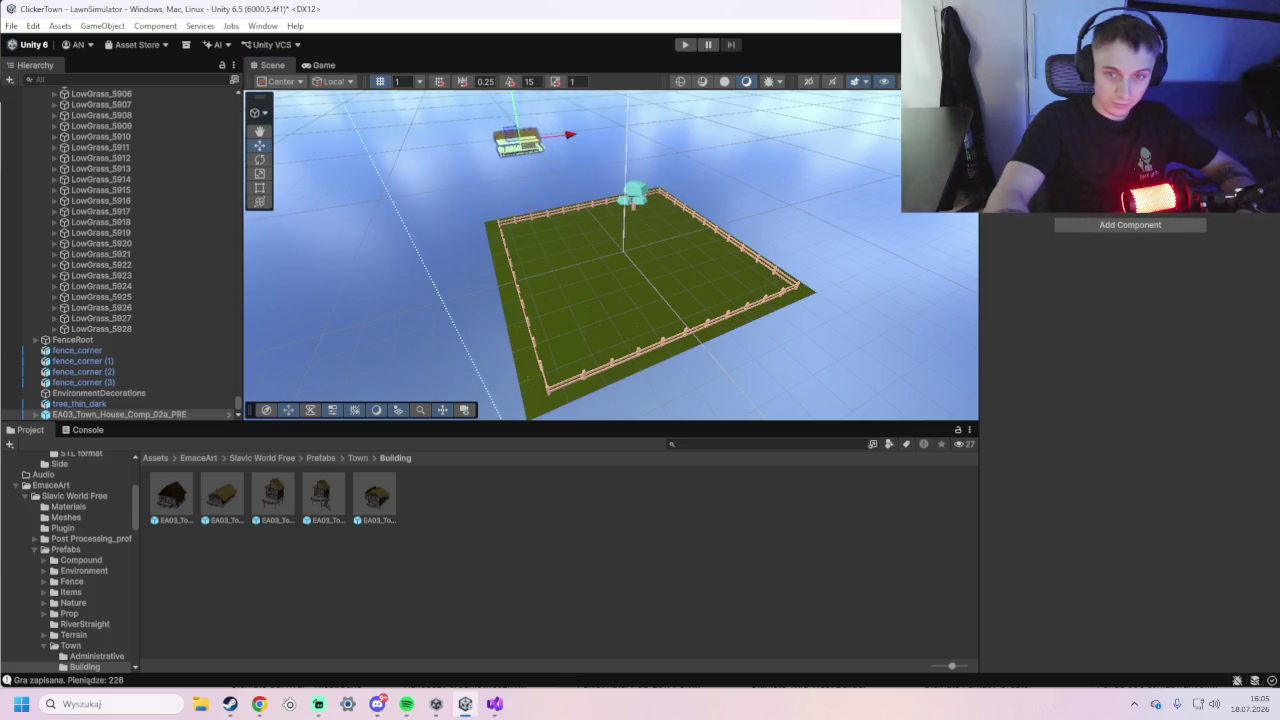
{"action": "key", "text": "f"}
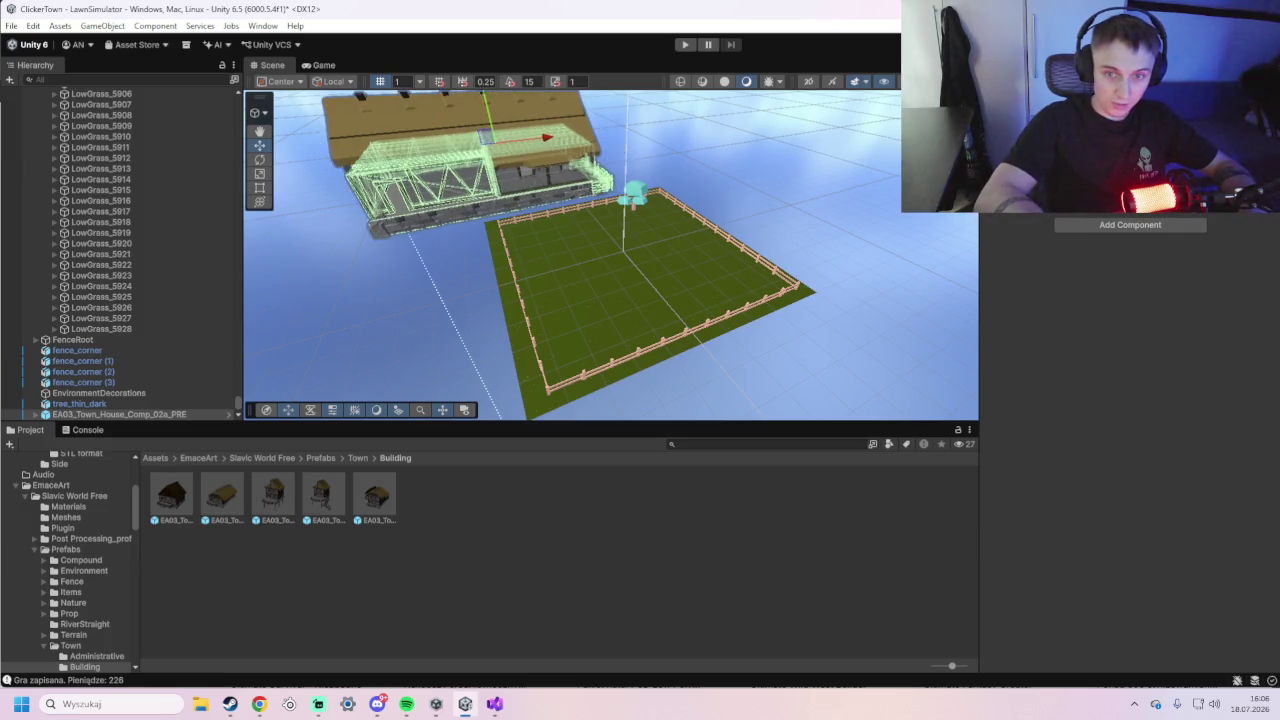
Step: Undo the stretching, enlargement and moves until the roofed house is restored
{"action": "key", "text": "ctrl+shift+d"}
{"action": "key", "text": "ctrl+z"}
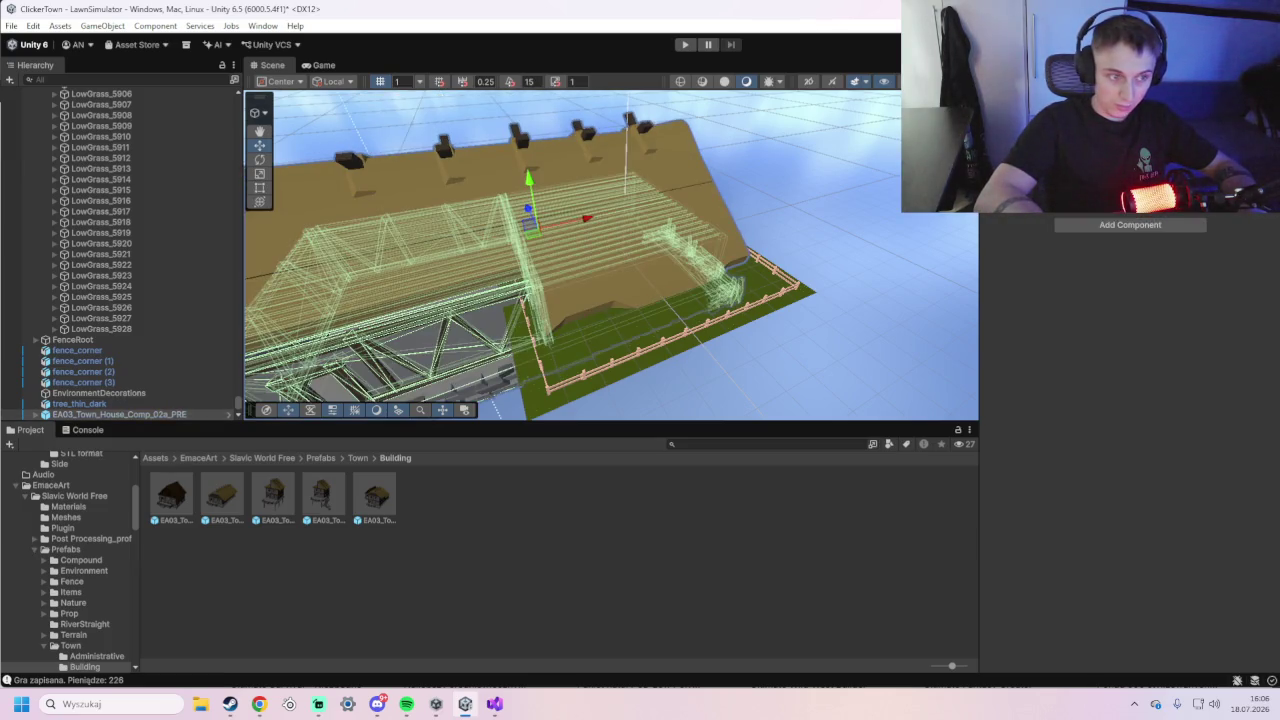
{"action": "key", "text": "ctrl+z"}
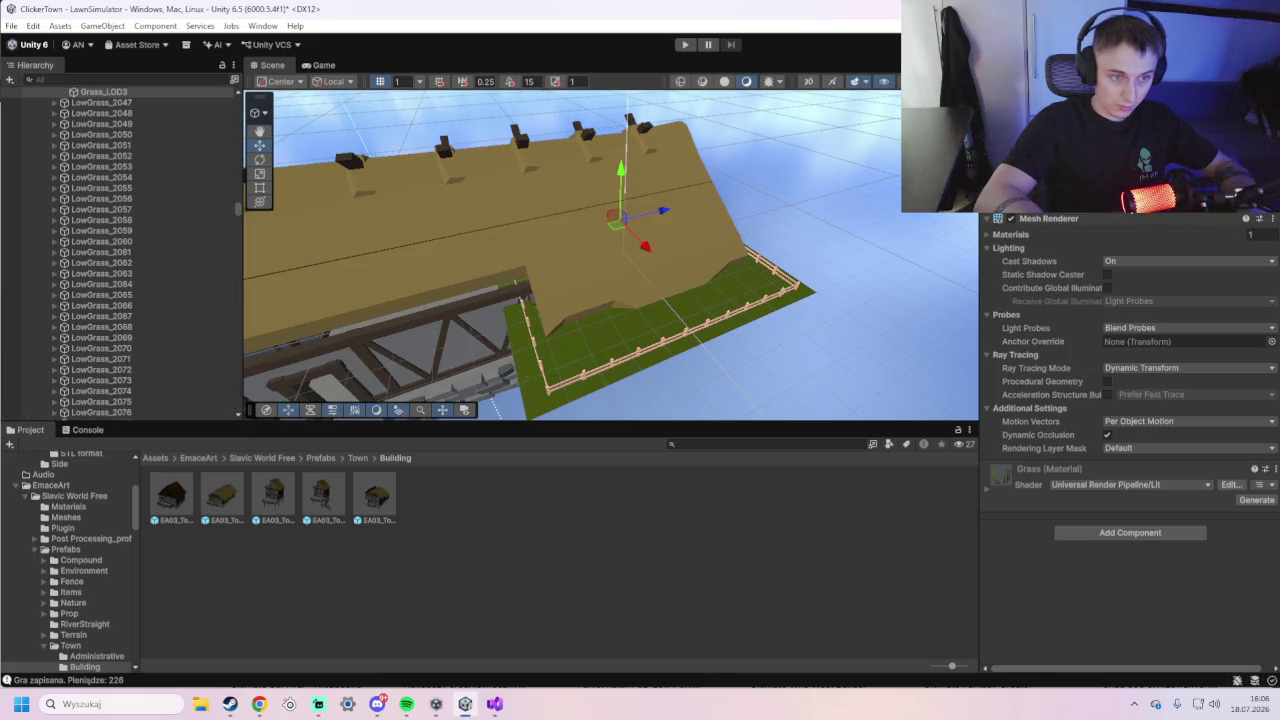
{"action": "key", "text": "ctrl+z"}
{"action": "key", "text": "ctrl+z"}
{"action": "key", "text": "ctrl+z"}
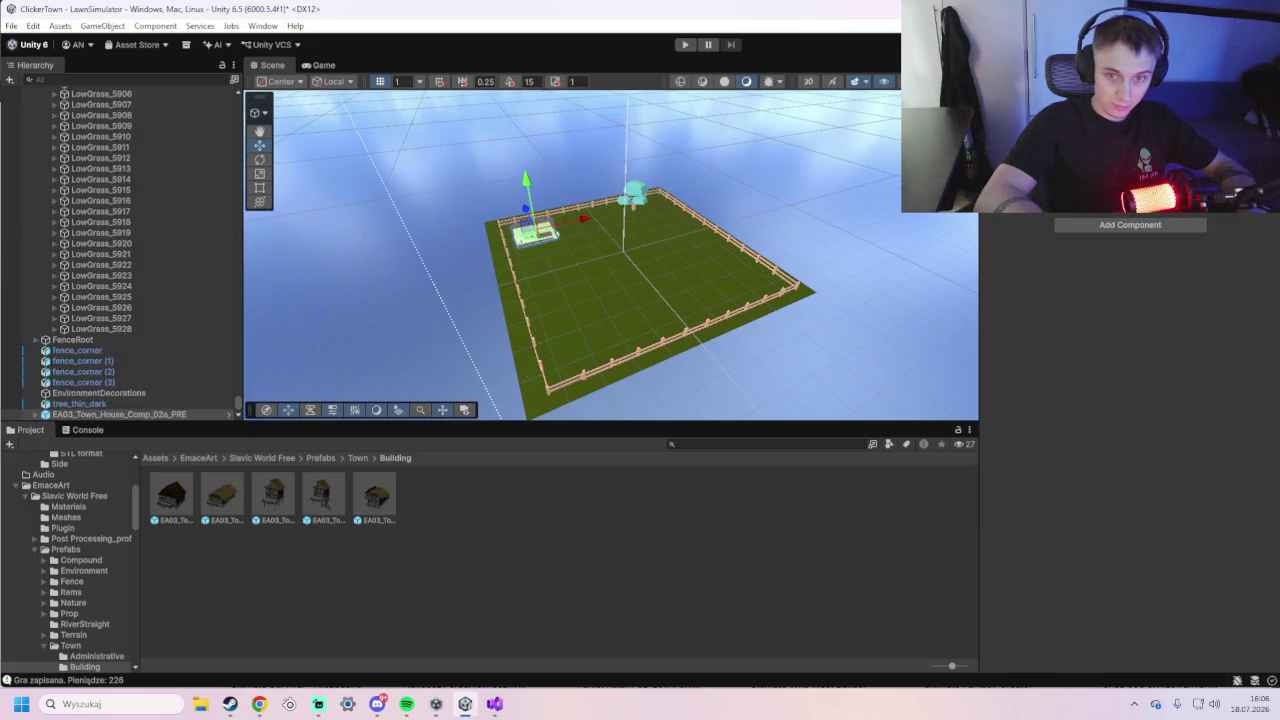
{"action": "key", "text": "ctrl+z"}
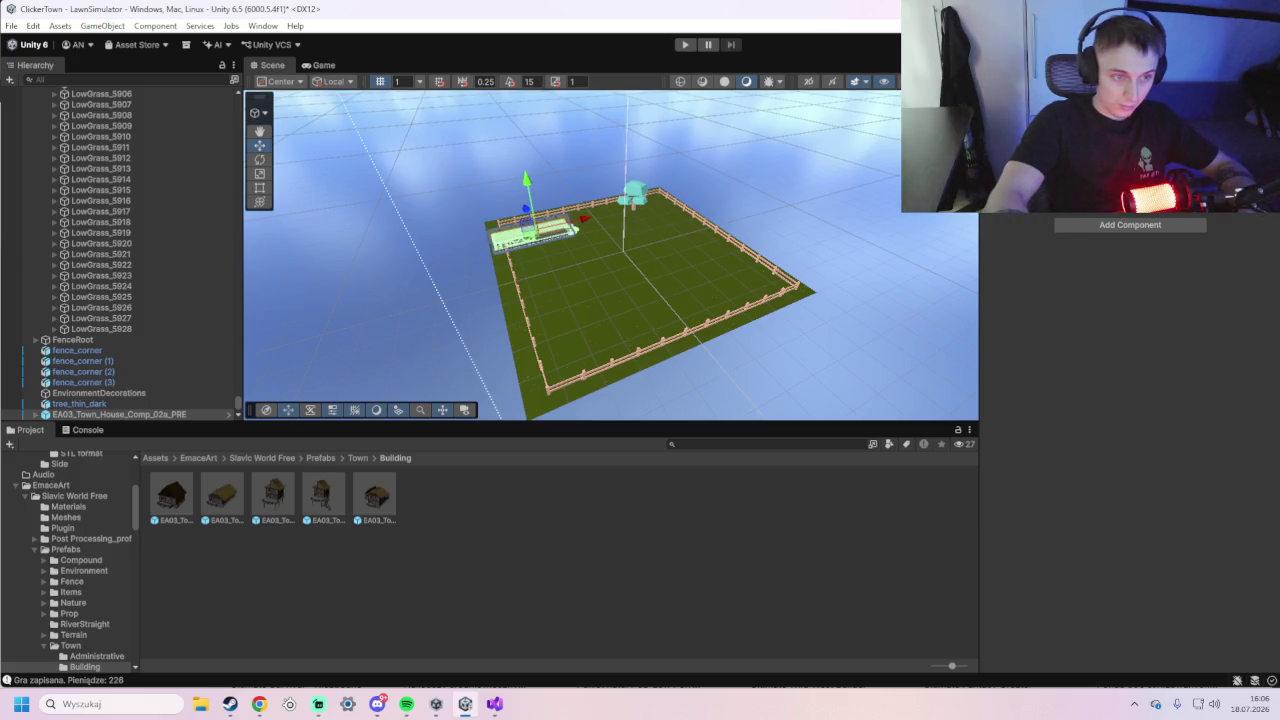
{"action": "key", "text": "ctrl+z"}
{"action": "key", "text": "ctrl+z"}
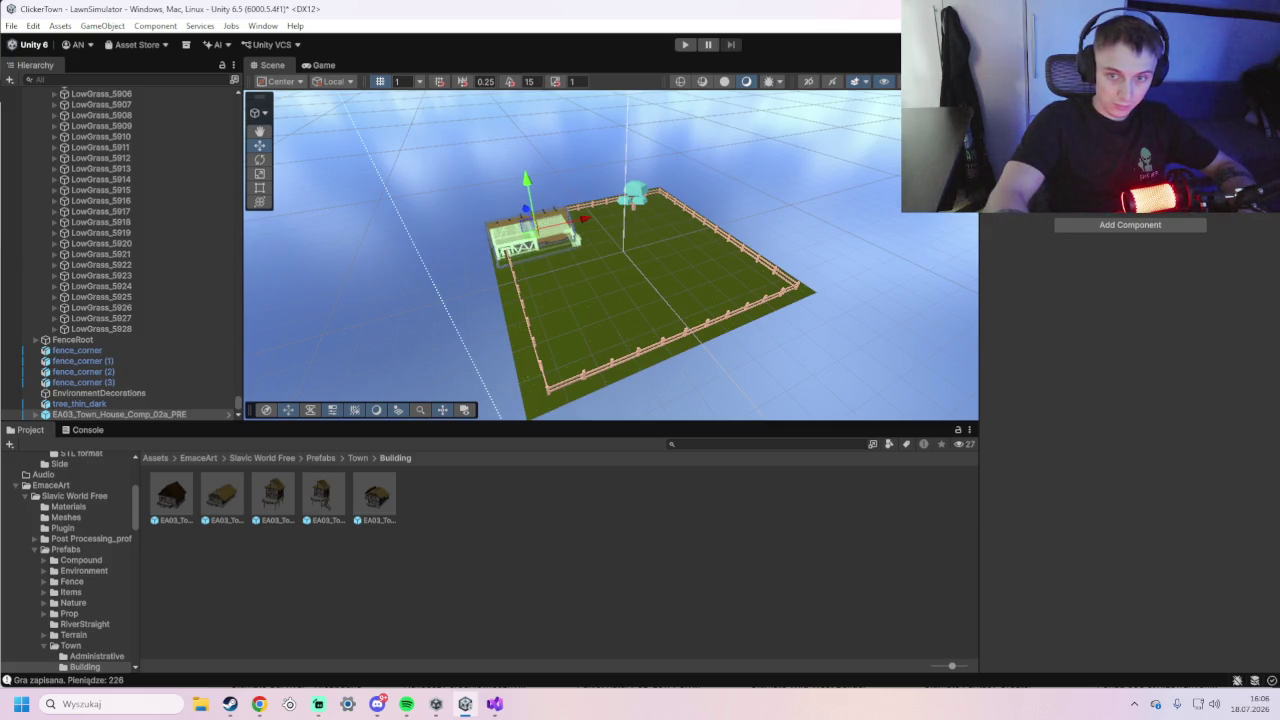
{"action": "key", "text": "ctrl+z"}
{"action": "key", "text": "ctrl+z"}
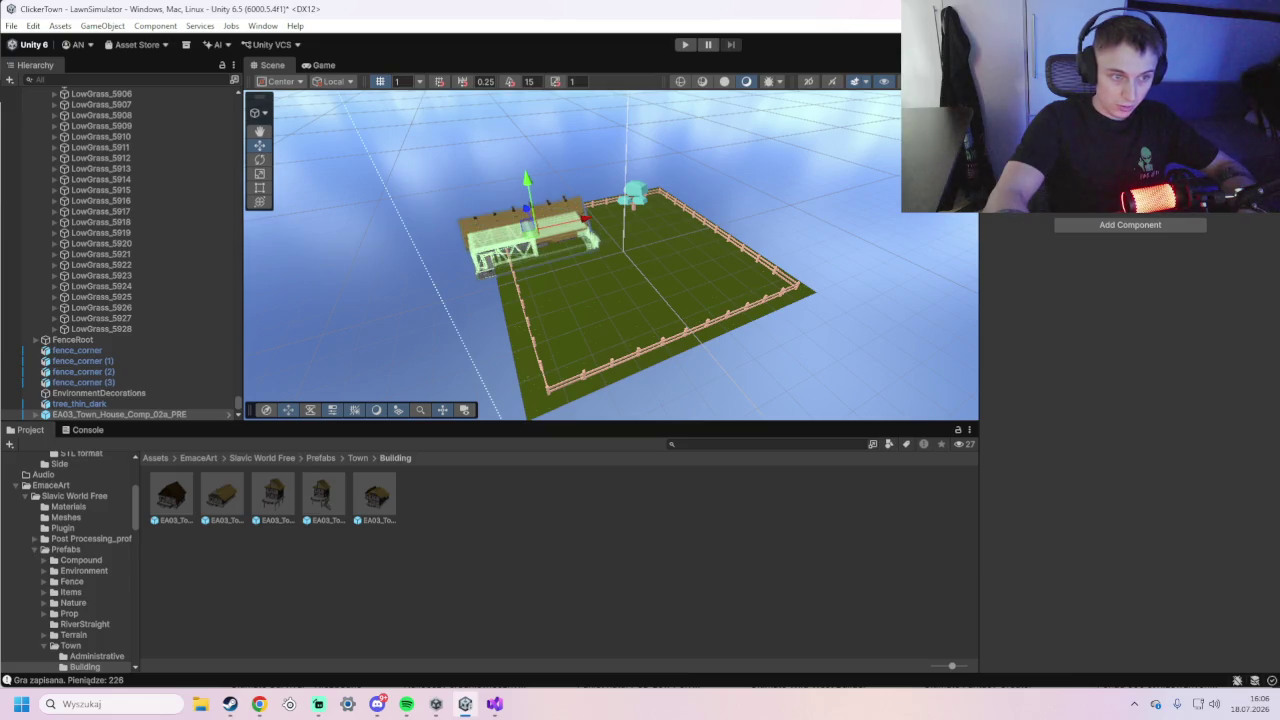
{"action": "key", "text": "ctrl+z"}
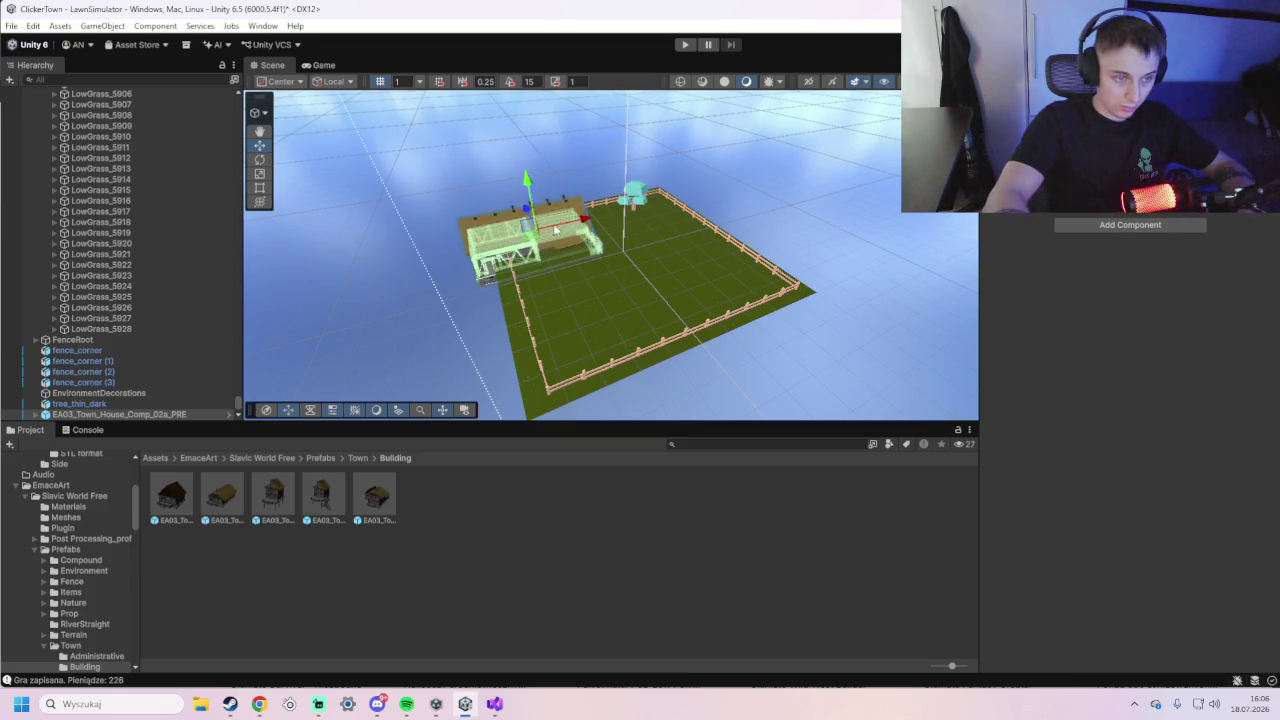
{"action": "key", "text": "ctrl+z"}
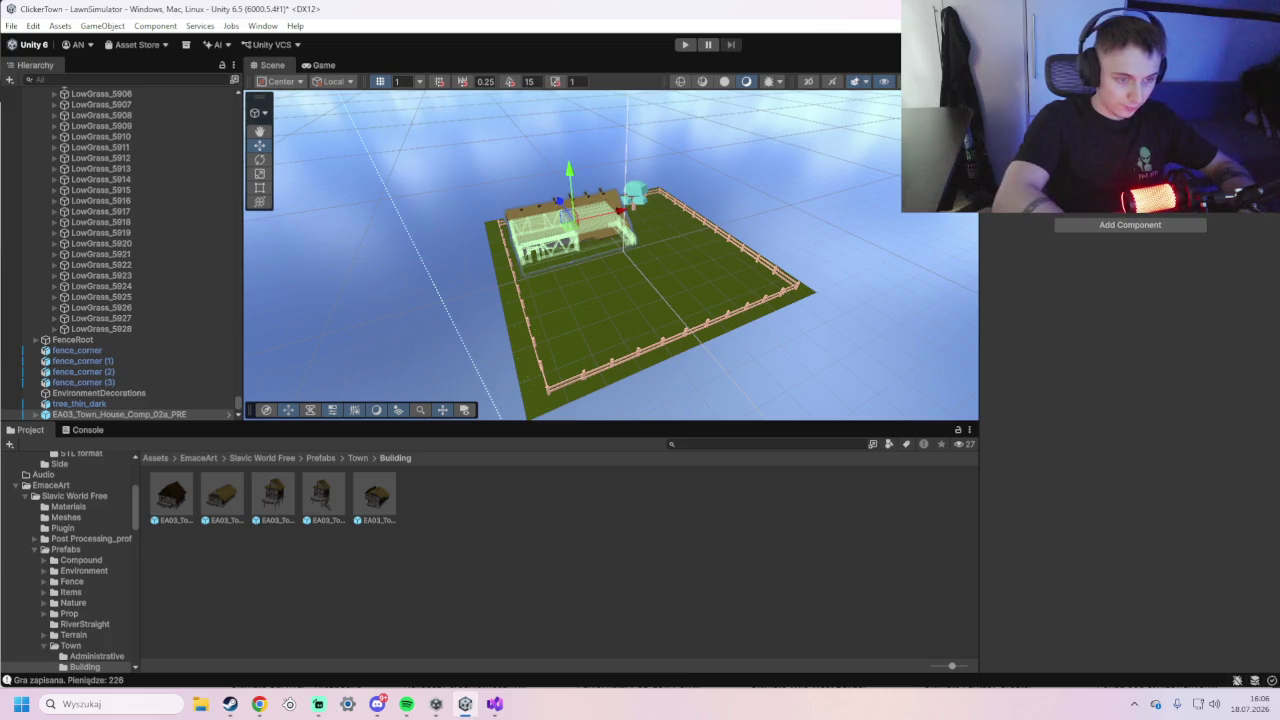
{"action": "key", "text": "ctrl+z"}
{"action": "key", "text": "ctrl+z"}
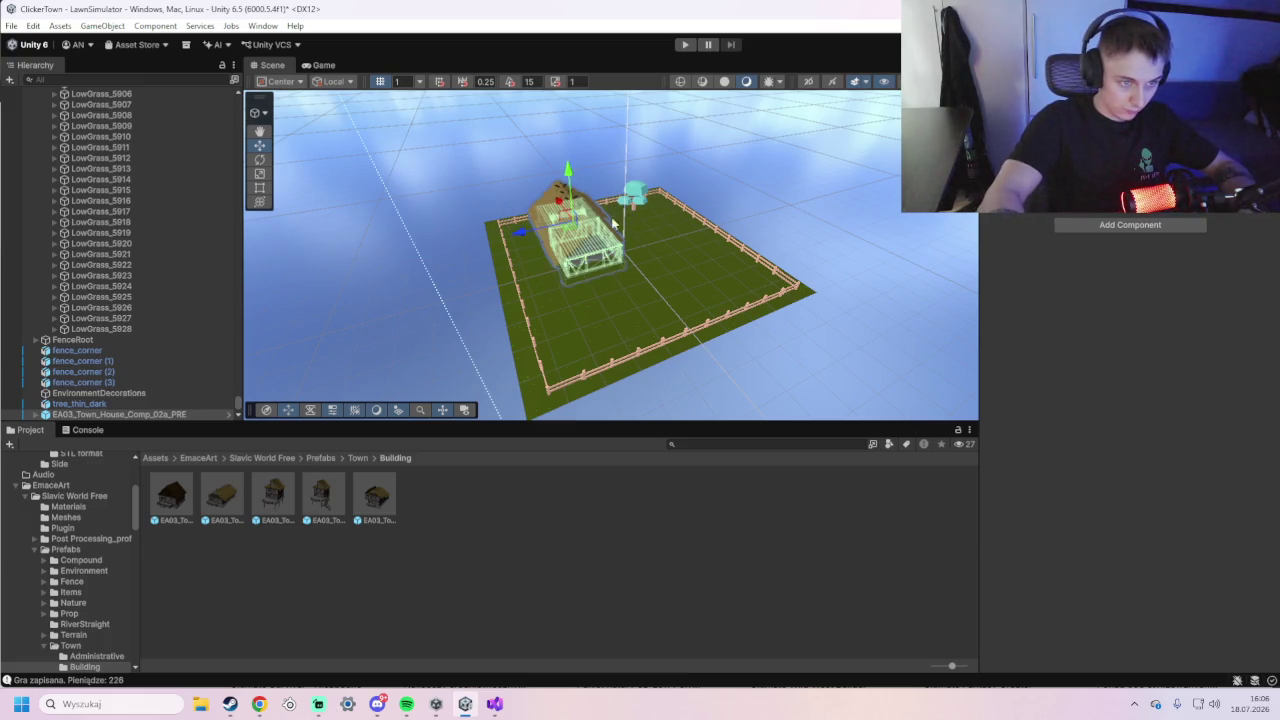
{"action": "key", "text": "ctrl+z"}
Step: Slide the house to the left fence, playtest briefly, then select its roof
{"action": "left_click_drag", "start_coordinate": [576, 276], "coordinate": [540, 288]}
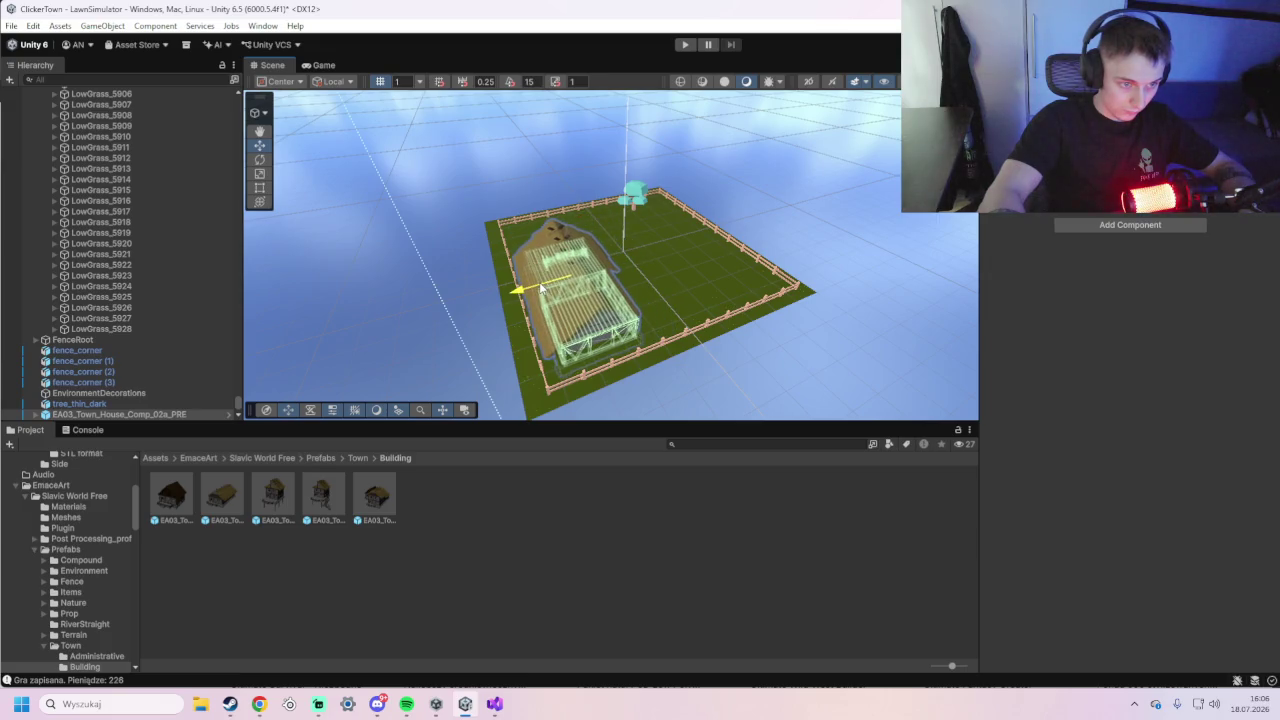
{"action": "left_click", "coordinate": [683, 46]}
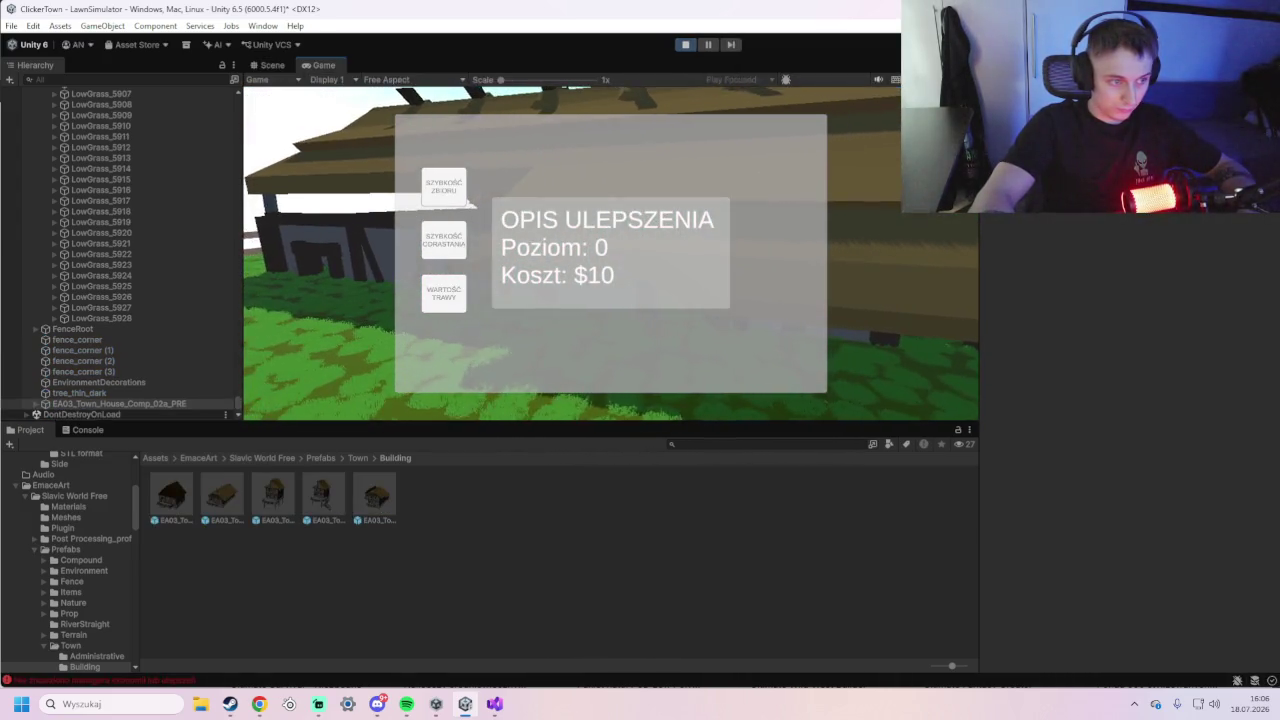
{"action": "left_click", "coordinate": [688, 44]}
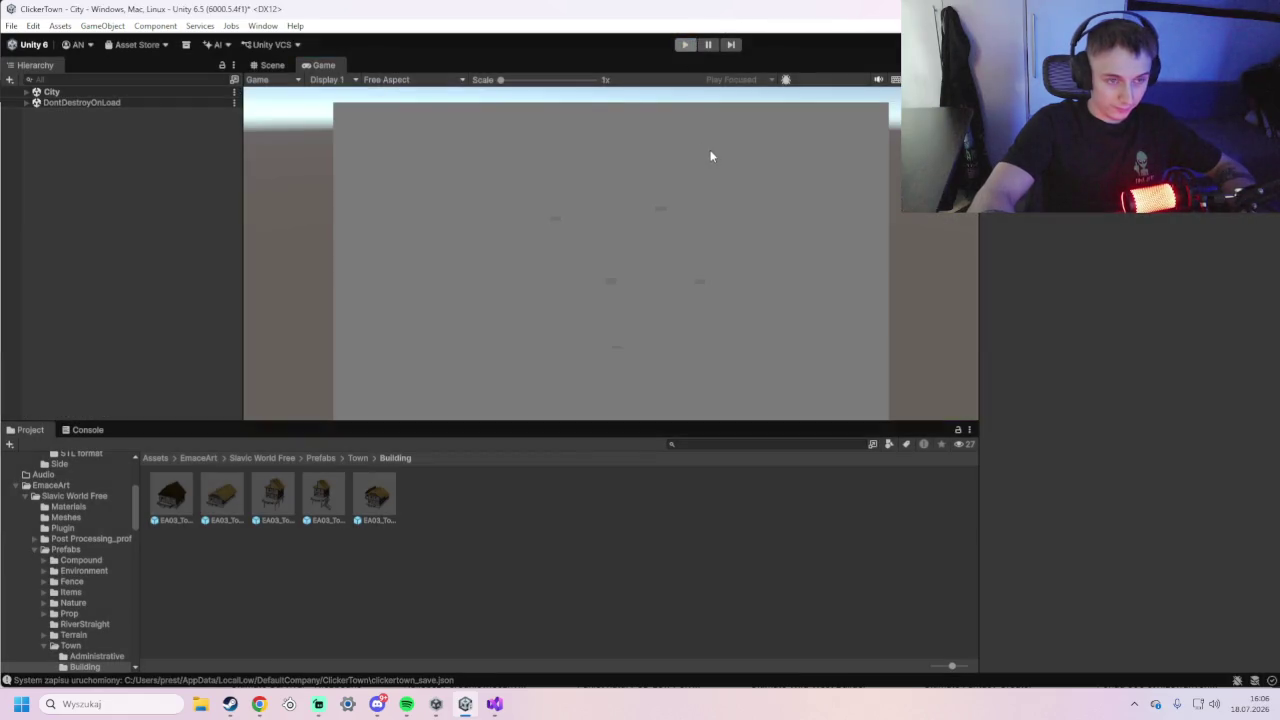
{"action": "mouse_move", "coordinate": [616, 335]}
{"action": "left_mouse_down"}
{"action": "mouse_move", "coordinate": [748, 338]}
{"action": "mouse_move", "coordinate": [605, 307]}
{"action": "mouse_move", "coordinate": [569, 236]}
{"action": "left_mouse_up"}
{"action": "left_click", "coordinate": [569, 236]}
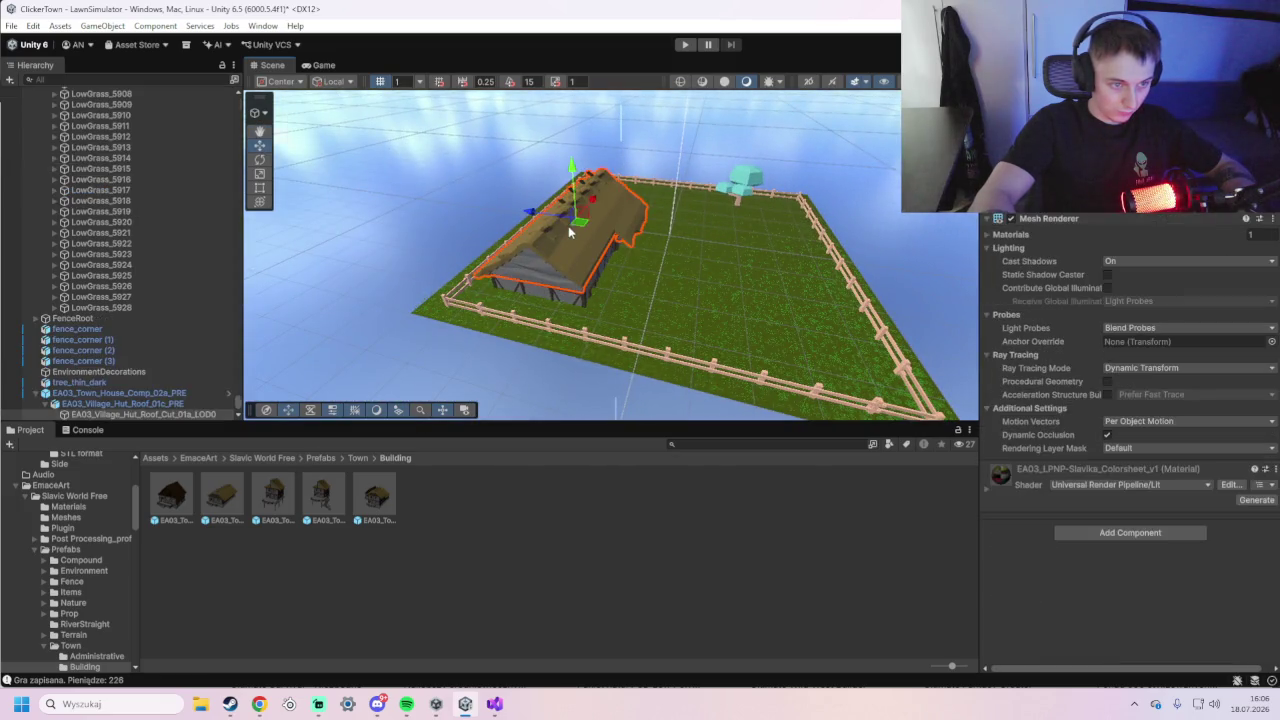
Step: Select the whole EA03_Town_House_Comp_02a_PRE prefab, shift it up and left, then start play mode
{"action": "mouse_move", "coordinate": [578, 178]}
{"action": "left_mouse_down"}
{"action": "mouse_move", "coordinate": [572, 160]}
{"action": "mouse_move", "coordinate": [566, 174]}
{"action": "left_mouse_up"}
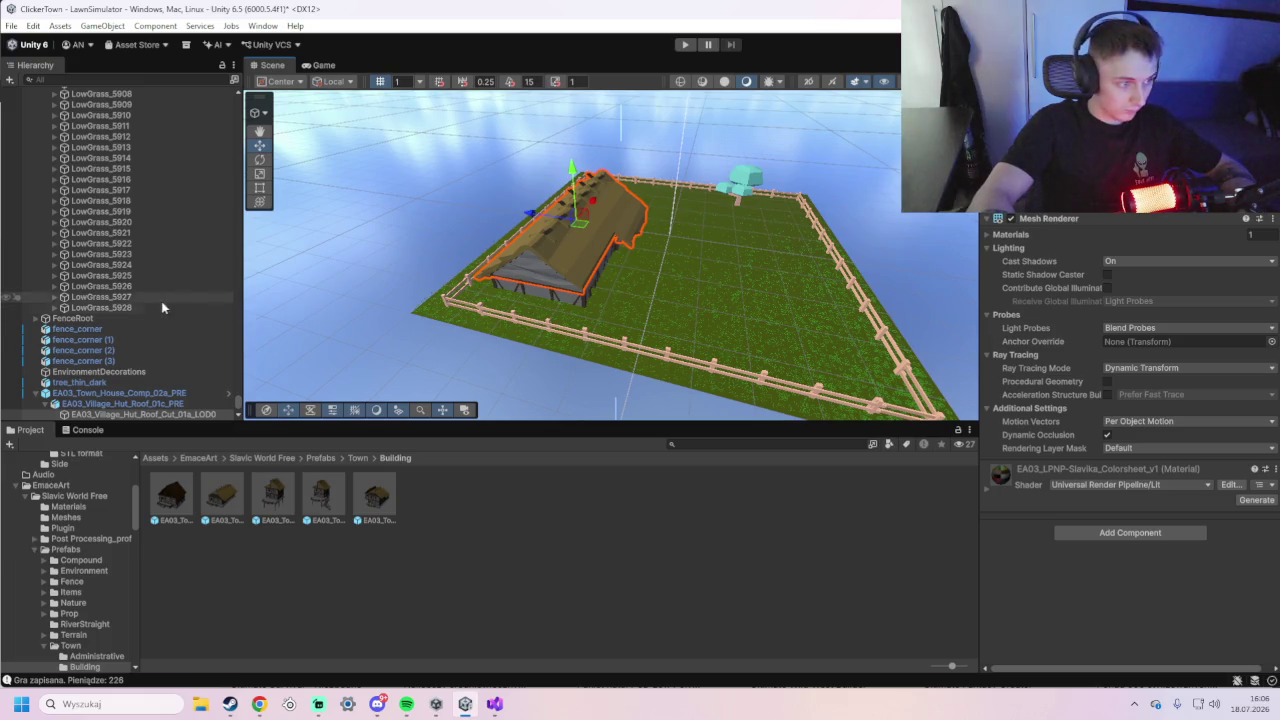
{"action": "scroll", "coordinate": [151, 332], "scroll_direction": "down", "scroll_amount": 4}
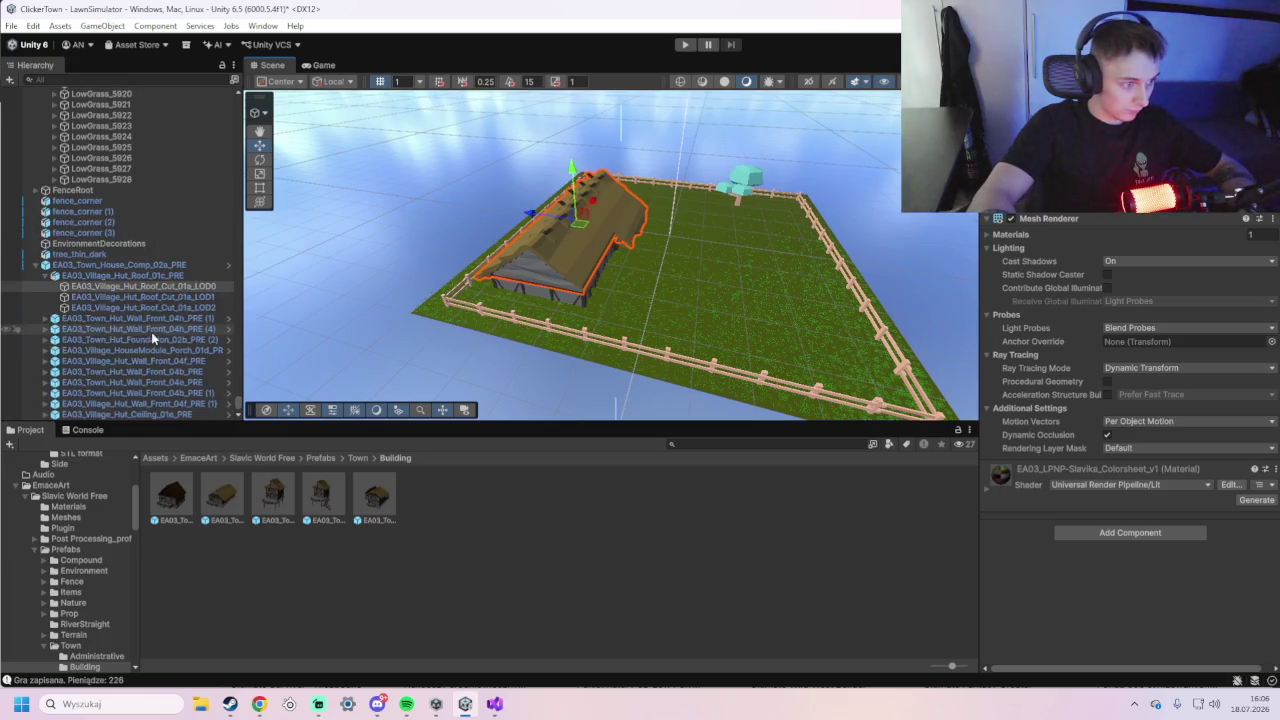
{"action": "left_click", "coordinate": [100, 256]}
{"action": "left_click", "coordinate": [100, 265]}
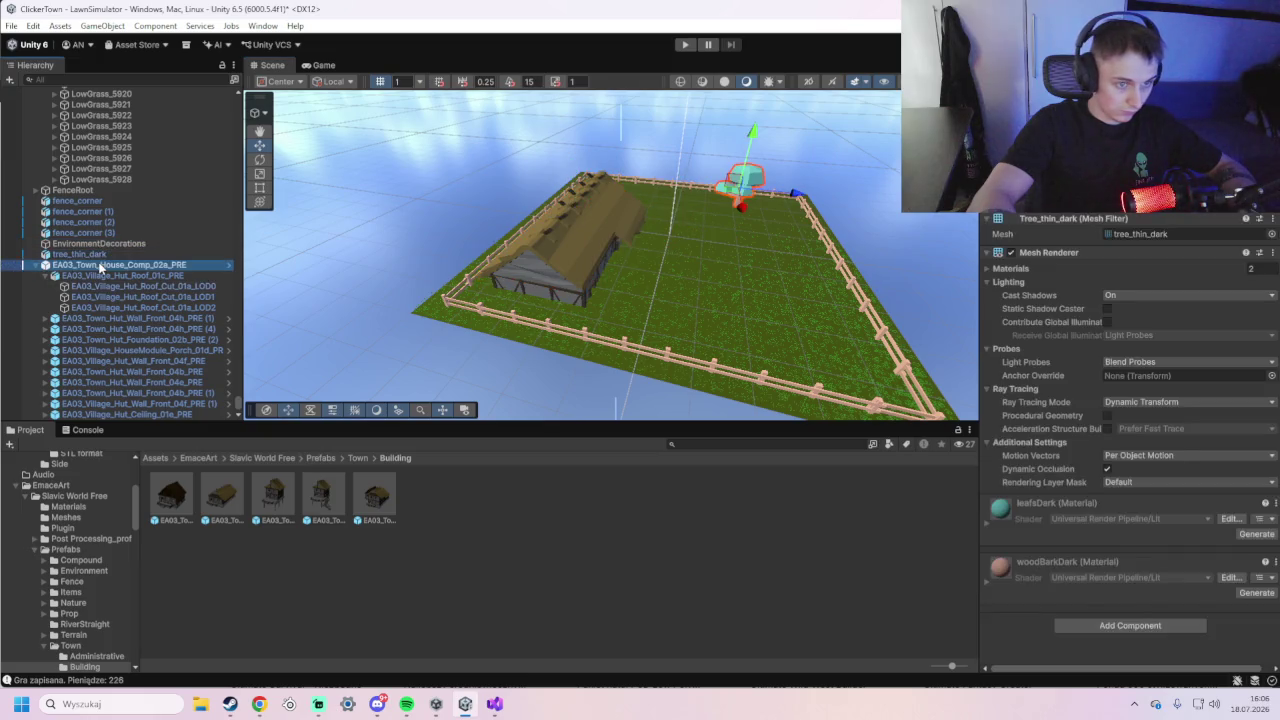
{"action": "mouse_move", "coordinate": [590, 185]}
{"action": "left_mouse_down"}
{"action": "mouse_move", "coordinate": [576, 148]}
{"action": "mouse_move", "coordinate": [570, 158]}
{"action": "left_mouse_up"}
{"action": "left_click", "coordinate": [685, 45]}
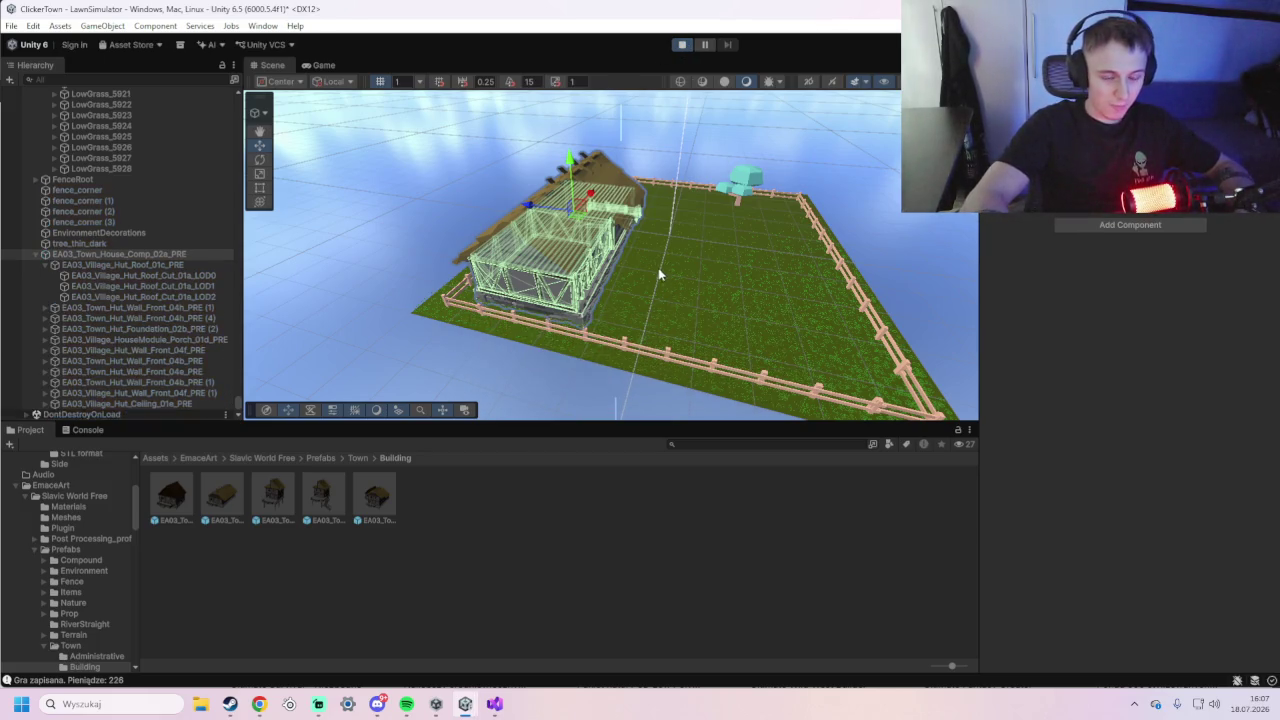
{"action": "left_click", "coordinate": [375, 152]}
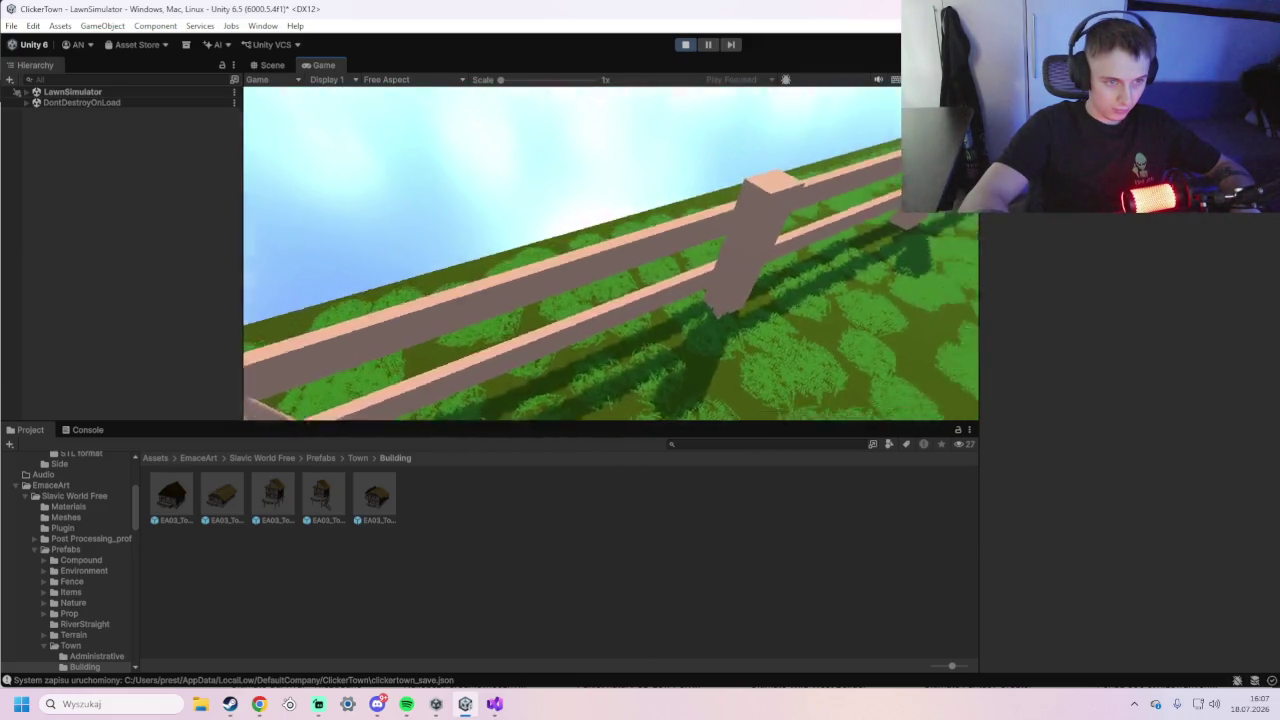
Step: Open the in-game upgrade panel, then stop play mode
{"action": "left_click", "coordinate": [619, 256]}
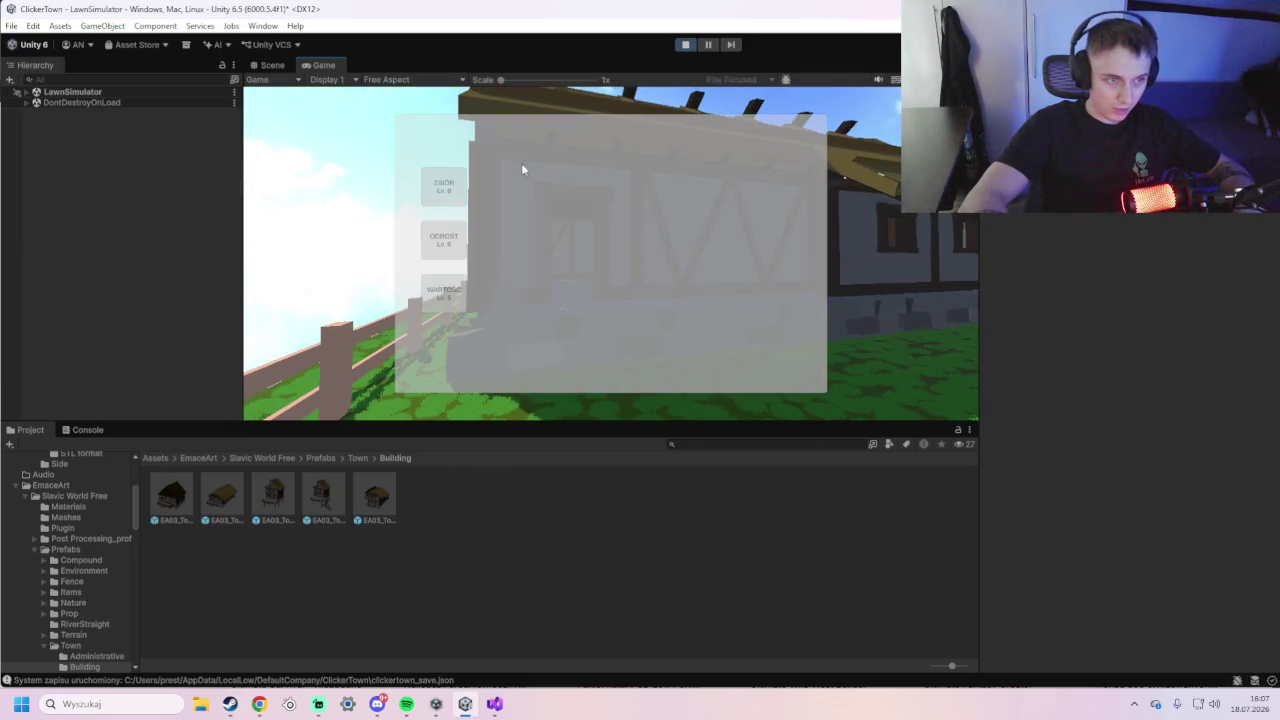
{"action": "left_click", "coordinate": [686, 44]}
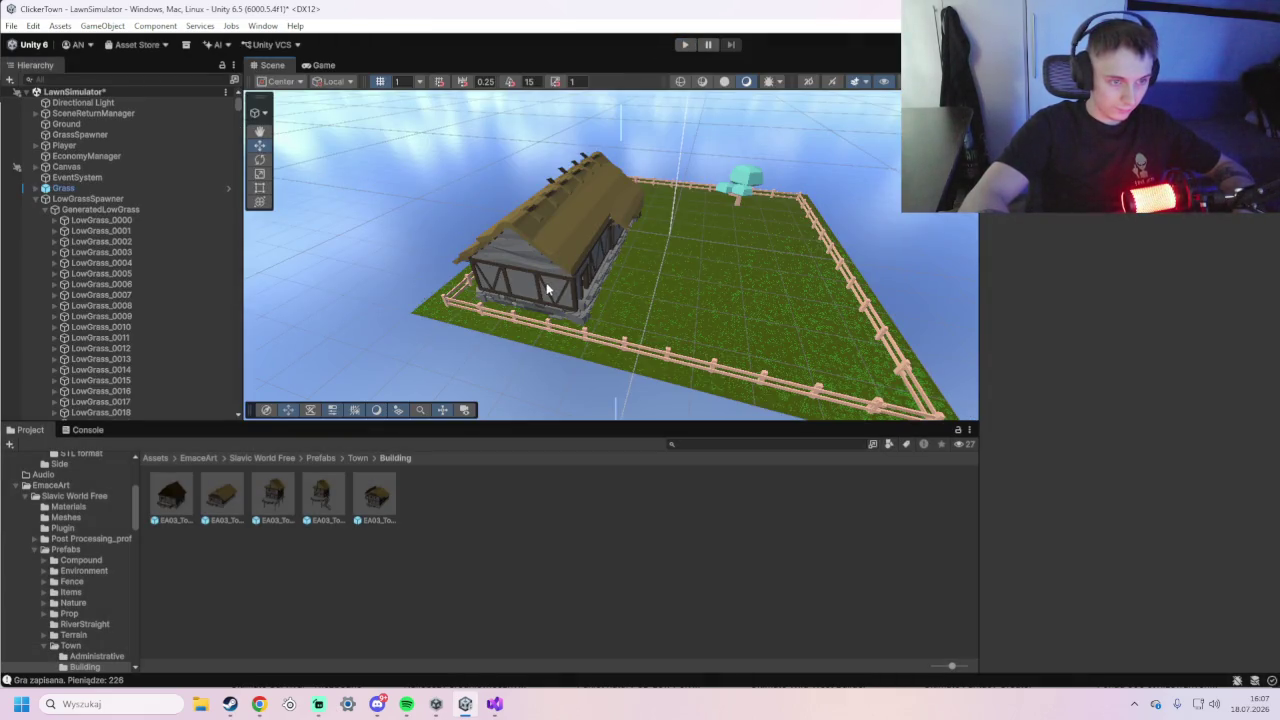
Step: Select the whole house prefab in the Hierarchy after picking its roof in the scene
{"action": "left_click", "coordinate": [546, 289]}
{"action": "left_click", "coordinate": [532, 205]}
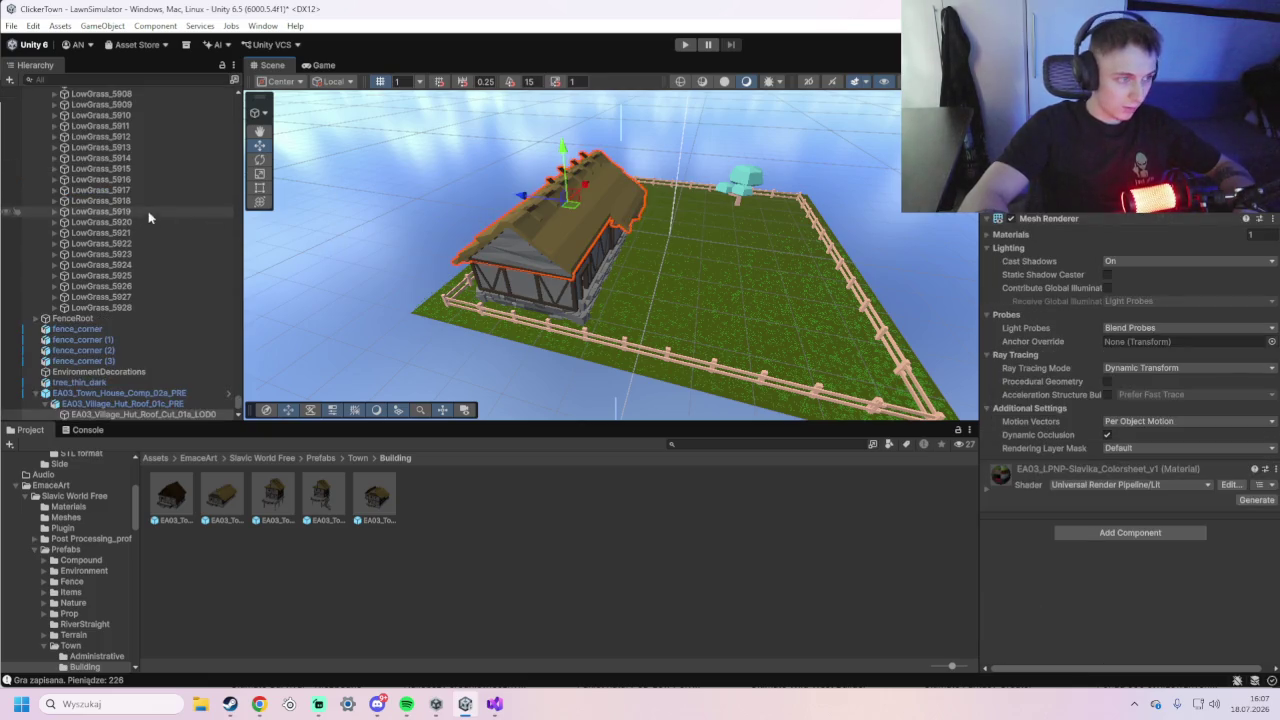
{"action": "scroll", "coordinate": [115, 320], "scroll_direction": "down", "scroll_amount": 3}
{"action": "left_click", "coordinate": [92, 252]}
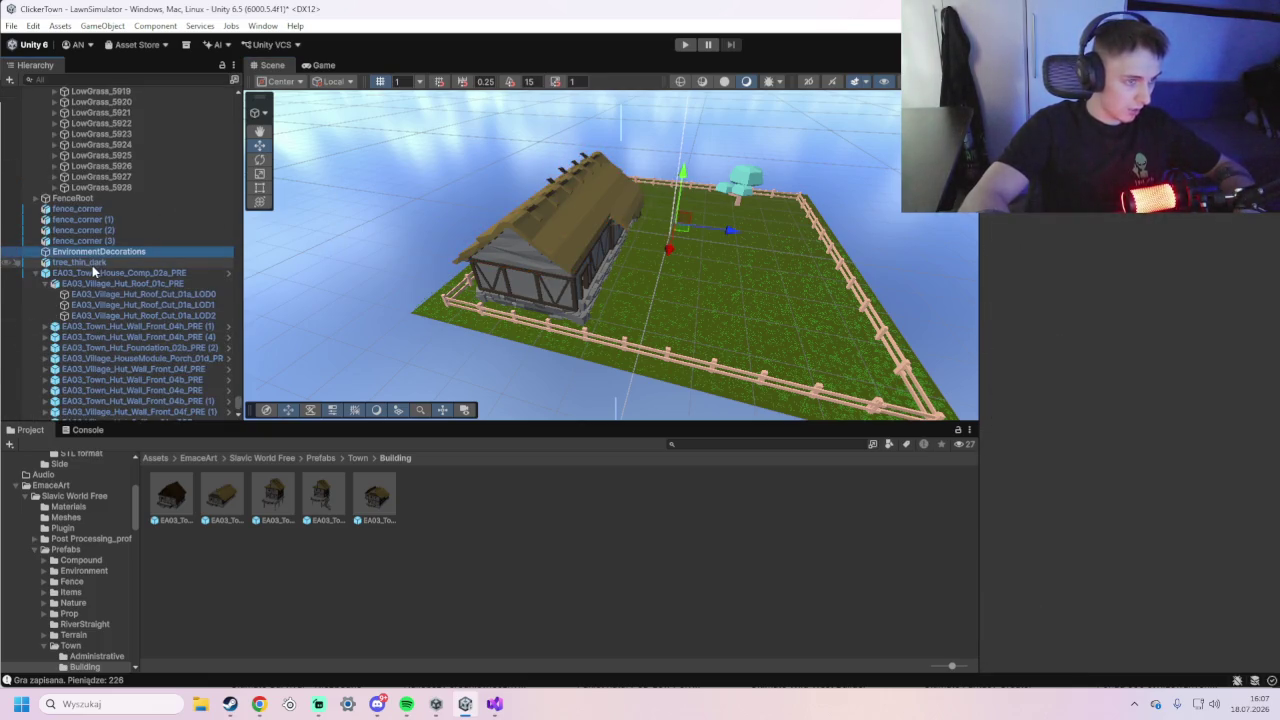
{"action": "left_click", "coordinate": [93, 273]}
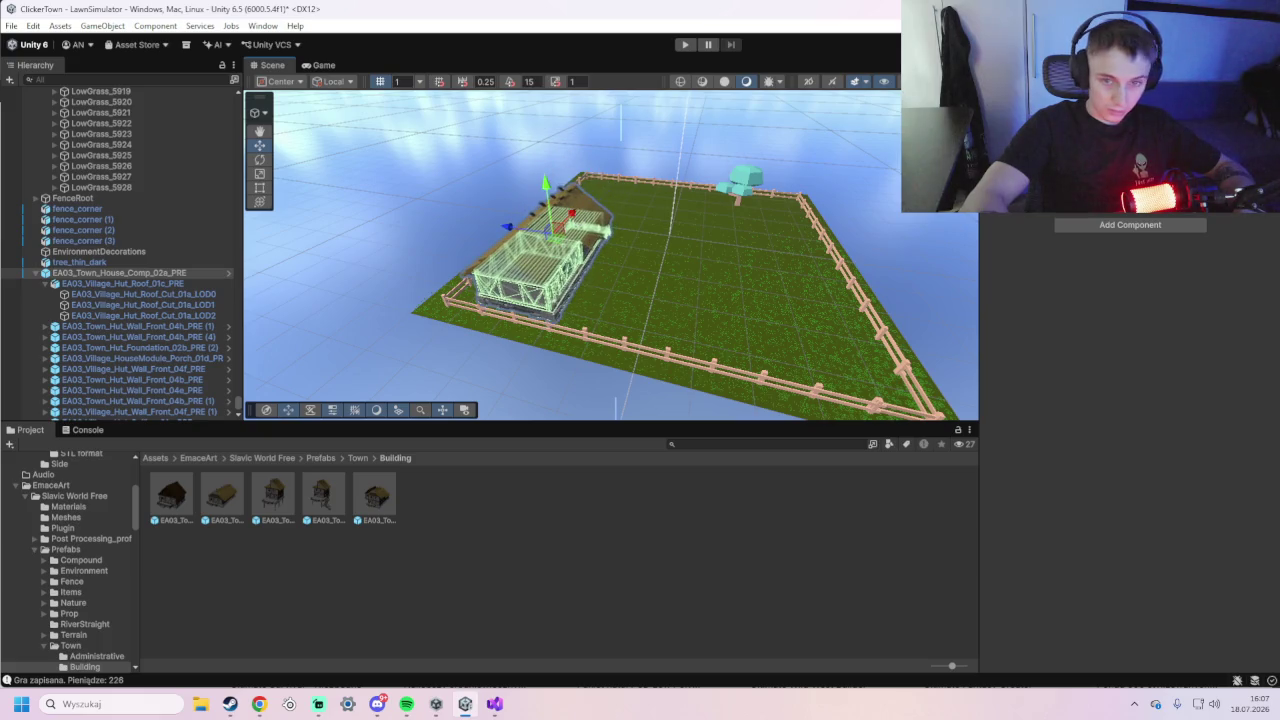
Step: Scroll the Hierarchy to the top and select Player to inspect its capsule collider
{"action": "scroll", "coordinate": [136, 210], "scroll_direction": "up", "scroll_amount": 20}
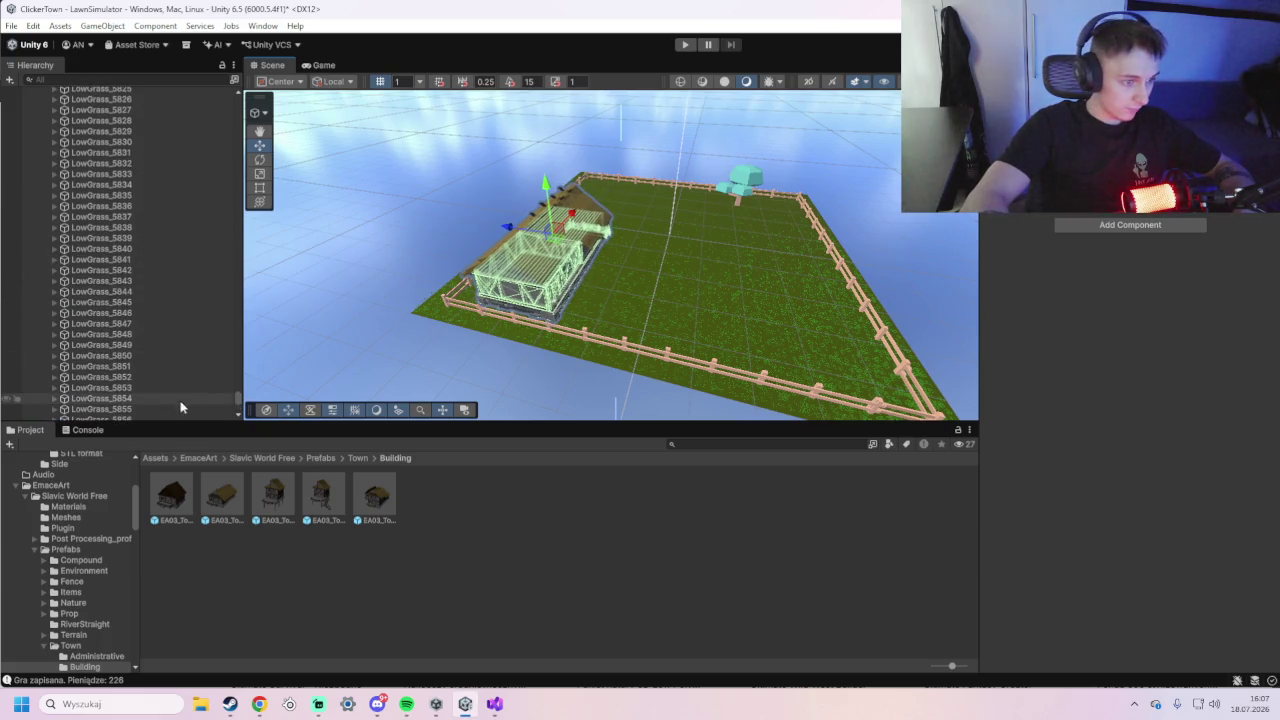
{"action": "left_click_drag", "start_coordinate": [236, 400], "coordinate": [237, 100]}
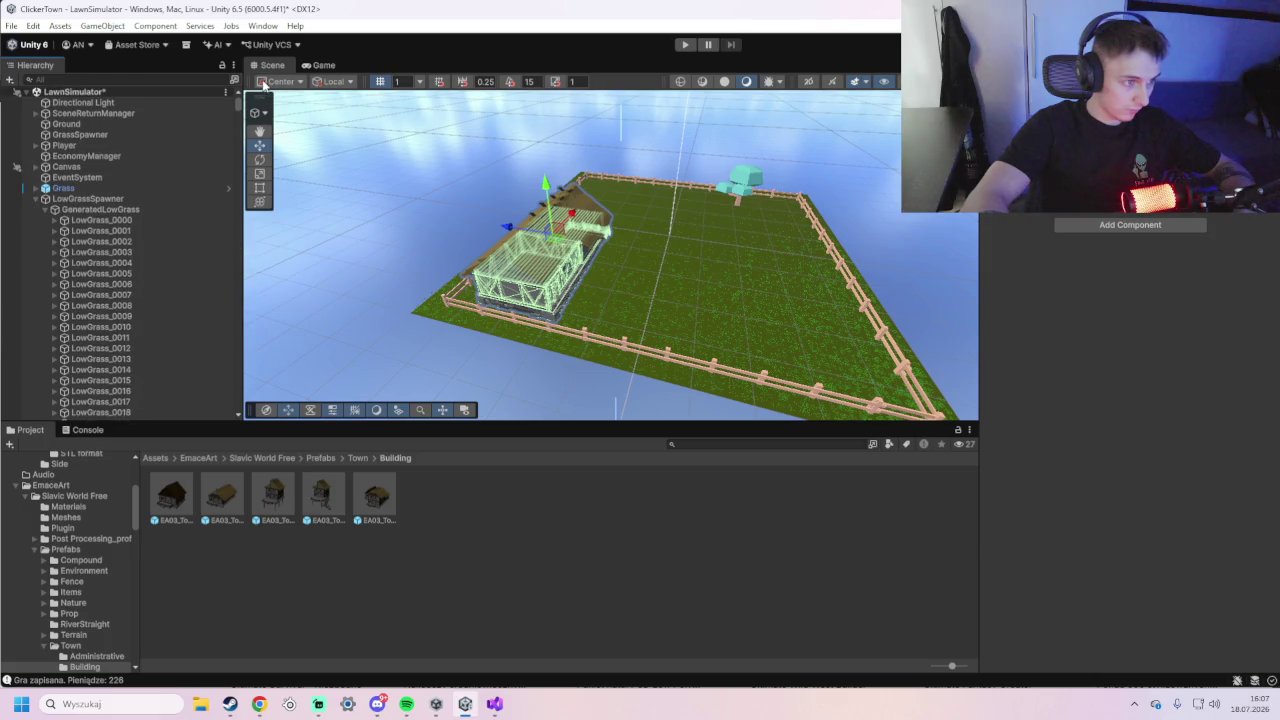
{"action": "left_click", "coordinate": [120, 146]}
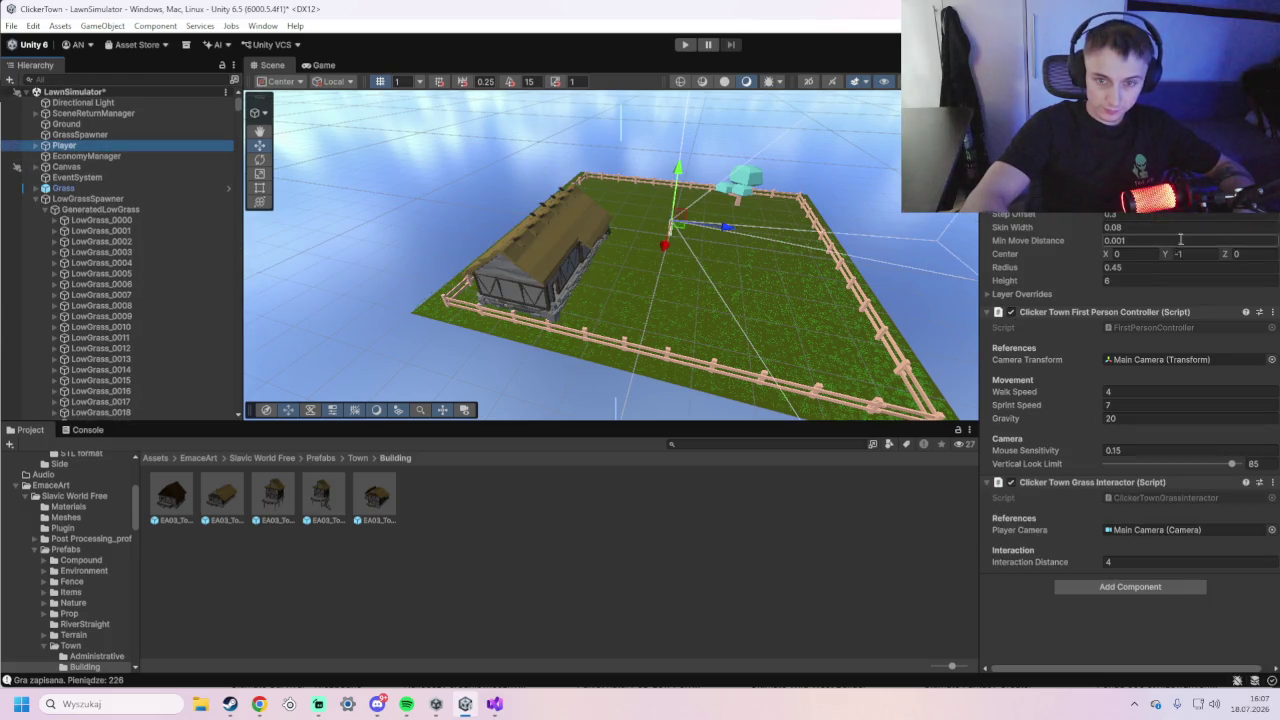
Step: Try Capsule Collider heights of 1.8 and then 2.6 for the Player
{"action": "mouse_move", "coordinate": [700, 280]}
{"action": "left_mouse_down"}
{"action": "mouse_move", "coordinate": [686, 277]}
{"action": "mouse_move", "coordinate": [788, 263]}
{"action": "mouse_move", "coordinate": [516, 294]}
{"action": "mouse_move", "coordinate": [780, 288]}
{"action": "mouse_move", "coordinate": [451, 272]}
{"action": "mouse_move", "coordinate": [644, 298]}
{"action": "left_mouse_up"}
{"action": "scroll", "coordinate": [688, 265], "scroll_direction": "up", "scroll_amount": 2}
{"action": "left_click", "coordinate": [1128, 280]}
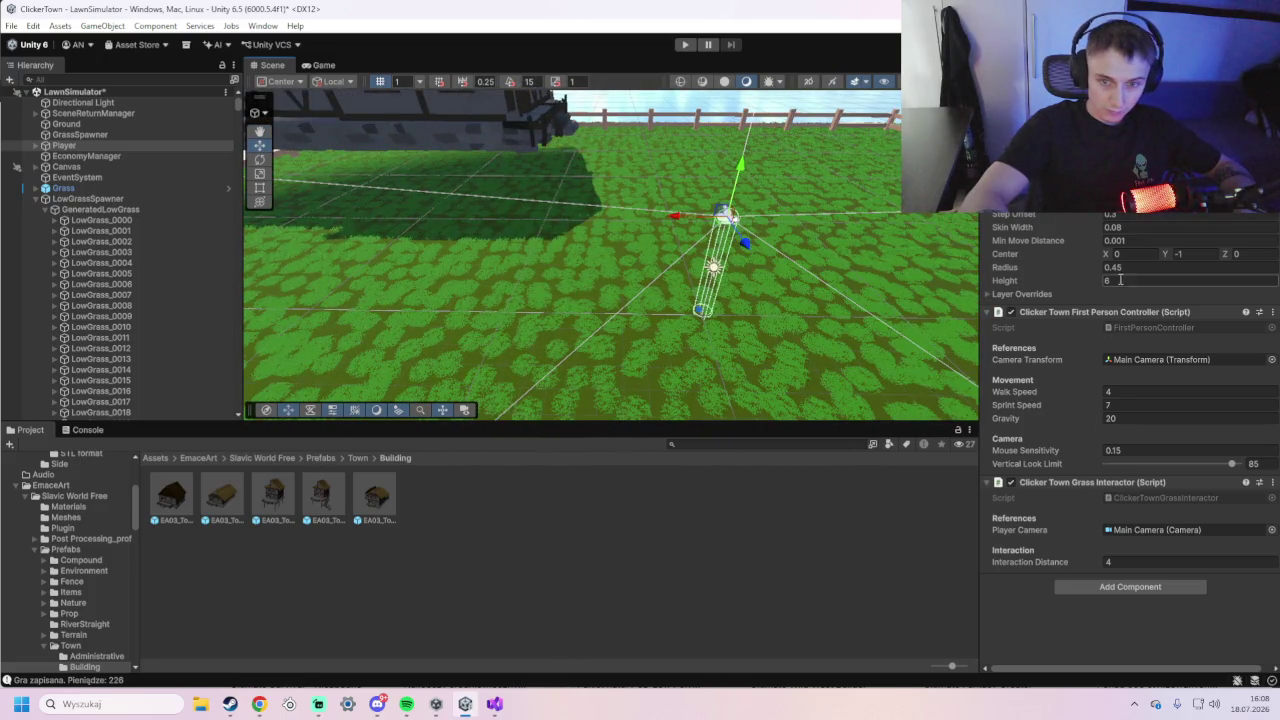
{"action": "type", "text": "2"}
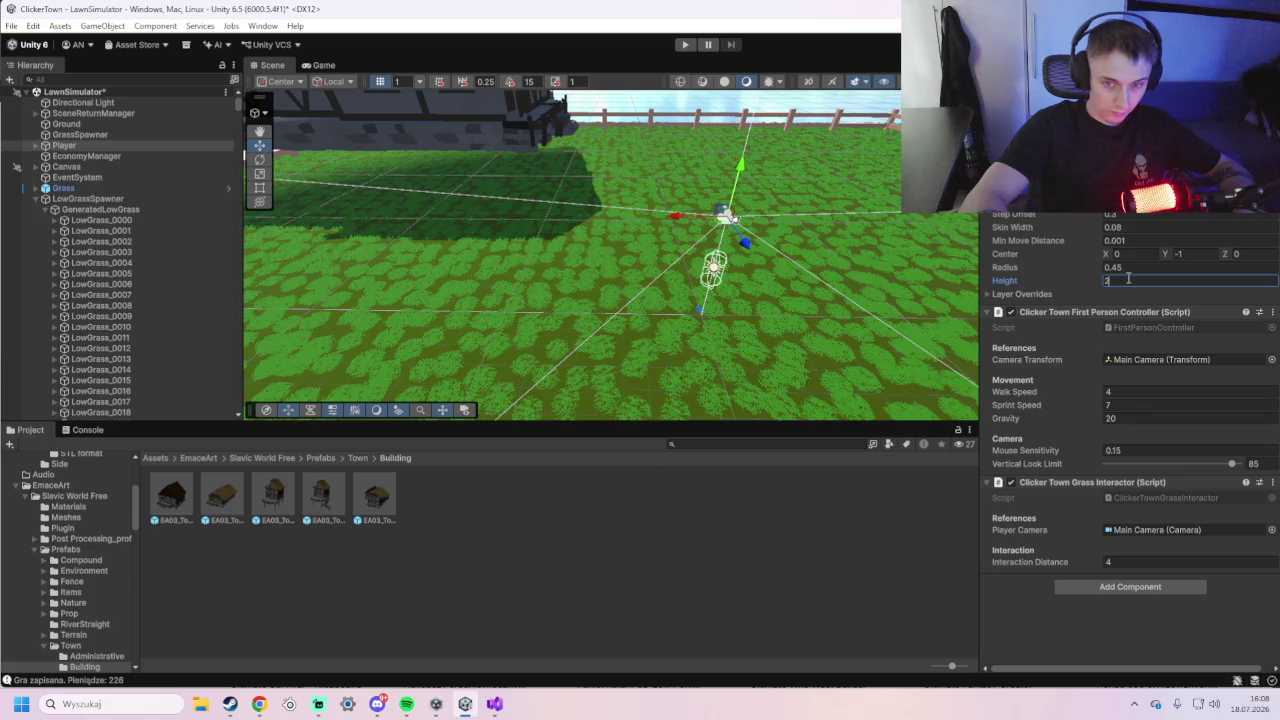
{"action": "type", "text": "3"}
{"action": "key", "text": "BackSpace"}
{"action": "key", "text": "BackSpace"}
{"action": "type", "text": "1.8"}
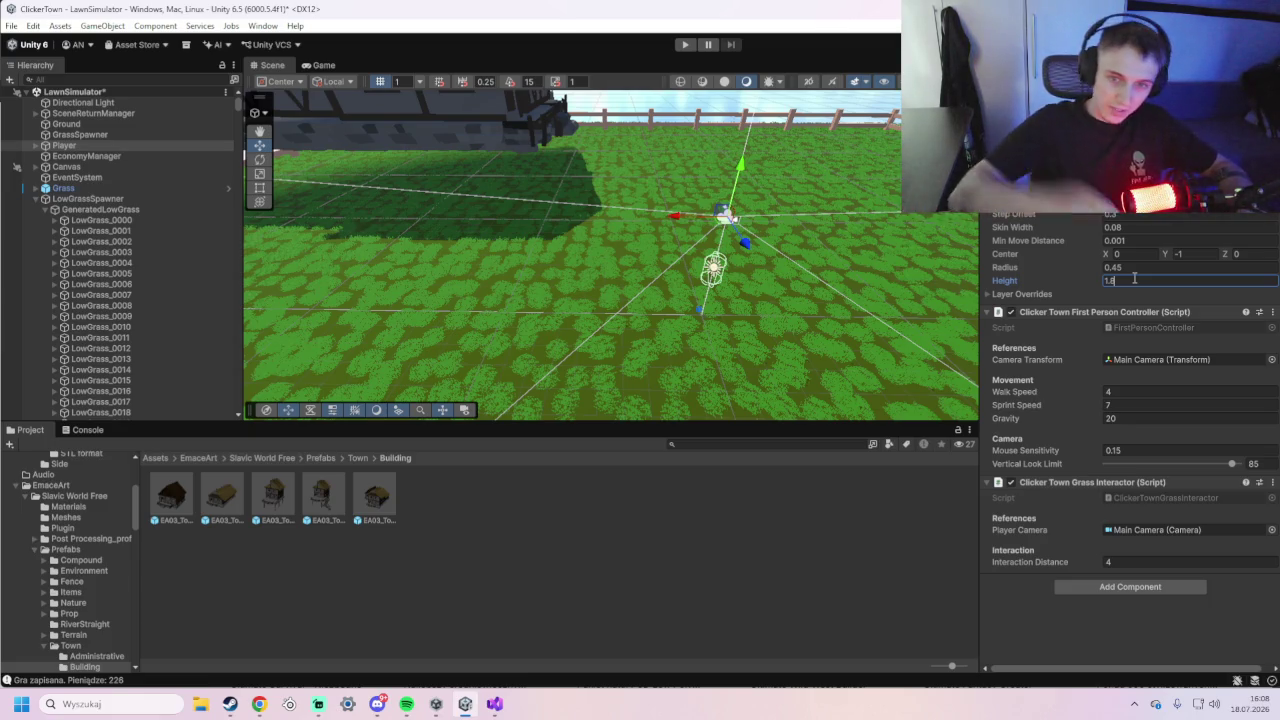
{"action": "type", "text": "12"}
{"action": "key", "text": "BackSpace"}
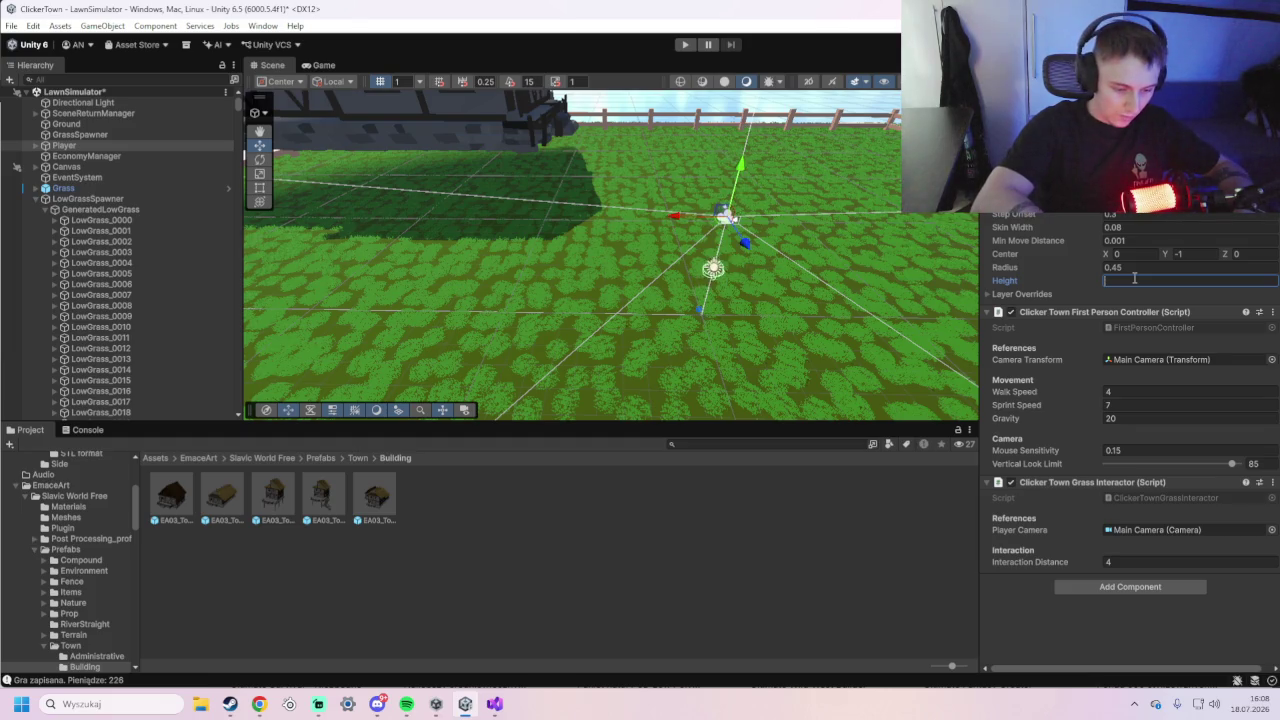
{"action": "type", "text": ",6"}
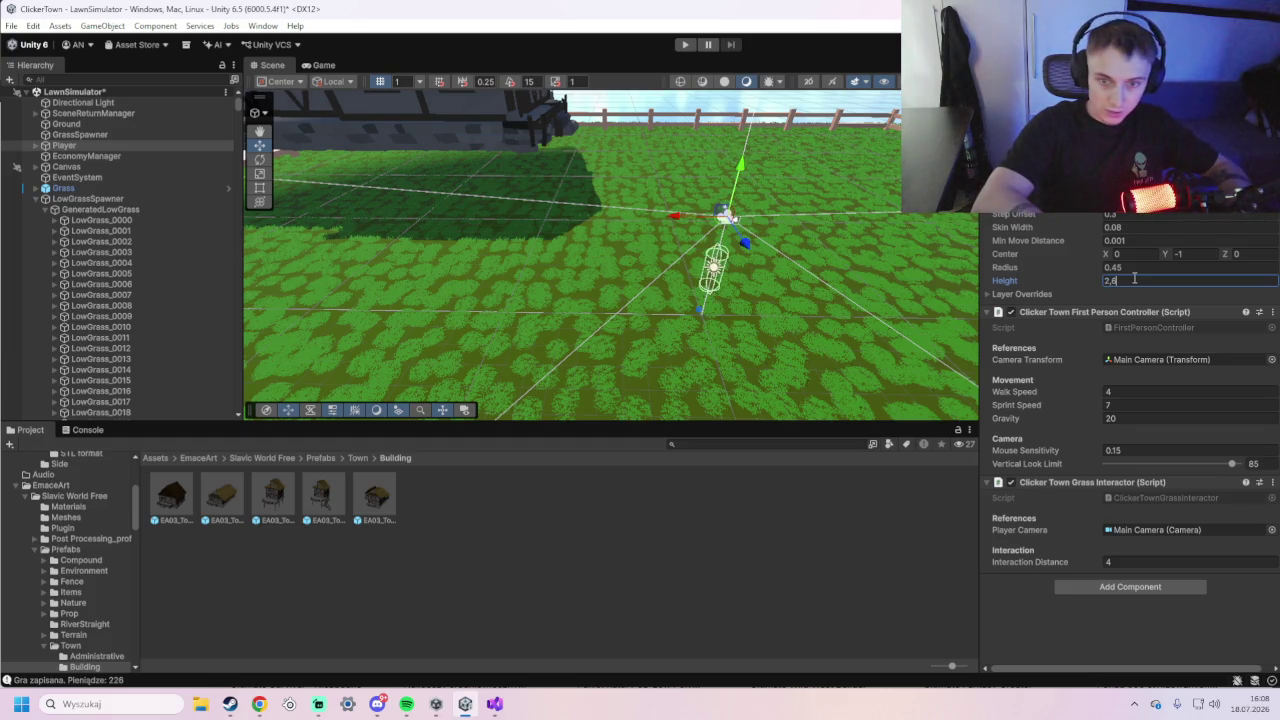
Step: Change the collider's Center Y from -1 to 1 and raise its height to 4
{"action": "left_click", "coordinate": [1196, 254]}
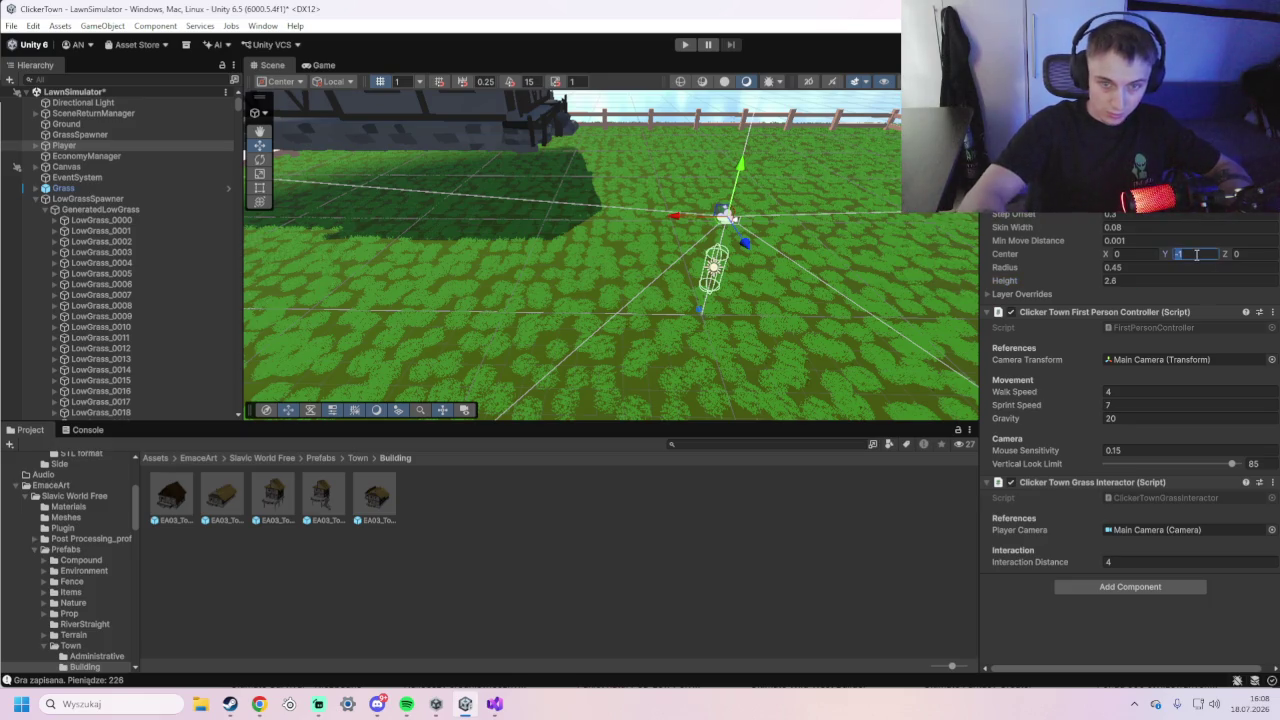
{"action": "type", "text": "1"}
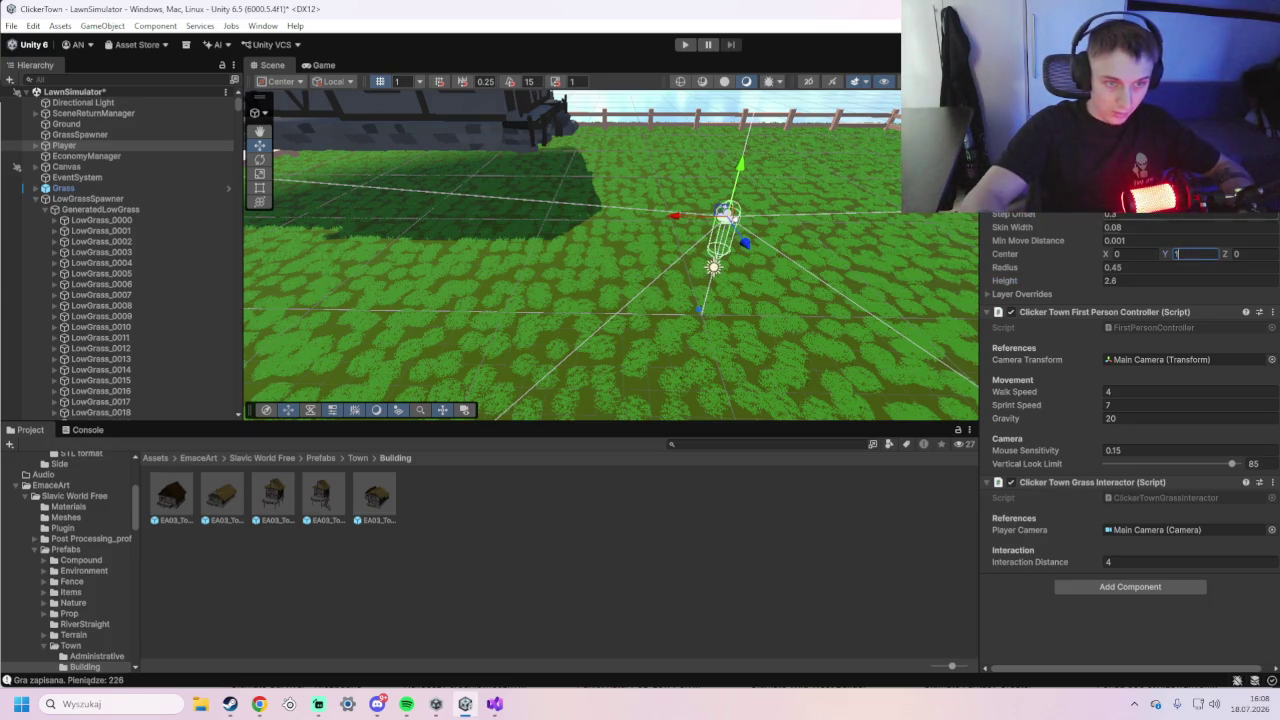
{"action": "mouse_move", "coordinate": [740, 175]}
{"action": "left_mouse_down"}
{"action": "mouse_move", "coordinate": [720, 248]}
{"action": "mouse_move", "coordinate": [675, 190]}
{"action": "mouse_move", "coordinate": [692, 254]}
{"action": "left_mouse_up"}
{"action": "scroll", "coordinate": [720, 248], "scroll_direction": "up", "scroll_amount": 8}
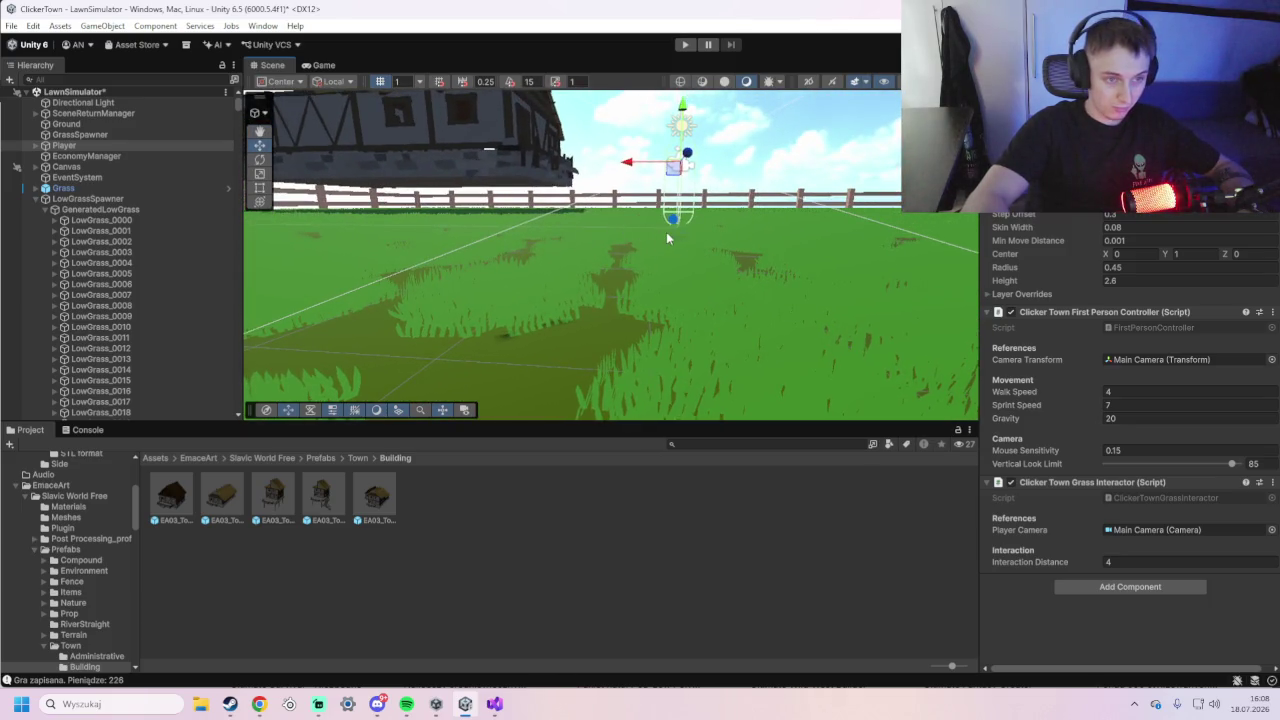
{"action": "scroll", "coordinate": [668, 235], "scroll_direction": "down", "scroll_amount": 3}
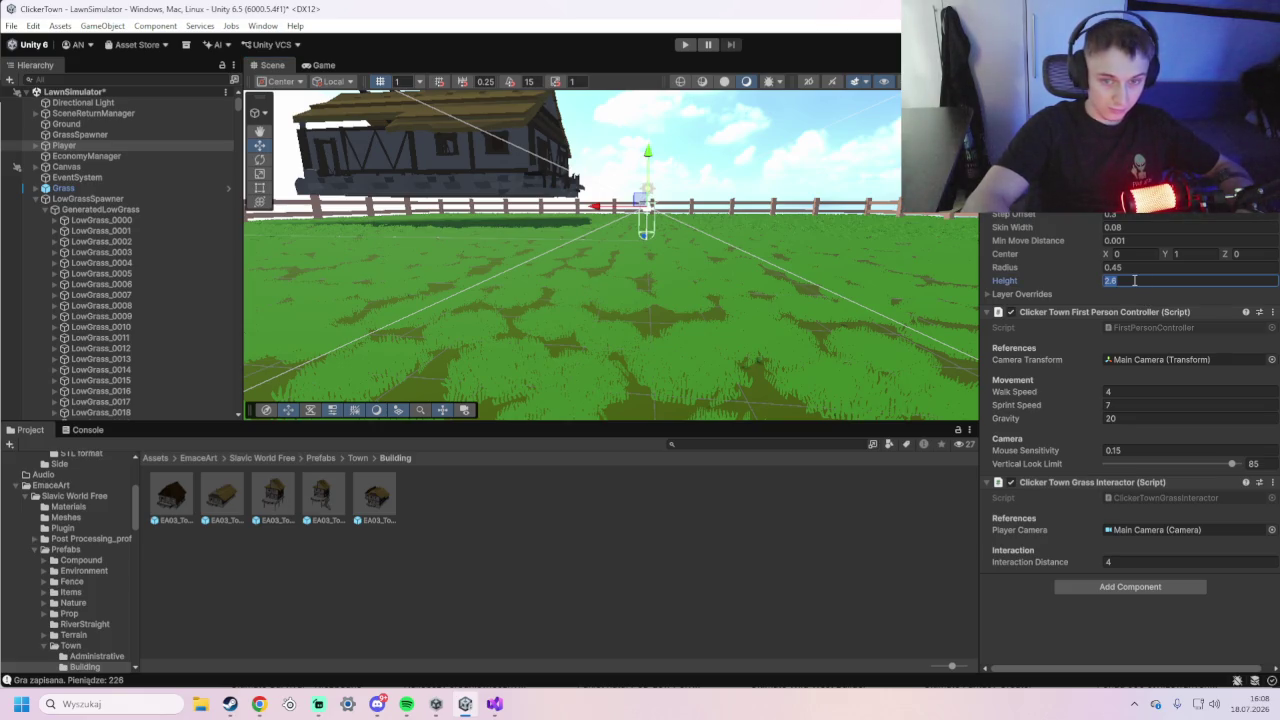
{"action": "type", "text": "34"}
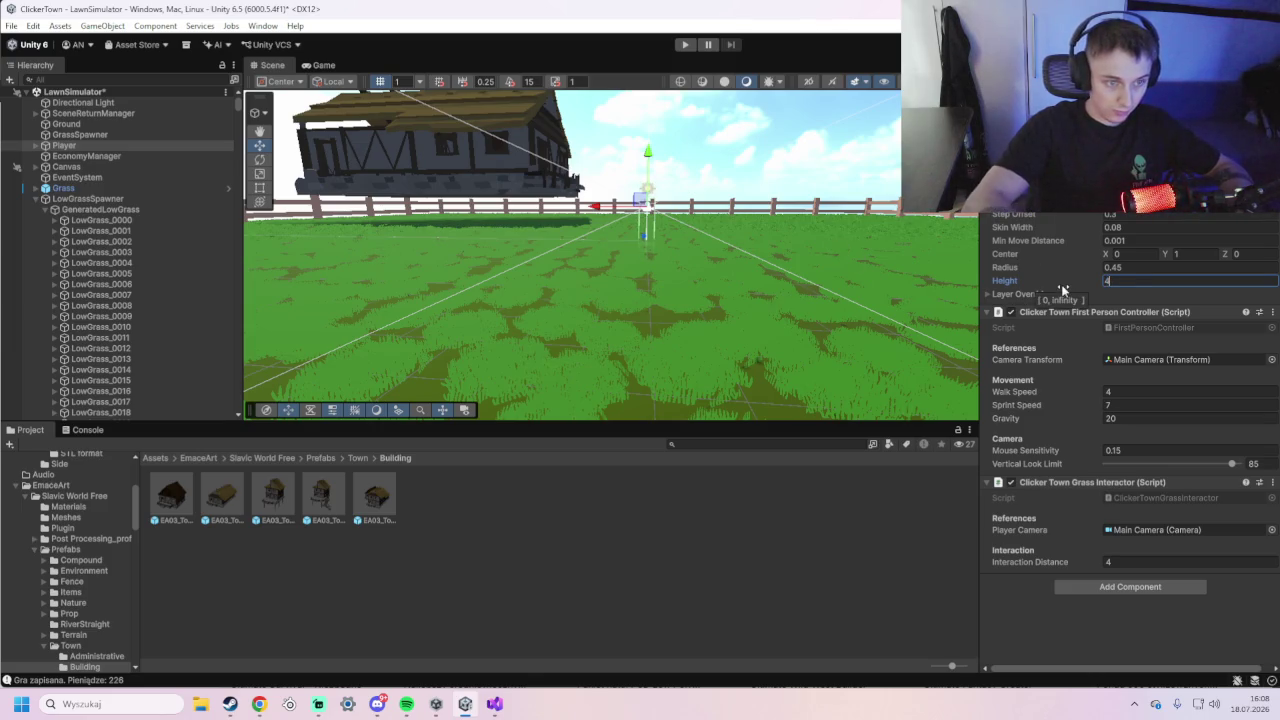
{"action": "left_click", "coordinate": [645, 215]}
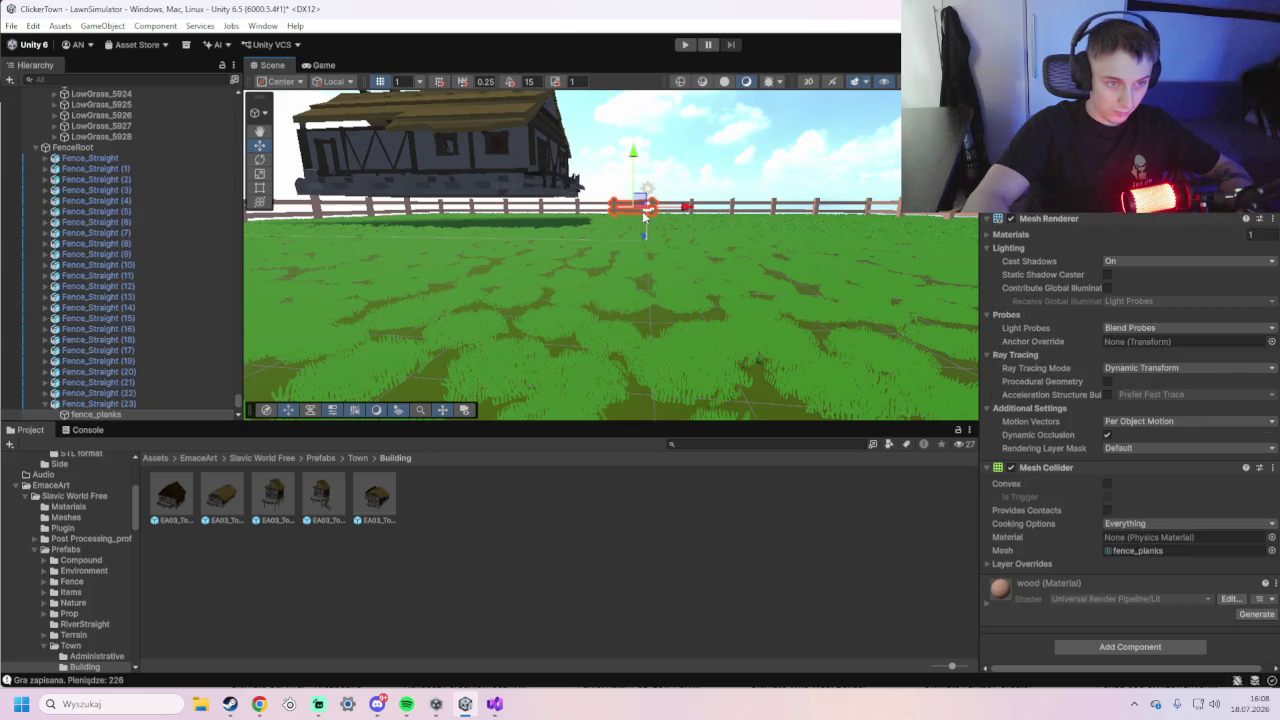
Step: Select the grass, fence, Directional Light, Player and other scene objects while searching for the house
{"action": "left_click", "coordinate": [650, 237]}
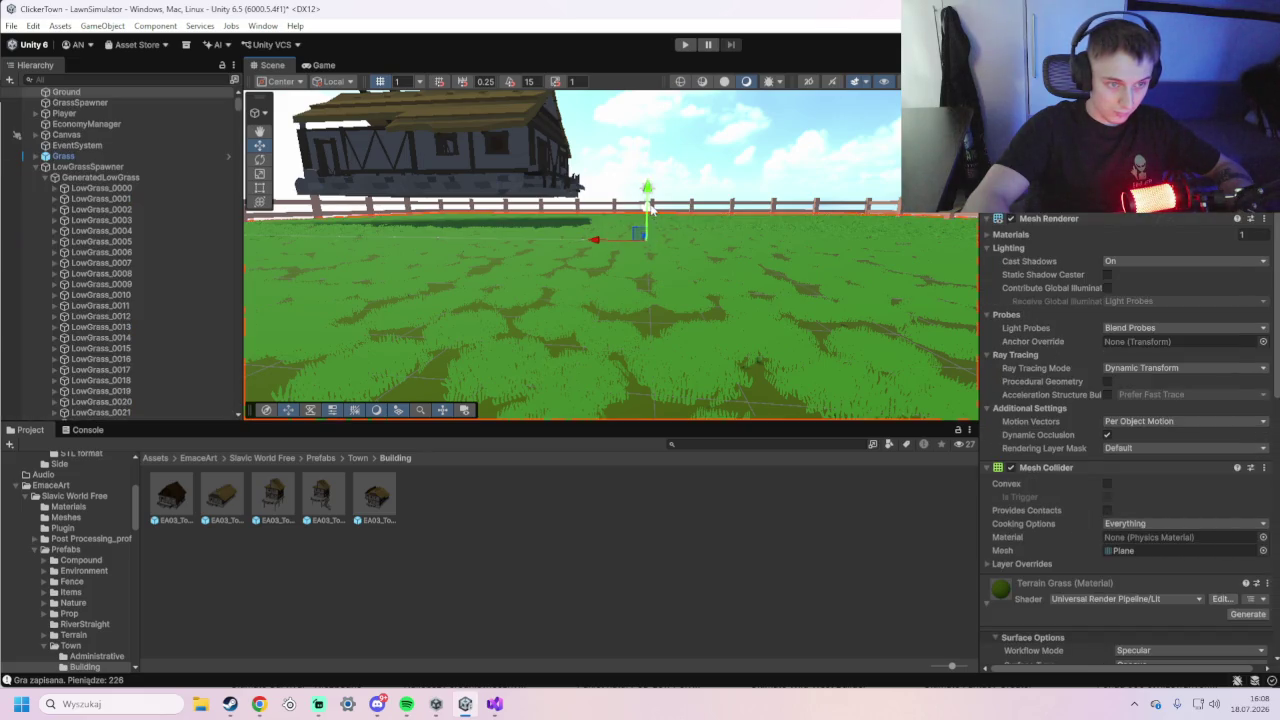
{"action": "left_click", "coordinate": [650, 207]}
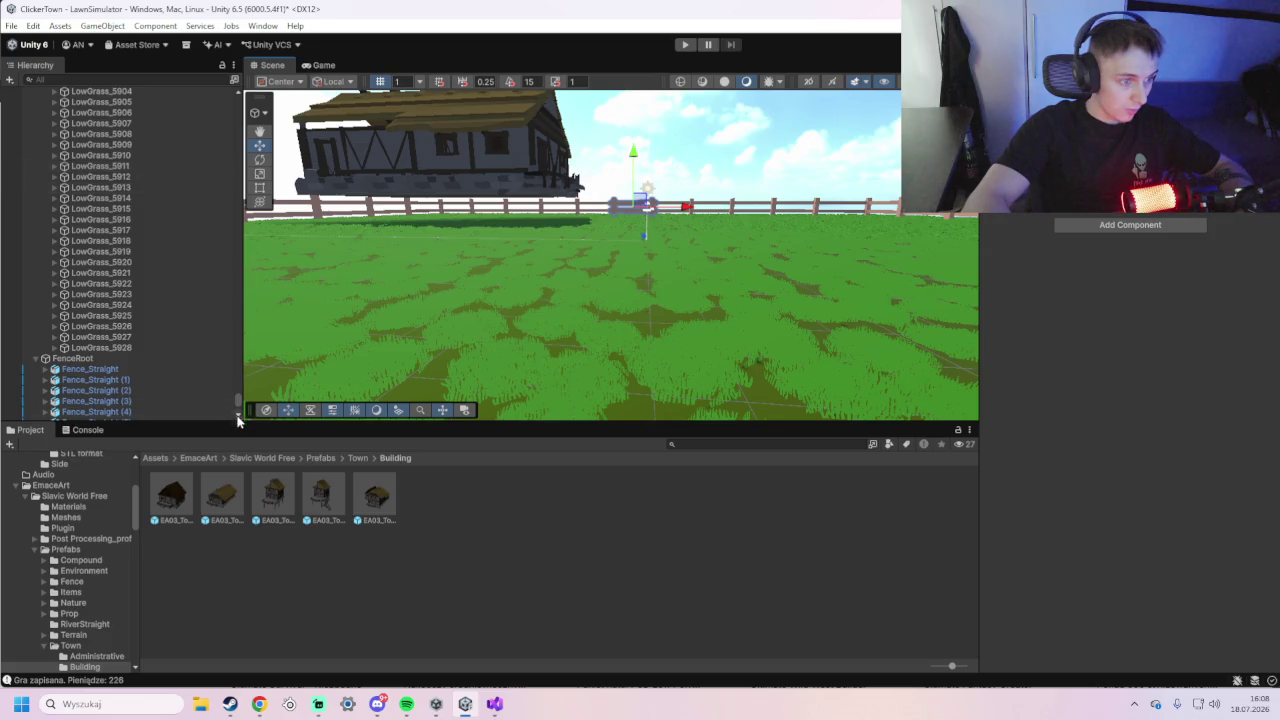
{"action": "left_click_drag", "start_coordinate": [237, 407], "coordinate": [237, 100]}
{"action": "left_click", "coordinate": [90, 103]}
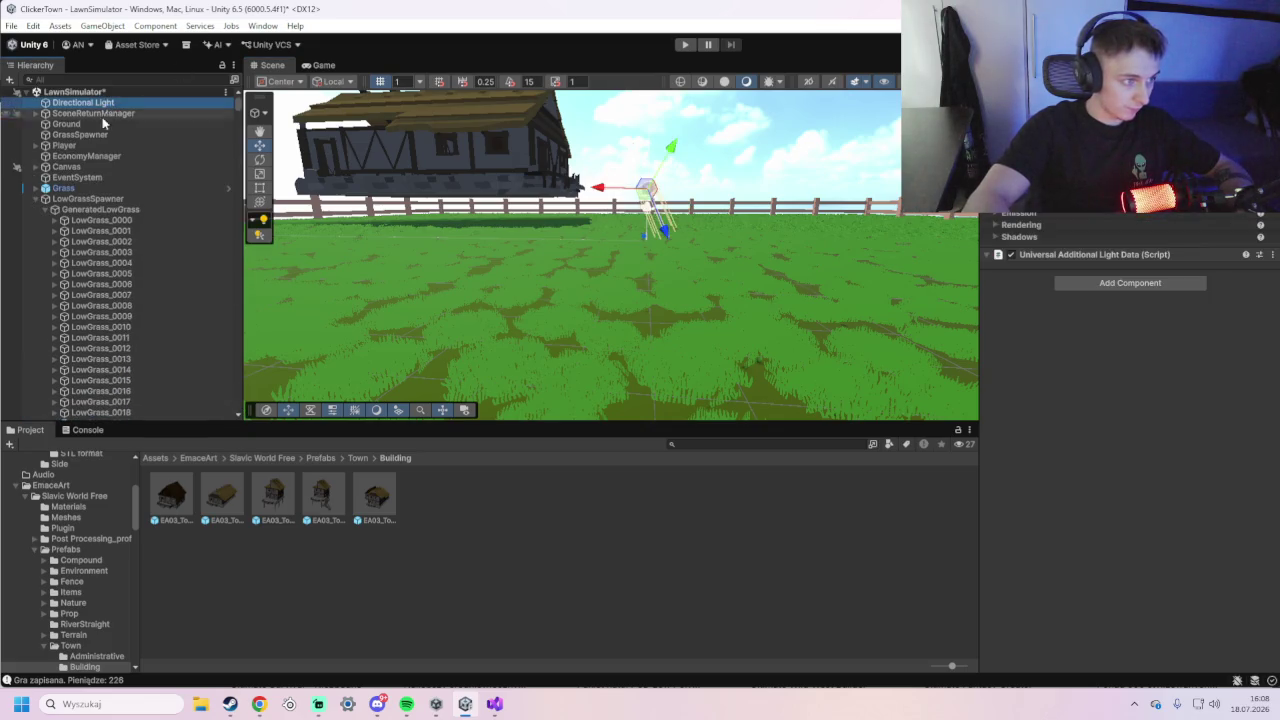
{"action": "left_click", "coordinate": [93, 146]}
{"action": "left_click_drag", "start_coordinate": [648, 146], "coordinate": [648, 143]}
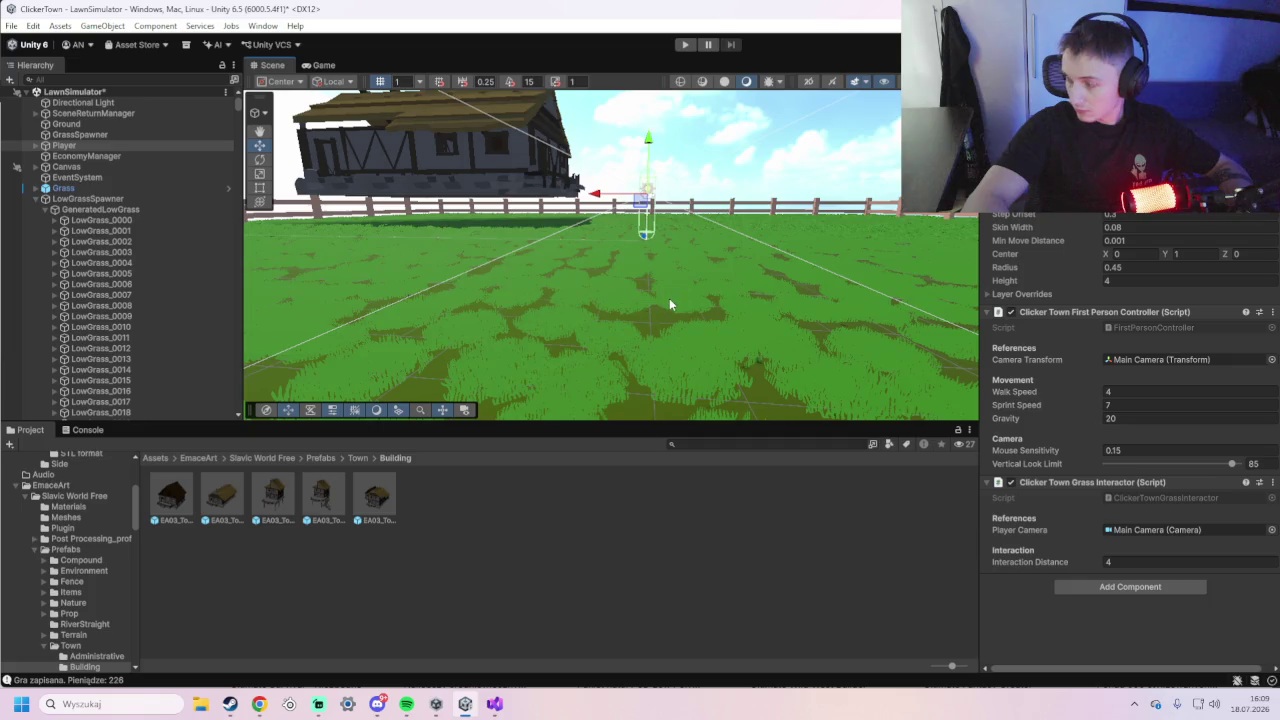
{"action": "left_click", "coordinate": [643, 343]}
{"action": "mouse_move", "coordinate": [583, 263]}
{"action": "left_mouse_down"}
{"action": "mouse_move", "coordinate": [623, 325]}
{"action": "mouse_move", "coordinate": [465, 214]}
{"action": "left_mouse_up"}
{"action": "left_click", "coordinate": [465, 214]}
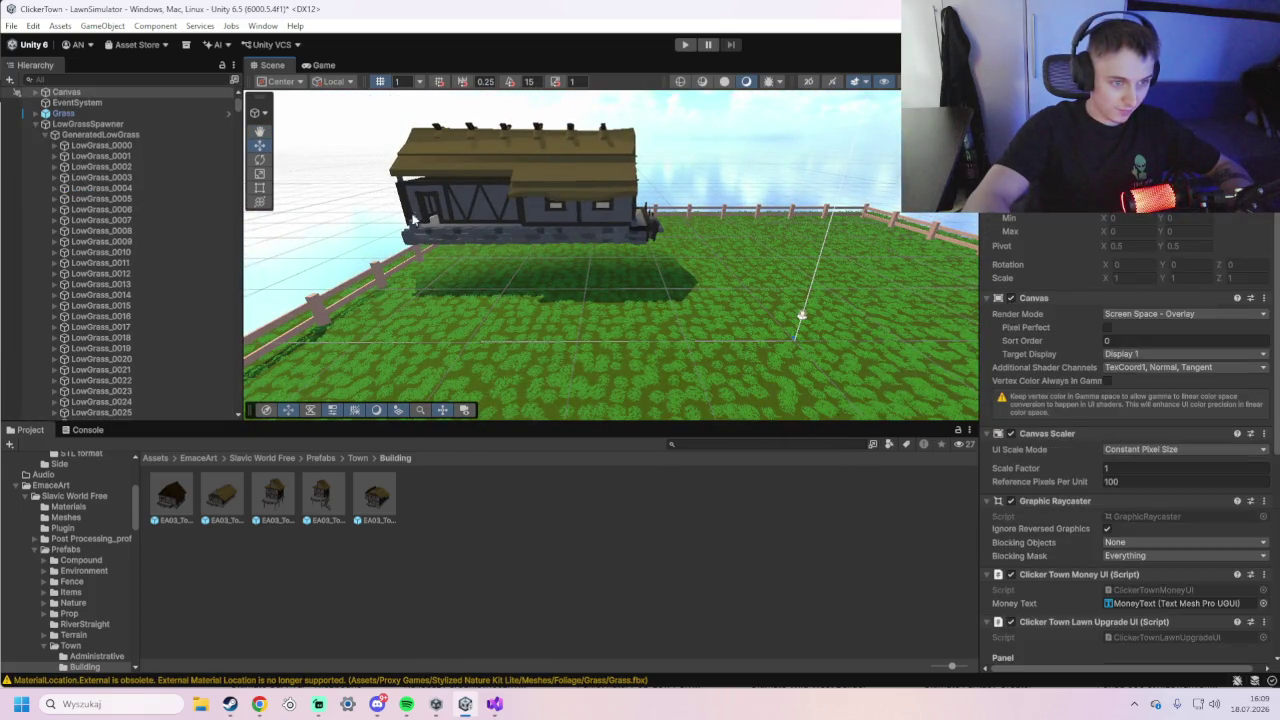
{"action": "left_click", "coordinate": [465, 154]}
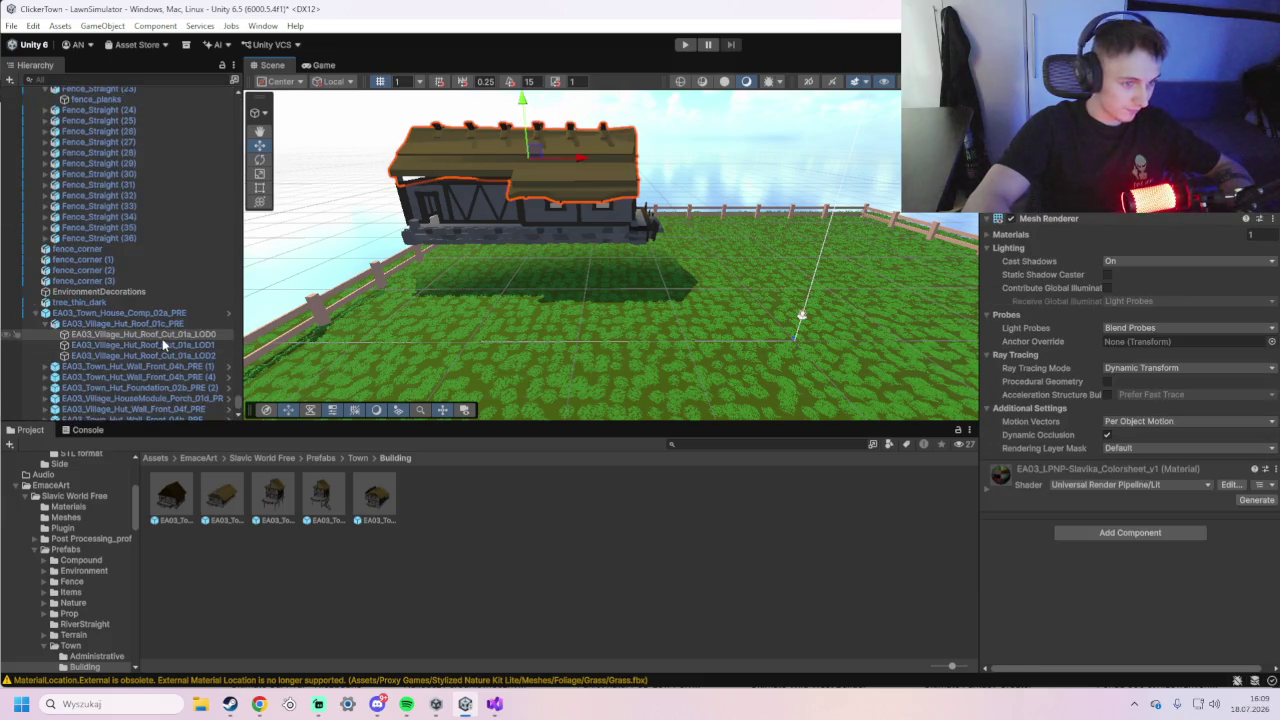
{"action": "left_click", "coordinate": [118, 301]}
Step: Select EA03_Town_House_Comp_02a_PRE and lower it along Y so it rests on the lawn
{"action": "left_click", "coordinate": [170, 315]}
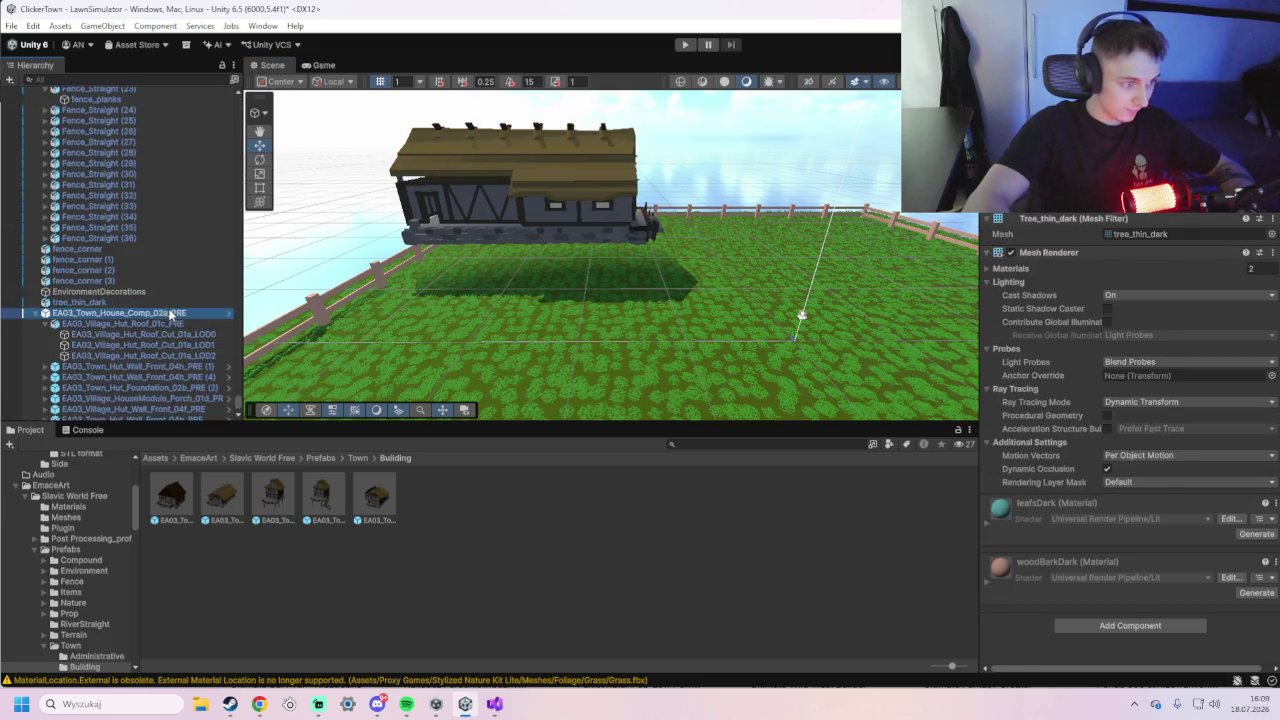
{"action": "mouse_move", "coordinate": [540, 130]}
{"action": "left_mouse_down"}
{"action": "mouse_move", "coordinate": [538, 165]}
{"action": "mouse_move", "coordinate": [540, 152]}
{"action": "left_mouse_up"}
{"action": "scroll", "coordinate": [472, 316], "scroll_direction": "up", "scroll_amount": 10}
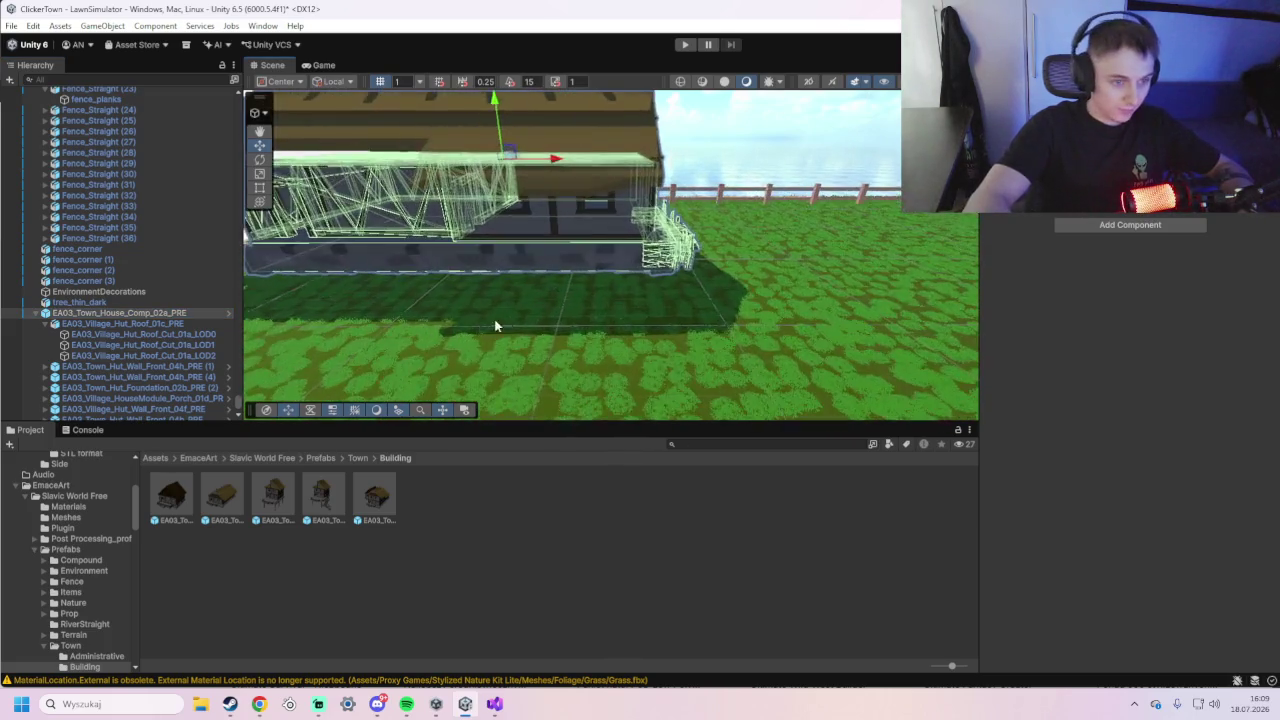
{"action": "mouse_move", "coordinate": [534, 278]}
{"action": "left_mouse_down"}
{"action": "mouse_move", "coordinate": [680, 289]}
{"action": "mouse_move", "coordinate": [757, 323]}
{"action": "mouse_move", "coordinate": [700, 250]}
{"action": "left_mouse_up"}
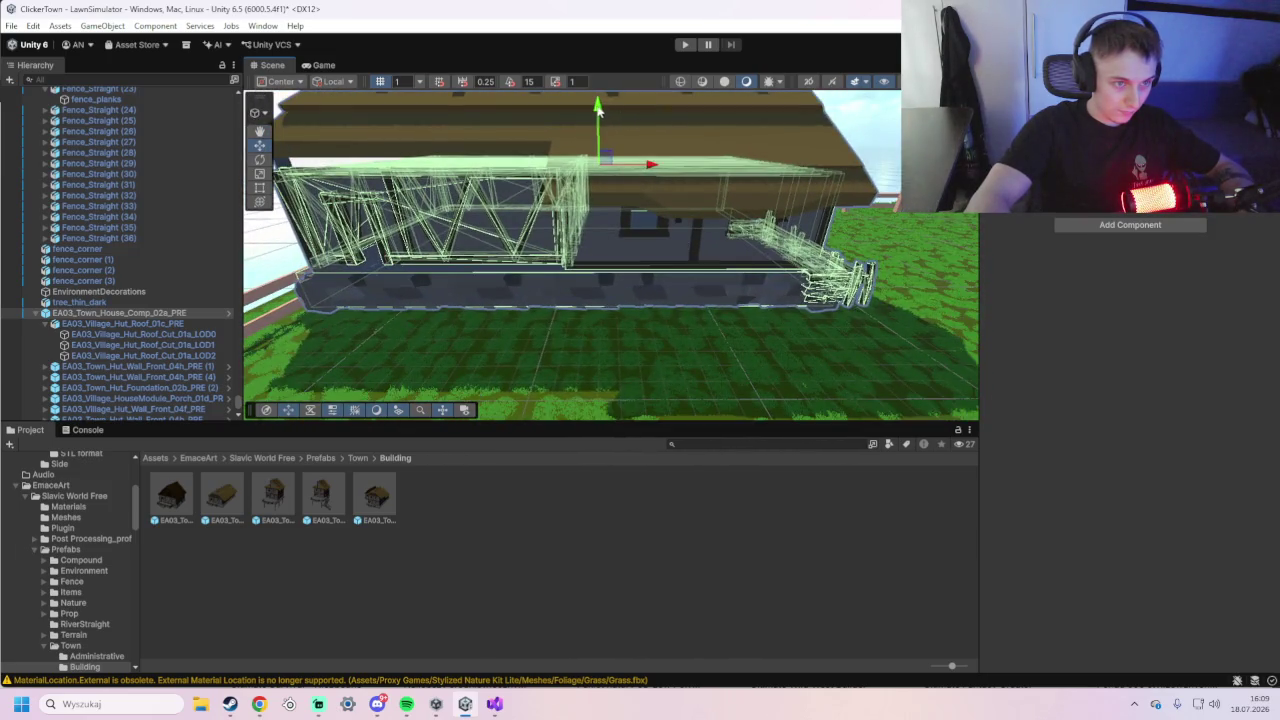
{"action": "left_click_drag", "start_coordinate": [597, 110], "coordinate": [597, 117]}
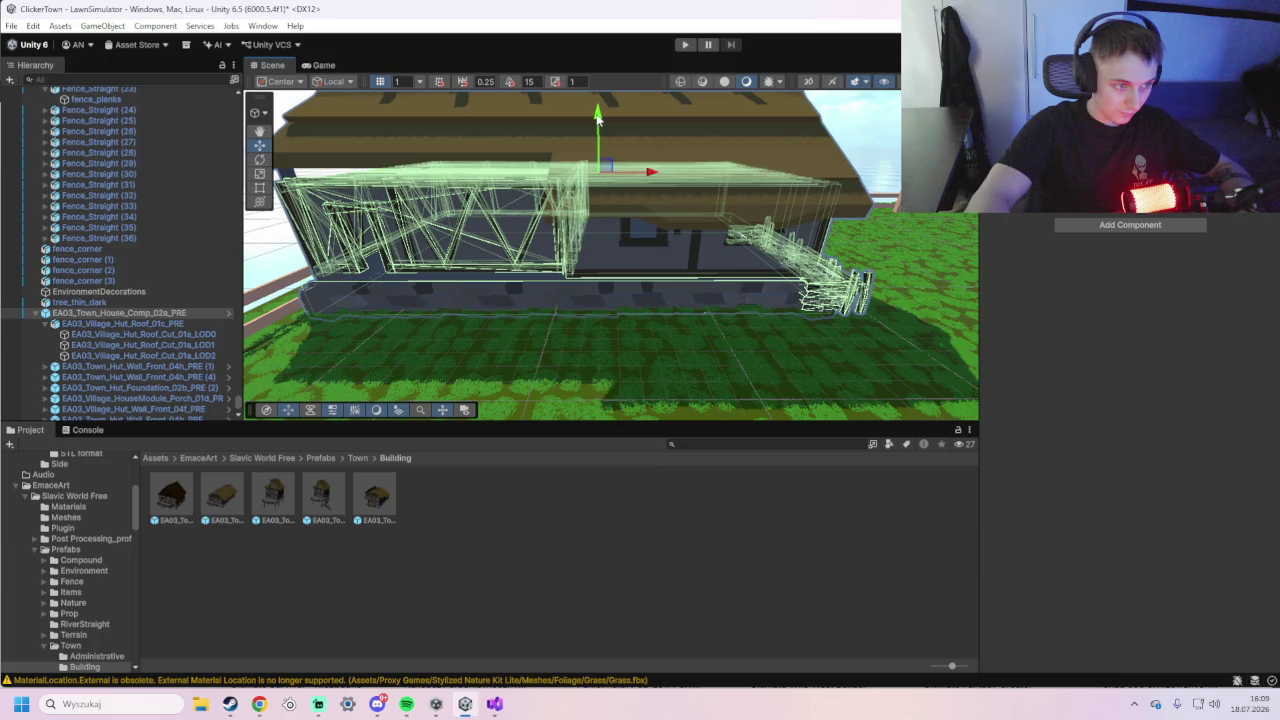
{"action": "left_click", "coordinate": [684, 46]}
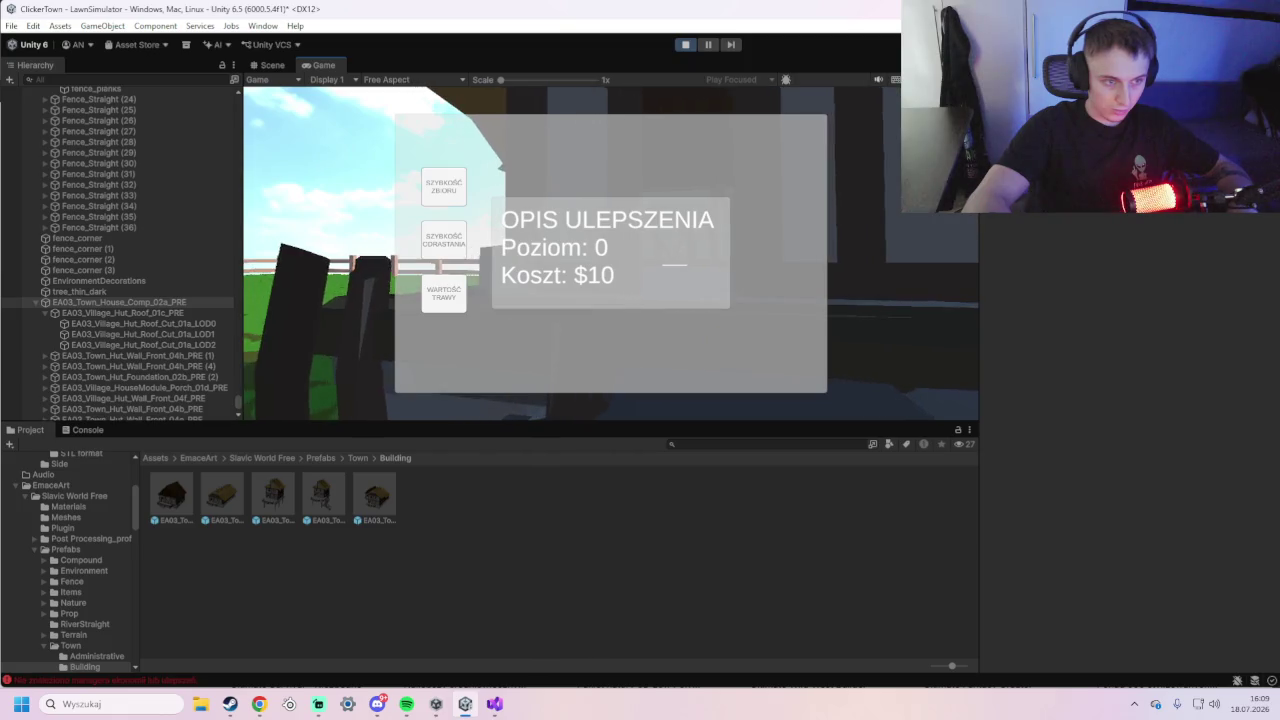
{"action": "left_click", "coordinate": [685, 45]}
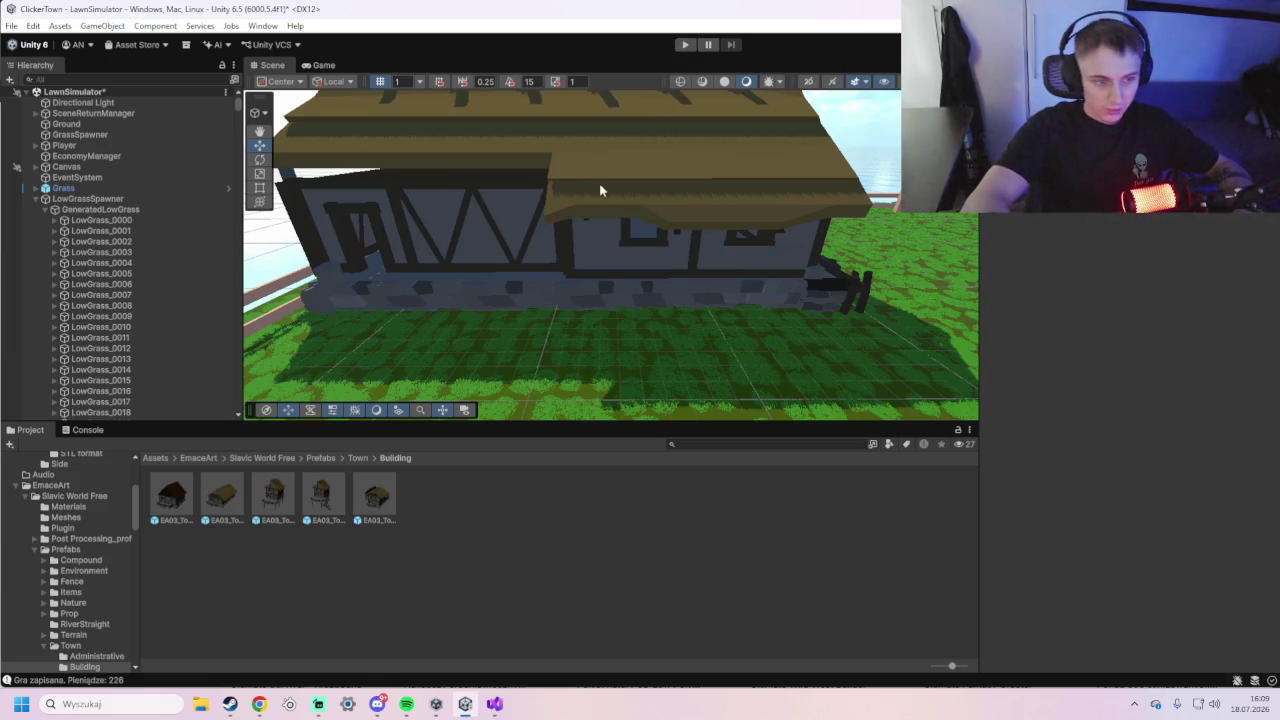
Step: Expand Player to show its Main Camera, then view GrassSpawner's 10 × 10 field settings
{"action": "scroll", "coordinate": [590, 220], "scroll_direction": "down", "scroll_amount": 5}
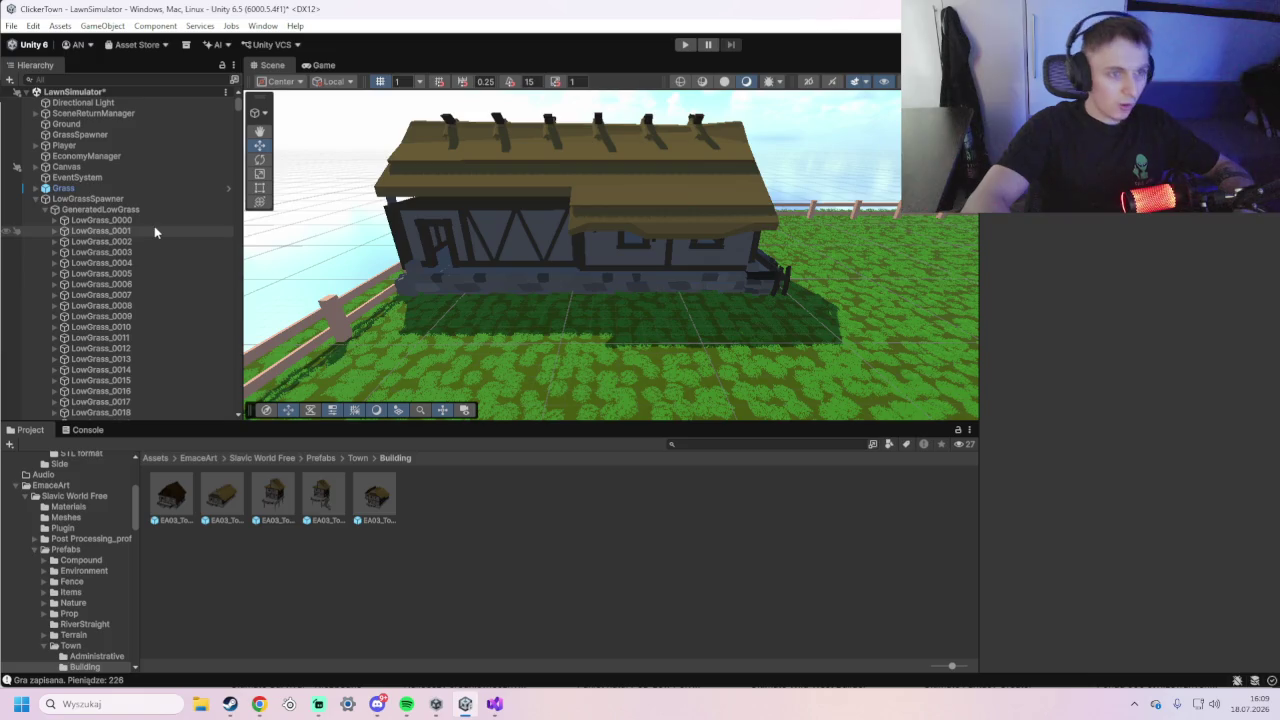
{"action": "mouse_move", "coordinate": [503, 282]}
{"action": "left_mouse_down"}
{"action": "mouse_move", "coordinate": [293, 207]}
{"action": "mouse_move", "coordinate": [466, 303]}
{"action": "left_mouse_up"}
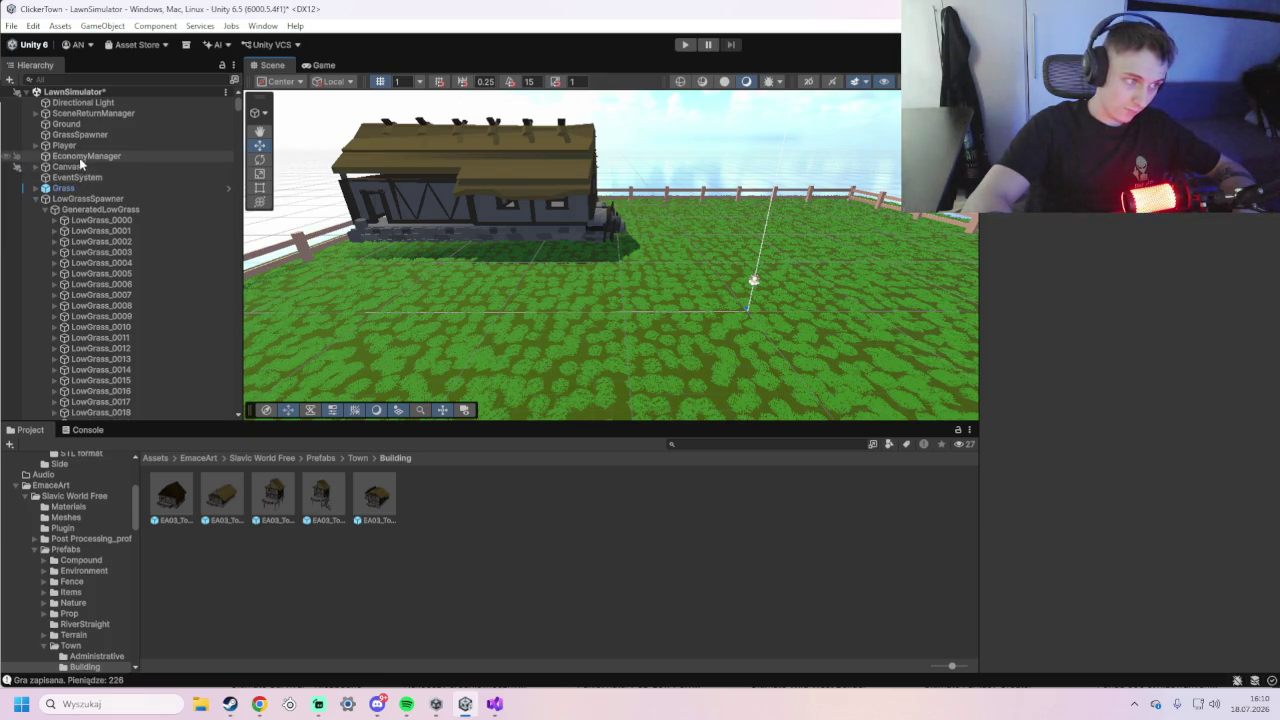
{"action": "left_click", "coordinate": [65, 145]}
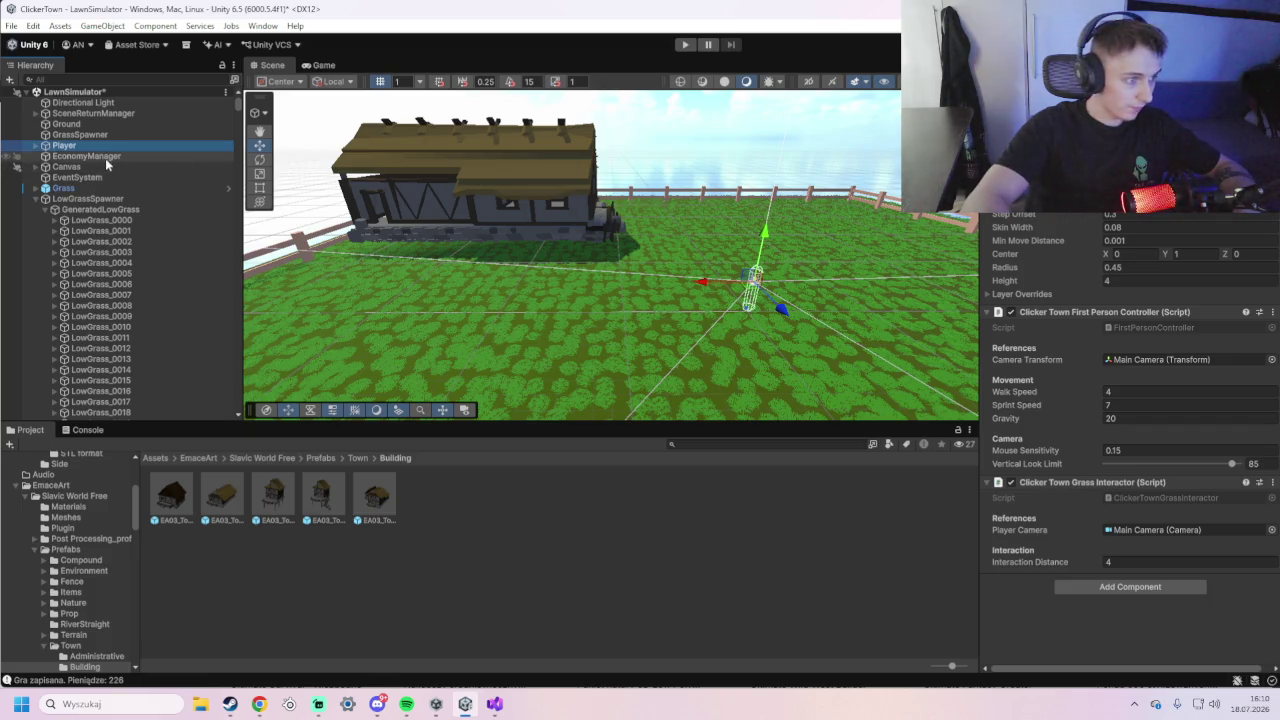
{"action": "left_click", "coordinate": [36, 146]}
{"action": "left_click", "coordinate": [62, 157]}
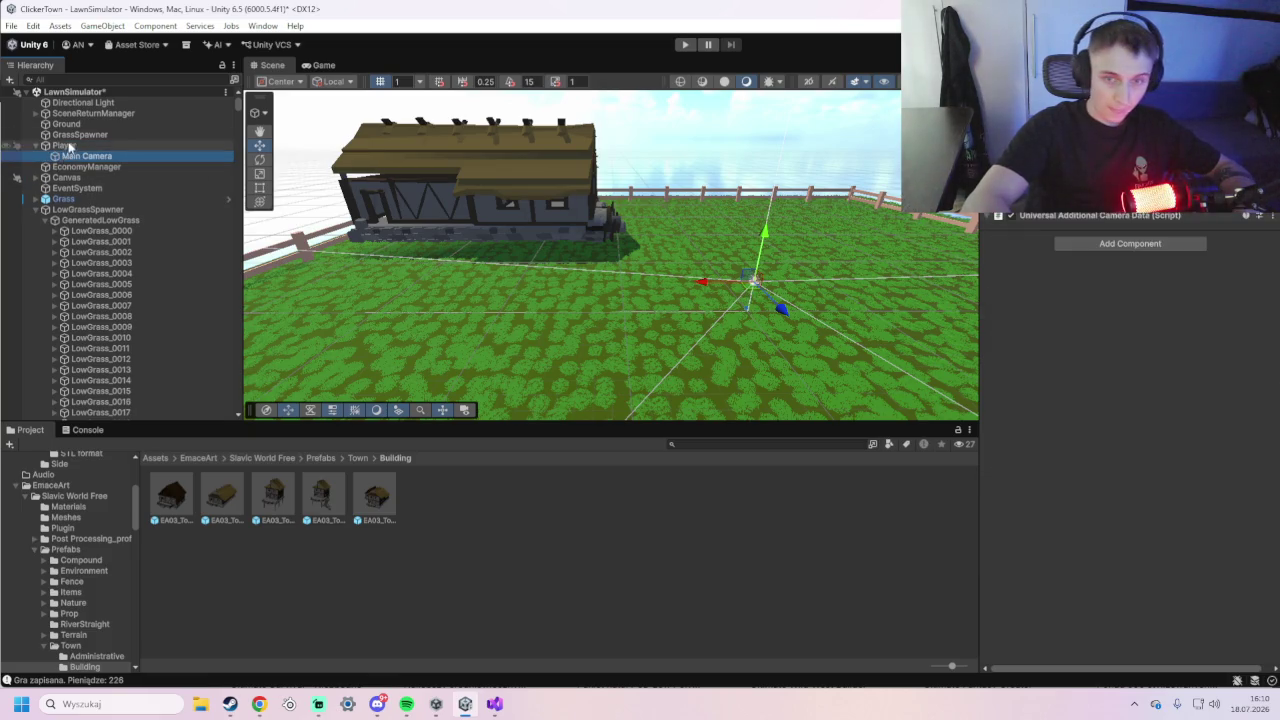
{"action": "left_click", "coordinate": [76, 135]}
{"action": "key", "text": "alt+Tab"}
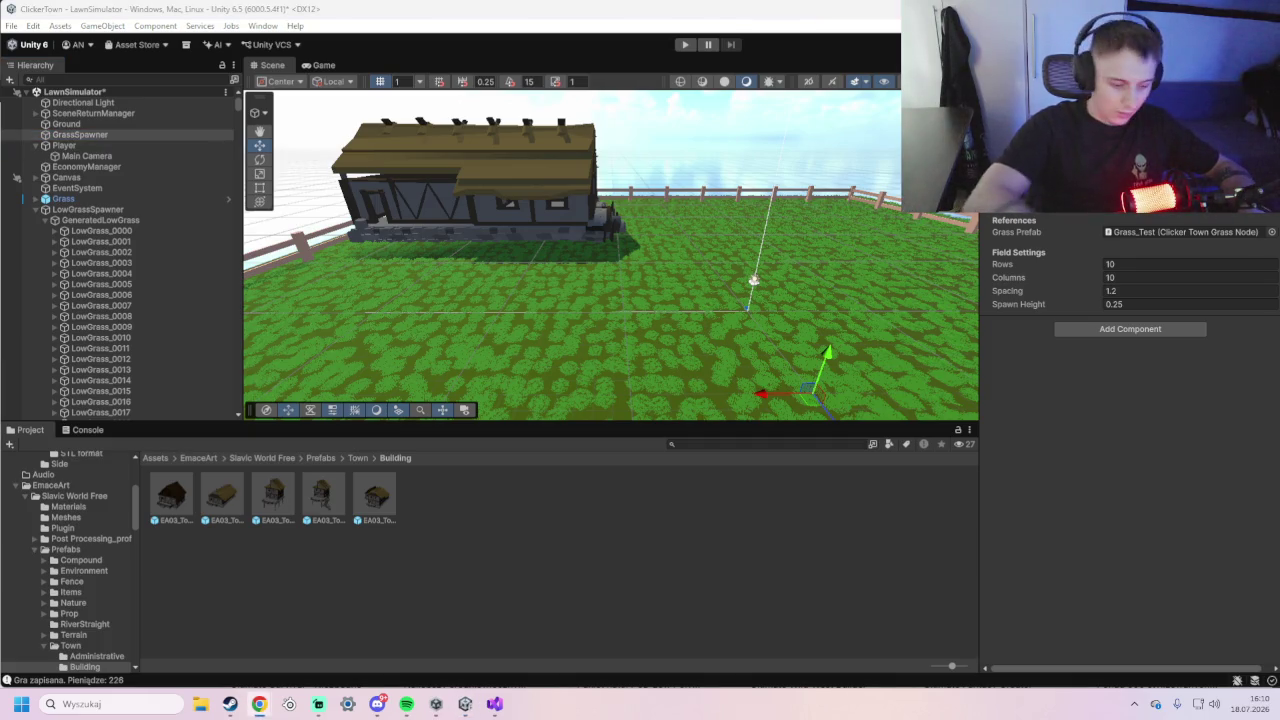
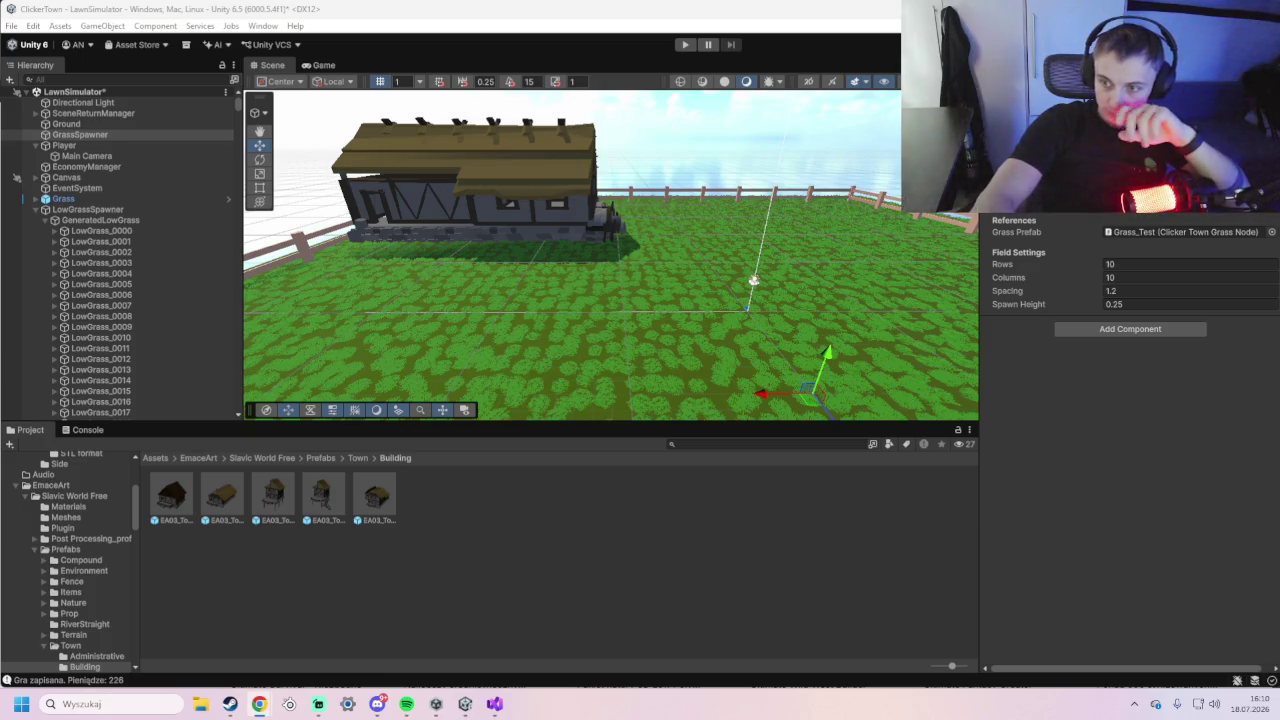
Step: Review the files open in Visual Studio, then return to Unity
{"action": "key", "text": "alt+Tab"}
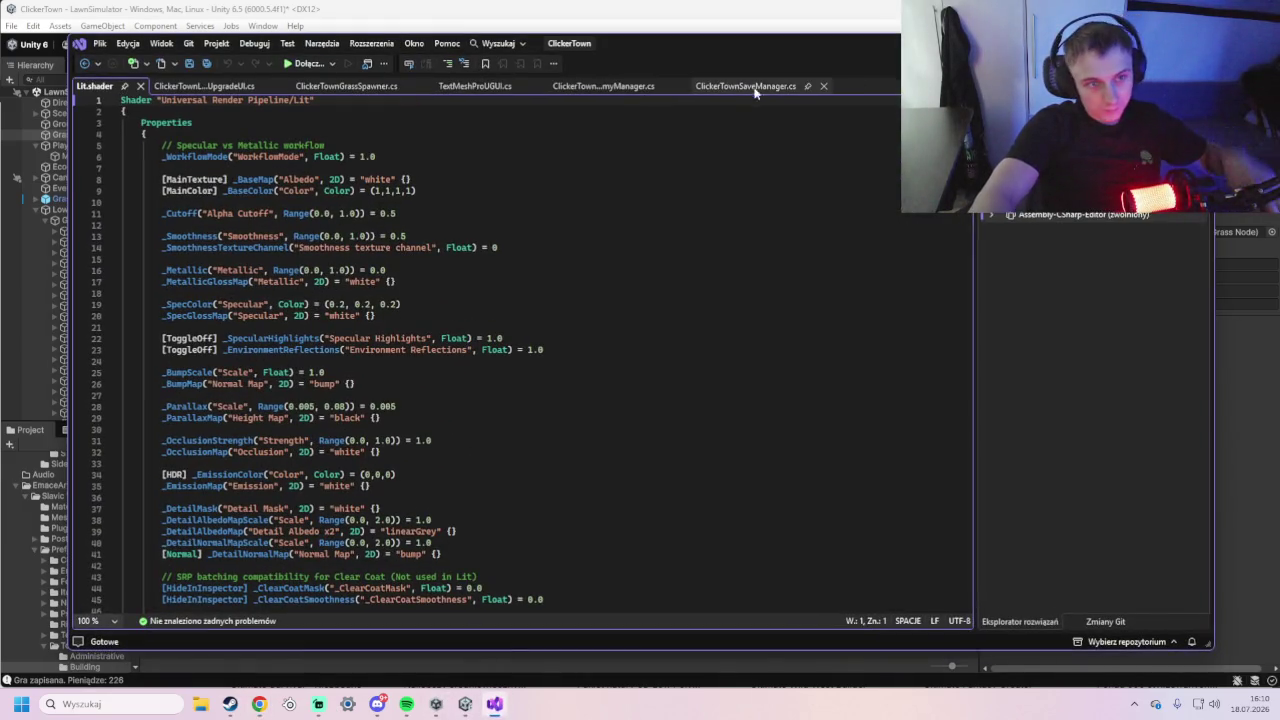
{"action": "key", "text": "ctrl+alt+Down"}
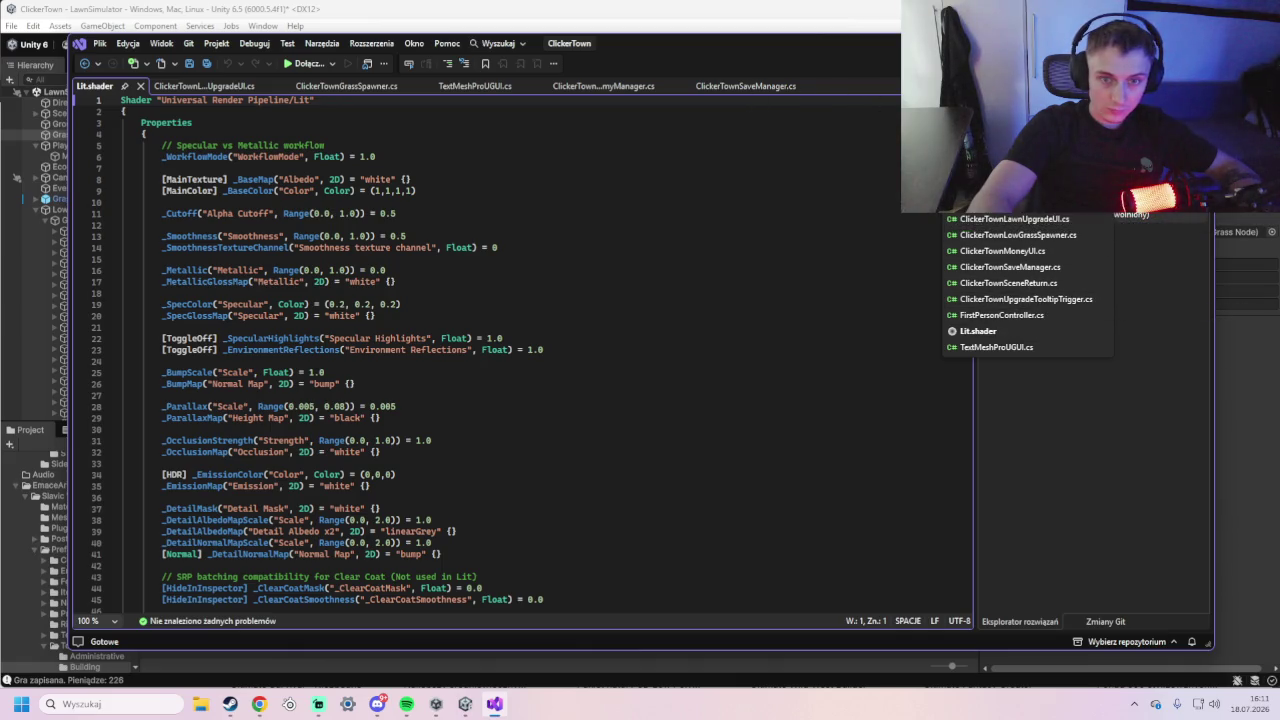
{"action": "key", "text": "alt+Tab"}
Step: Search the Project assets for 'fire' and open the first-person controller script
{"action": "left_click", "coordinate": [705, 443]}
{"action": "type", "text": "fire"}
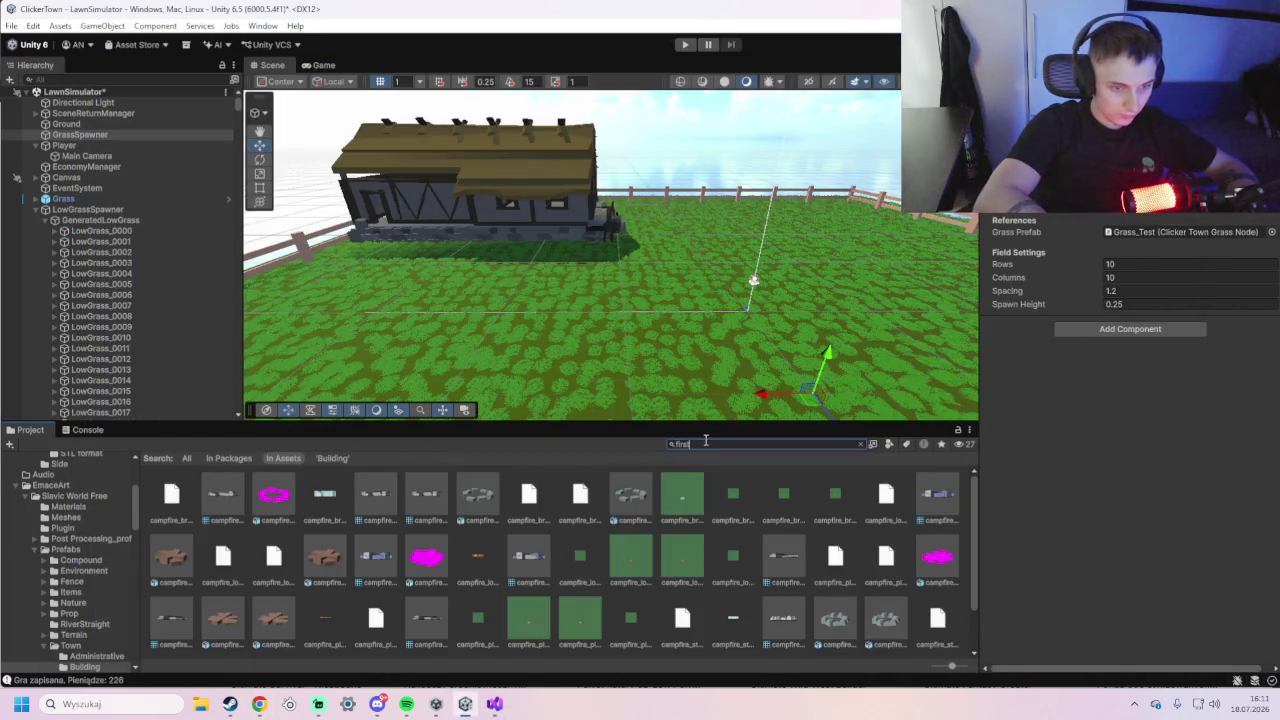
{"action": "double_click", "coordinate": [184, 497]}
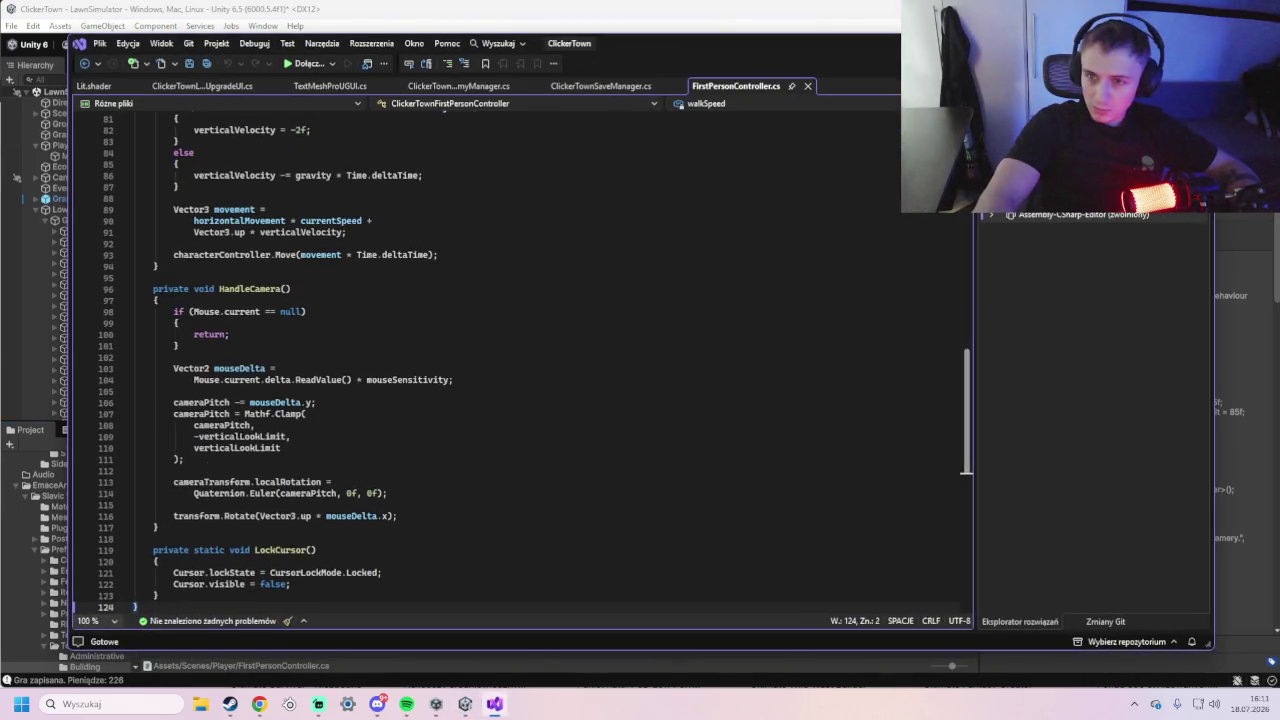
Step: Replace FirstPersonController.cs with the new code (jumpHeight 2f), save, and let Unity recompile
{"action": "key", "text": "alt+Tab"}
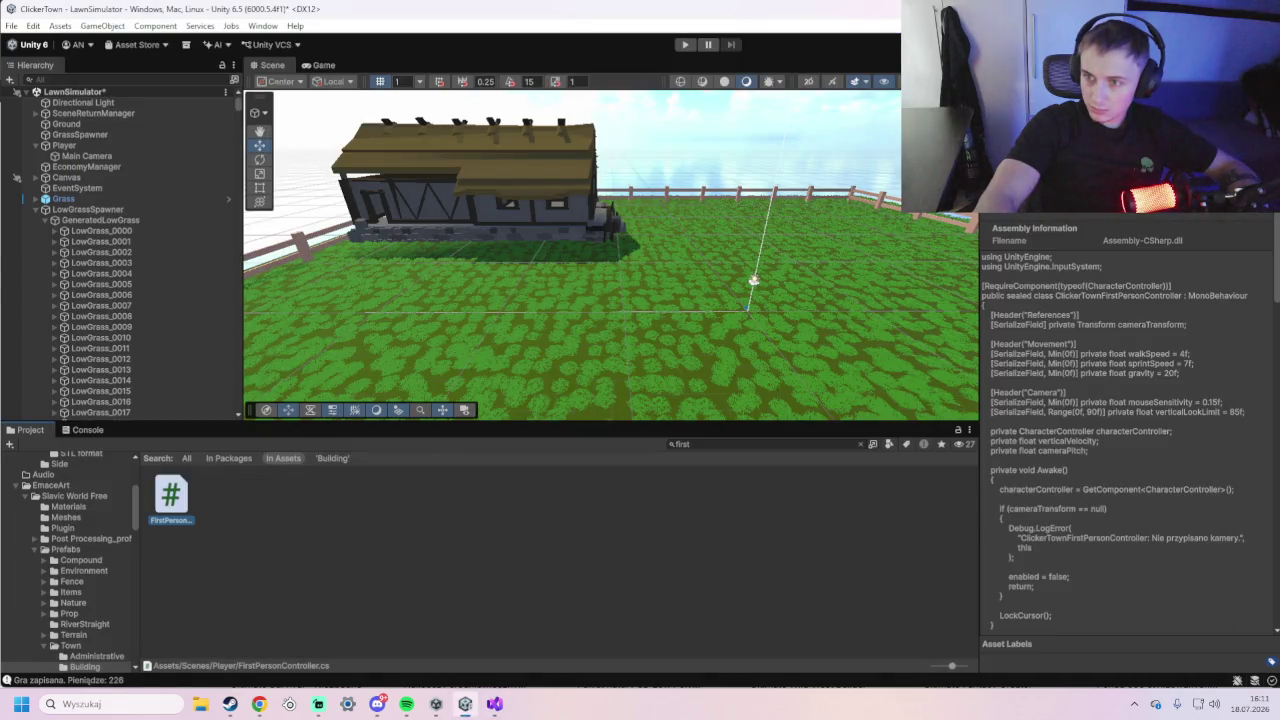
{"action": "key", "text": "alt+Tab"}
{"action": "scroll", "coordinate": [165, 162], "scroll_direction": "up", "scroll_amount": 10}
{"action": "scroll", "coordinate": [163, 162], "scroll_direction": "up", "scroll_amount": 12}
{"action": "mouse_move", "coordinate": [165, 162]}
{"action": "left_mouse_down"}
{"action": "mouse_move", "coordinate": [150, 162]}
{"action": "mouse_move", "coordinate": [125, 118]}
{"action": "left_mouse_up"}
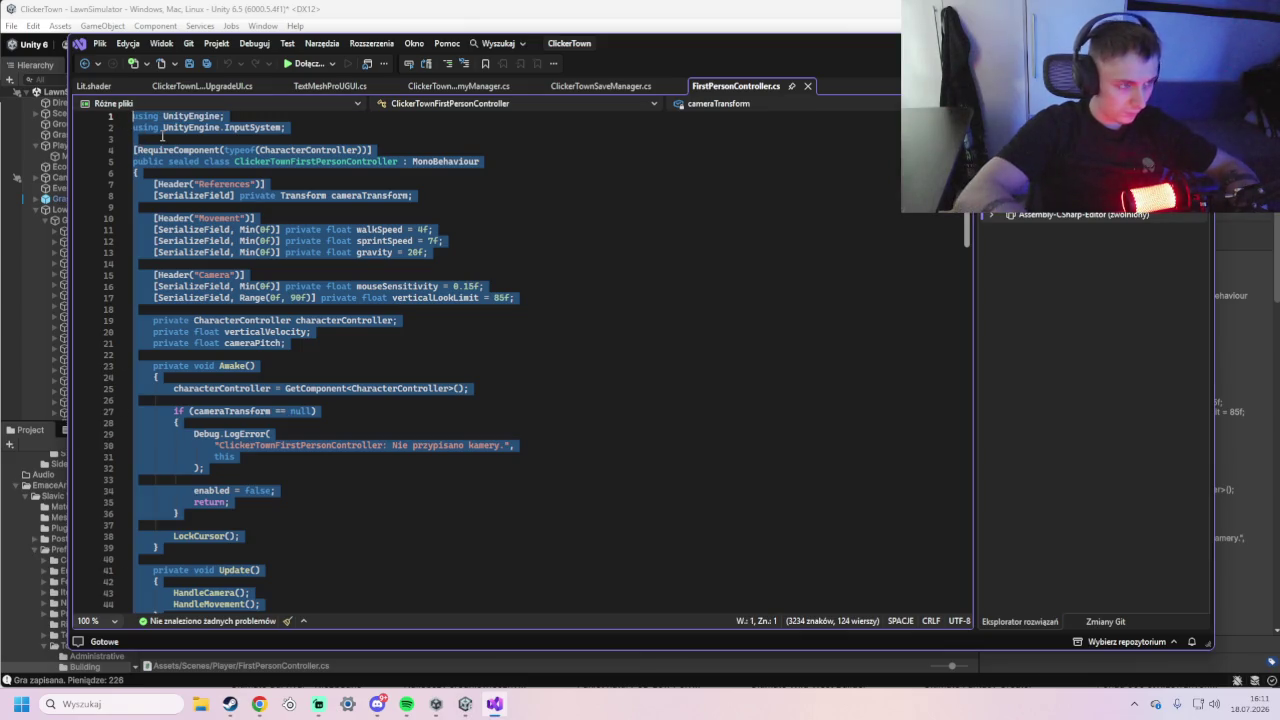
{"action": "key", "text": "ctrl+v"}
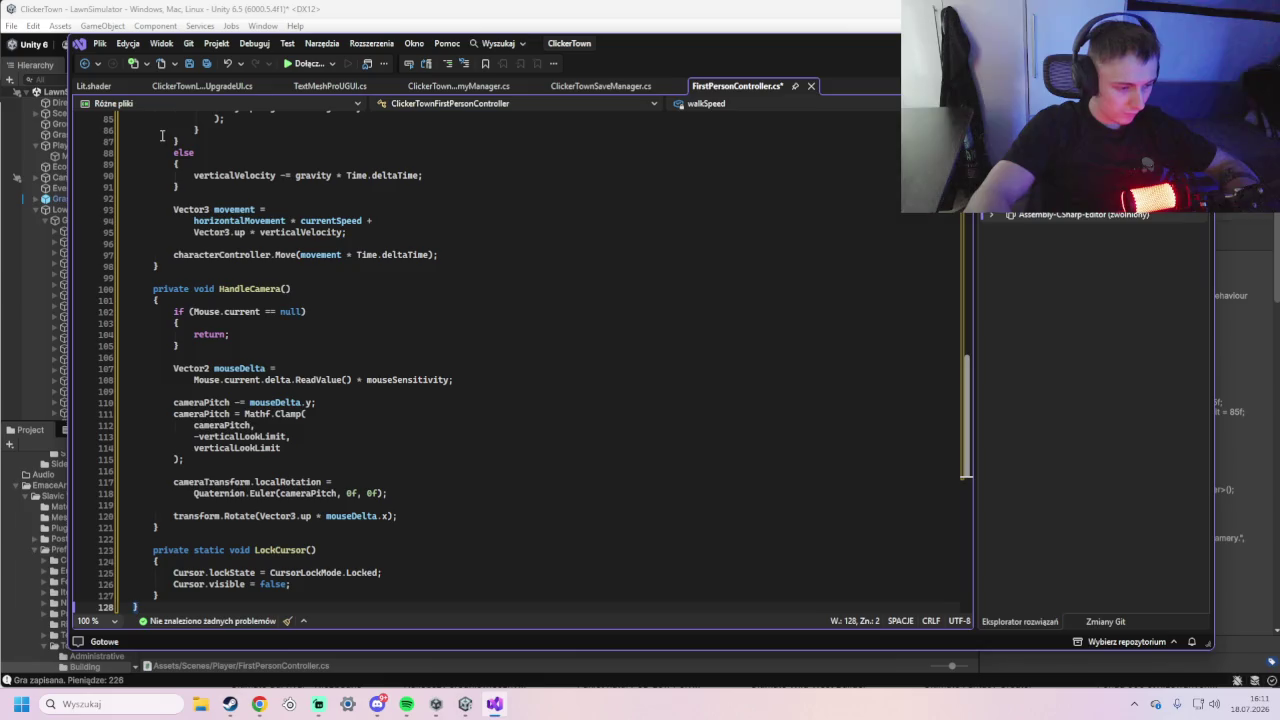
{"action": "key", "text": "ctrl+s"}
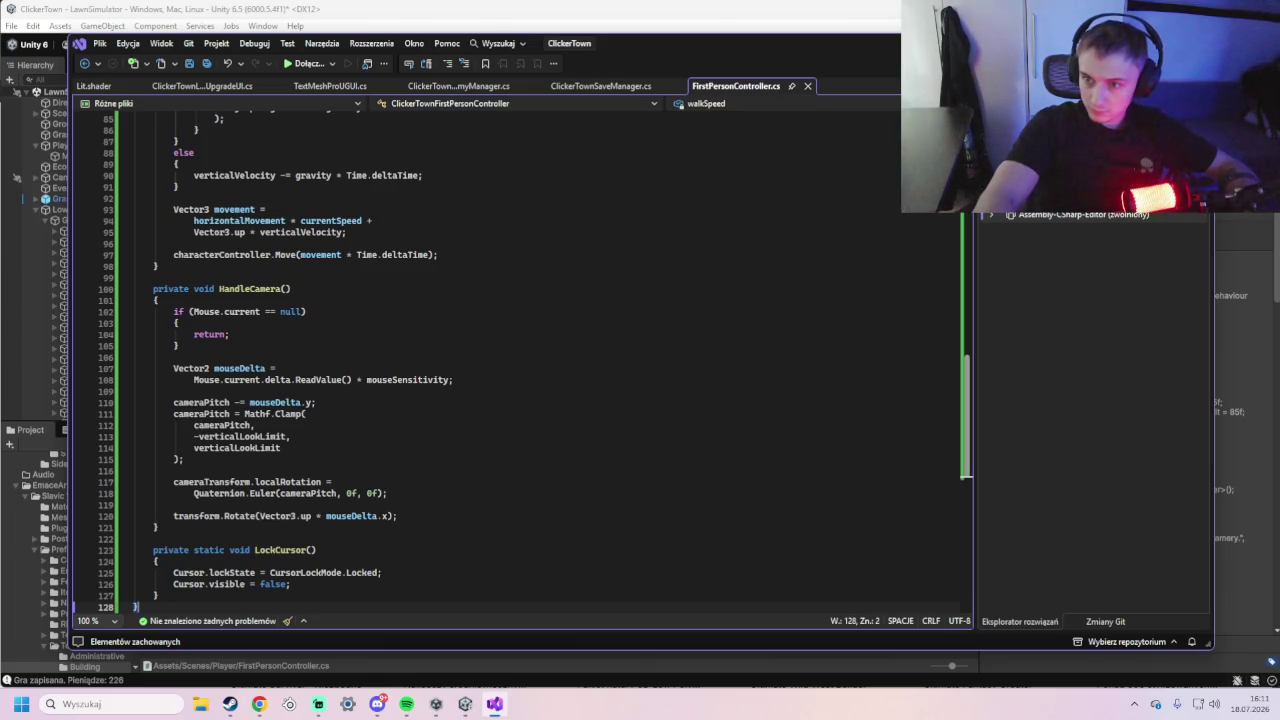
{"action": "left_click", "coordinate": [818, 15]}
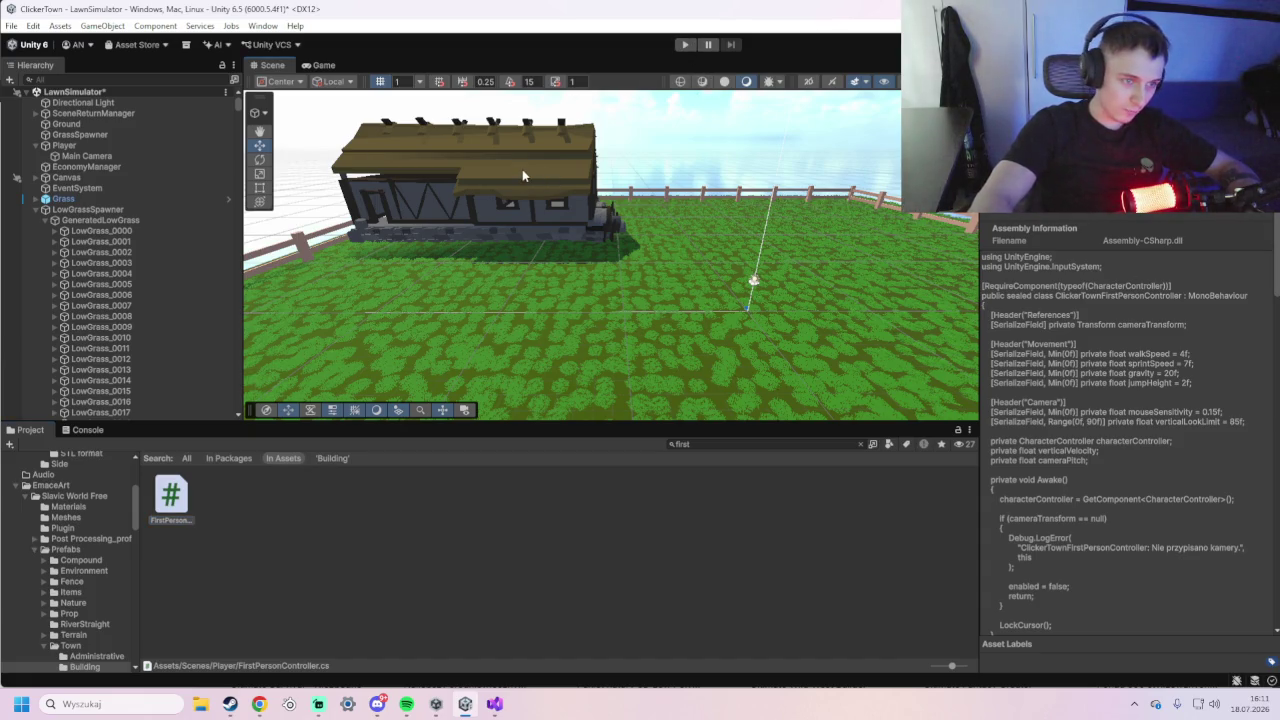
Step: Select the hut's roof and lower it down onto the house
{"action": "left_click", "coordinate": [451, 177]}
{"action": "left_click", "coordinate": [440, 165]}
{"action": "left_click", "coordinate": [434, 153]}
{"action": "left_click", "coordinate": [456, 162]}
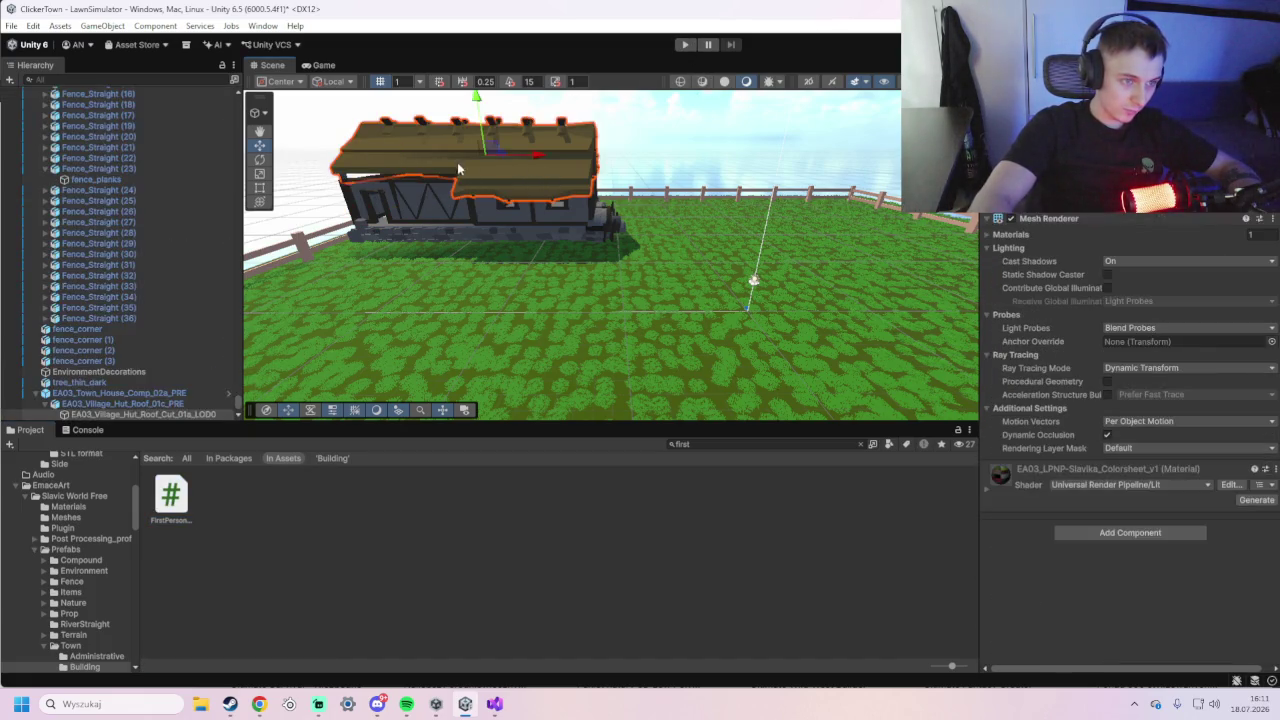
{"action": "left_click_drag", "start_coordinate": [478, 98], "coordinate": [480, 104]}
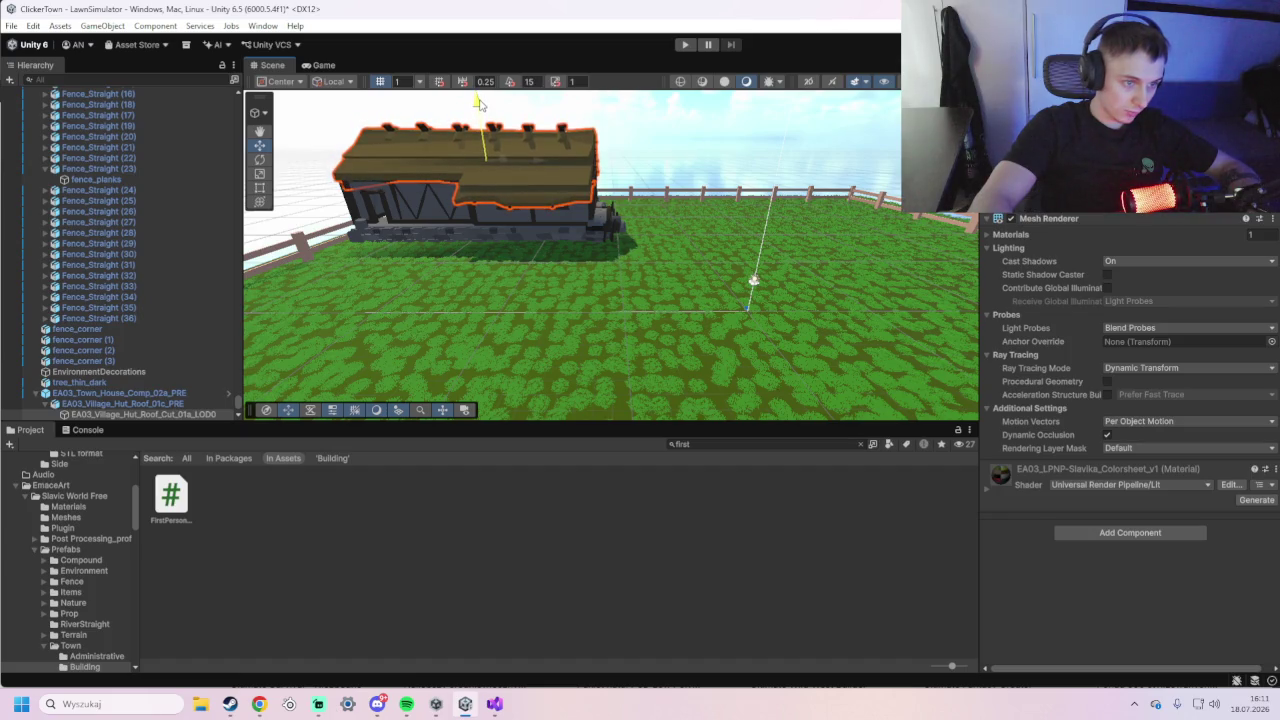
Step: Play-test in first person, walking into the hut and up to the fence, then stop
{"action": "left_click", "coordinate": [684, 45]}
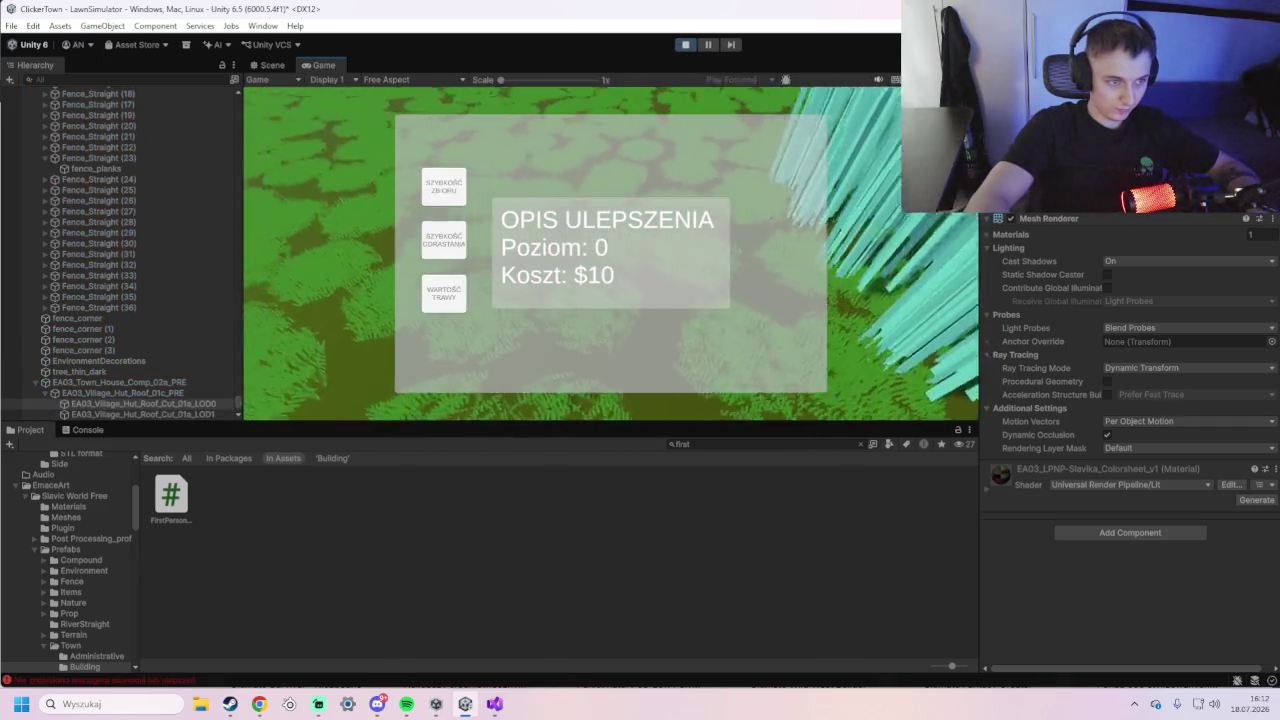
{"action": "key", "text": "w"}
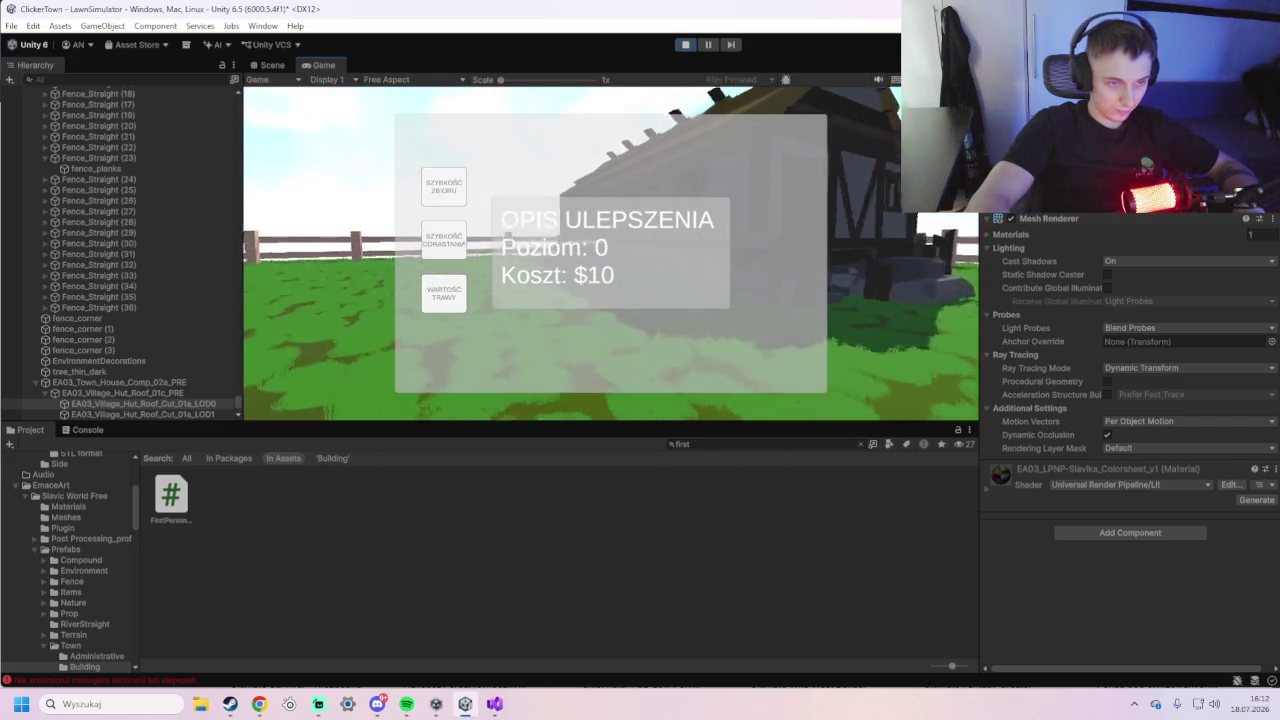
{"action": "key", "text": "w"}
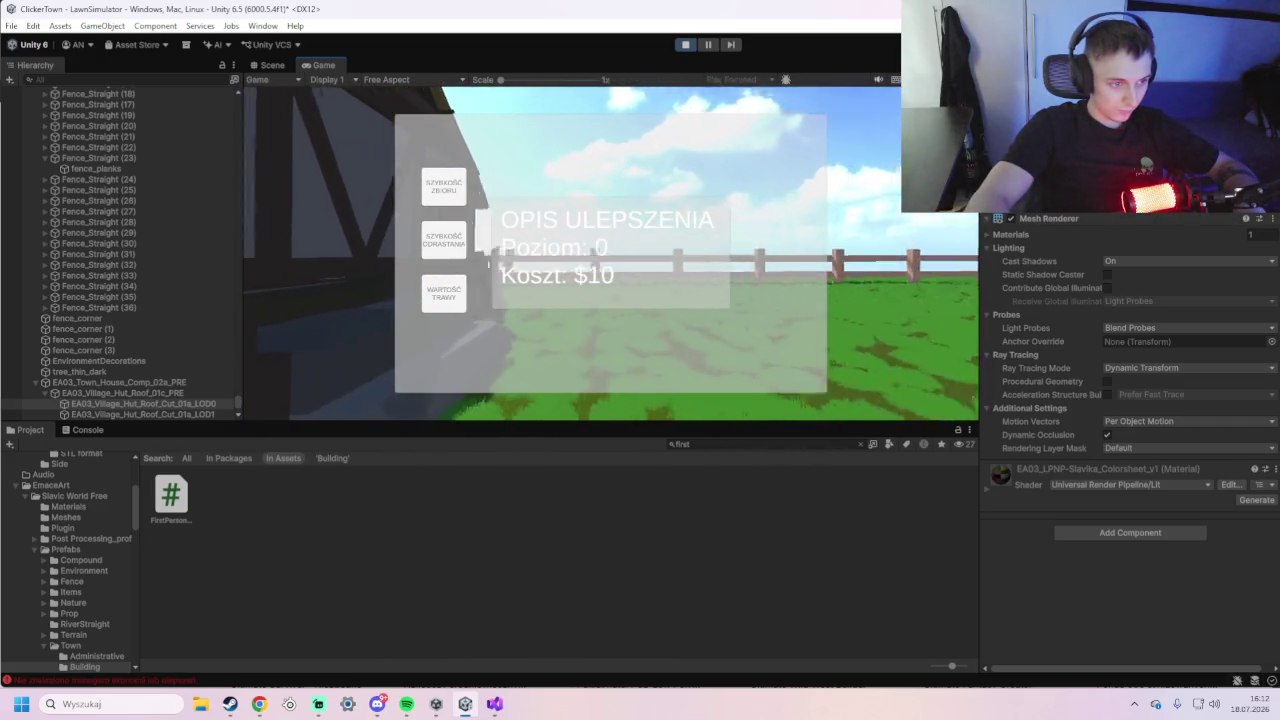
{"action": "key", "text": "w"}
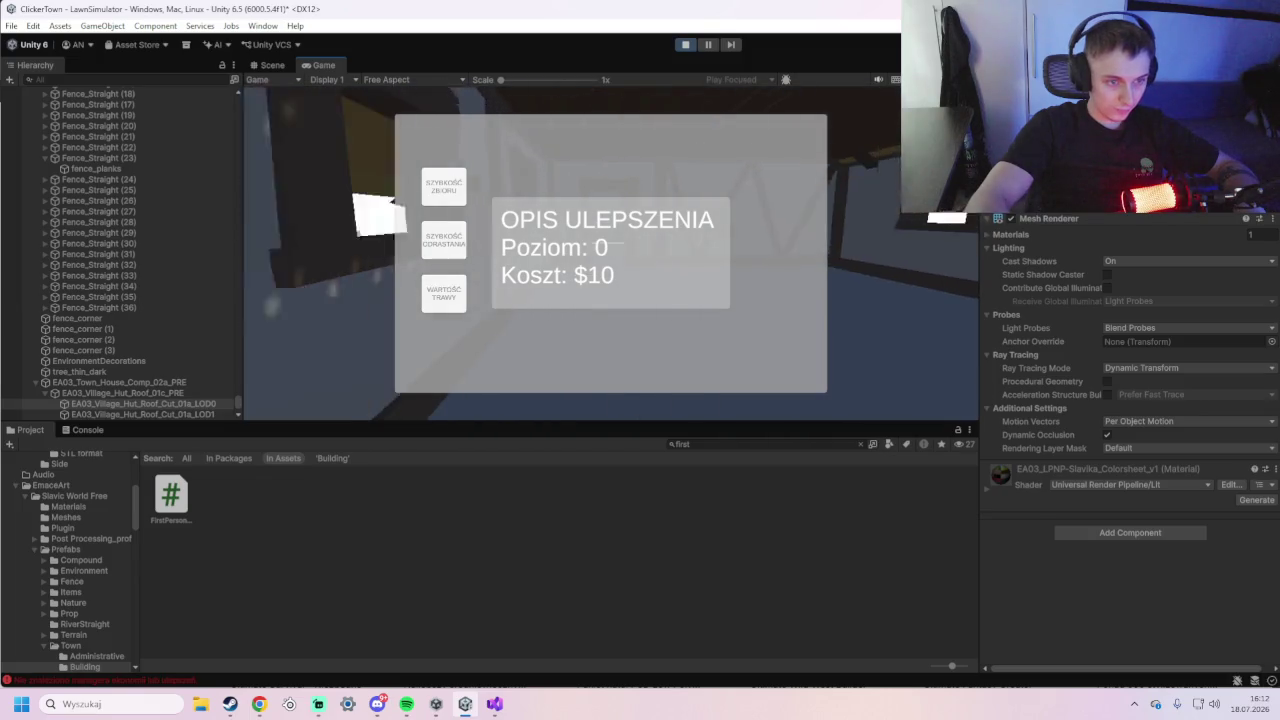
{"action": "key", "text": "w"}
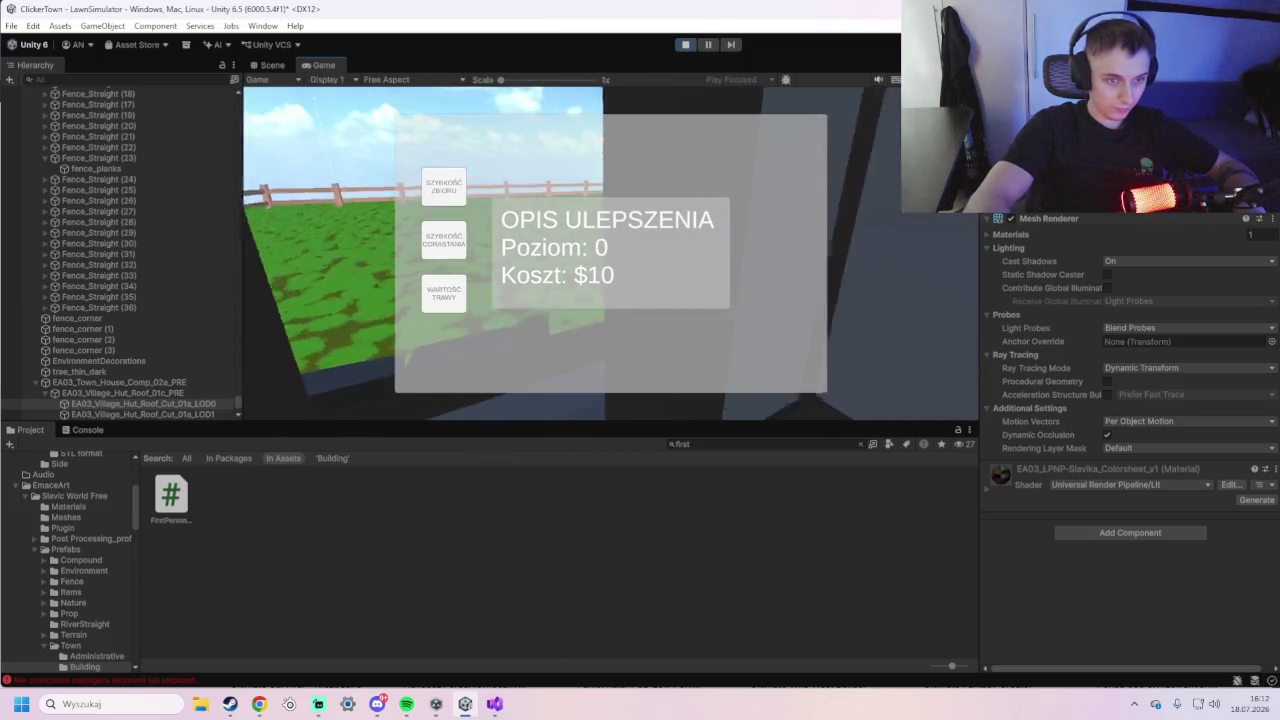
{"action": "key", "text": "w"}
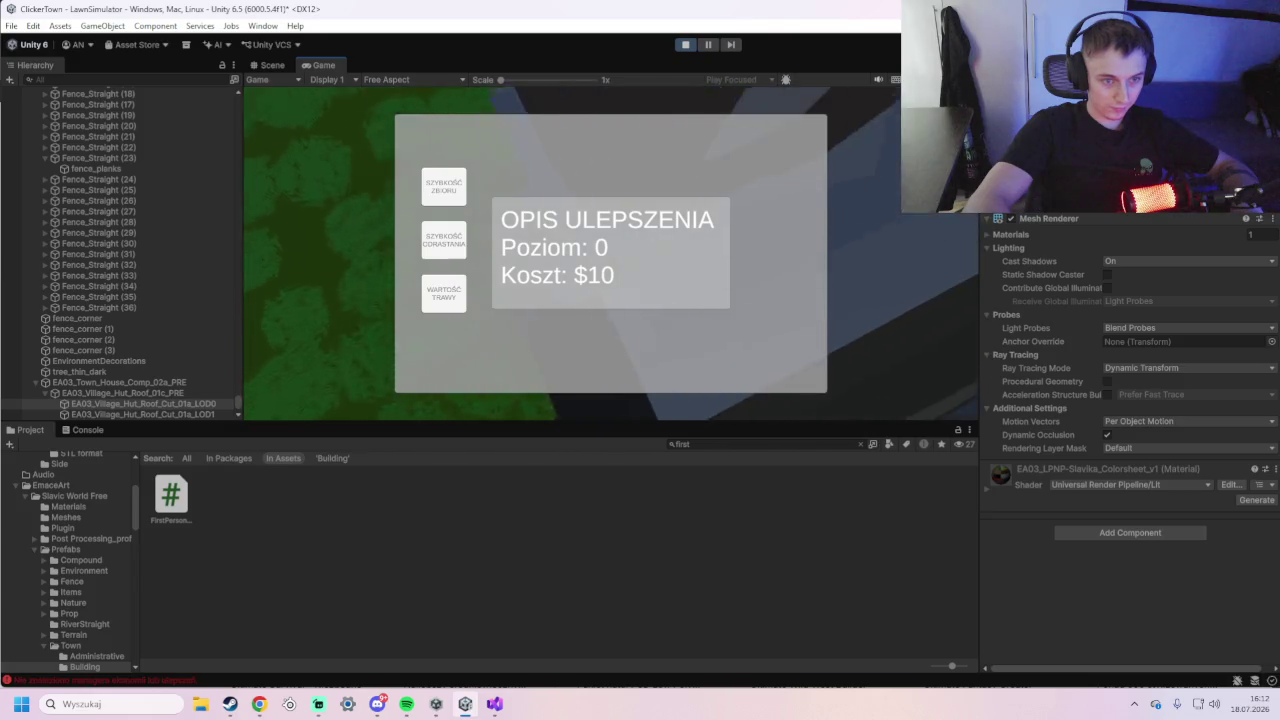
{"action": "key", "text": "w"}
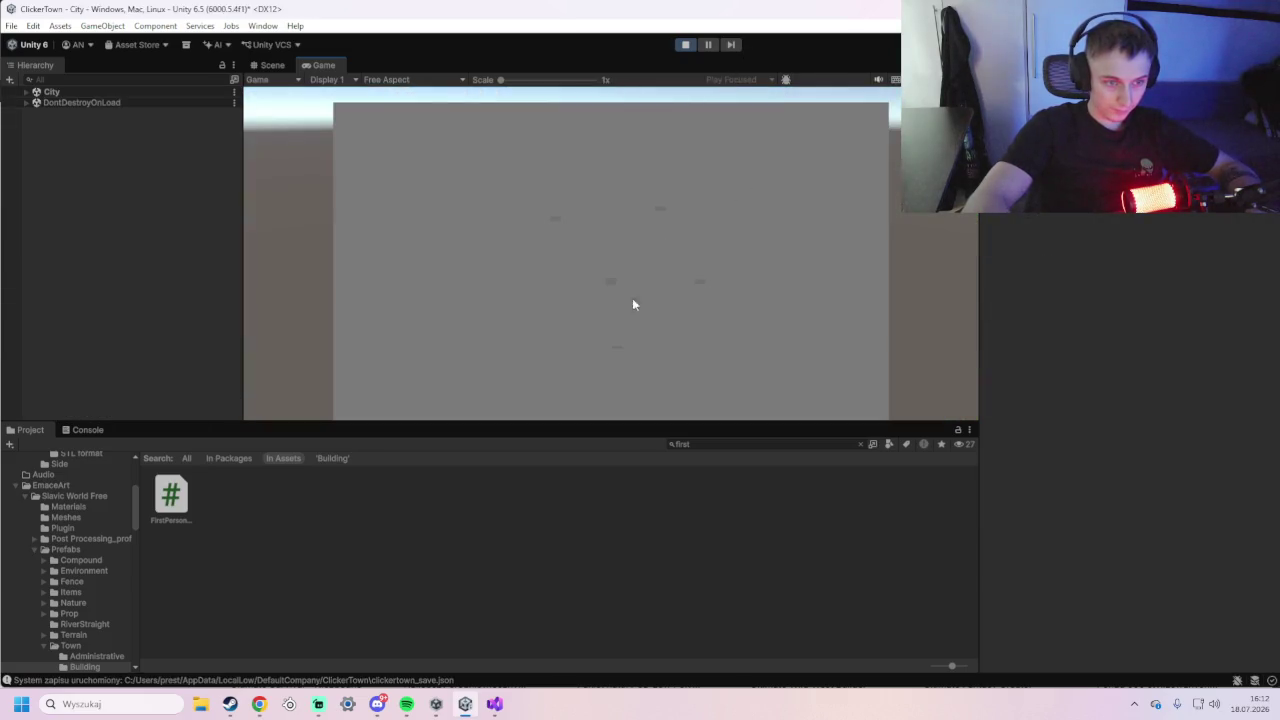
{"action": "left_click", "coordinate": [689, 45]}
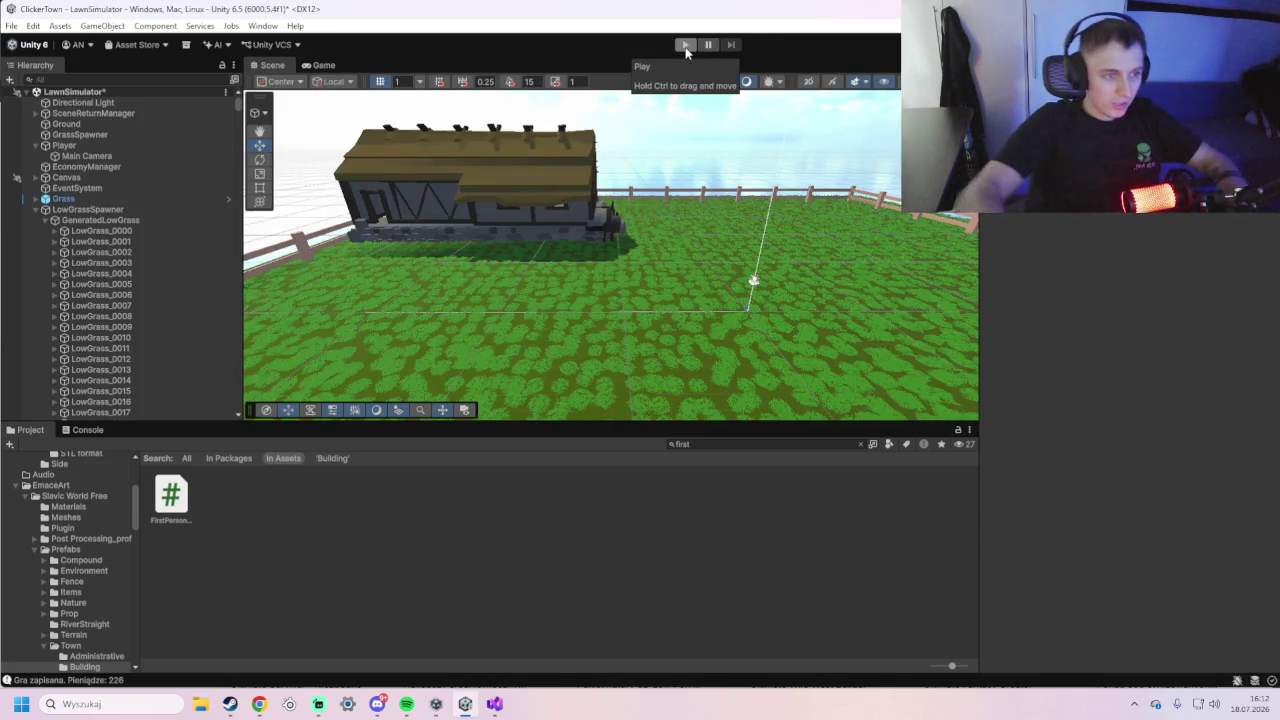
Step: Select the house root and move it slightly down along Y
{"action": "scroll", "coordinate": [548, 290], "scroll_direction": "up", "scroll_amount": 2}
{"action": "mouse_move", "coordinate": [548, 290]}
{"action": "left_mouse_down"}
{"action": "mouse_move", "coordinate": [523, 297]}
{"action": "mouse_move", "coordinate": [700, 303]}
{"action": "mouse_move", "coordinate": [522, 178]}
{"action": "left_mouse_up"}
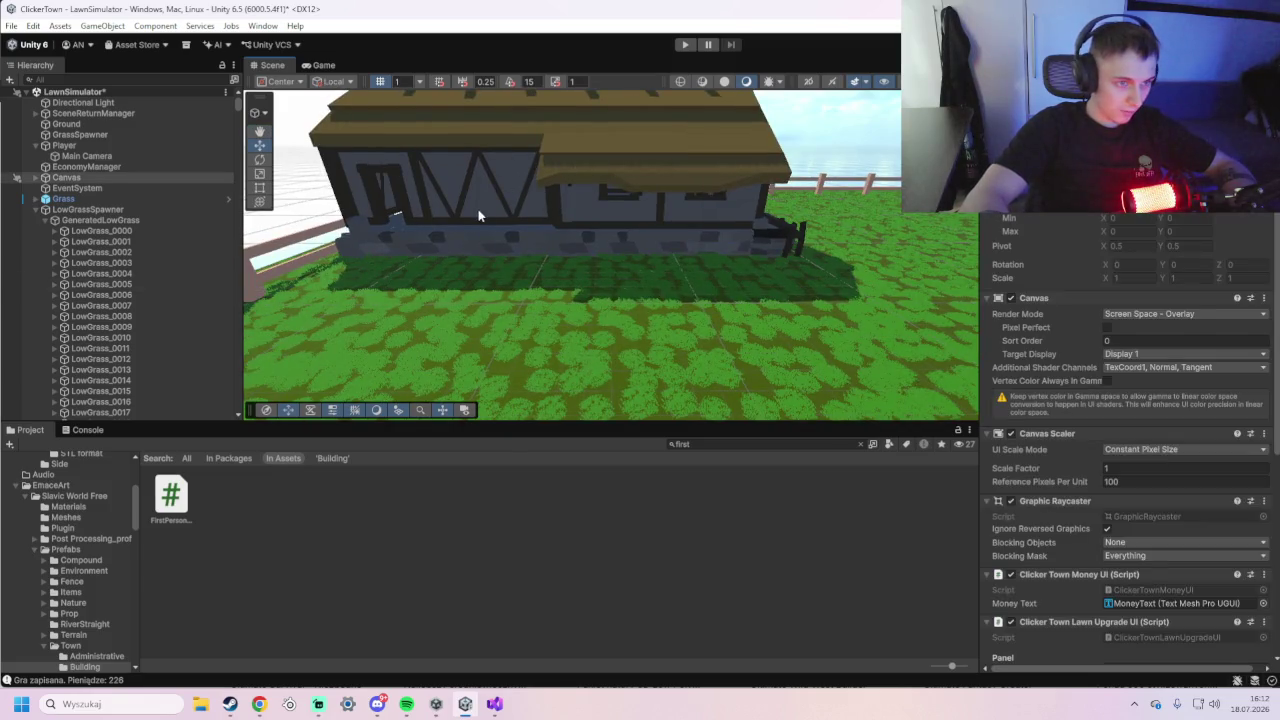
{"action": "left_click", "coordinate": [478, 212]}
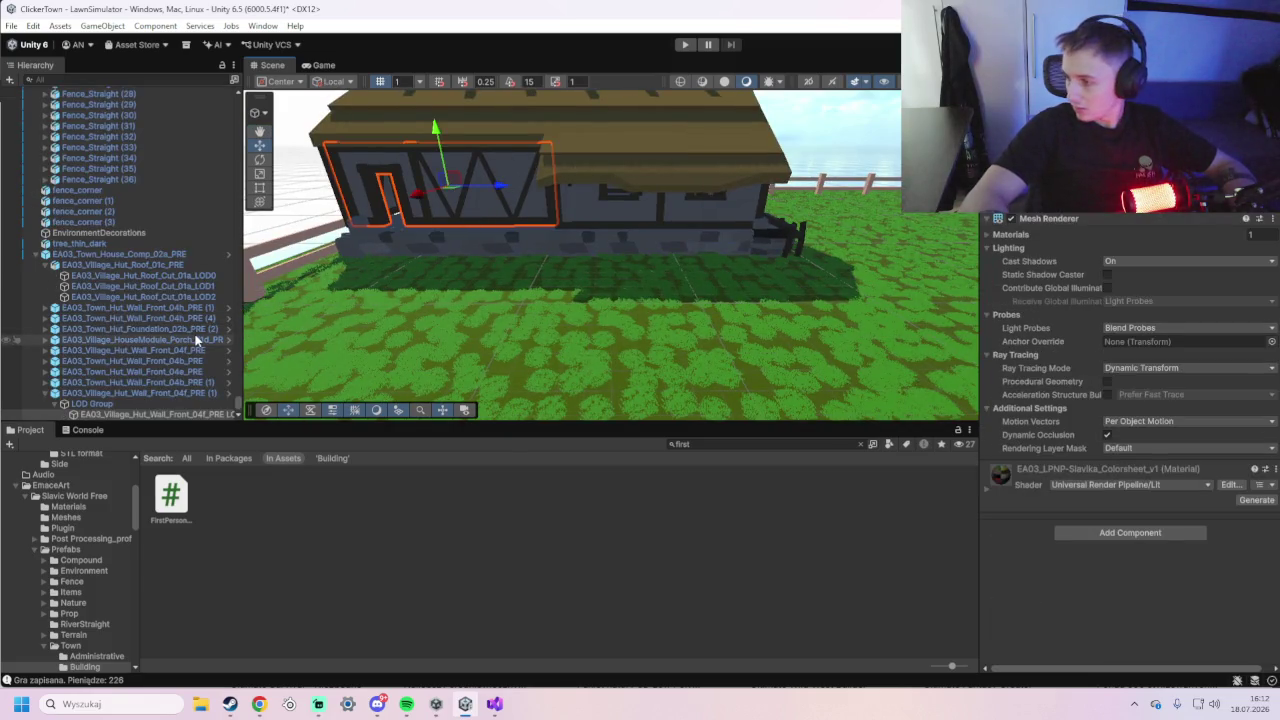
{"action": "scroll", "coordinate": [150, 360], "scroll_direction": "down", "scroll_amount": 1}
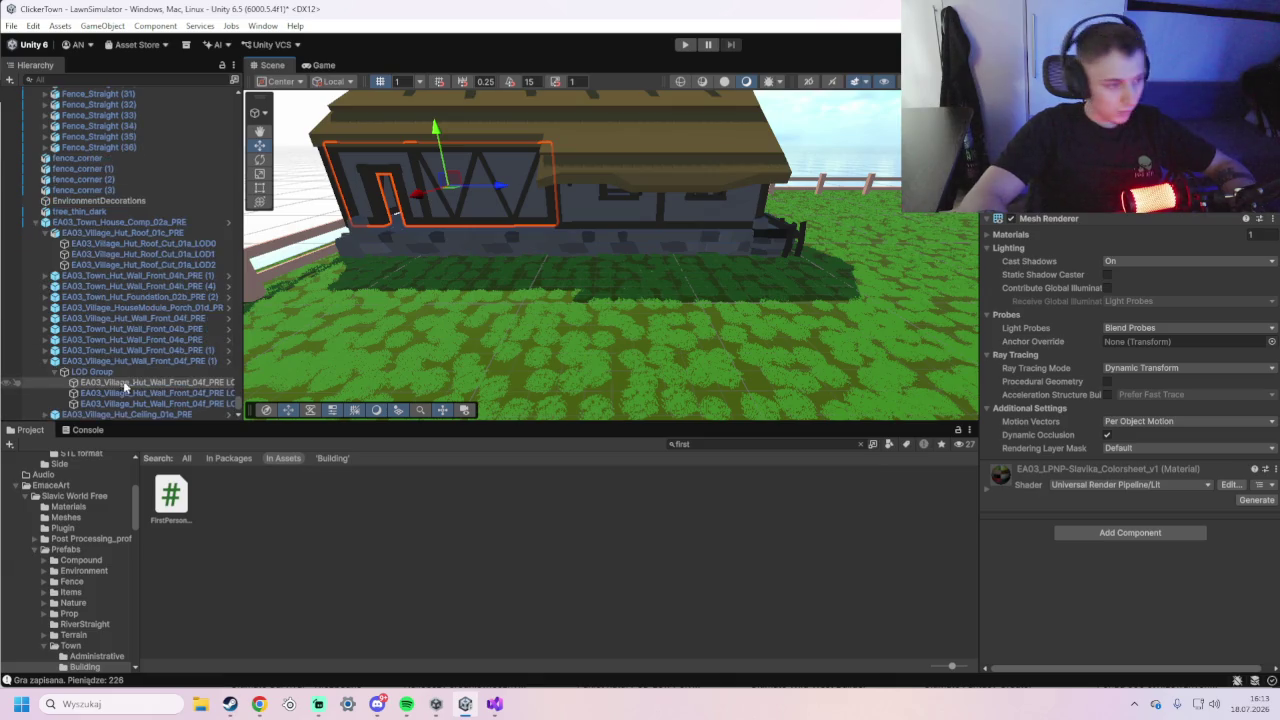
{"action": "left_click", "coordinate": [128, 222]}
{"action": "left_click", "coordinate": [584, 97]}
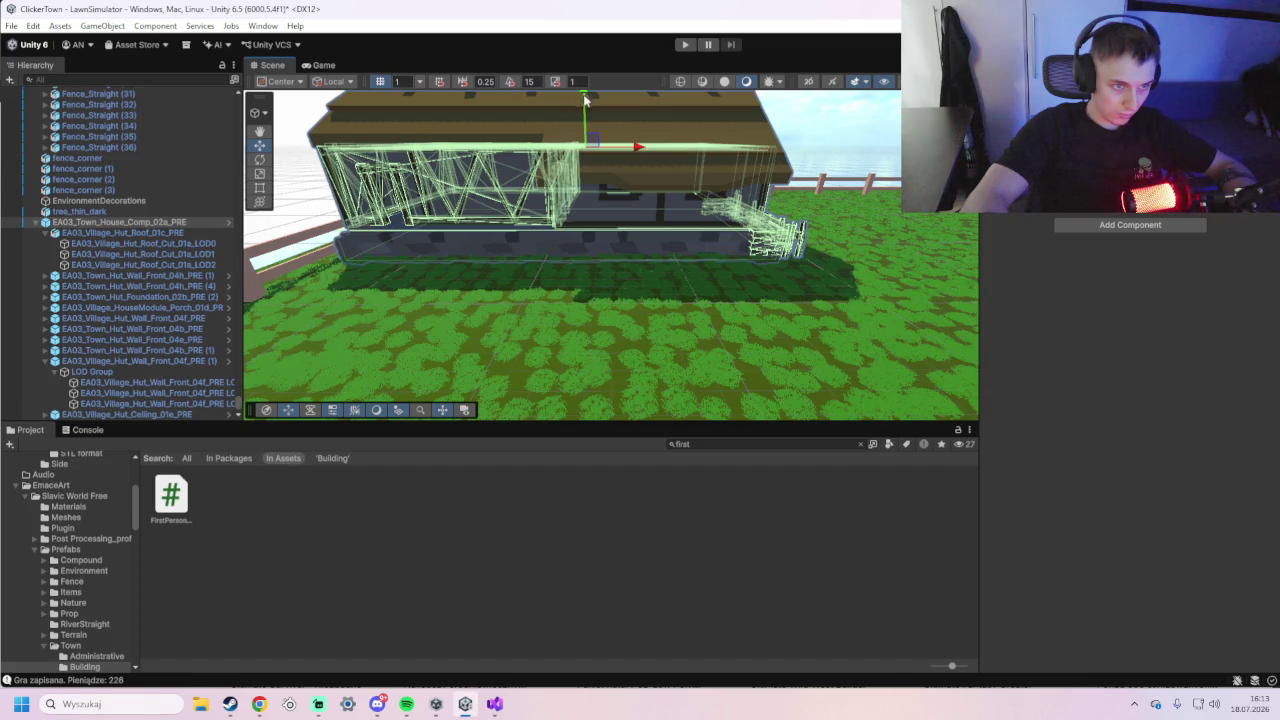
{"action": "left_click_drag", "start_coordinate": [585, 100], "coordinate": [605, 240]}
{"action": "left_click_drag", "start_coordinate": [588, 100], "coordinate": [588, 109]}
Step: Fly the Scene camera around the grass and fence to check the house's placement
{"action": "mouse_move", "coordinate": [854, 367]}
{"action": "left_mouse_down"}
{"action": "mouse_move", "coordinate": [569, 354]}
{"action": "mouse_move", "coordinate": [387, 372]}
{"action": "left_mouse_up"}
{"action": "left_click", "coordinate": [497, 305]}
{"action": "key", "text": "Up"}
{"action": "key", "text": "Up"}
{"action": "key", "text": "Up"}
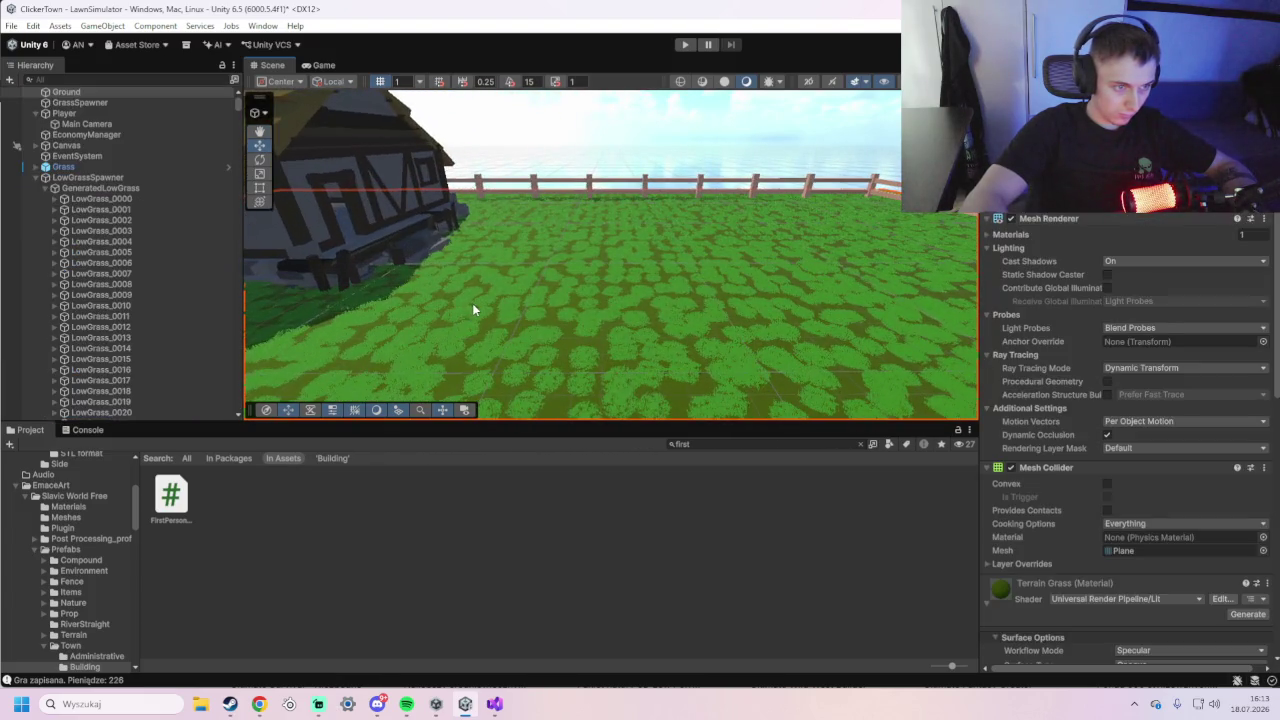
{"action": "key", "text": "Down"}
{"action": "key", "text": "Down"}
{"action": "key", "text": "Right"}
{"action": "key", "text": "Right"}
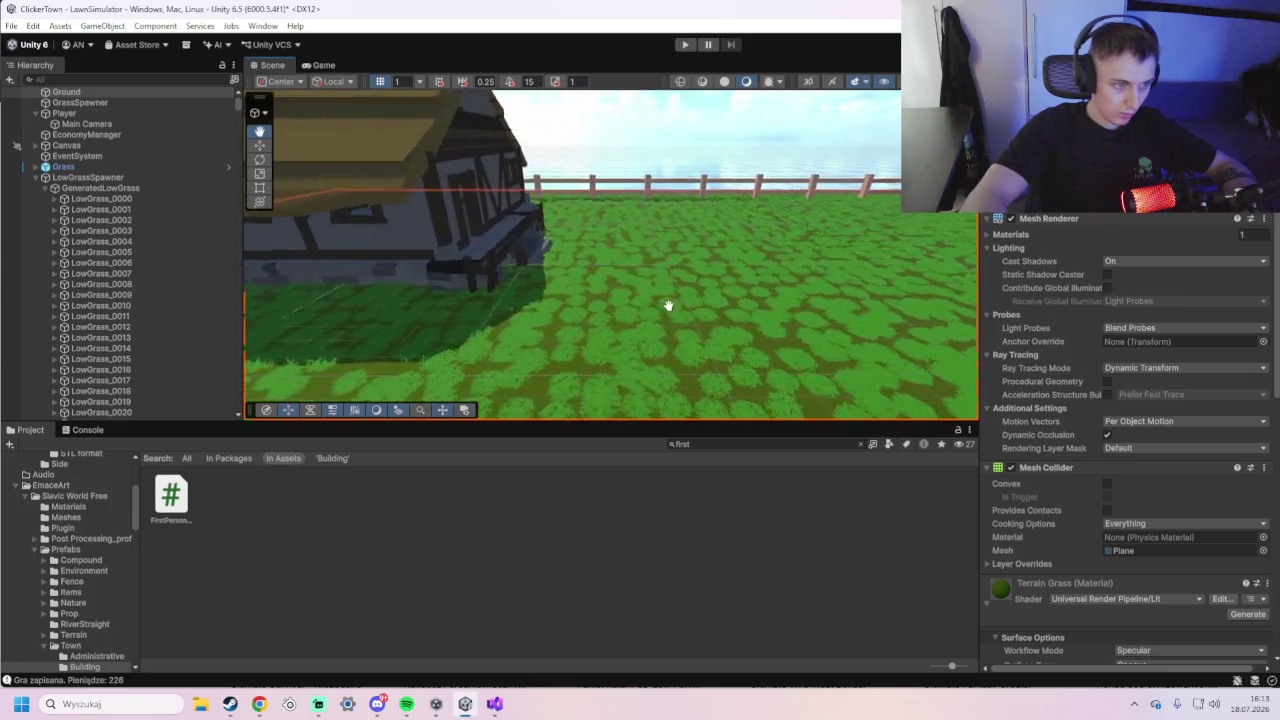
{"action": "scroll", "coordinate": [62, 485], "scroll_direction": "up", "scroll_amount": 5}
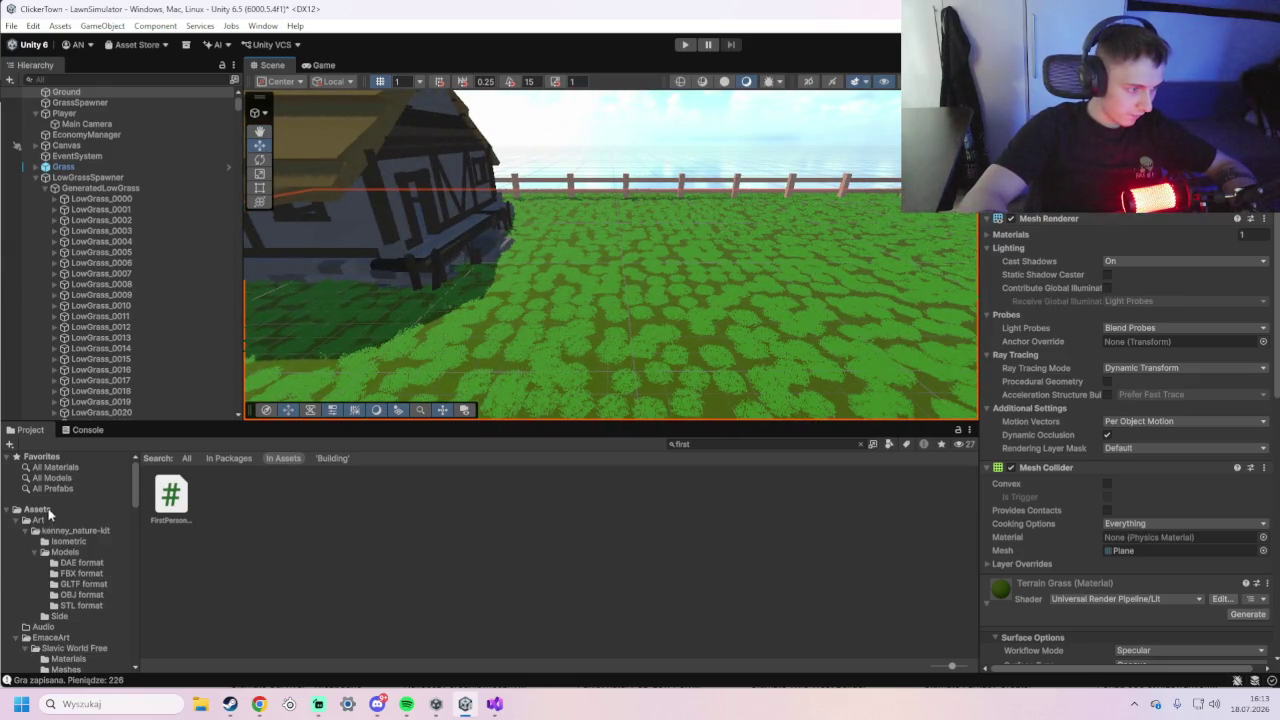
Step: Browse EmaceArt > Slavic World Free > Prefabs > Items subfolders: House, Crockery and Tool
{"action": "left_click", "coordinate": [37, 510]}
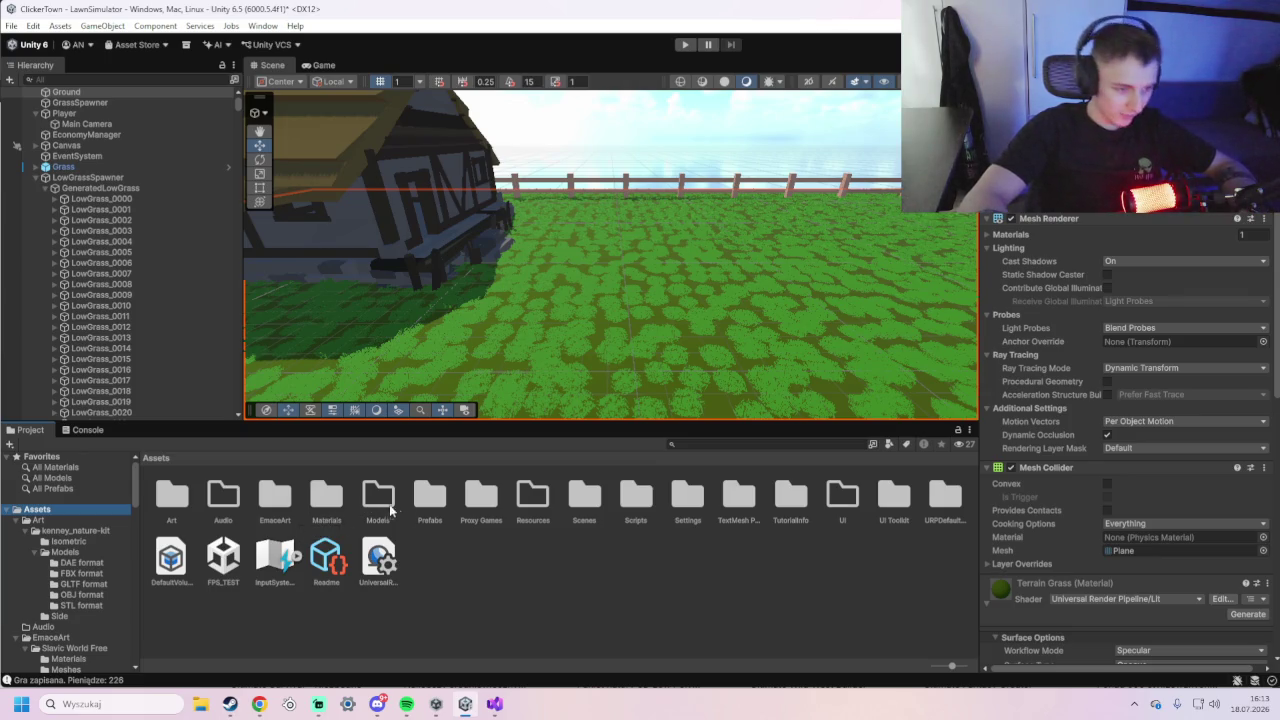
{"action": "double_click", "coordinate": [278, 505]}
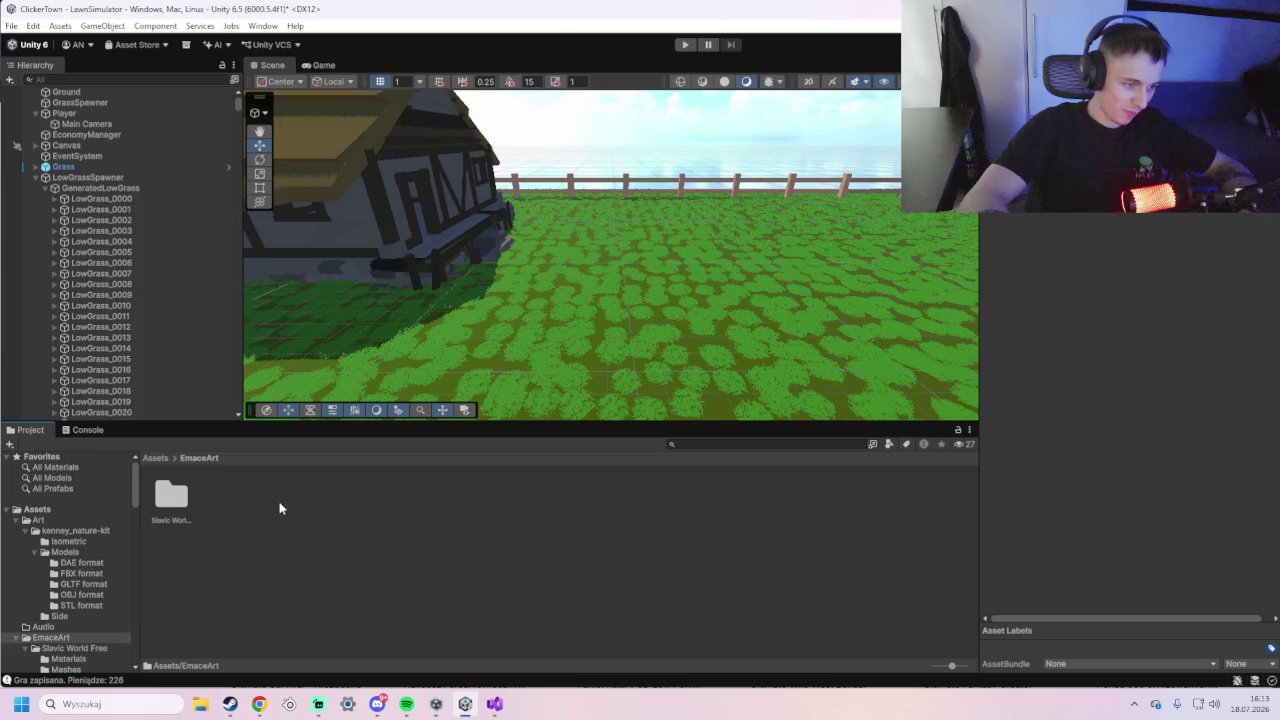
{"action": "double_click", "coordinate": [168, 497]}
{"action": "double_click", "coordinate": [378, 505]}
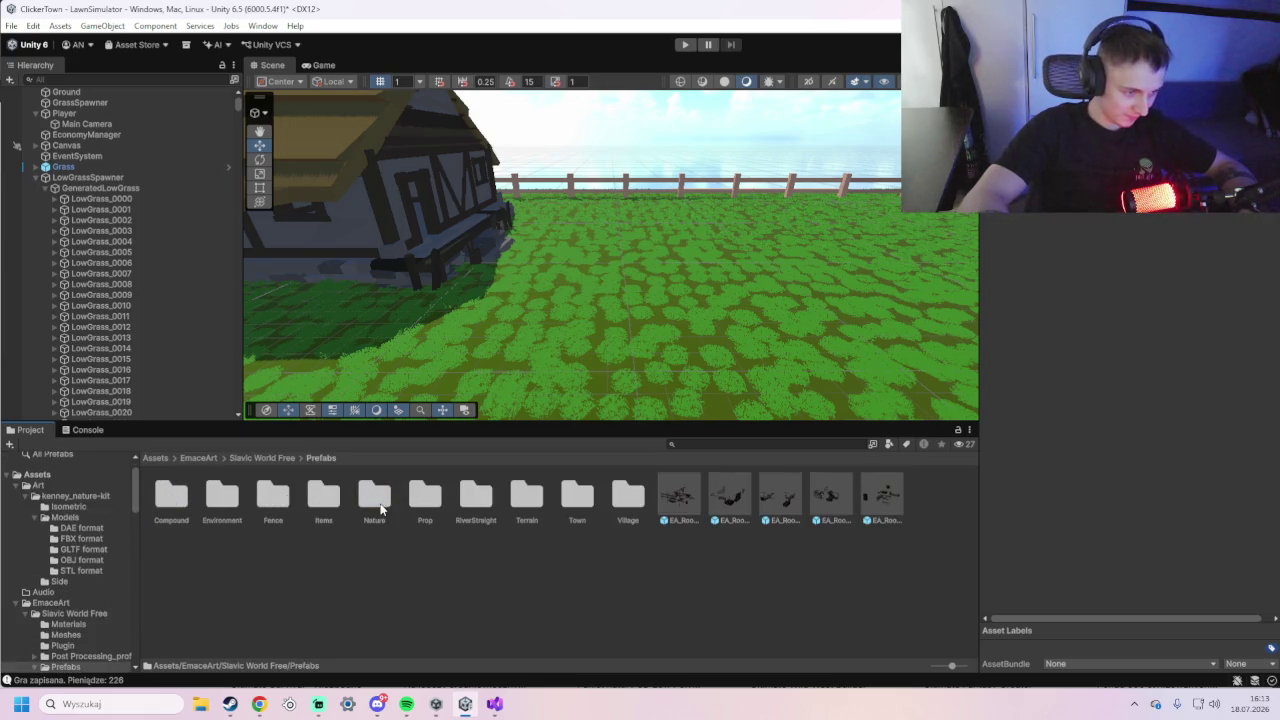
{"action": "double_click", "coordinate": [323, 500]}
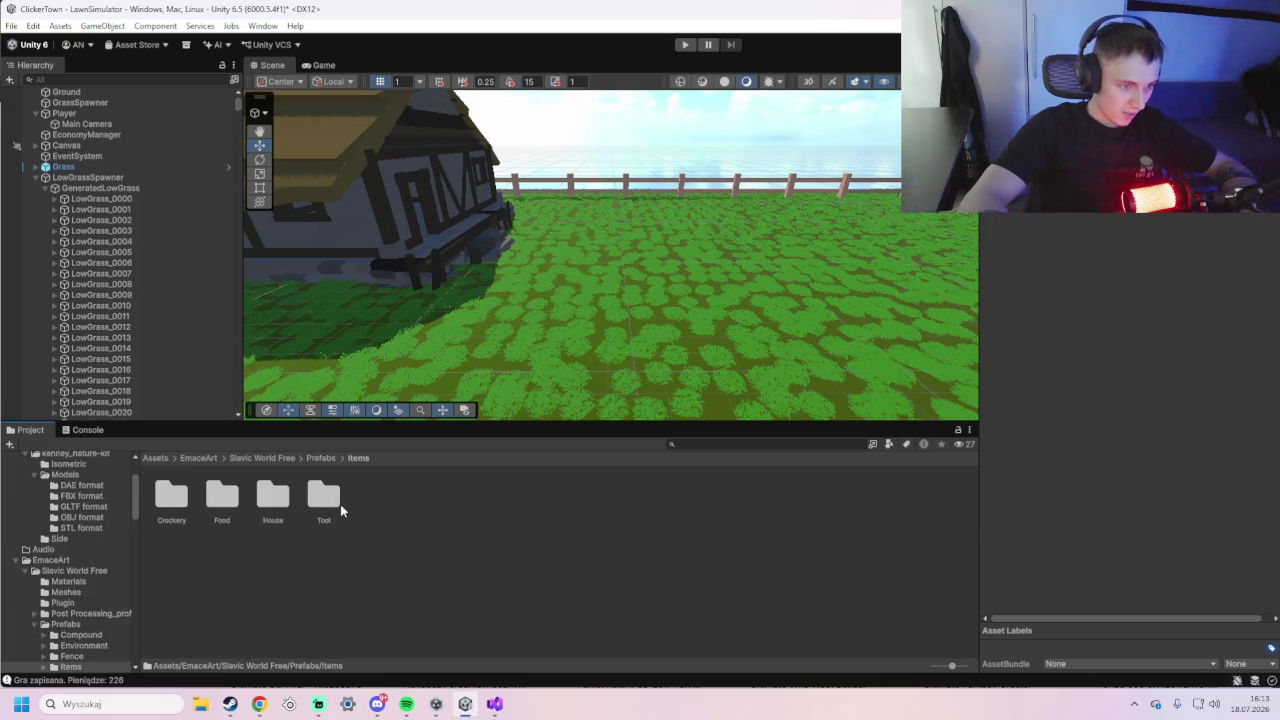
{"action": "double_click", "coordinate": [277, 505]}
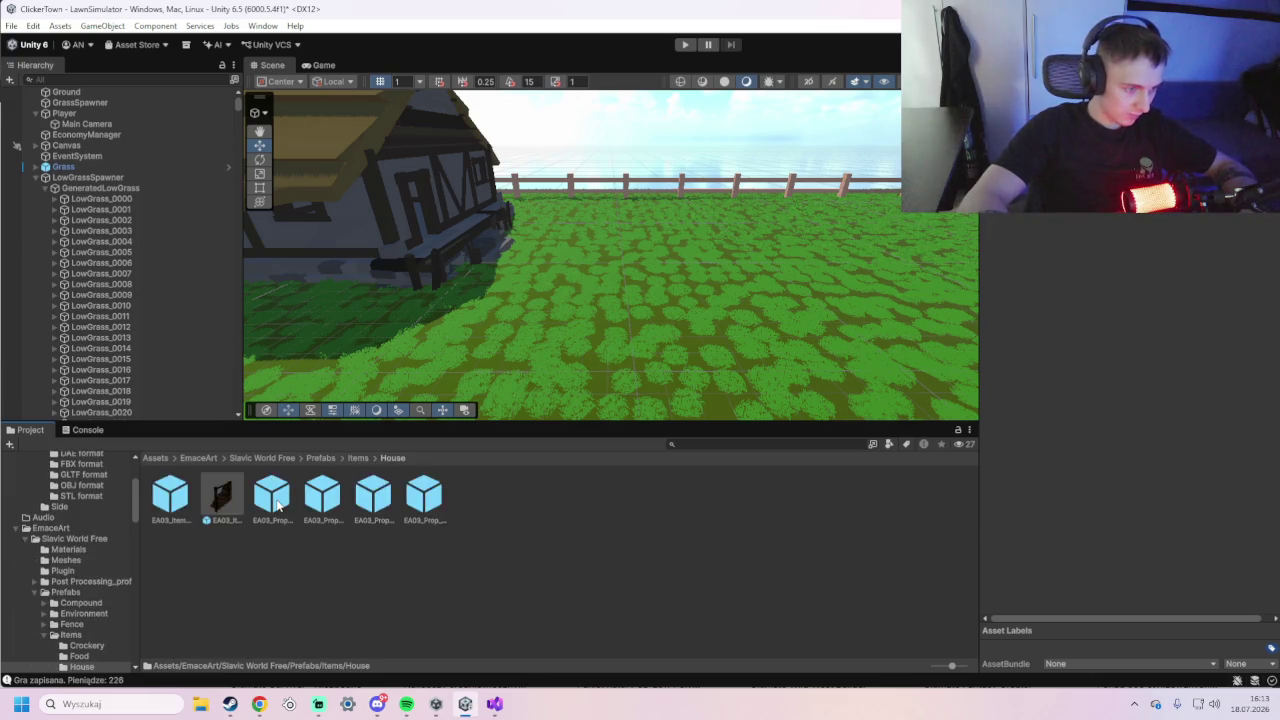
{"action": "left_click", "coordinate": [344, 458]}
{"action": "left_click", "coordinate": [357, 458]}
{"action": "double_click", "coordinate": [172, 500]}
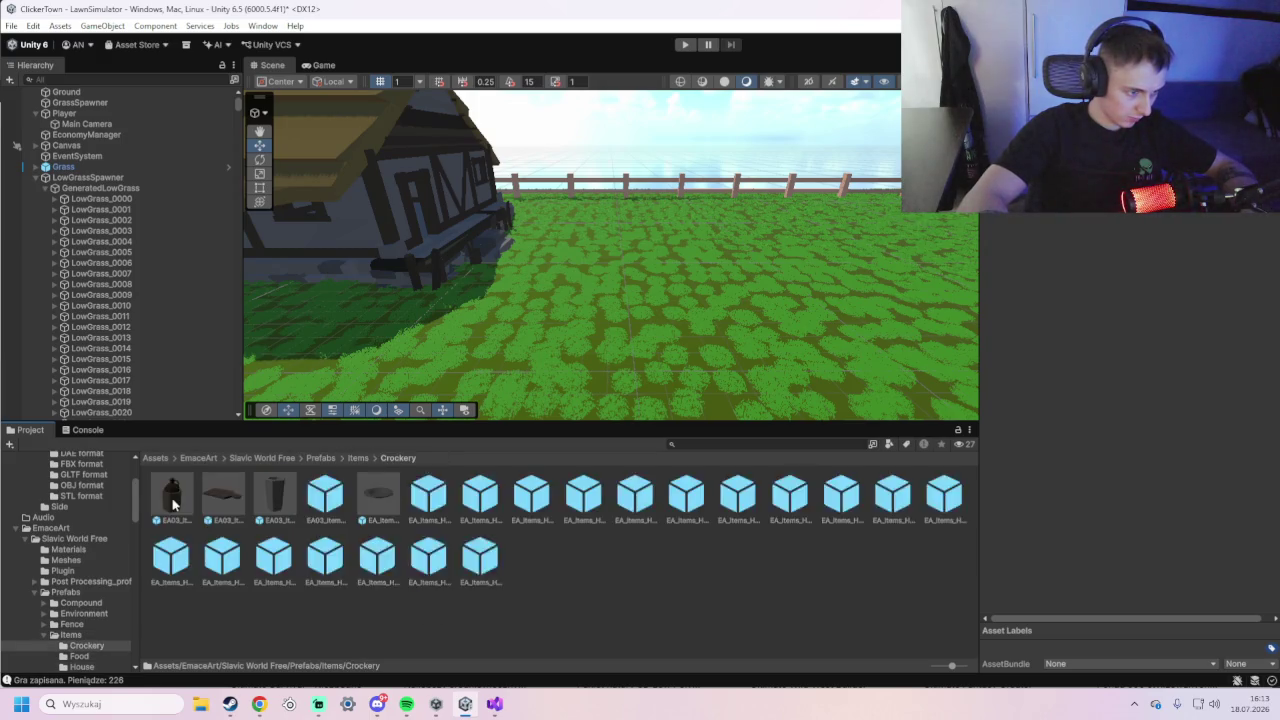
{"action": "left_click", "coordinate": [357, 458]}
{"action": "left_click", "coordinate": [316, 500]}
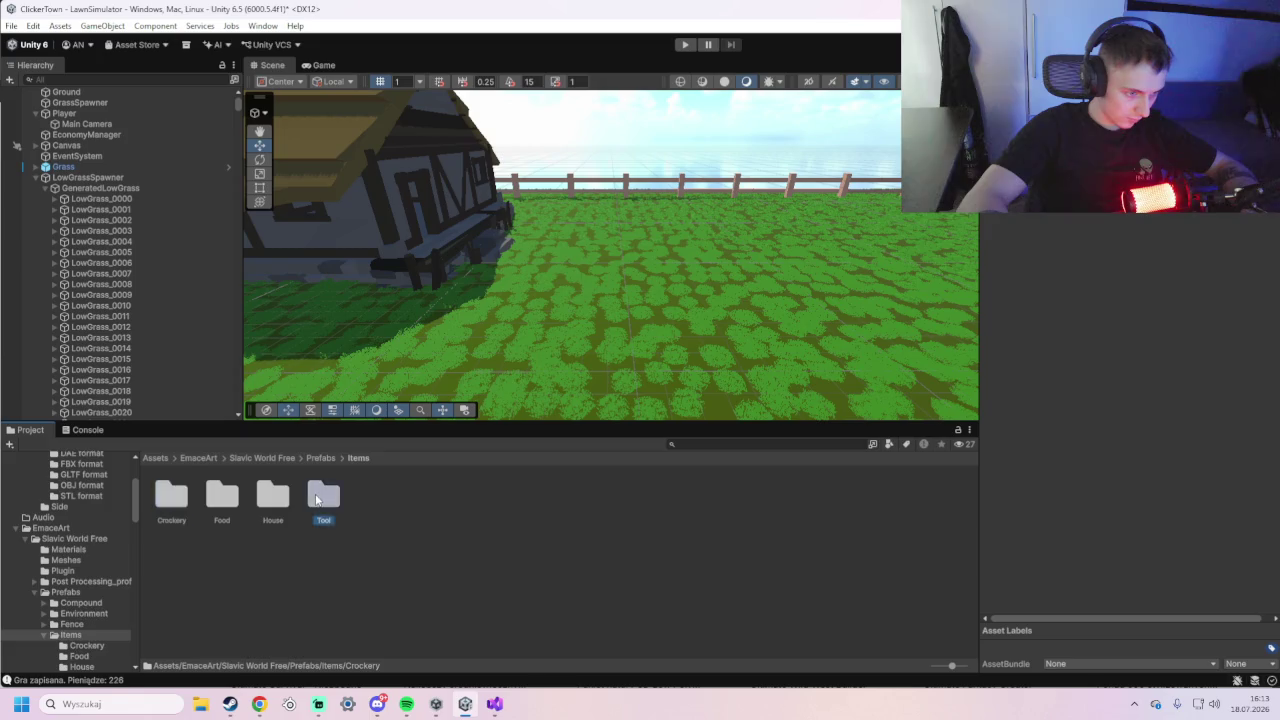
{"action": "double_click", "coordinate": [316, 500]}
{"action": "left_click", "coordinate": [322, 458]}
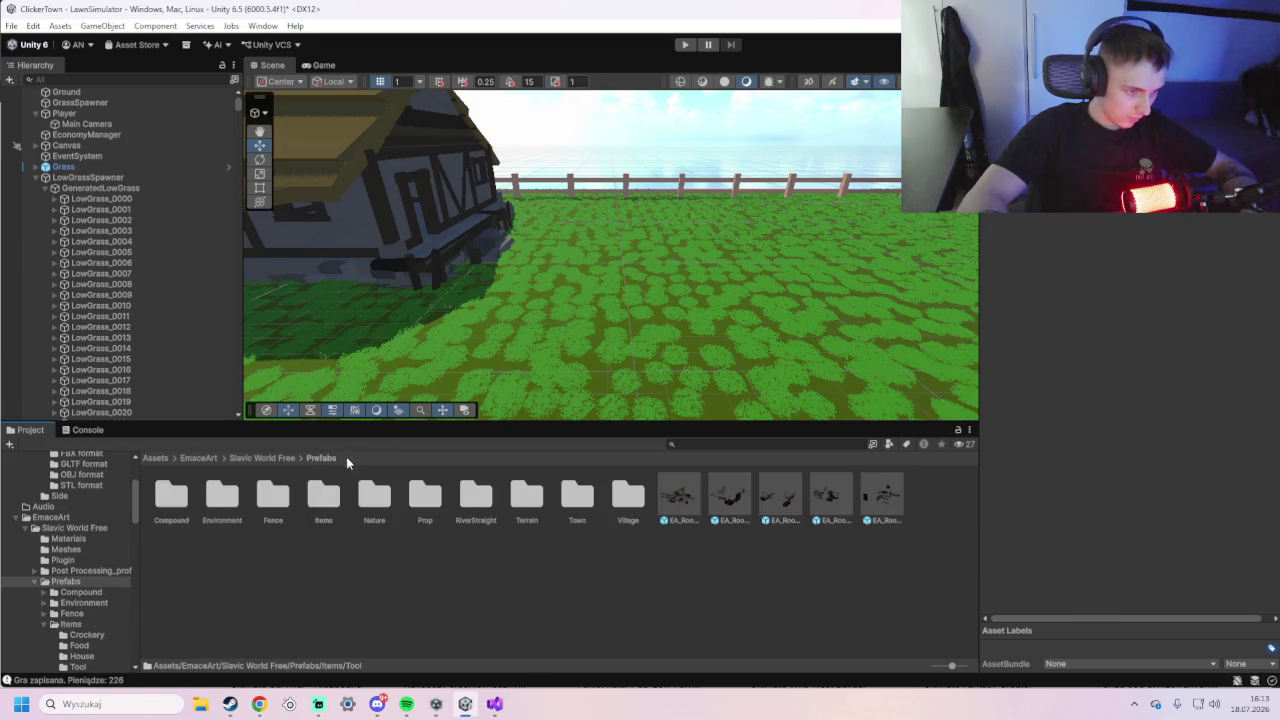
Step: Open Nature > Tree and drag EA03_Nature_Tree_02b onto the lawn near the fence
{"action": "double_click", "coordinate": [391, 505]}
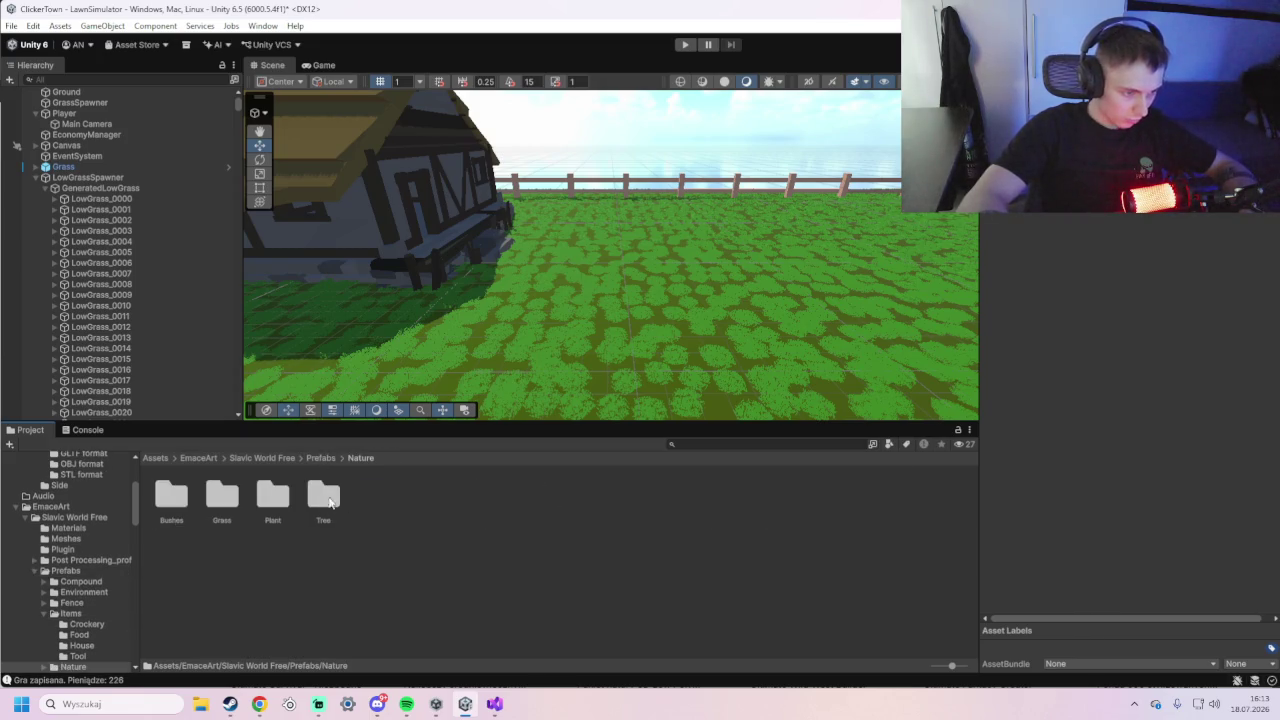
{"action": "double_click", "coordinate": [326, 505]}
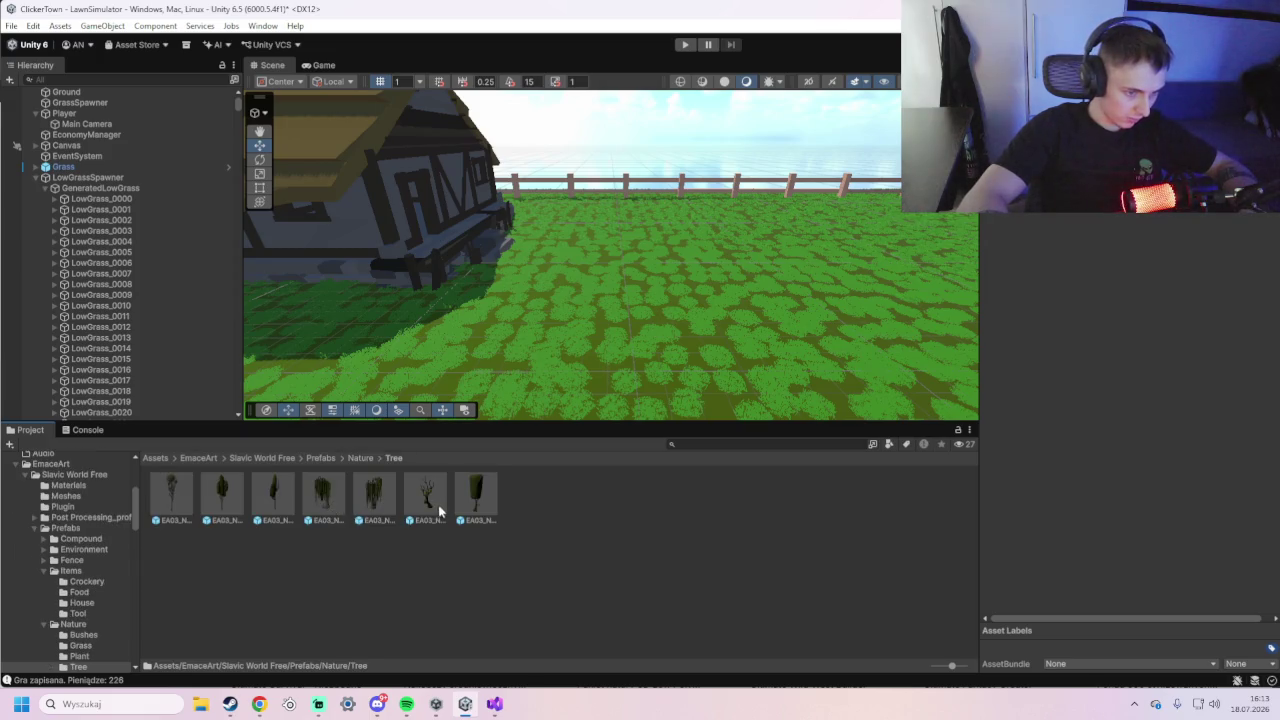
{"action": "mouse_move", "coordinate": [224, 500]}
{"action": "left_mouse_down"}
{"action": "mouse_move", "coordinate": [803, 224]}
{"action": "mouse_move", "coordinate": [780, 218]}
{"action": "left_mouse_up"}
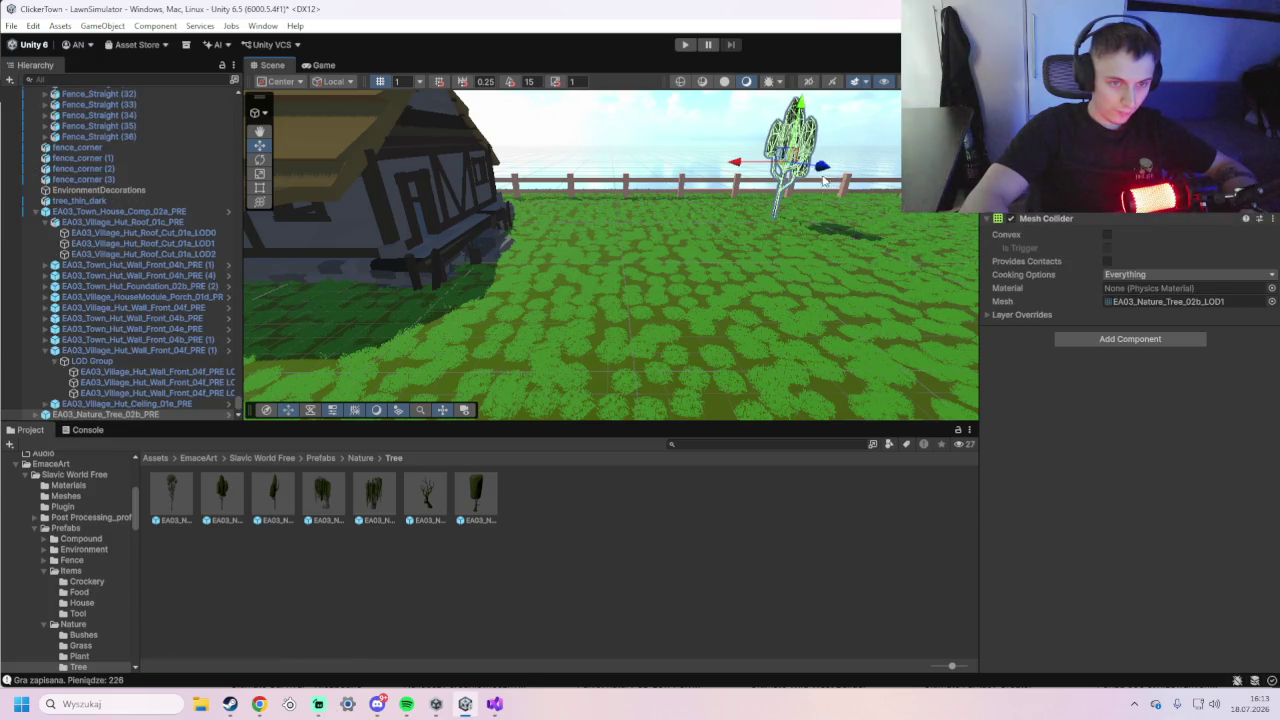
Step: Scale the placed tree up so it is larger and taller
{"action": "scroll", "coordinate": [814, 240], "scroll_direction": "down", "scroll_amount": 3}
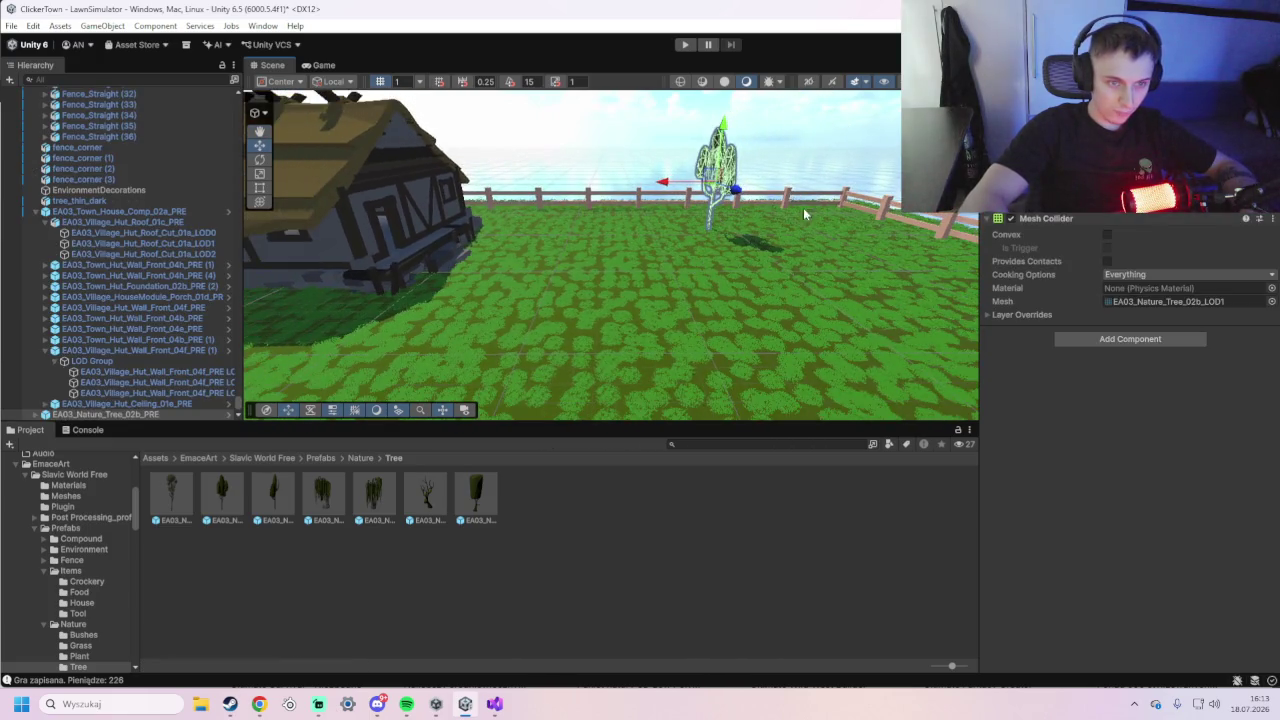
{"action": "left_click", "coordinate": [260, 174]}
{"action": "left_click_drag", "start_coordinate": [731, 127], "coordinate": [731, 110]}
{"action": "left_click_drag", "start_coordinate": [746, 192], "coordinate": [690, 195]}
{"action": "left_click_drag", "start_coordinate": [670, 267], "coordinate": [618, 287]}
{"action": "left_click", "coordinate": [619, 296]}
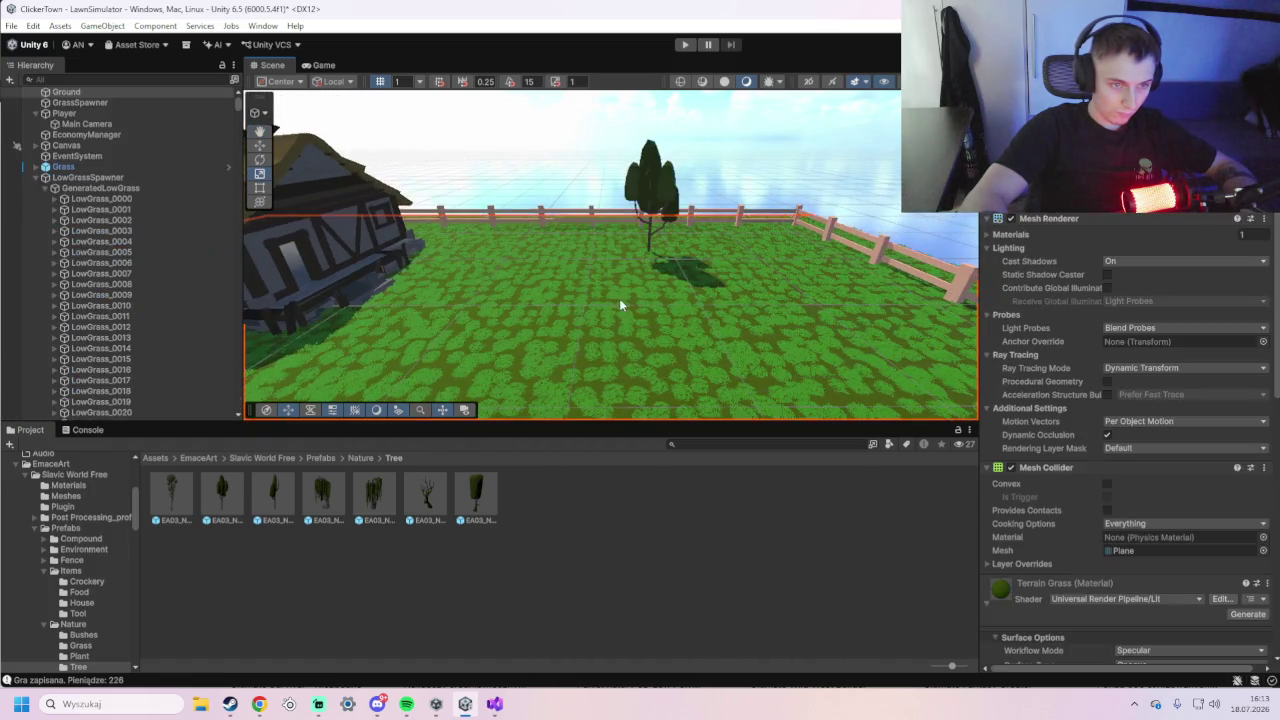
{"action": "scroll", "coordinate": [662, 278], "scroll_direction": "up", "scroll_amount": 5}
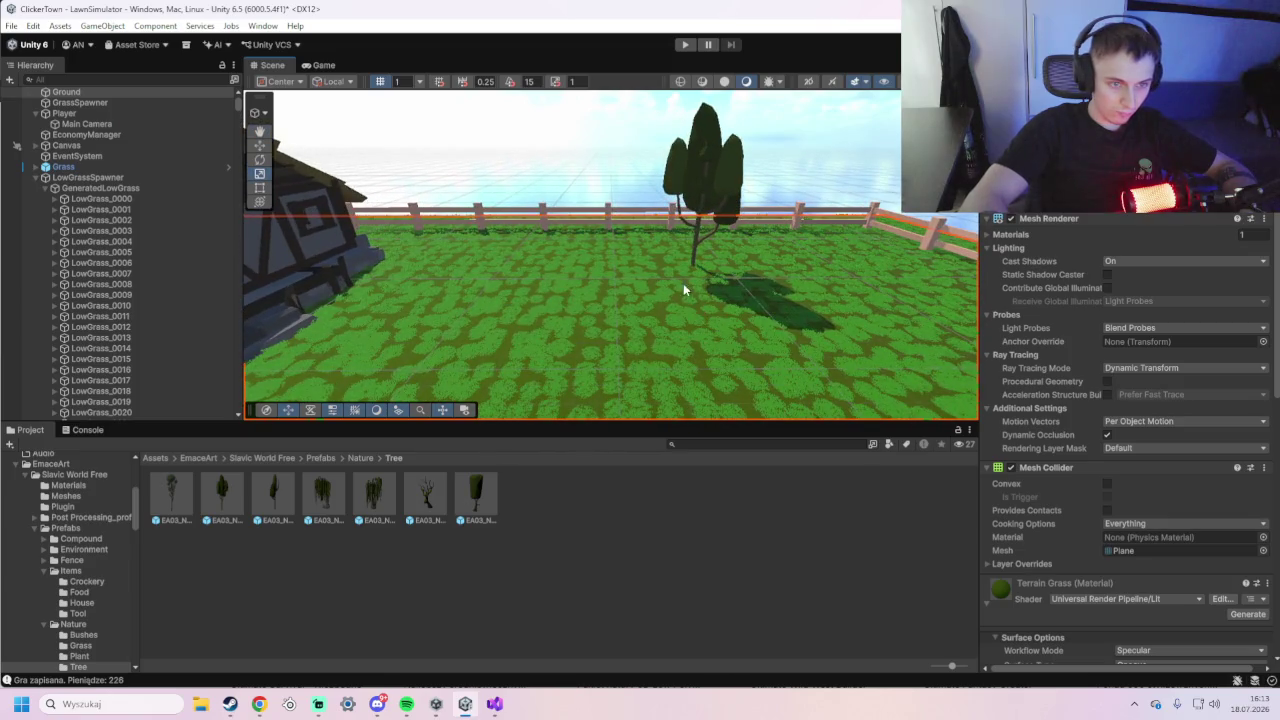
{"action": "left_click", "coordinate": [704, 196]}
{"action": "left_click_drag", "start_coordinate": [721, 216], "coordinate": [711, 140]}
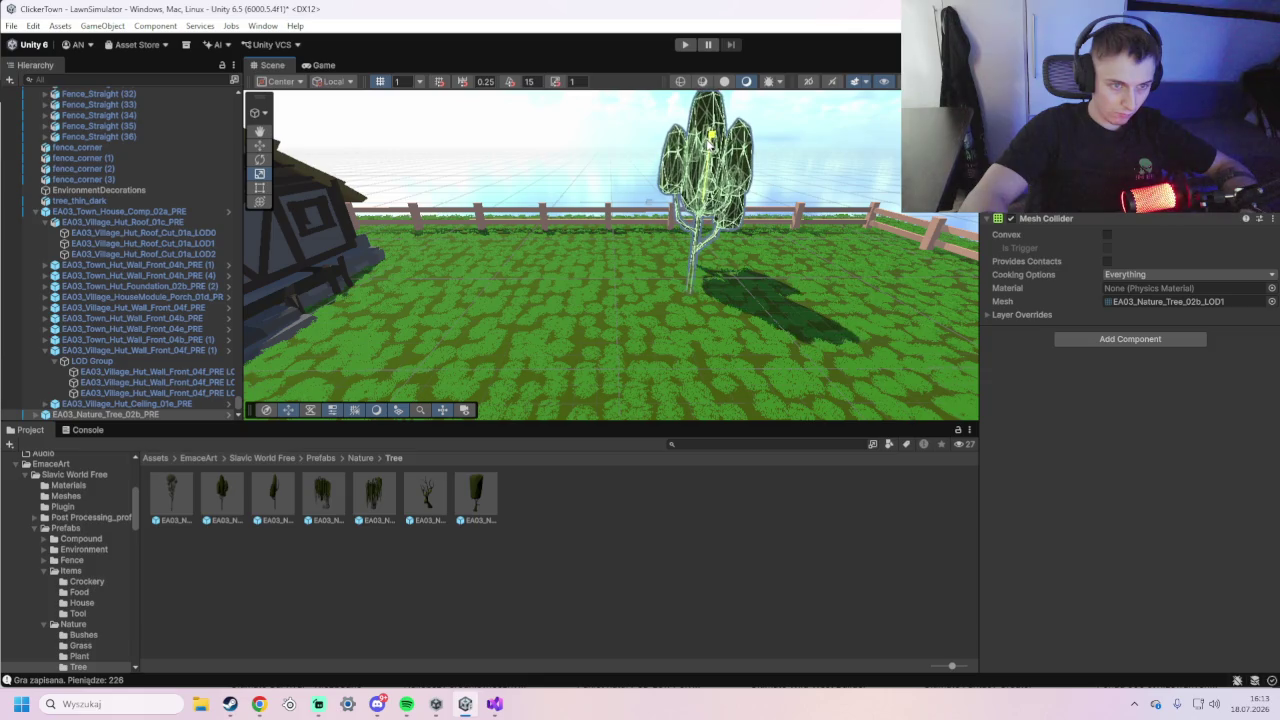
Step: Move the tree toward the right fence and dismiss the prefab replacement warning
{"action": "left_click", "coordinate": [259, 146]}
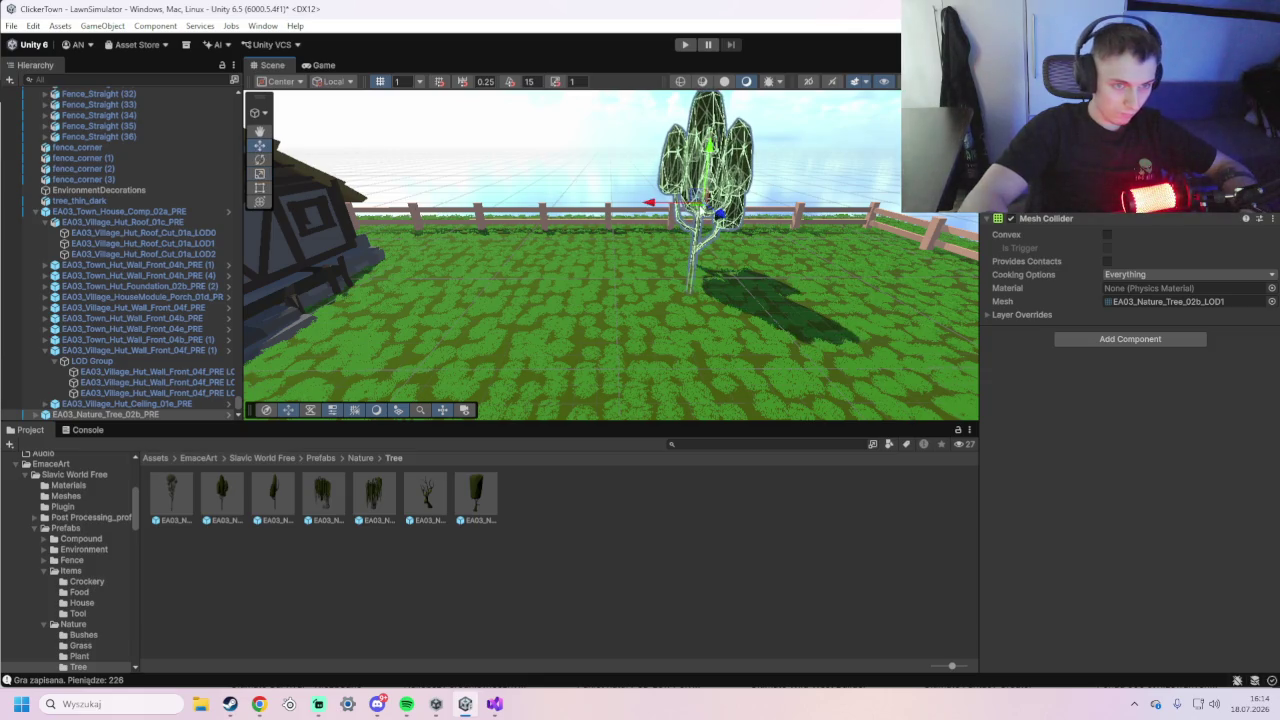
{"action": "mouse_move", "coordinate": [707, 198]}
{"action": "left_mouse_down"}
{"action": "mouse_move", "coordinate": [910, 210]}
{"action": "mouse_move", "coordinate": [855, 200]}
{"action": "left_mouse_up"}
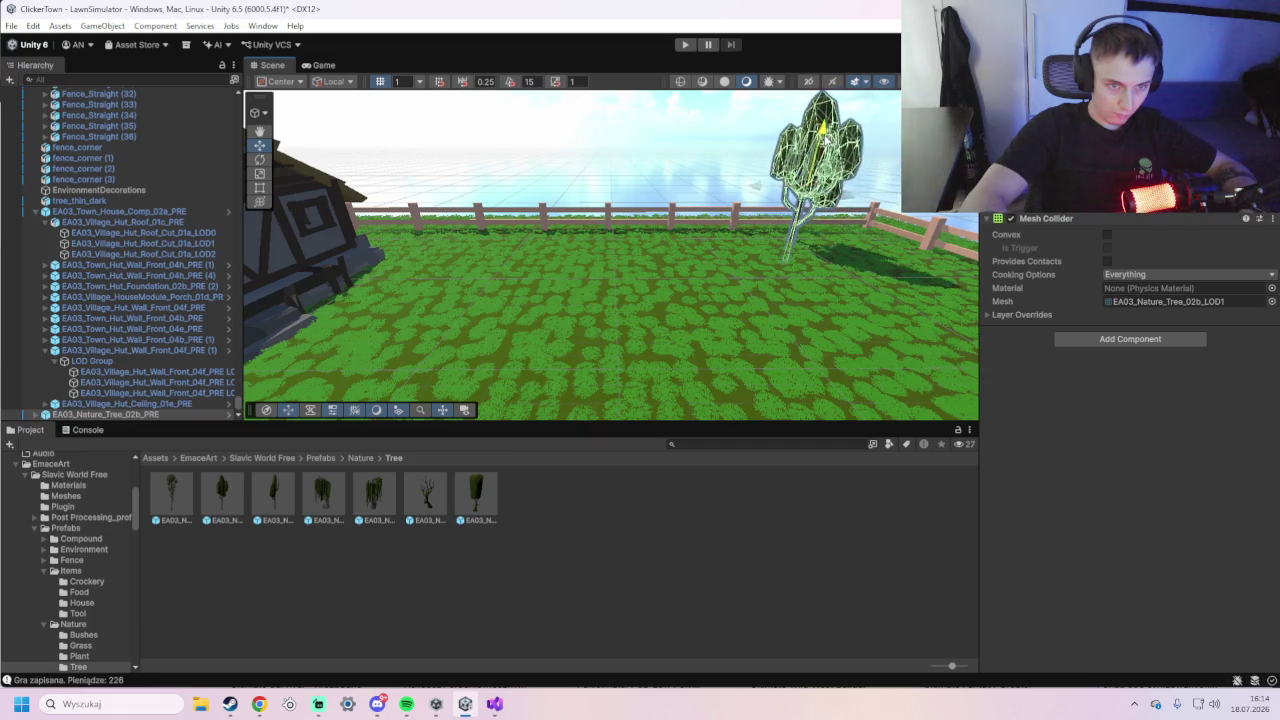
{"action": "mouse_move", "coordinate": [822, 122]}
{"action": "left_mouse_down"}
{"action": "mouse_move", "coordinate": [794, 248]}
{"action": "mouse_move", "coordinate": [745, 273]}
{"action": "mouse_move", "coordinate": [648, 258]}
{"action": "left_mouse_up"}
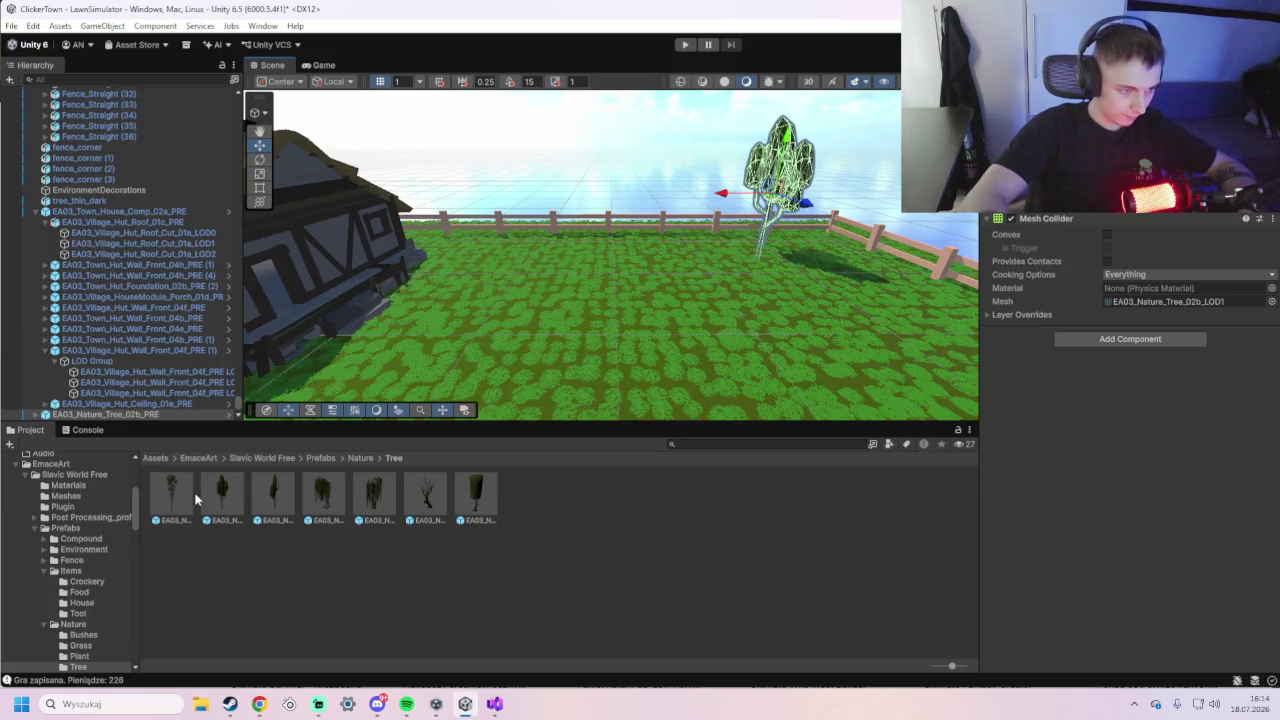
{"action": "mouse_move", "coordinate": [209, 504]}
{"action": "left_mouse_down"}
{"action": "mouse_move", "coordinate": [300, 460]}
{"action": "mouse_move", "coordinate": [534, 292]}
{"action": "mouse_move", "coordinate": [317, 509]}
{"action": "left_mouse_up"}
{"action": "left_click", "coordinate": [723, 369]}
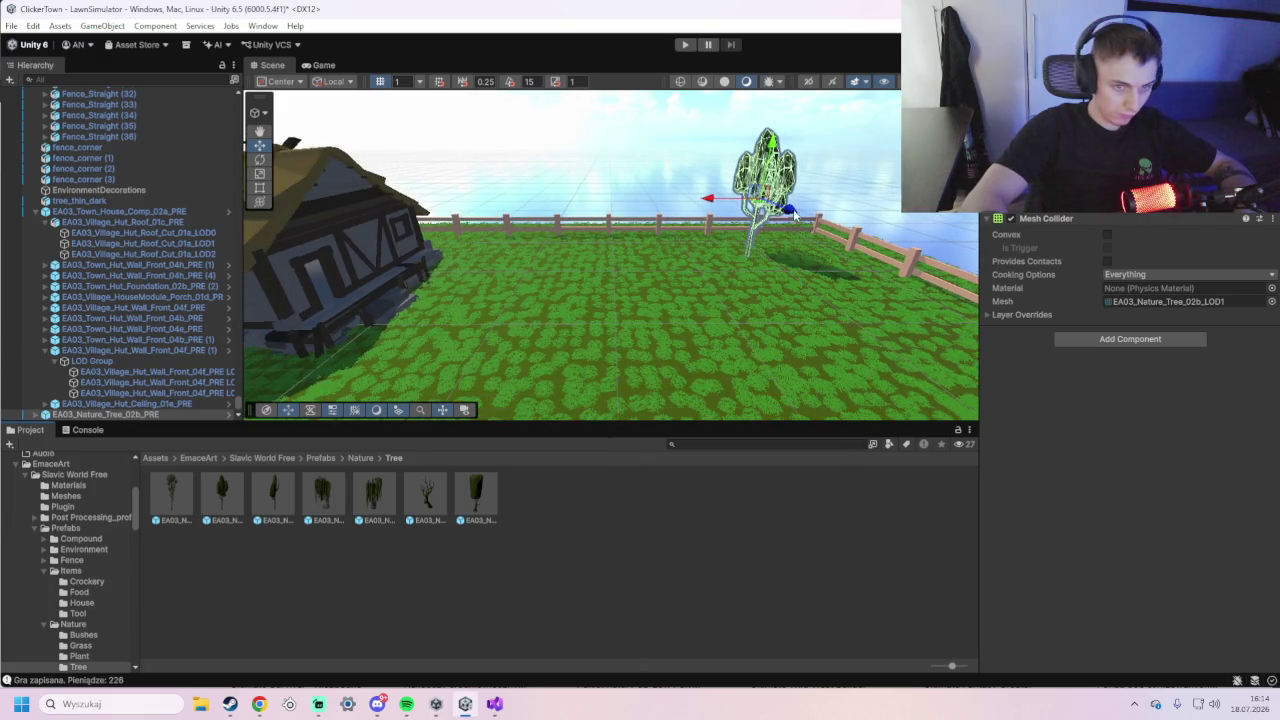
Step: Duplicate the tree and move the copy right and forward
{"action": "left_click", "coordinate": [142, 416]}
{"action": "key", "text": "ctrl+d"}
{"action": "left_click", "coordinate": [790, 208]}
{"action": "mouse_move", "coordinate": [790, 208]}
{"action": "left_mouse_down"}
{"action": "mouse_move", "coordinate": [850, 284]}
{"action": "mouse_move", "coordinate": [760, 232]}
{"action": "mouse_move", "coordinate": [680, 232]}
{"action": "left_mouse_up"}
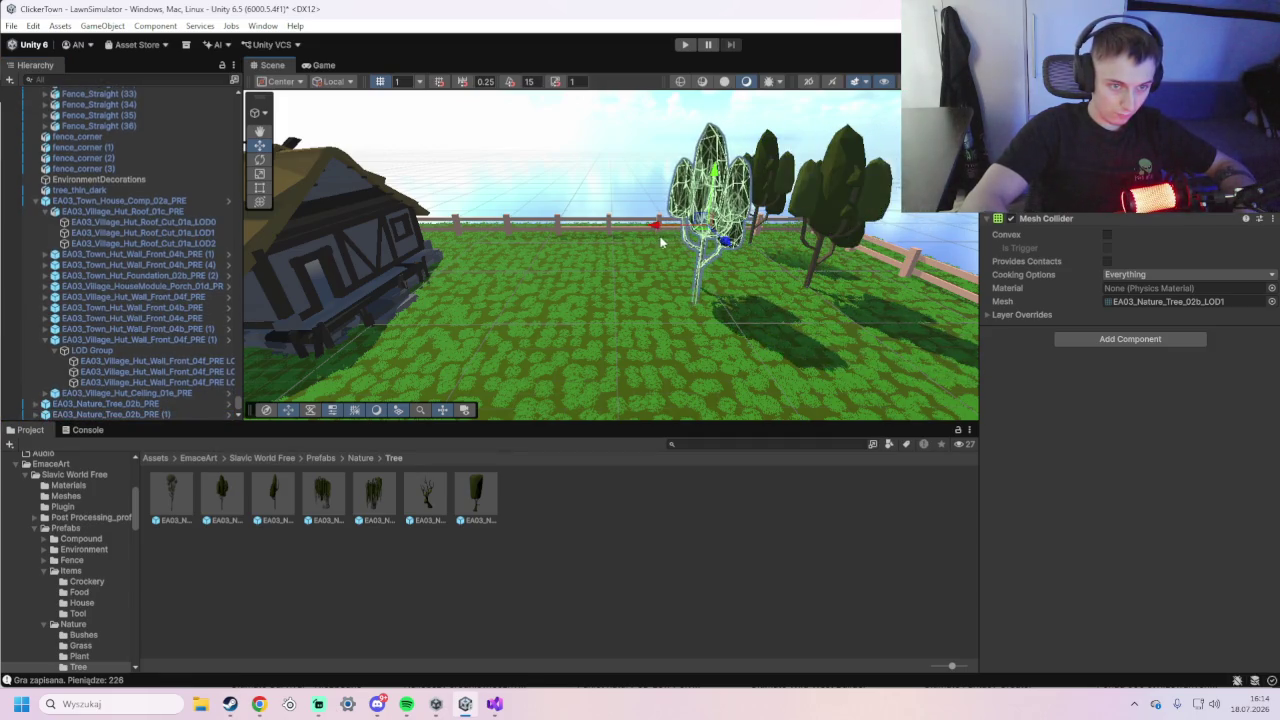
{"action": "key", "text": "ctrl+d"}
{"action": "key", "text": "ctrl+d"}
{"action": "mouse_move", "coordinate": [703, 212]}
{"action": "left_mouse_down"}
{"action": "mouse_move", "coordinate": [686, 278]}
{"action": "mouse_move", "coordinate": [660, 295]}
{"action": "left_mouse_up"}
Step: Make more tree copies, placing one to the left of the house
{"action": "key", "text": "ctrl+d"}
{"action": "mouse_move", "coordinate": [621, 222]}
{"action": "left_mouse_down"}
{"action": "mouse_move", "coordinate": [572, 222]}
{"action": "mouse_move", "coordinate": [606, 326]}
{"action": "left_mouse_up"}
{"action": "key", "text": "ctrl+d"}
{"action": "scroll", "coordinate": [606, 326], "scroll_direction": "down", "scroll_amount": 5}
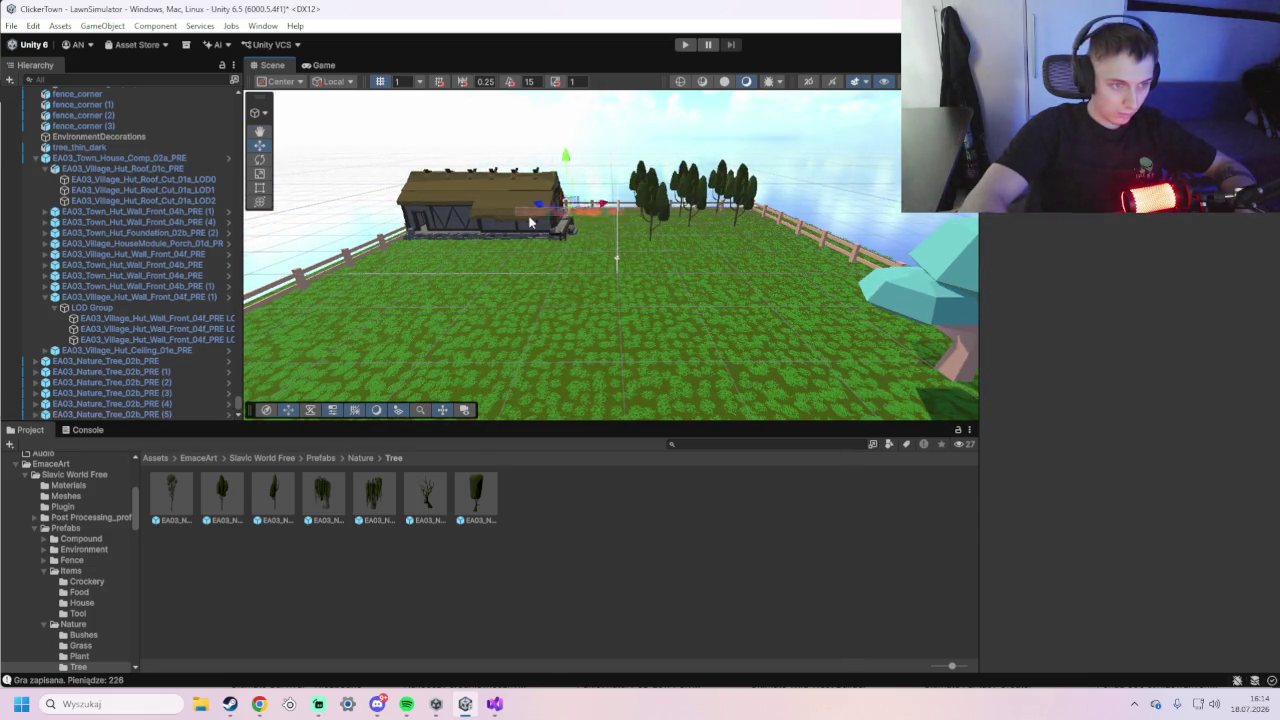
{"action": "left_click", "coordinate": [555, 215]}
{"action": "key", "text": "ctrl+z"}
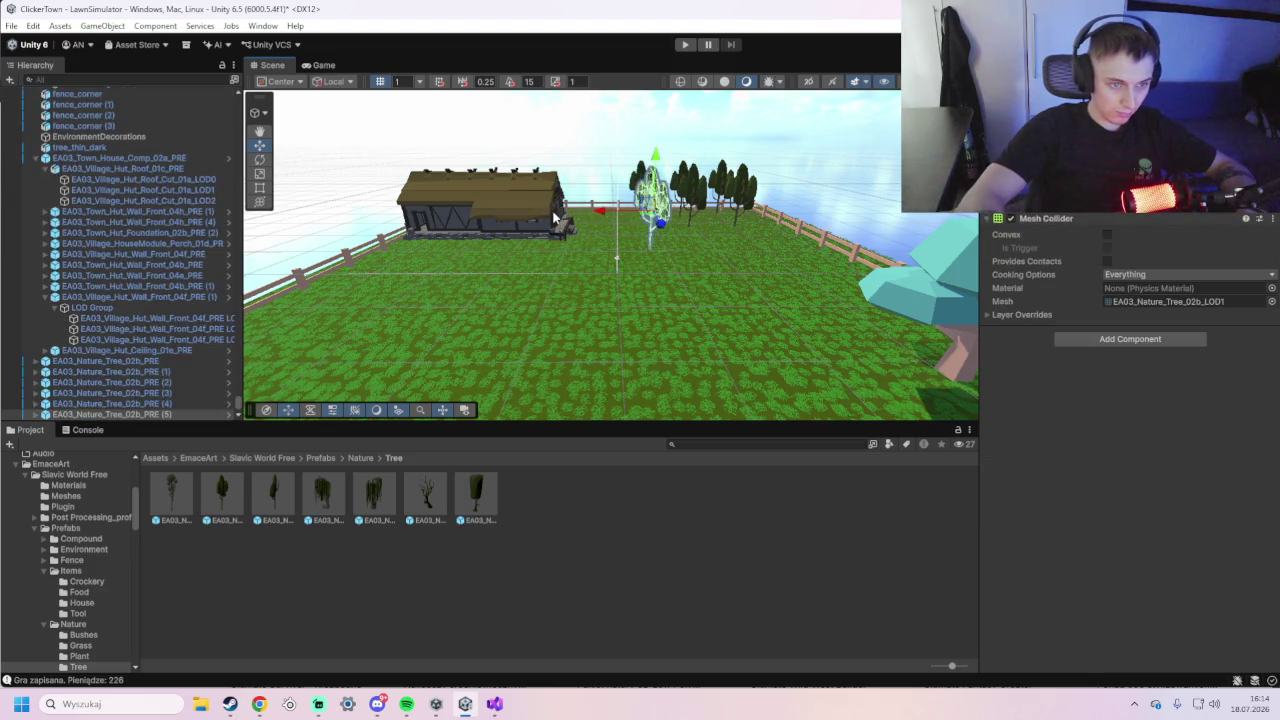
{"action": "mouse_move", "coordinate": [652, 214]}
{"action": "left_mouse_down"}
{"action": "mouse_move", "coordinate": [363, 222]}
{"action": "mouse_move", "coordinate": [361, 242]}
{"action": "left_mouse_up"}
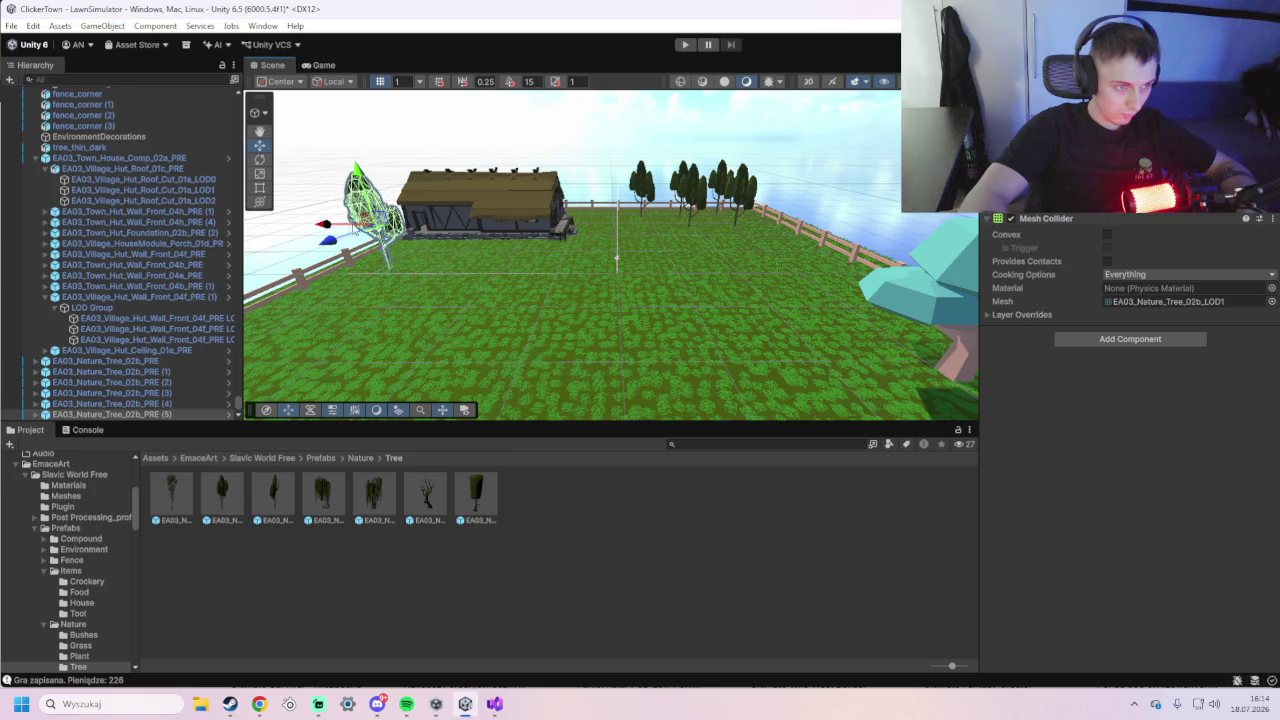
{"action": "scroll", "coordinate": [498, 326], "scroll_direction": "down", "scroll_amount": 5}
{"action": "left_click_drag", "start_coordinate": [579, 326], "coordinate": [594, 355]}
Step: Bring several back-row tree copies forward onto the lawn
{"action": "left_click", "coordinate": [659, 200]}
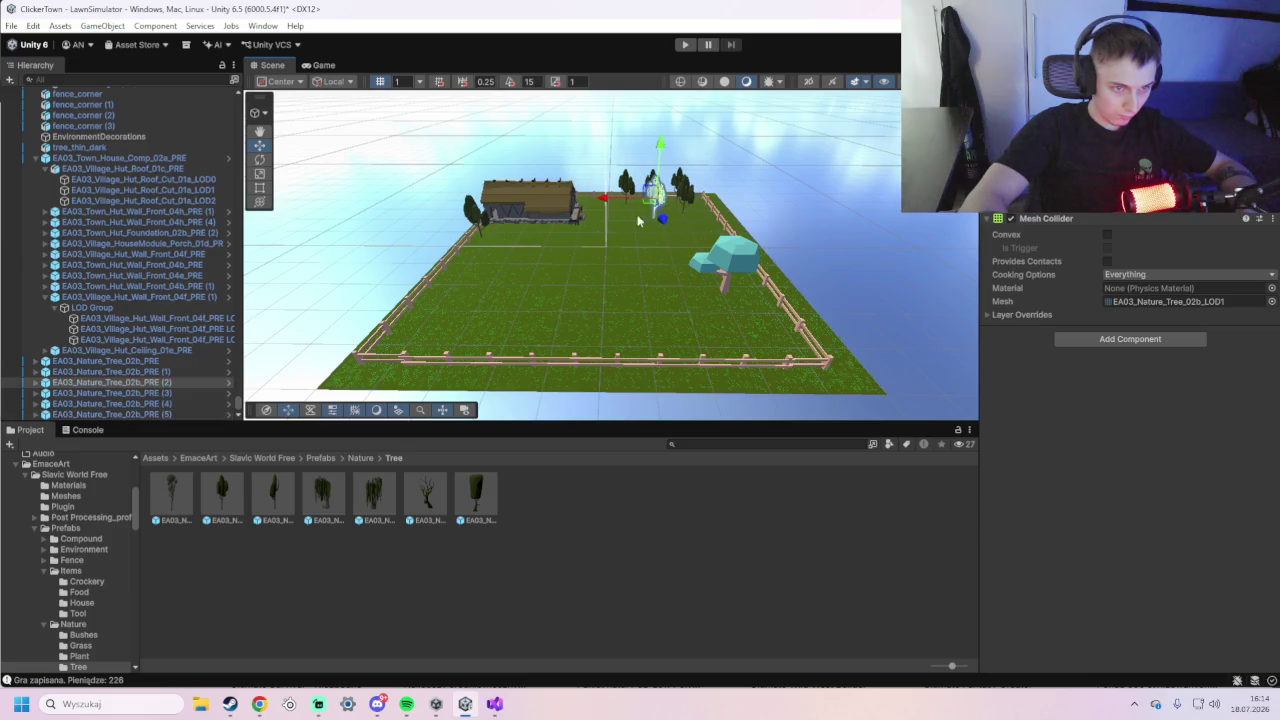
{"action": "mouse_move", "coordinate": [652, 205]}
{"action": "left_mouse_down"}
{"action": "mouse_move", "coordinate": [656, 322]}
{"action": "mouse_move", "coordinate": [735, 322]}
{"action": "mouse_move", "coordinate": [815, 350]}
{"action": "left_mouse_up"}
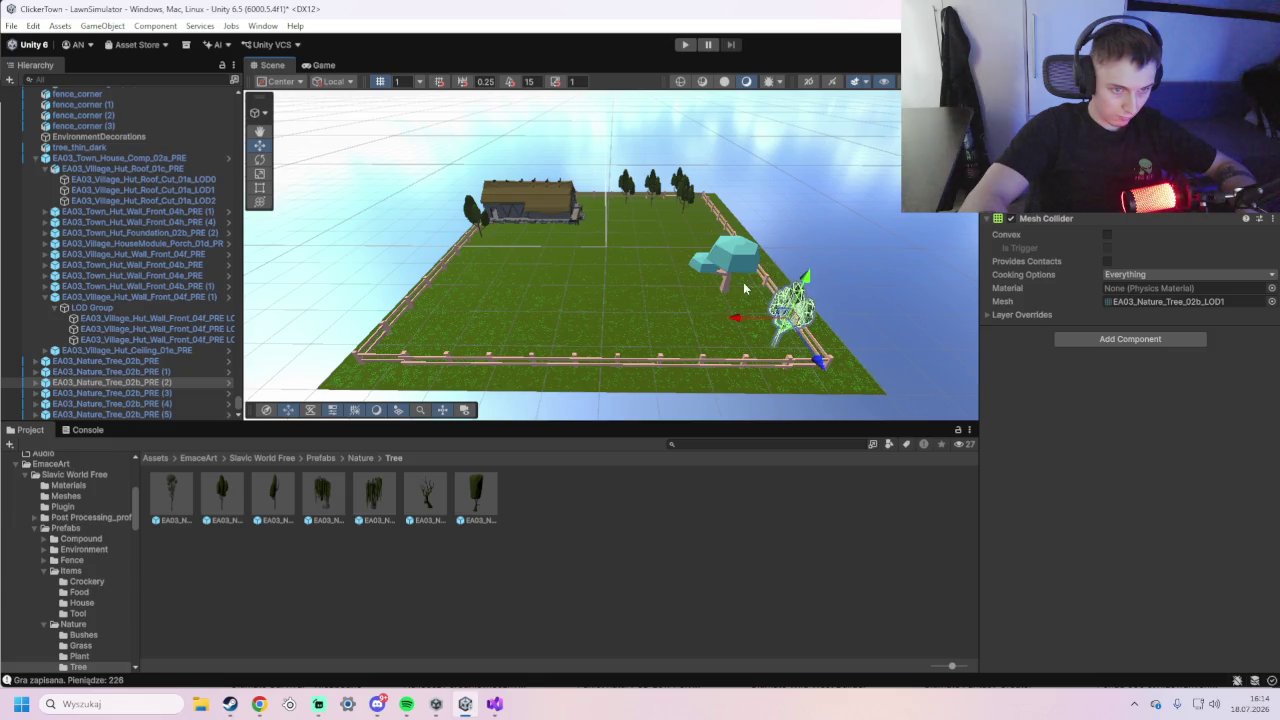
{"action": "left_click", "coordinate": [626, 185]}
{"action": "mouse_move", "coordinate": [630, 215]}
{"action": "left_mouse_down"}
{"action": "mouse_move", "coordinate": [618, 333]}
{"action": "mouse_move", "coordinate": [440, 303]}
{"action": "left_mouse_up"}
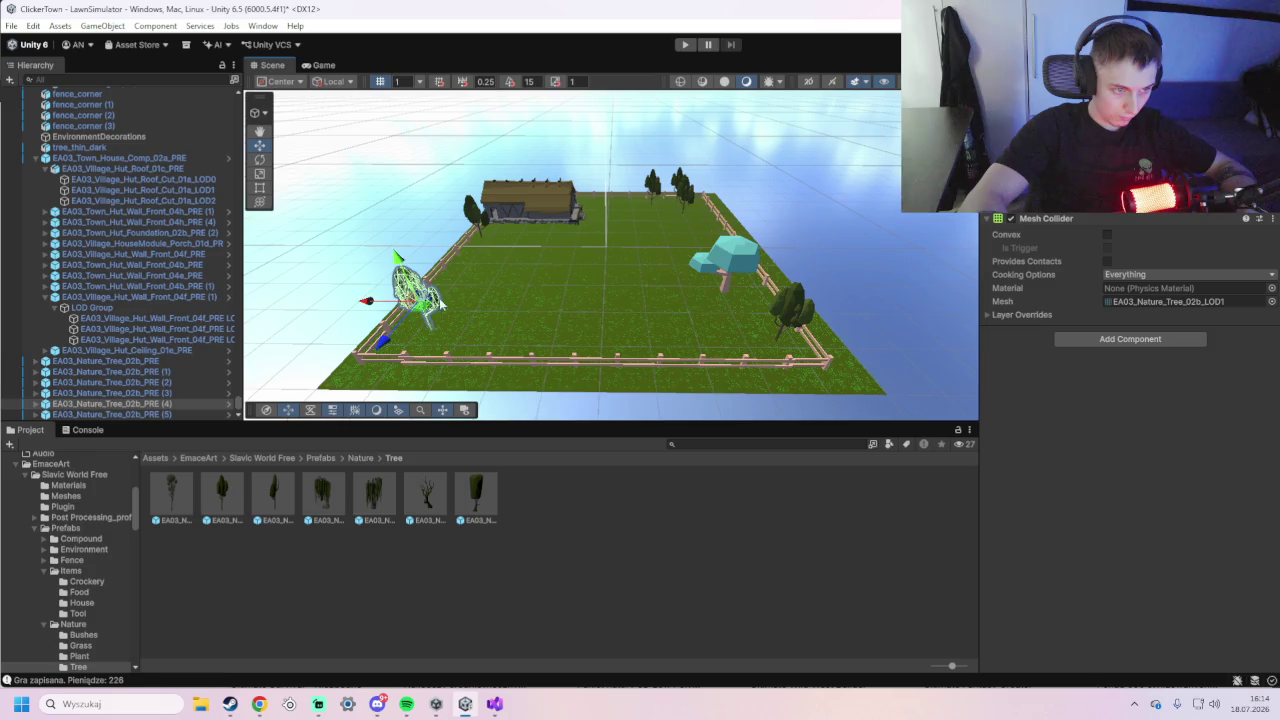
{"action": "left_click", "coordinate": [650, 188]}
{"action": "mouse_move", "coordinate": [655, 200]}
{"action": "left_mouse_down"}
{"action": "mouse_move", "coordinate": [664, 214]}
{"action": "mouse_move", "coordinate": [642, 236]}
{"action": "left_mouse_up"}
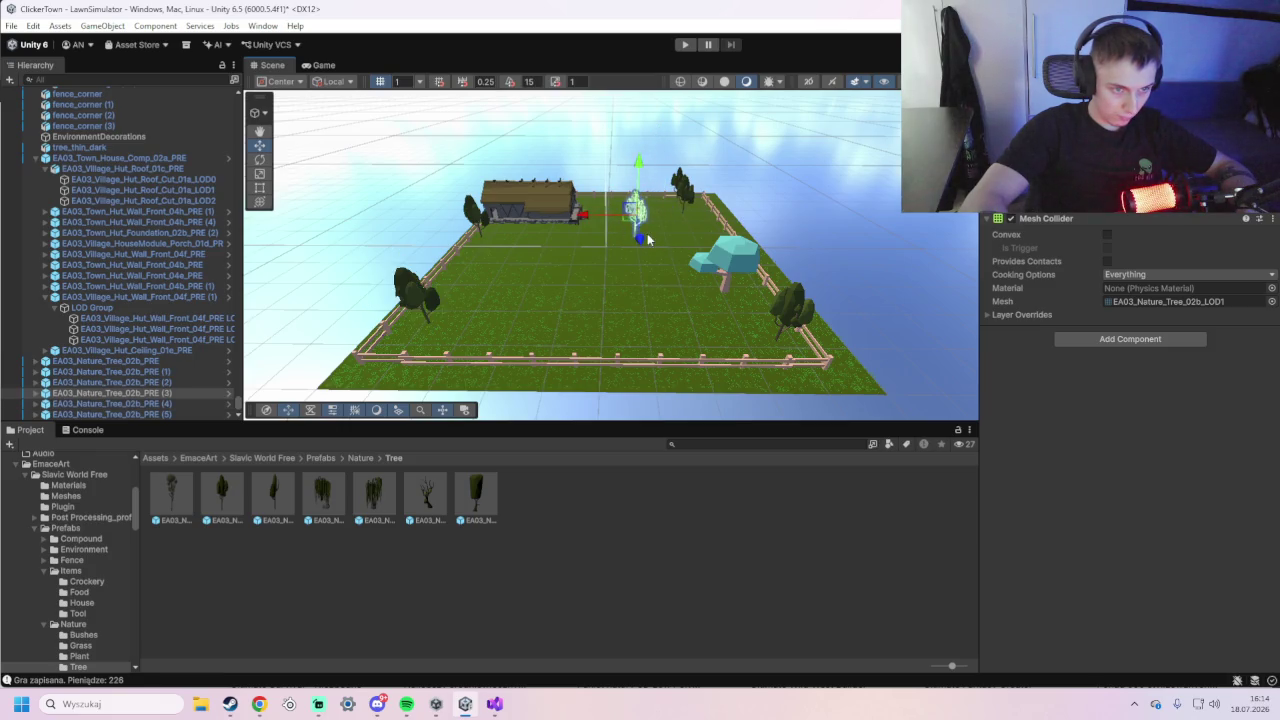
{"action": "left_click", "coordinate": [686, 194]}
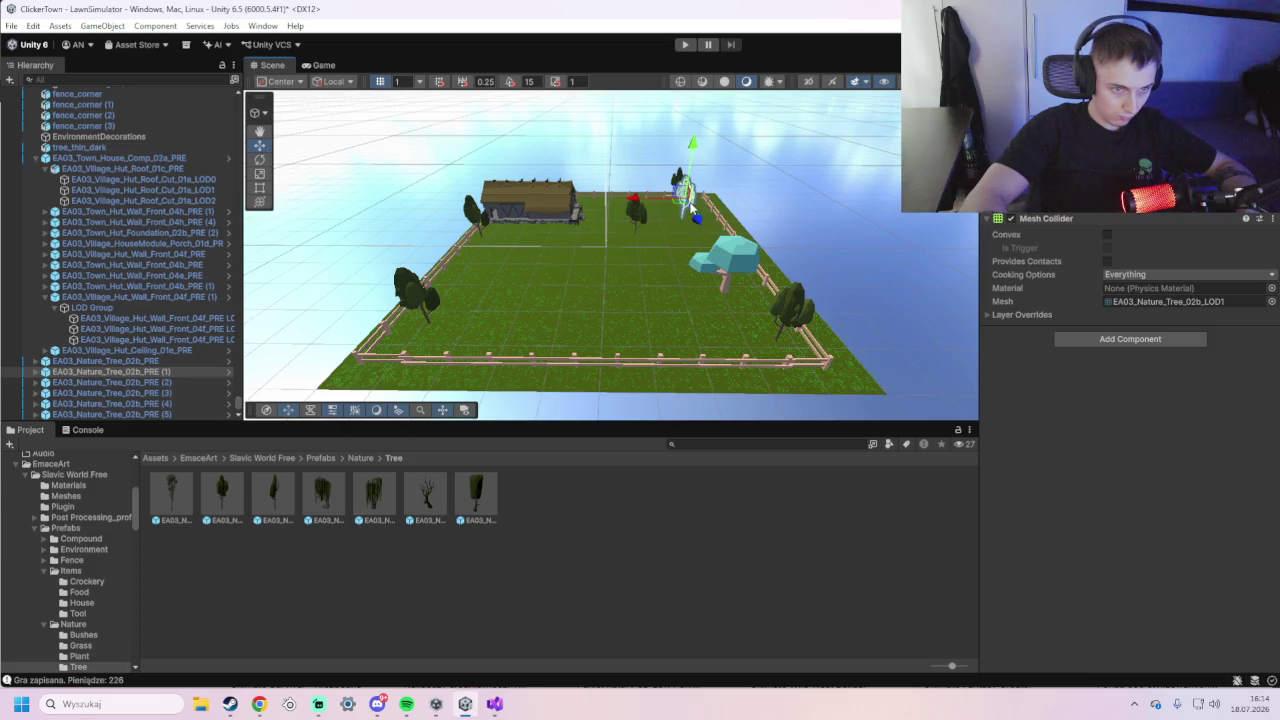
Step: Delete the cyan low-poly tree and move another tree copy forward
{"action": "left_click", "coordinate": [722, 276]}
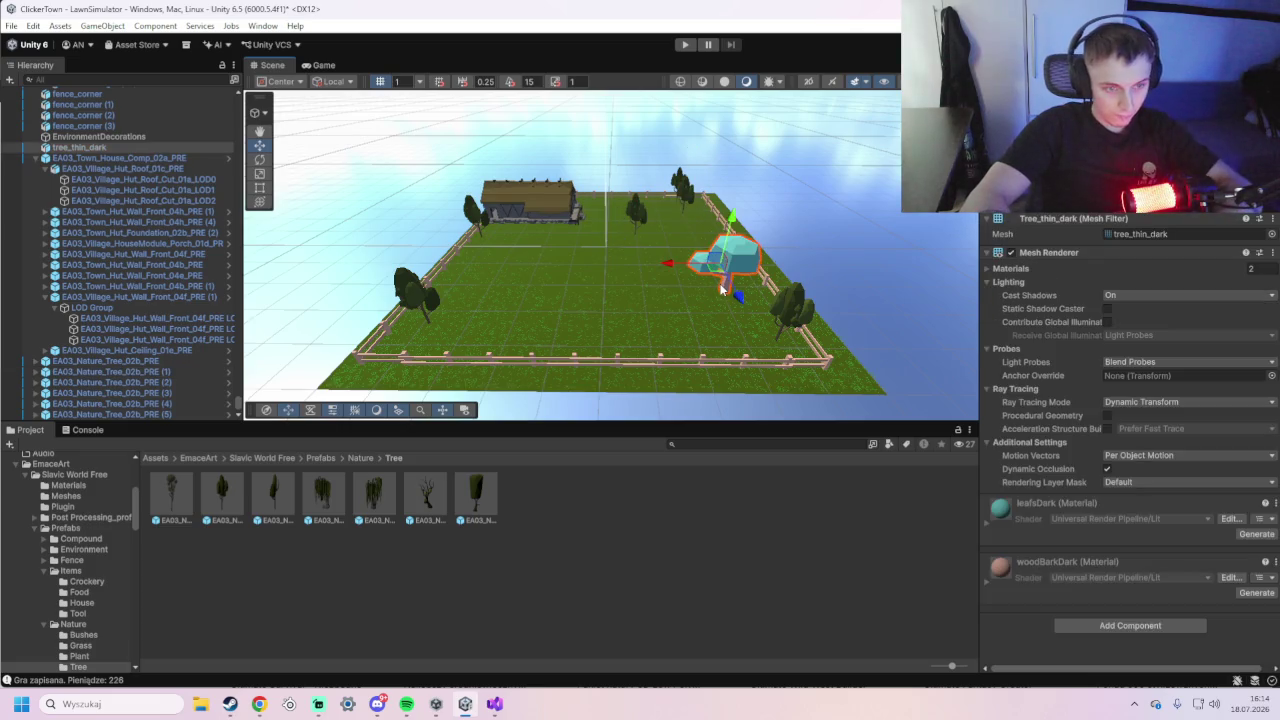
{"action": "key", "text": "Delete"}
{"action": "left_click", "coordinate": [680, 200]}
{"action": "left_click_drag", "start_coordinate": [682, 215], "coordinate": [706, 288]}
Step: Frame the small Tree_01b tree and slide it further right along the lawn
{"action": "mouse_move", "coordinate": [593, 304]}
{"action": "left_mouse_down"}
{"action": "mouse_move", "coordinate": [425, 500]}
{"action": "mouse_move", "coordinate": [374, 498]}
{"action": "left_mouse_up"}
{"action": "key", "text": "Escape"}
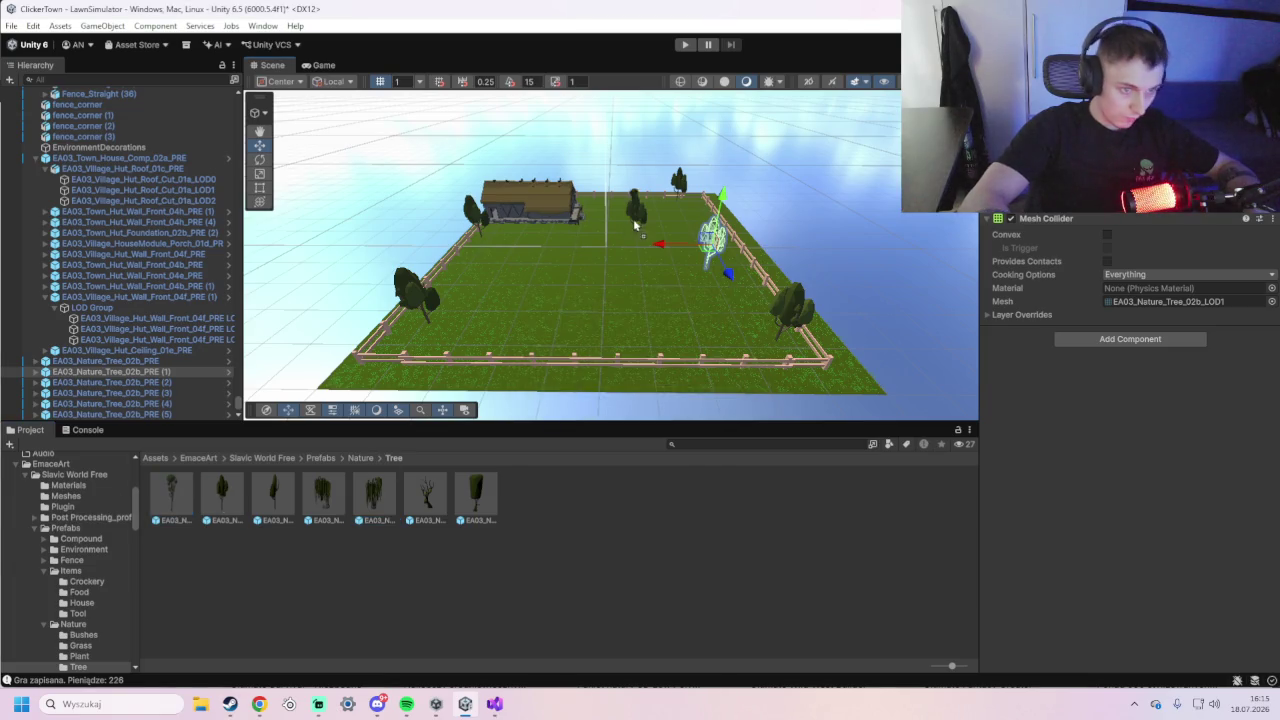
{"action": "left_click", "coordinate": [619, 230]}
{"action": "key", "text": "f"}
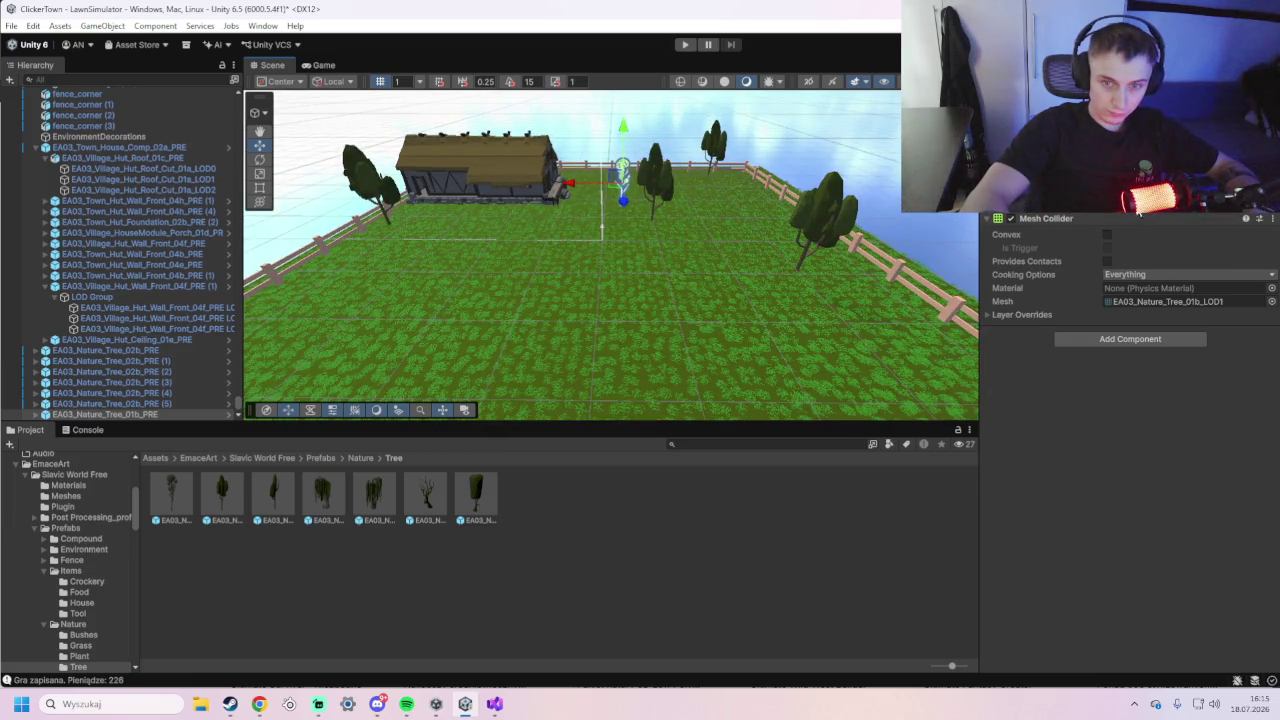
{"action": "mouse_move", "coordinate": [575, 187]}
{"action": "left_mouse_down"}
{"action": "mouse_move", "coordinate": [758, 189]}
{"action": "mouse_move", "coordinate": [718, 170]}
{"action": "left_mouse_up"}
{"action": "left_click", "coordinate": [655, 178]}
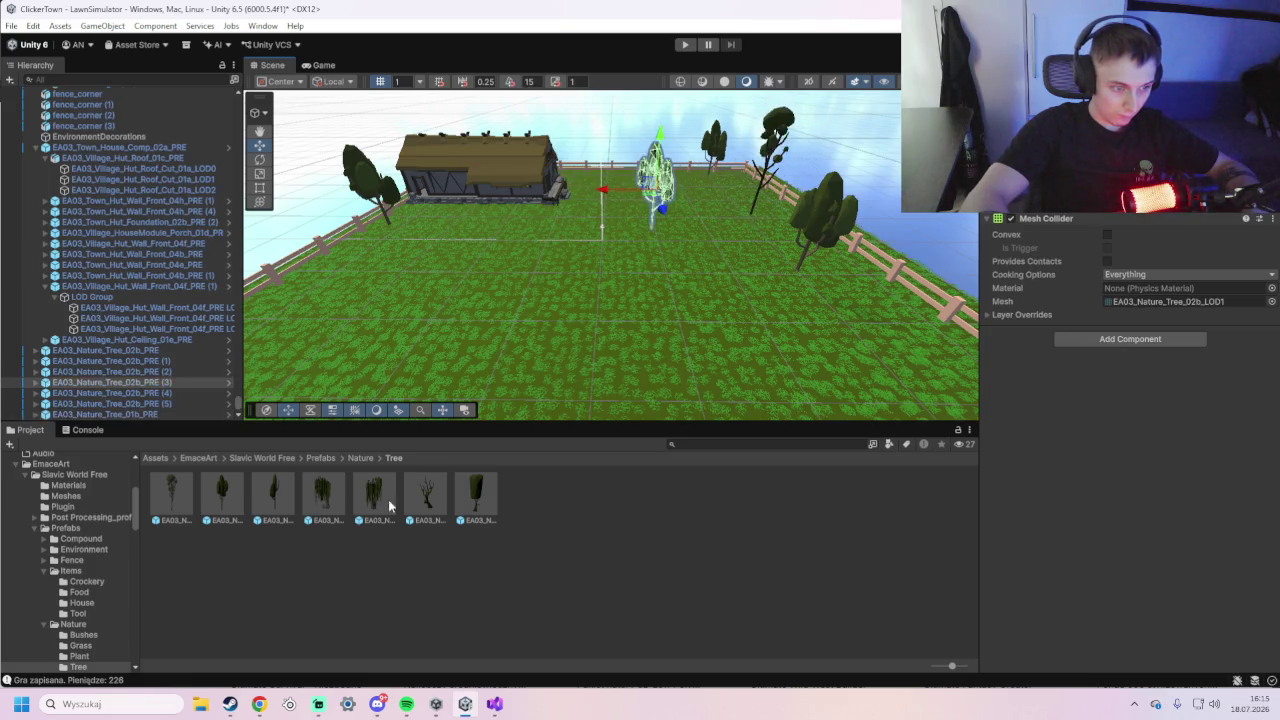
Step: Look through Nature's Grass, Bushes and Plant prefab folders, then return to Prefabs
{"action": "left_click", "coordinate": [360, 458]}
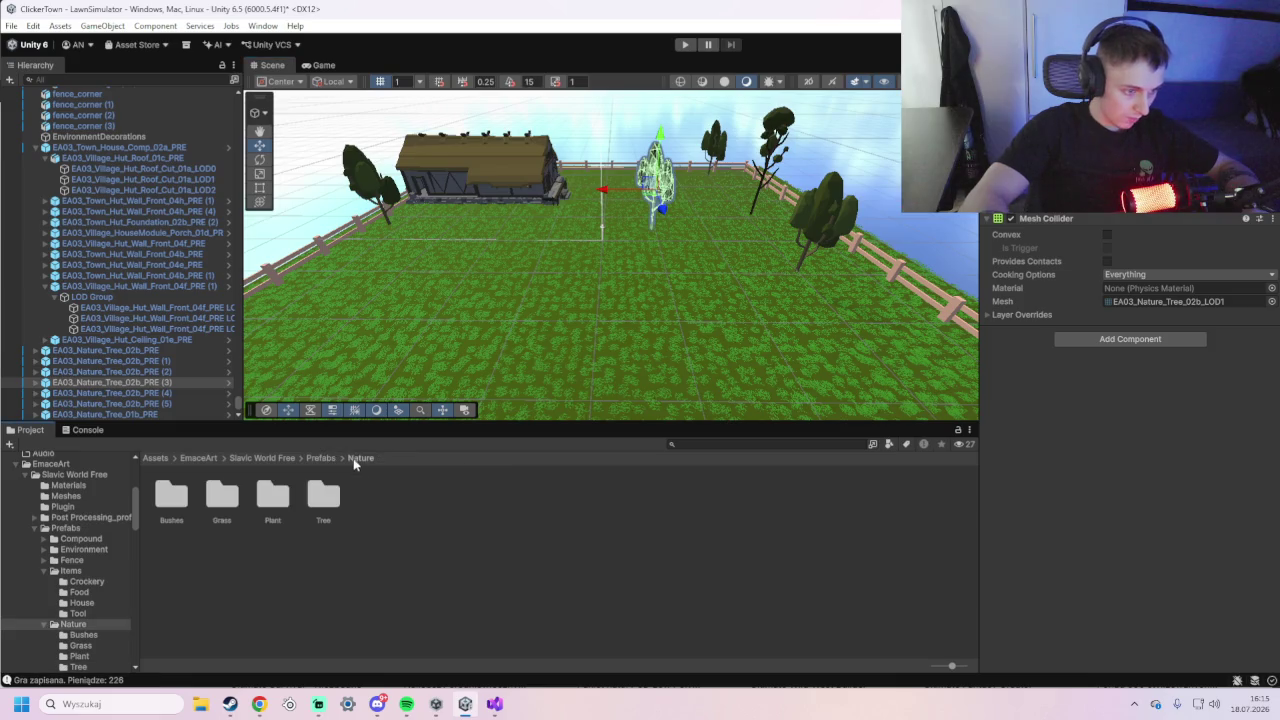
{"action": "double_click", "coordinate": [222, 497]}
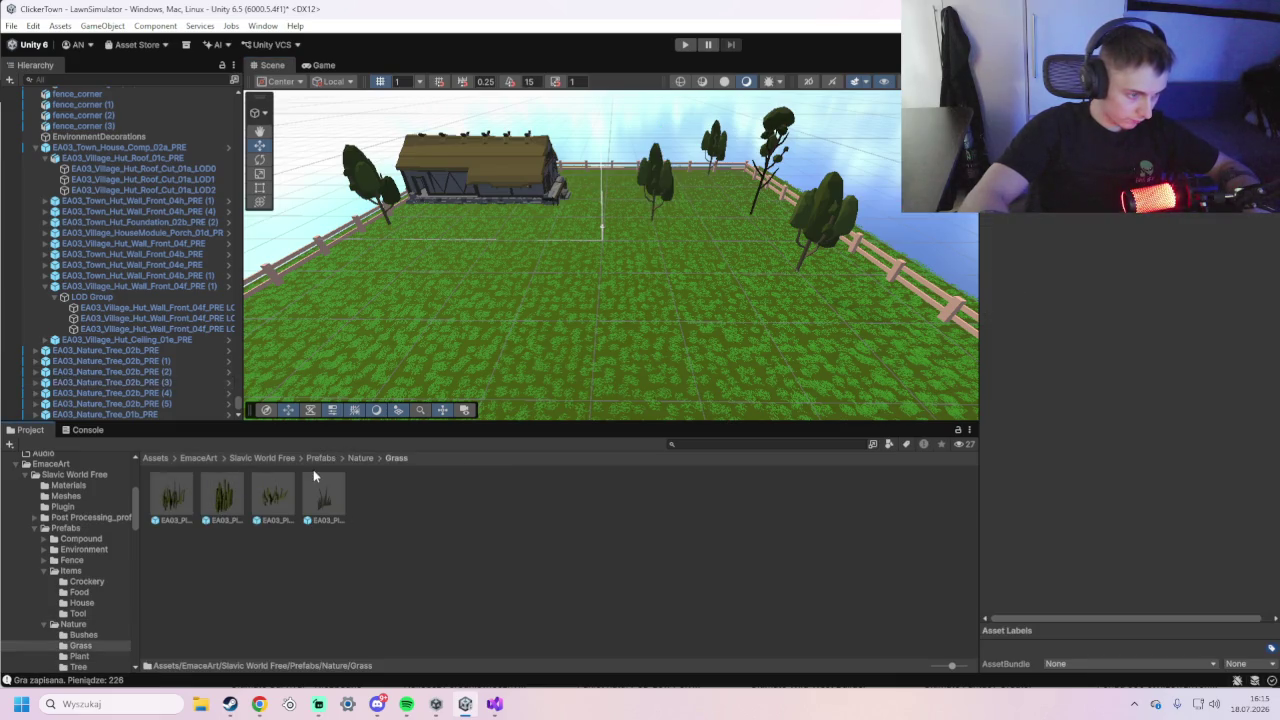
{"action": "left_click", "coordinate": [353, 460]}
{"action": "double_click", "coordinate": [184, 514]}
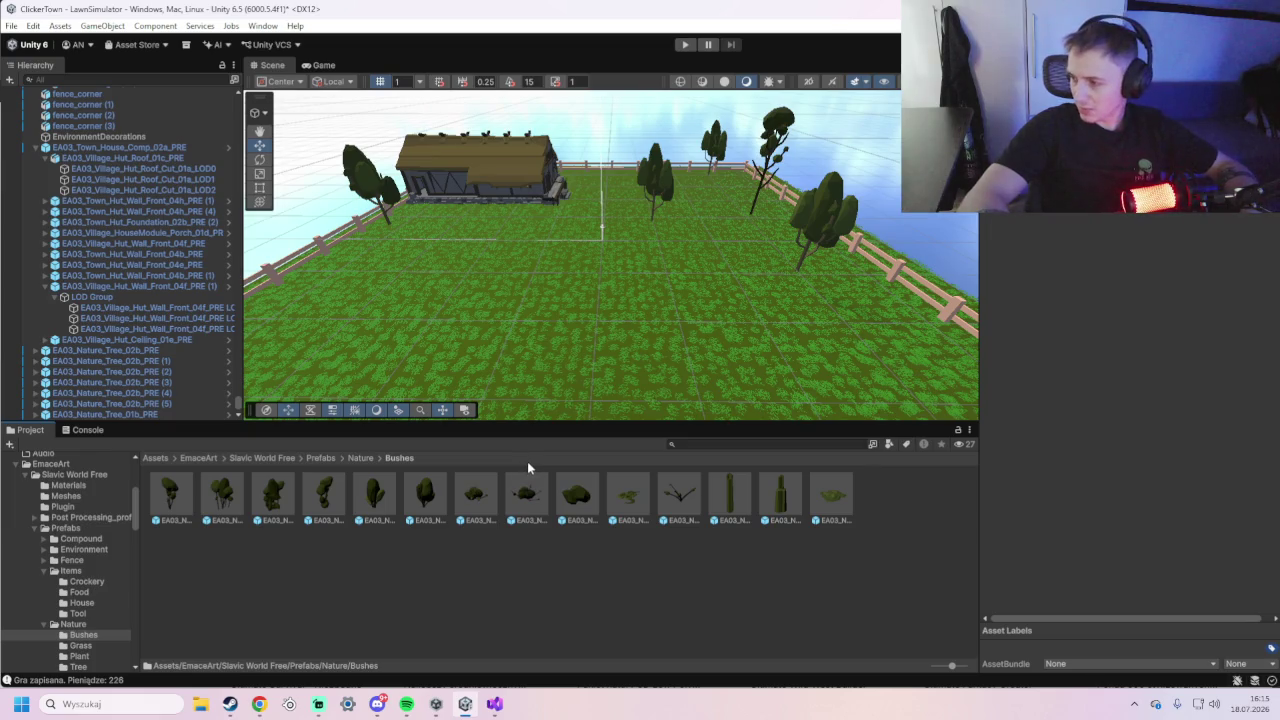
{"action": "left_click", "coordinate": [355, 460]}
{"action": "double_click", "coordinate": [270, 498]}
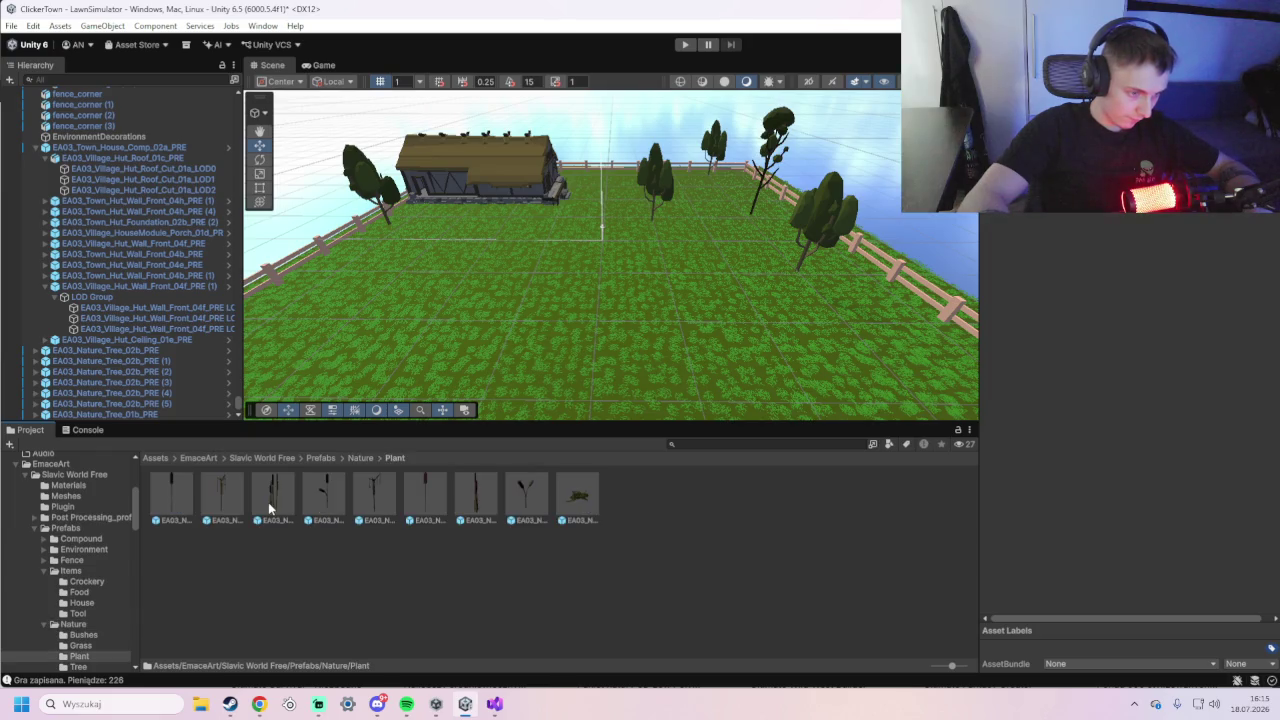
{"action": "left_click", "coordinate": [358, 459]}
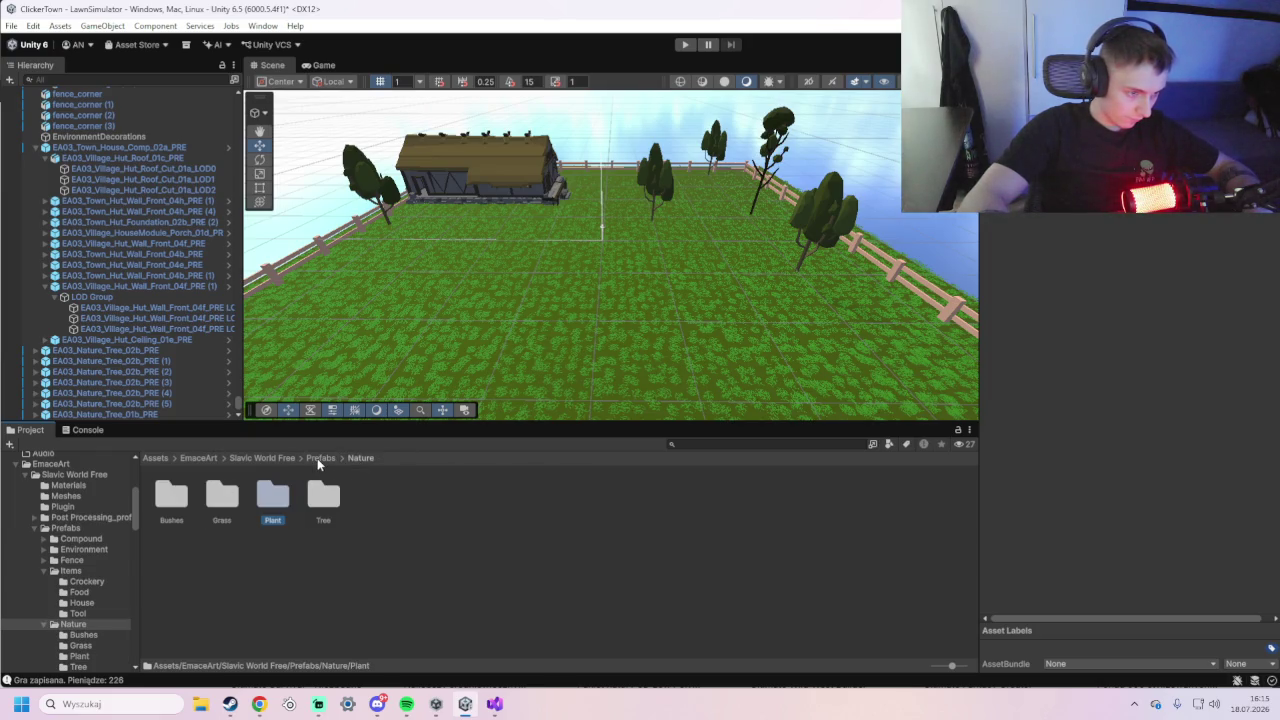
{"action": "left_click", "coordinate": [319, 458]}
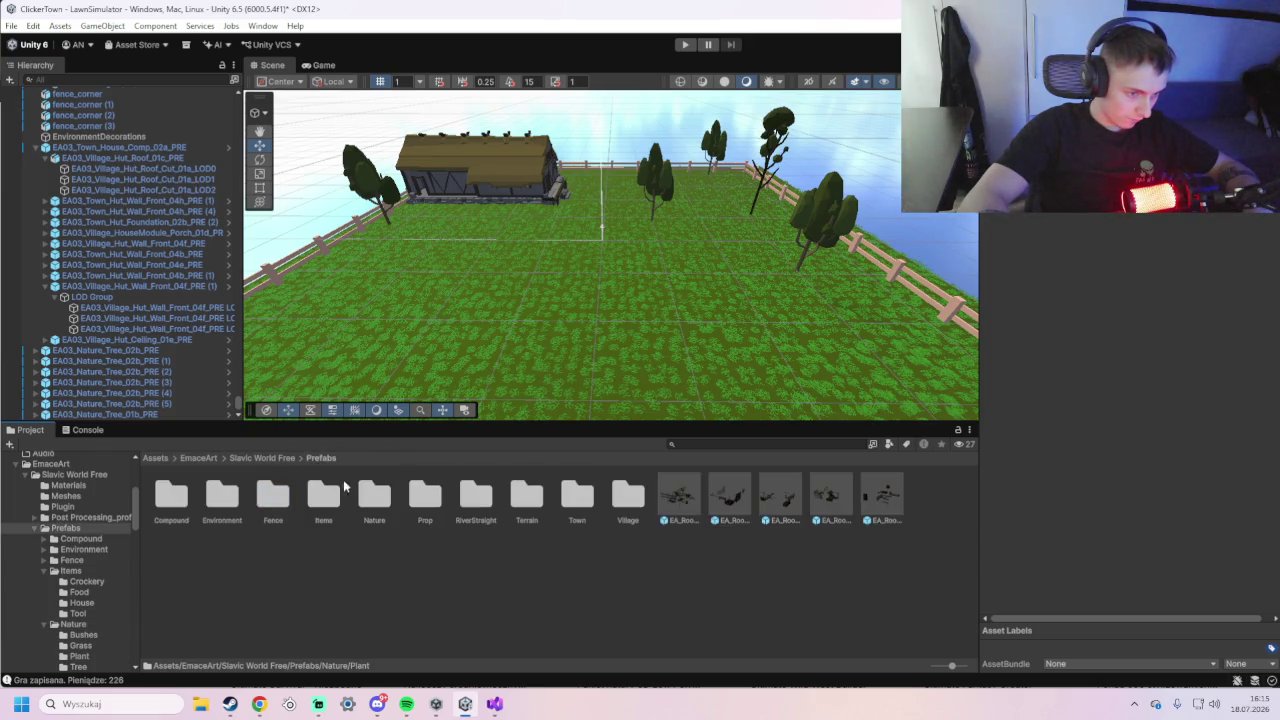
Step: Browse Terrain > Field and Compound > Roofs prefab folders
{"action": "double_click", "coordinate": [524, 500]}
{"action": "double_click", "coordinate": [163, 497]}
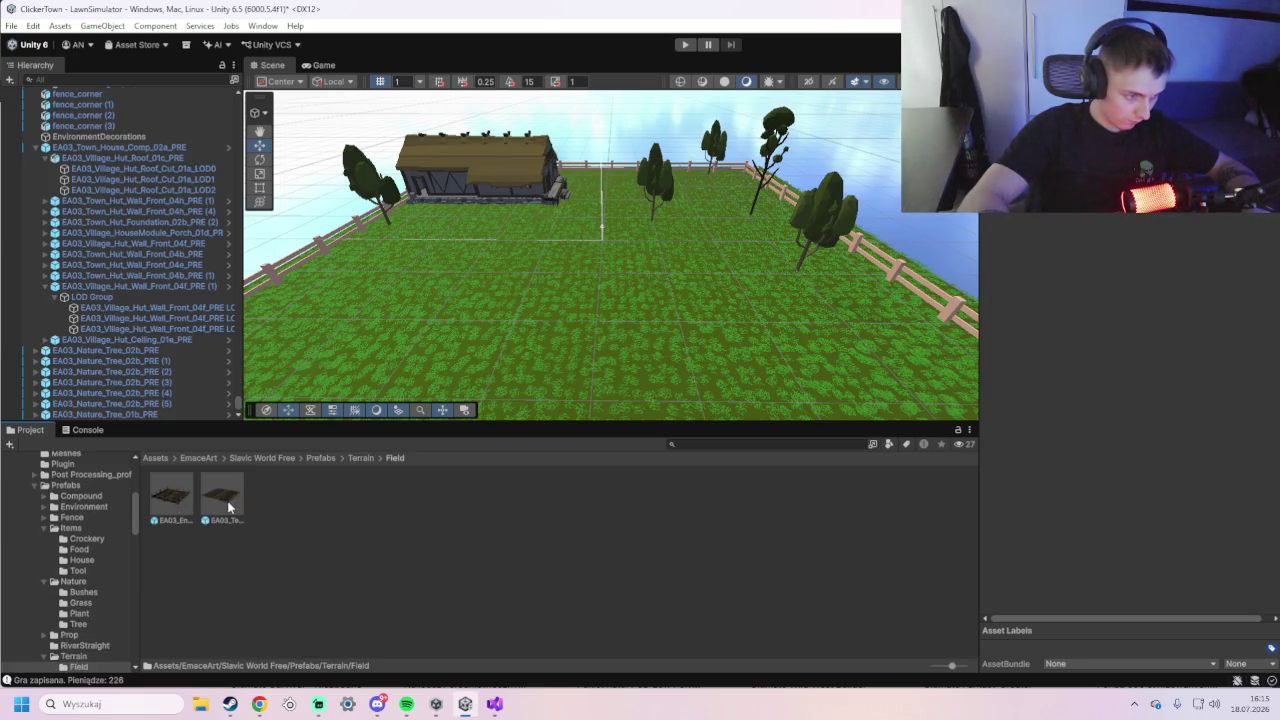
{"action": "left_click", "coordinate": [351, 458]}
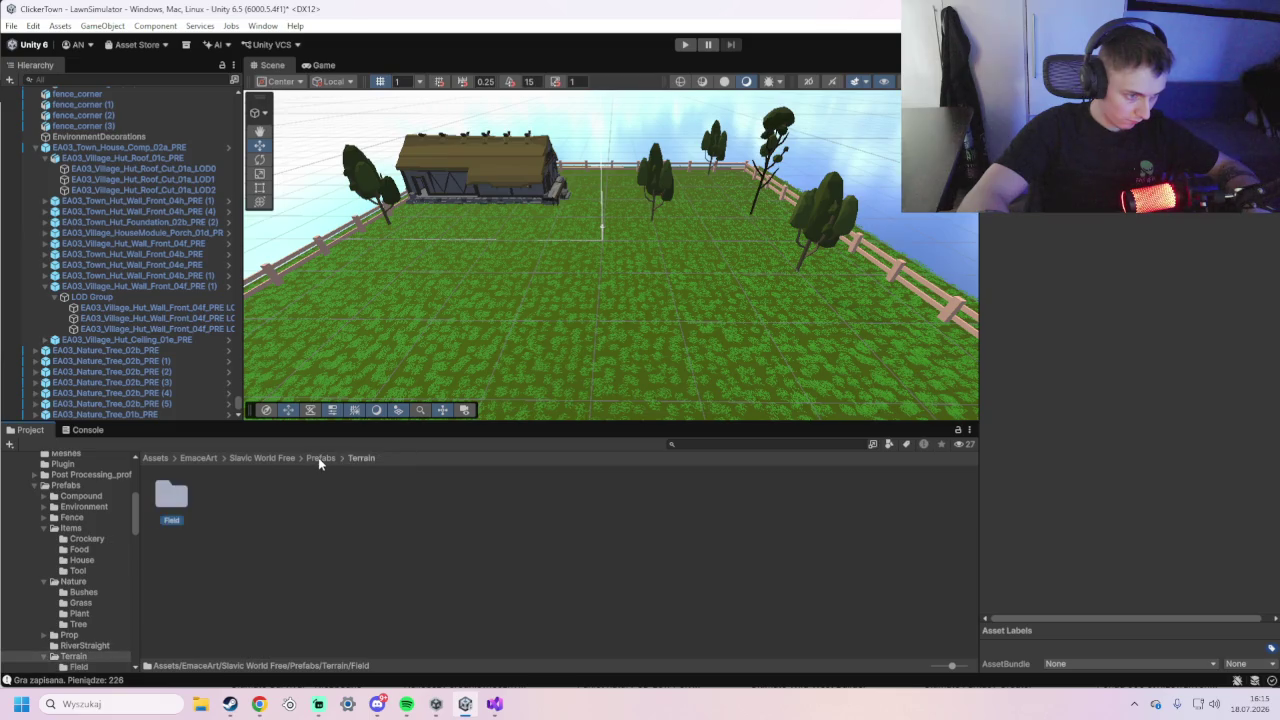
{"action": "left_click", "coordinate": [319, 457]}
{"action": "double_click", "coordinate": [172, 498]}
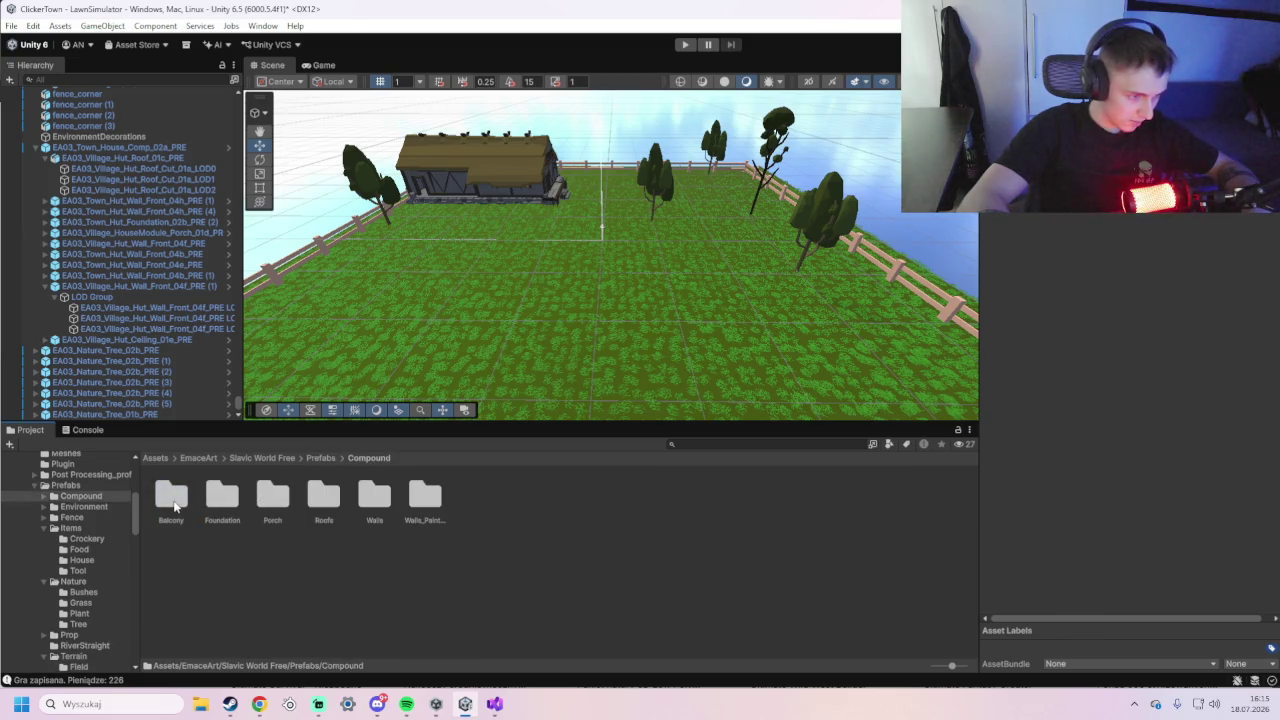
{"action": "double_click", "coordinate": [320, 505]}
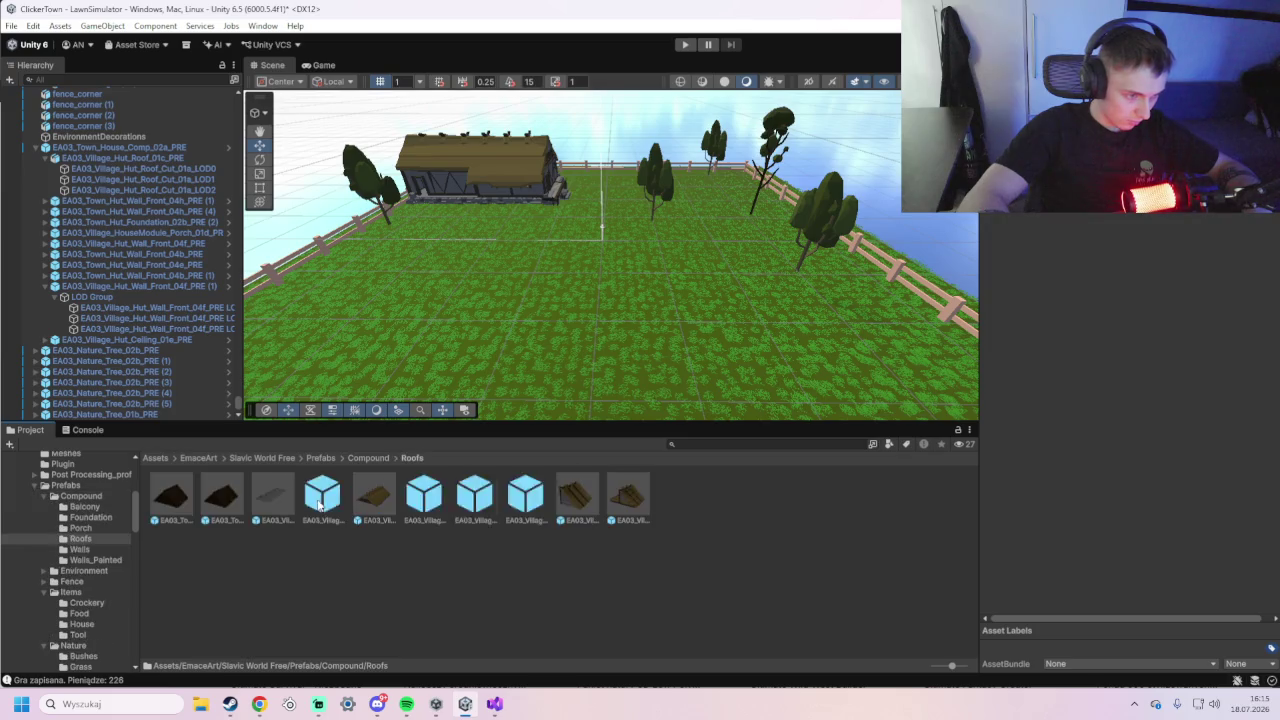
{"action": "left_click", "coordinate": [352, 458]}
{"action": "left_click", "coordinate": [300, 458]}
{"action": "left_click", "coordinate": [321, 460]}
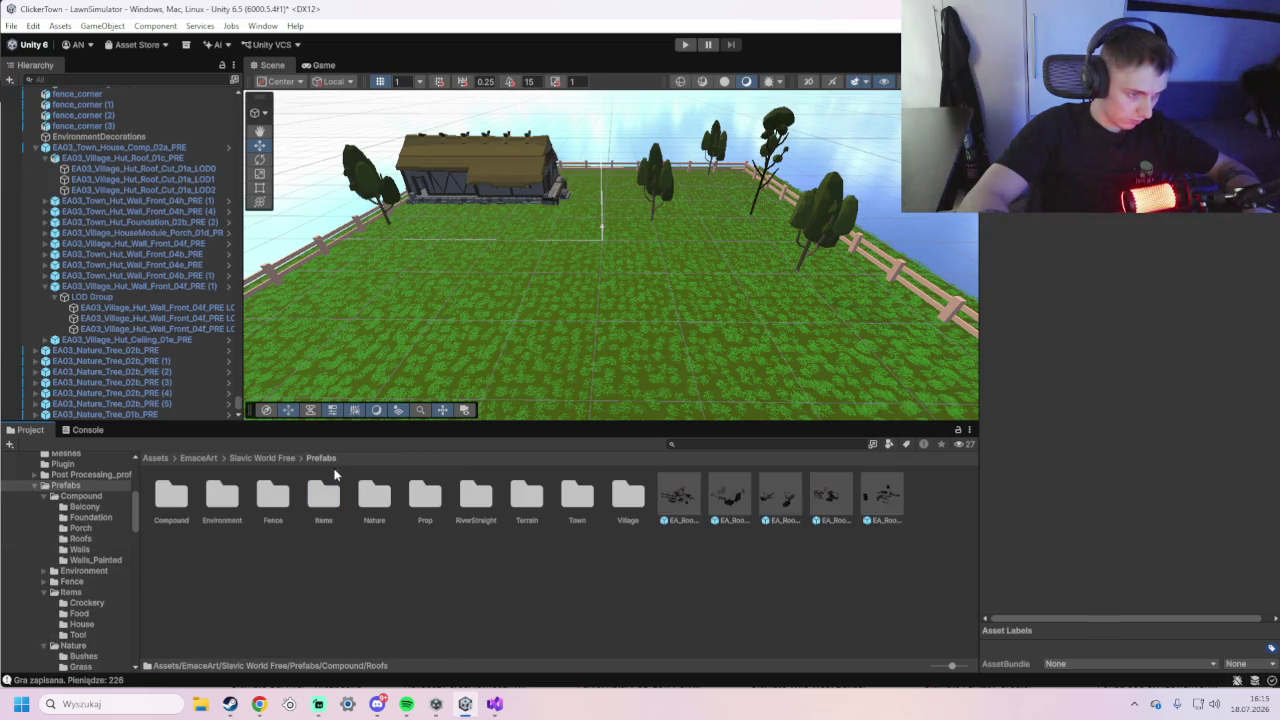
Step: Browse the Village prefabs: Elements, OutBuilding and Village > AnimalBreeding
{"action": "double_click", "coordinate": [618, 497]}
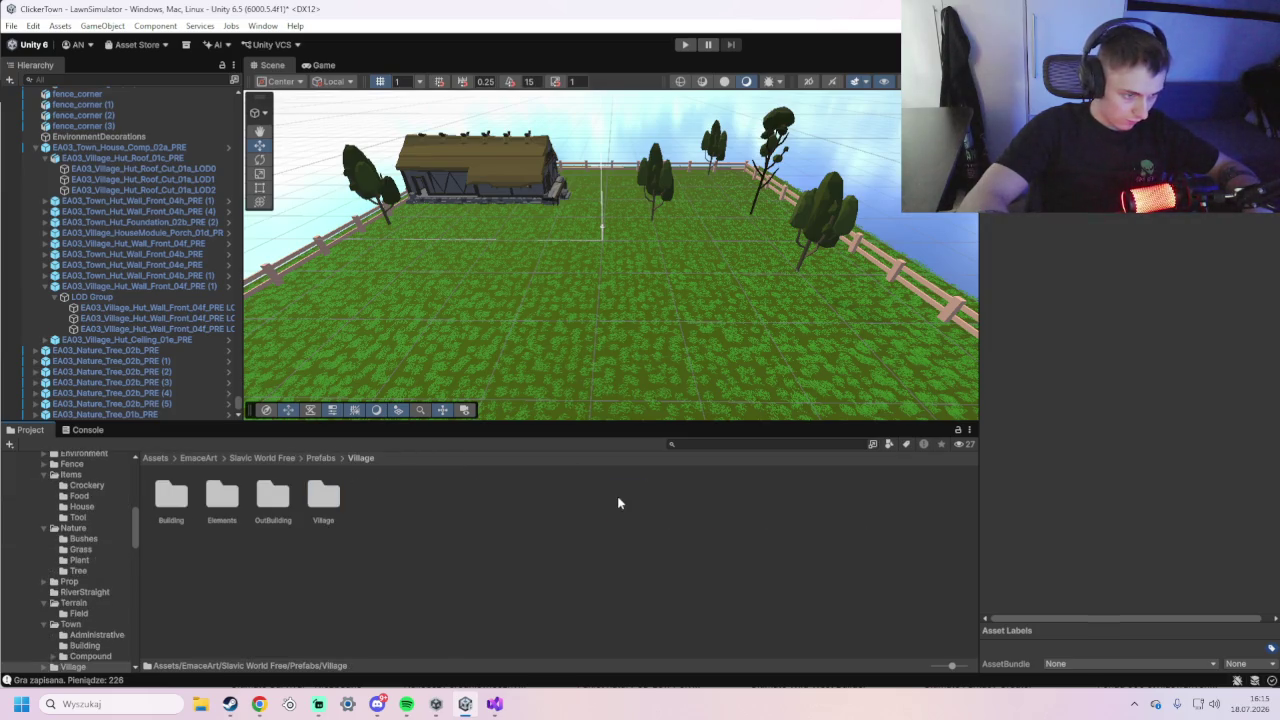
{"action": "double_click", "coordinate": [222, 496]}
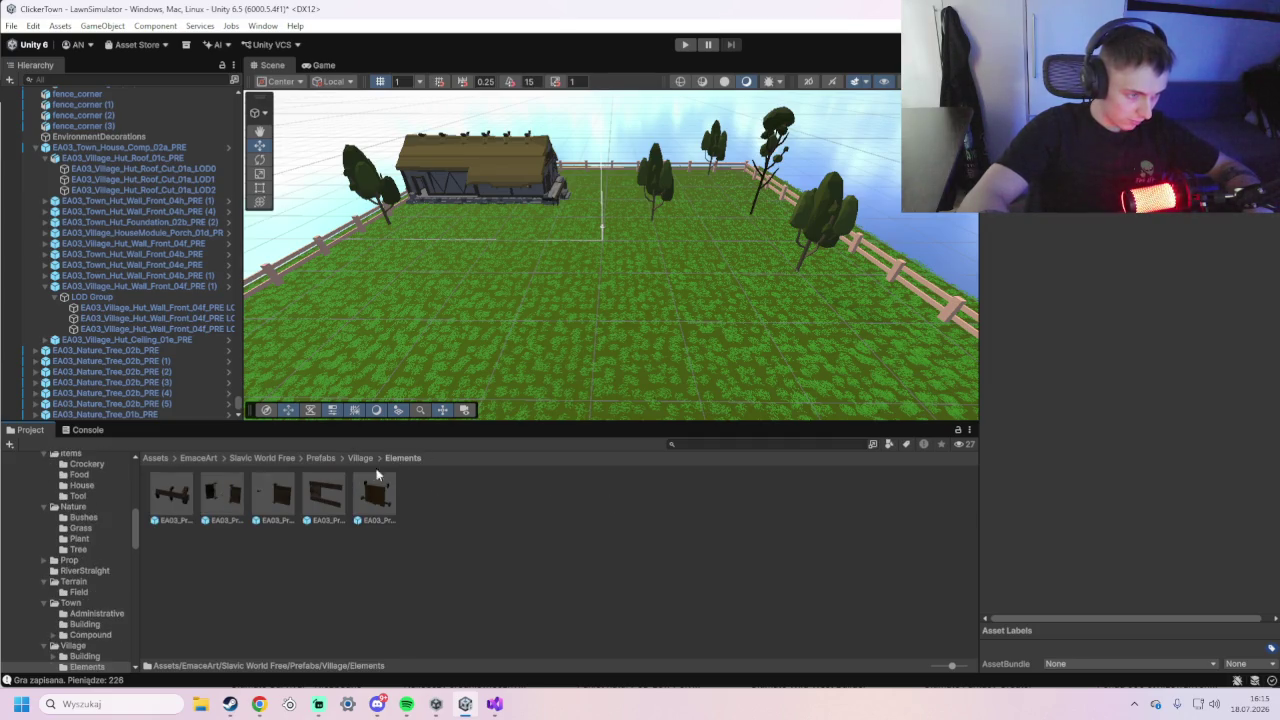
{"action": "left_click", "coordinate": [360, 458]}
{"action": "double_click", "coordinate": [268, 496]}
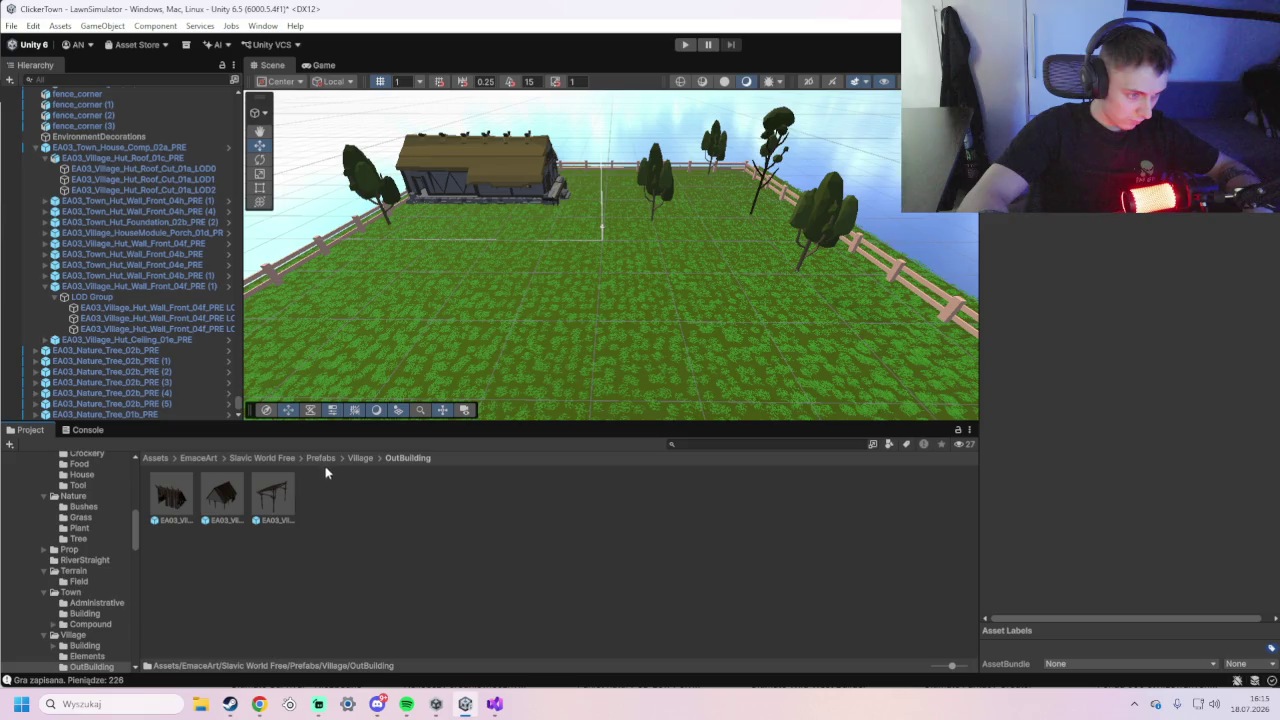
{"action": "left_click", "coordinate": [357, 458]}
{"action": "double_click", "coordinate": [320, 500]}
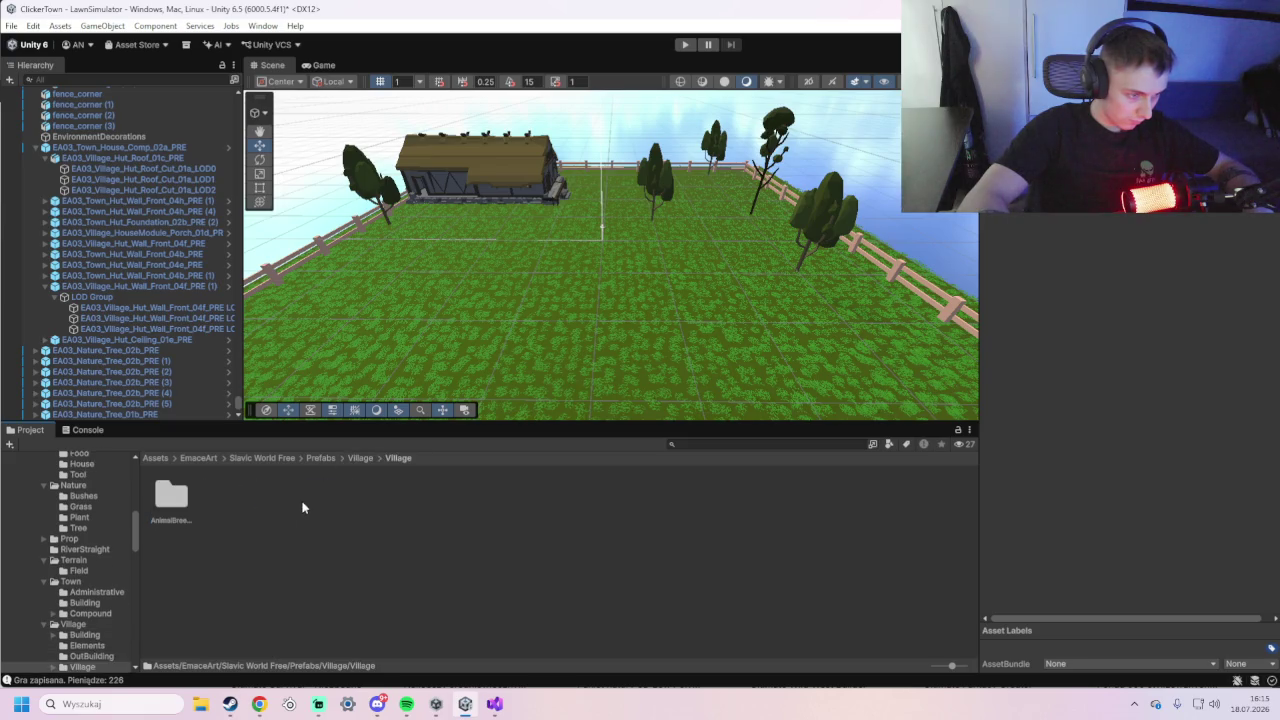
{"action": "double_click", "coordinate": [172, 503]}
{"action": "left_click", "coordinate": [360, 458]}
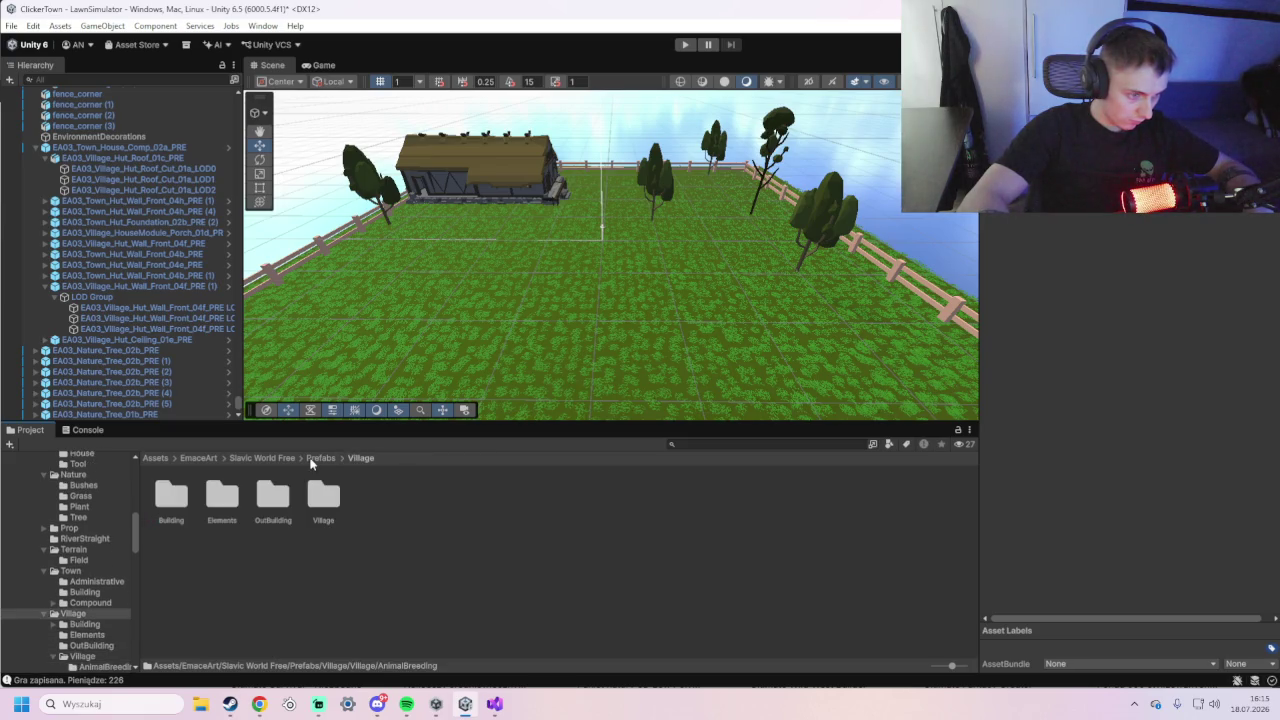
Step: Go up to Slavic World Free, view its Materials folder, then its Meshes folder
{"action": "left_click", "coordinate": [254, 459]}
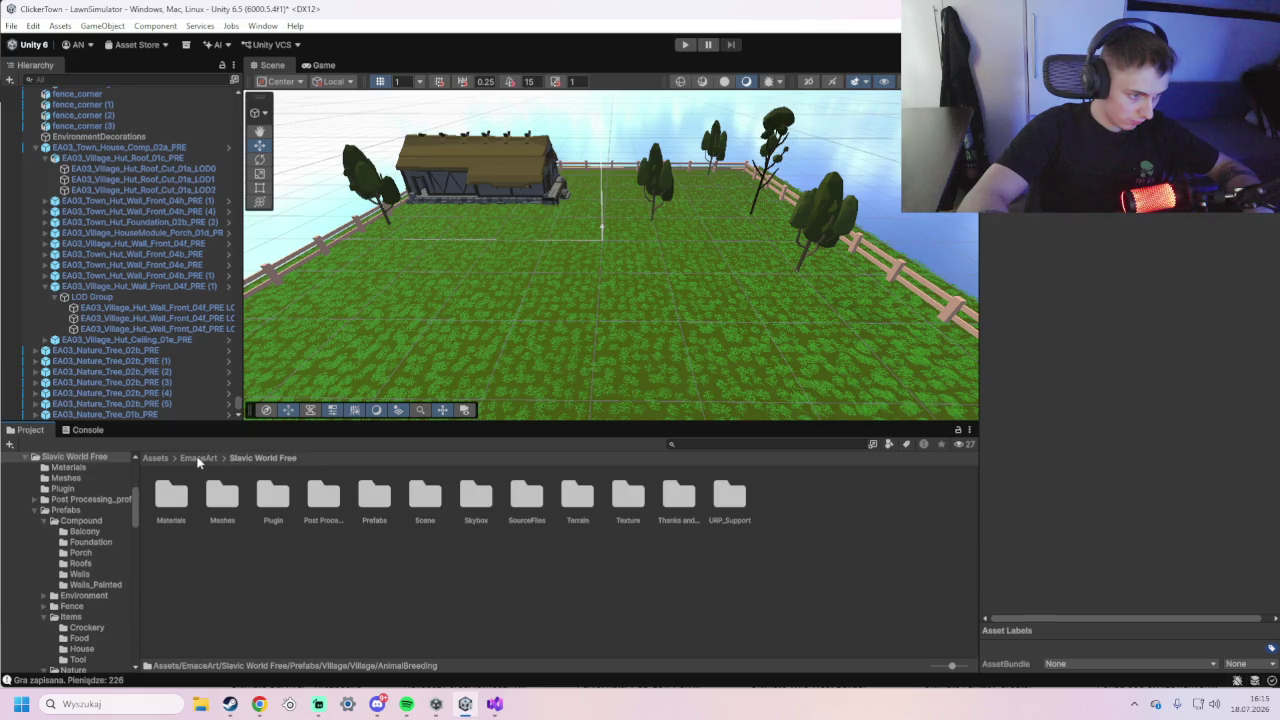
{"action": "left_click", "coordinate": [198, 458]}
{"action": "double_click", "coordinate": [179, 510]}
{"action": "double_click", "coordinate": [177, 503]}
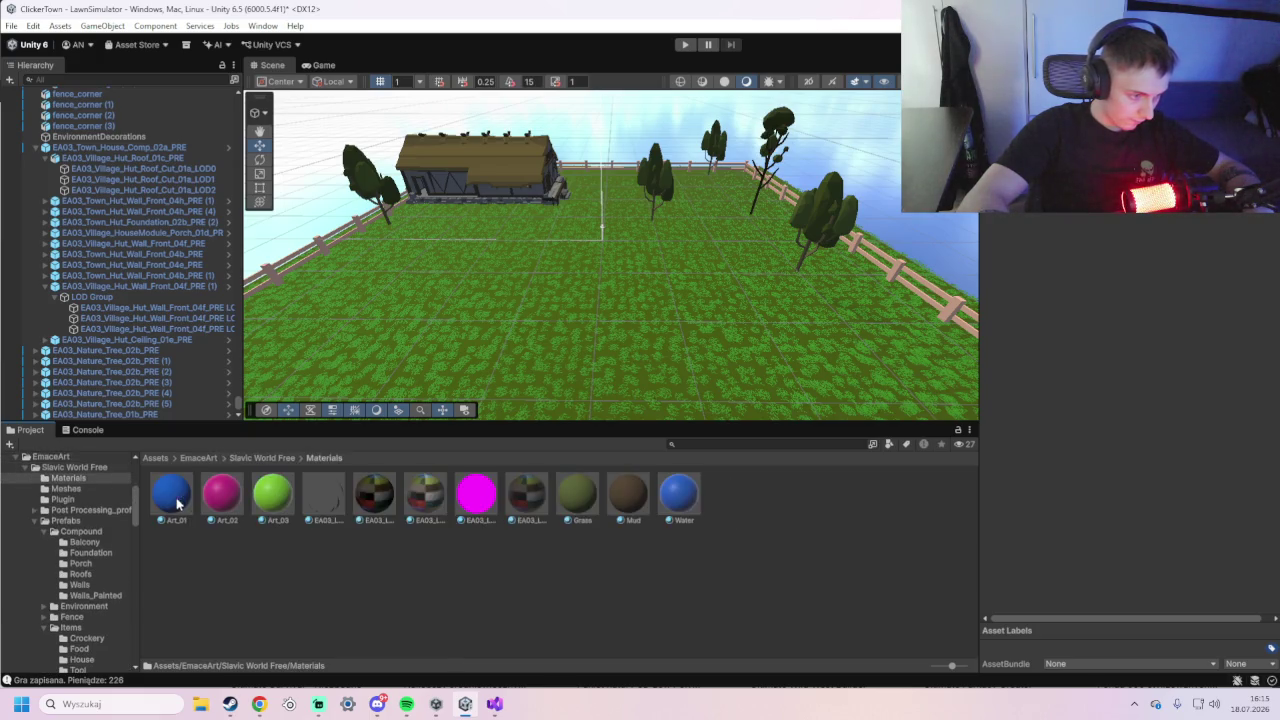
{"action": "left_click", "coordinate": [270, 461]}
{"action": "double_click", "coordinate": [221, 493]}
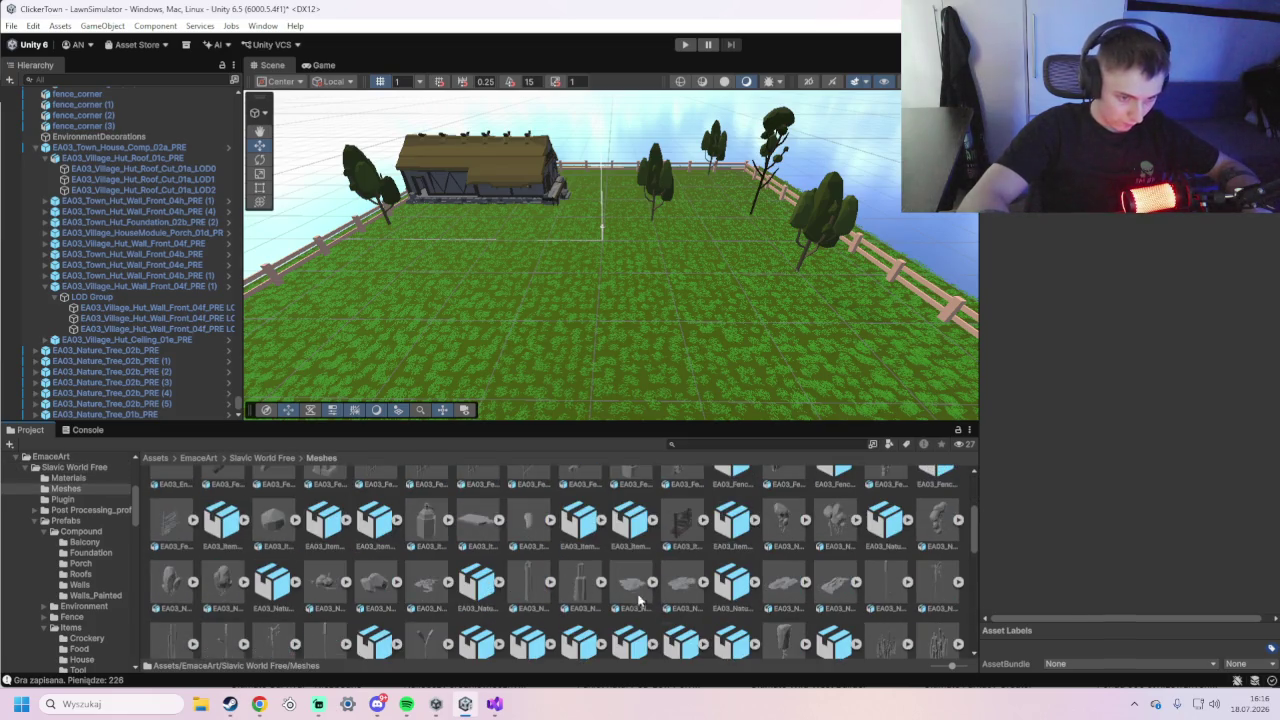
Step: Place a wall-desk mesh from Meshes on the lawn as a trial, then delete it
{"action": "scroll", "coordinate": [667, 584], "scroll_direction": "down", "scroll_amount": 5}
{"action": "scroll", "coordinate": [667, 584], "scroll_direction": "down", "scroll_amount": 5}
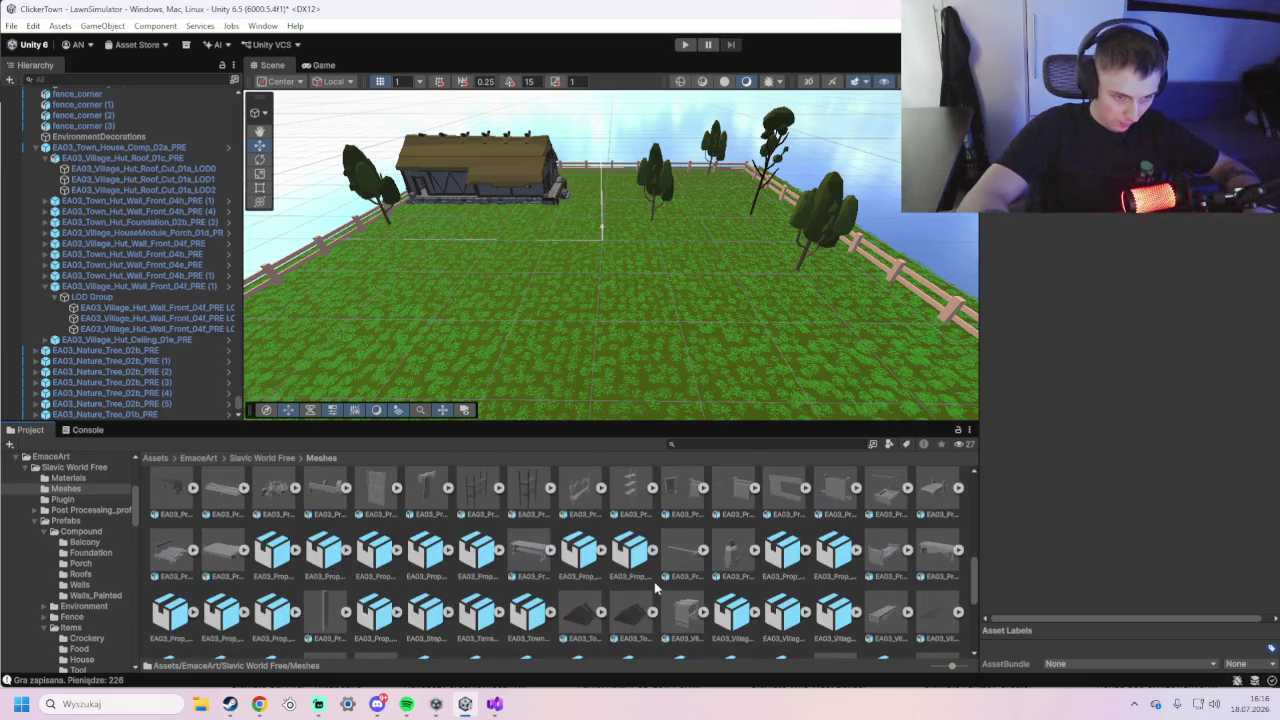
{"action": "mouse_move", "coordinate": [576, 563]}
{"action": "left_mouse_down"}
{"action": "mouse_move", "coordinate": [612, 350]}
{"action": "mouse_move", "coordinate": [676, 322]}
{"action": "mouse_move", "coordinate": [690, 335]}
{"action": "left_mouse_up"}
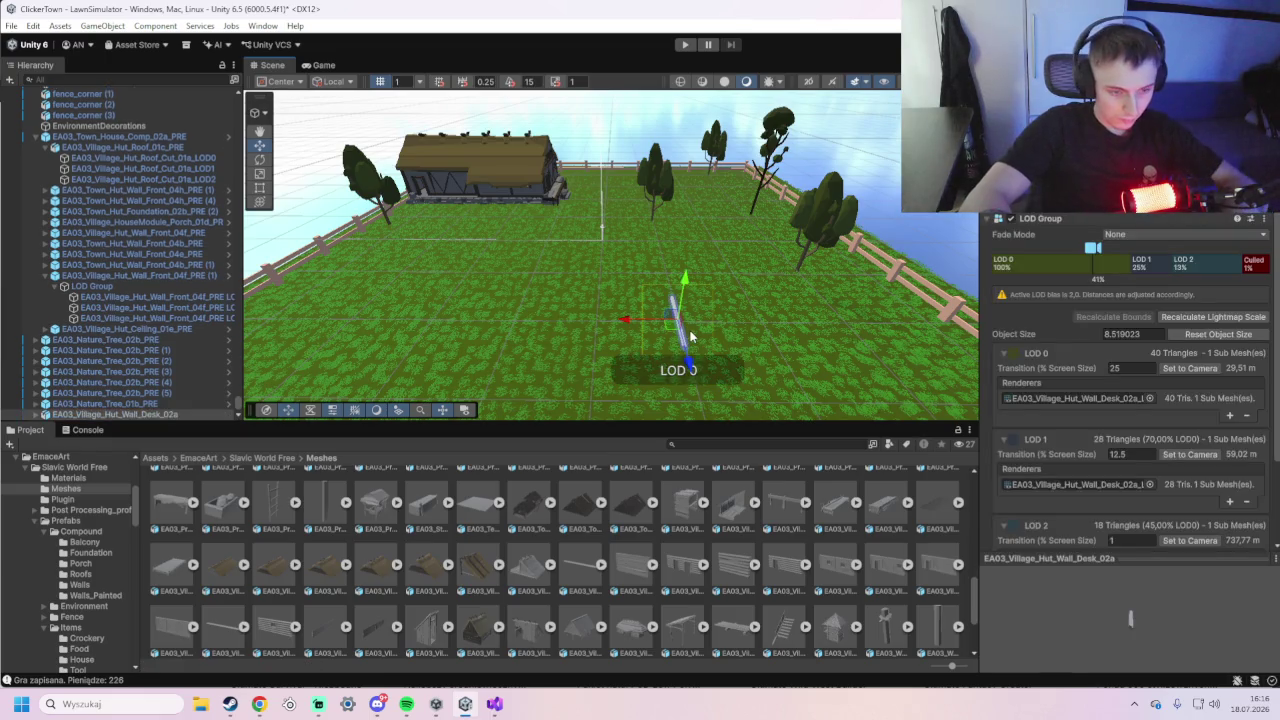
{"action": "key", "text": "Delete"}
Step: Browse Slavic World Free's Scene, Terrain and SourceFiles folders, then select the tree on the lawn's right
{"action": "scroll", "coordinate": [567, 563], "scroll_direction": "down", "scroll_amount": 5}
{"action": "scroll", "coordinate": [560, 562], "scroll_direction": "up", "scroll_amount": 10}
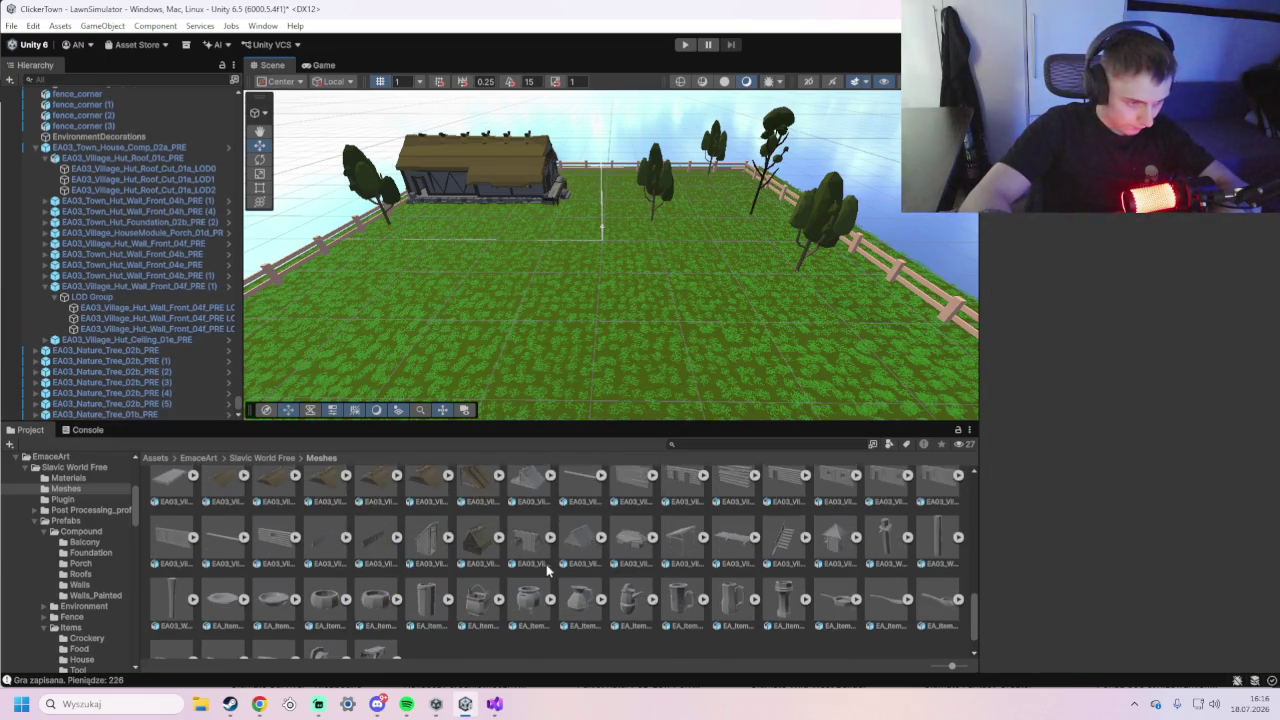
{"action": "scroll", "coordinate": [516, 556], "scroll_direction": "up", "scroll_amount": 1}
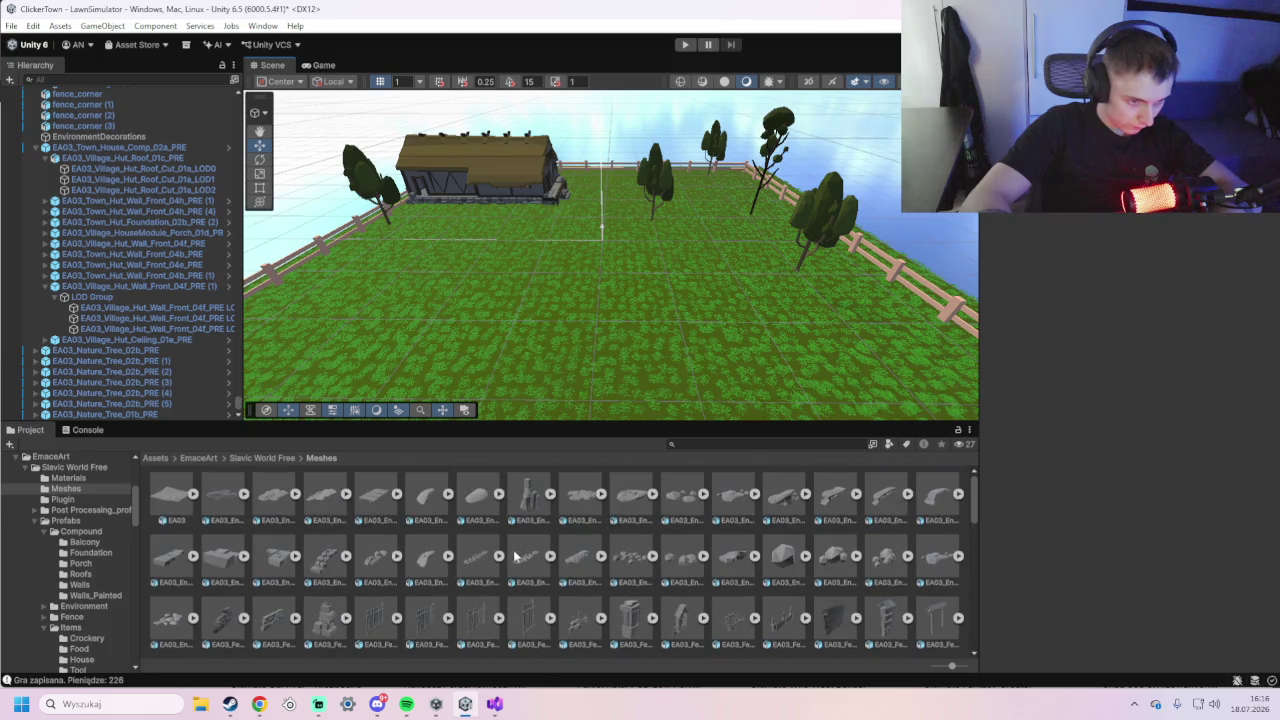
{"action": "left_click", "coordinate": [258, 458]}
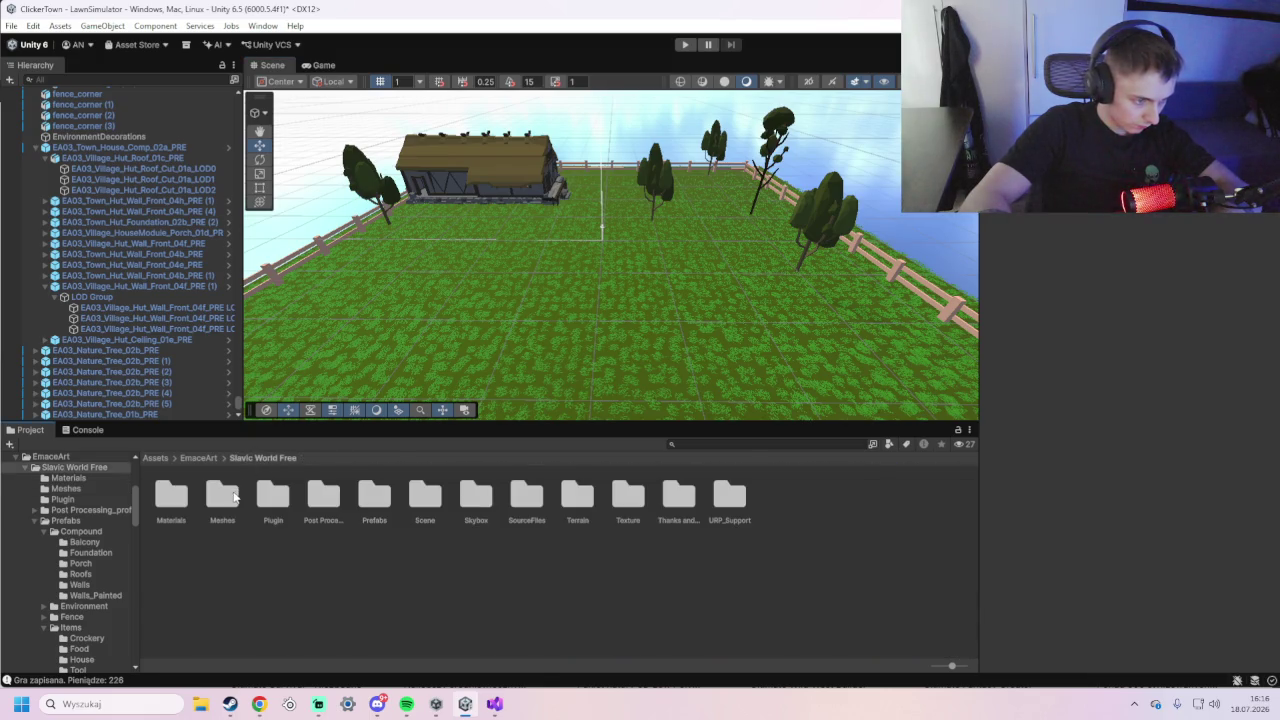
{"action": "double_click", "coordinate": [424, 497]}
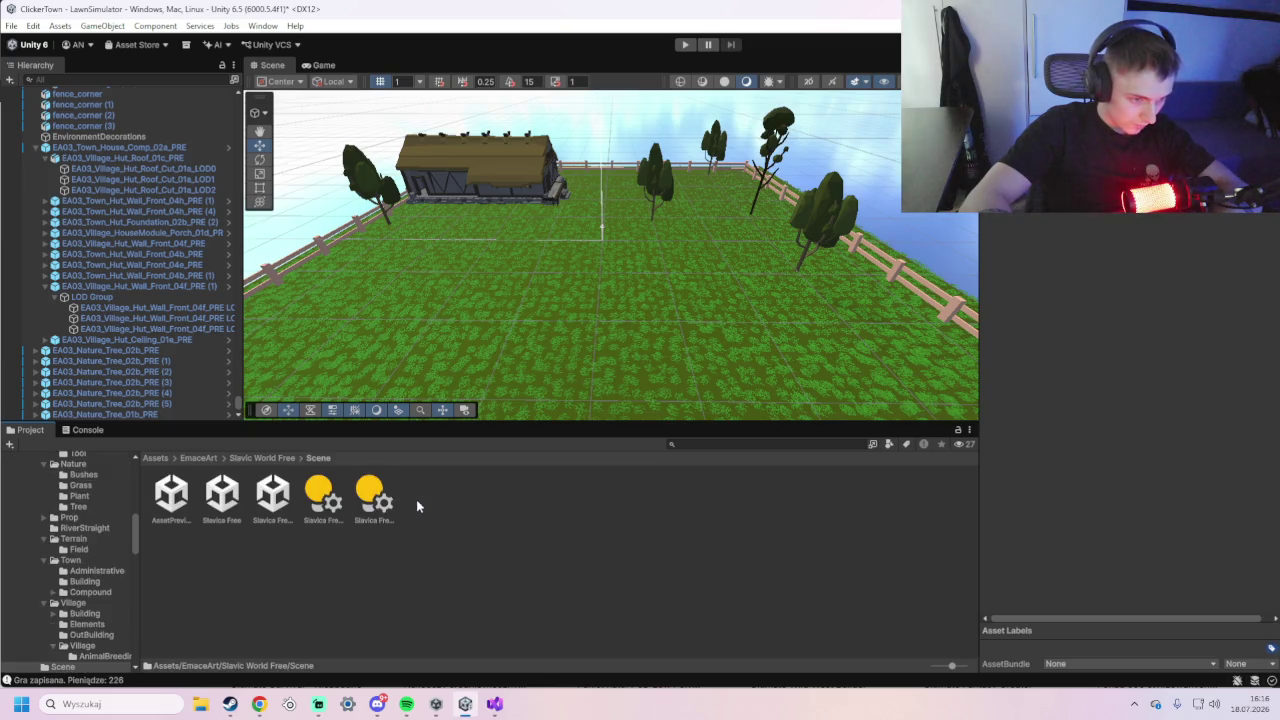
{"action": "left_click", "coordinate": [272, 459]}
{"action": "double_click", "coordinate": [579, 500]}
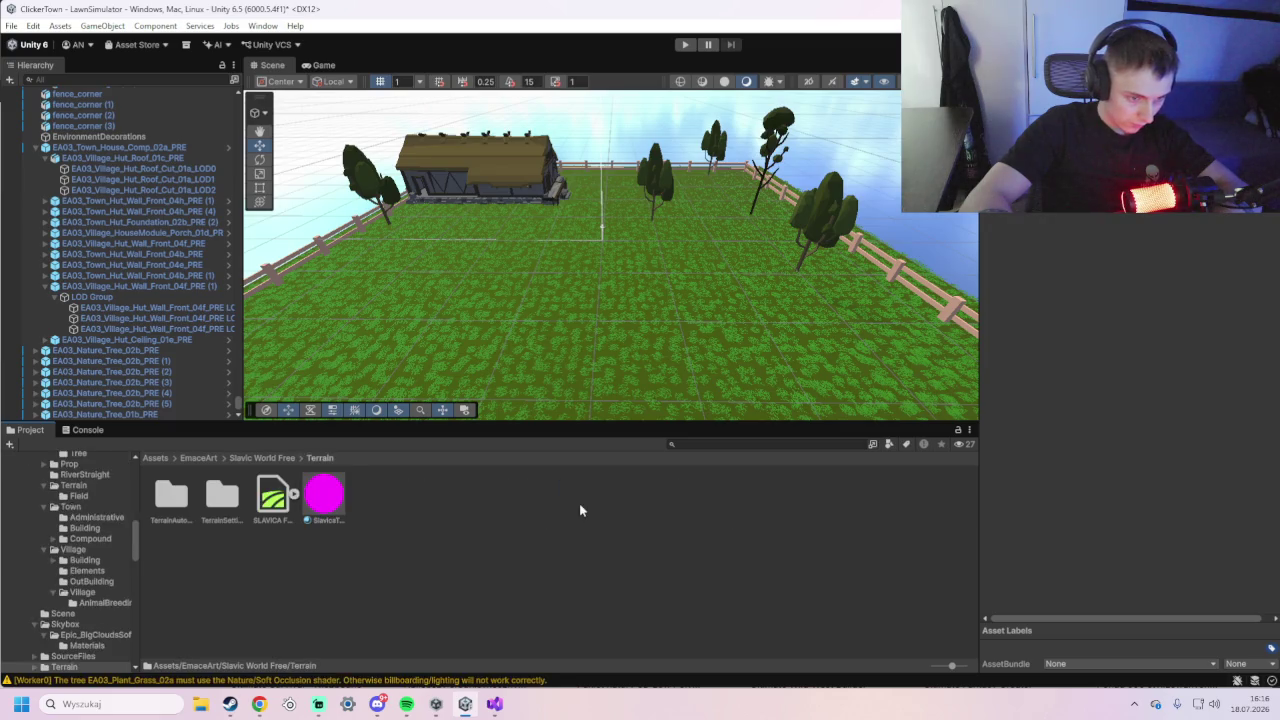
{"action": "left_click", "coordinate": [284, 459]}
{"action": "double_click", "coordinate": [520, 505]}
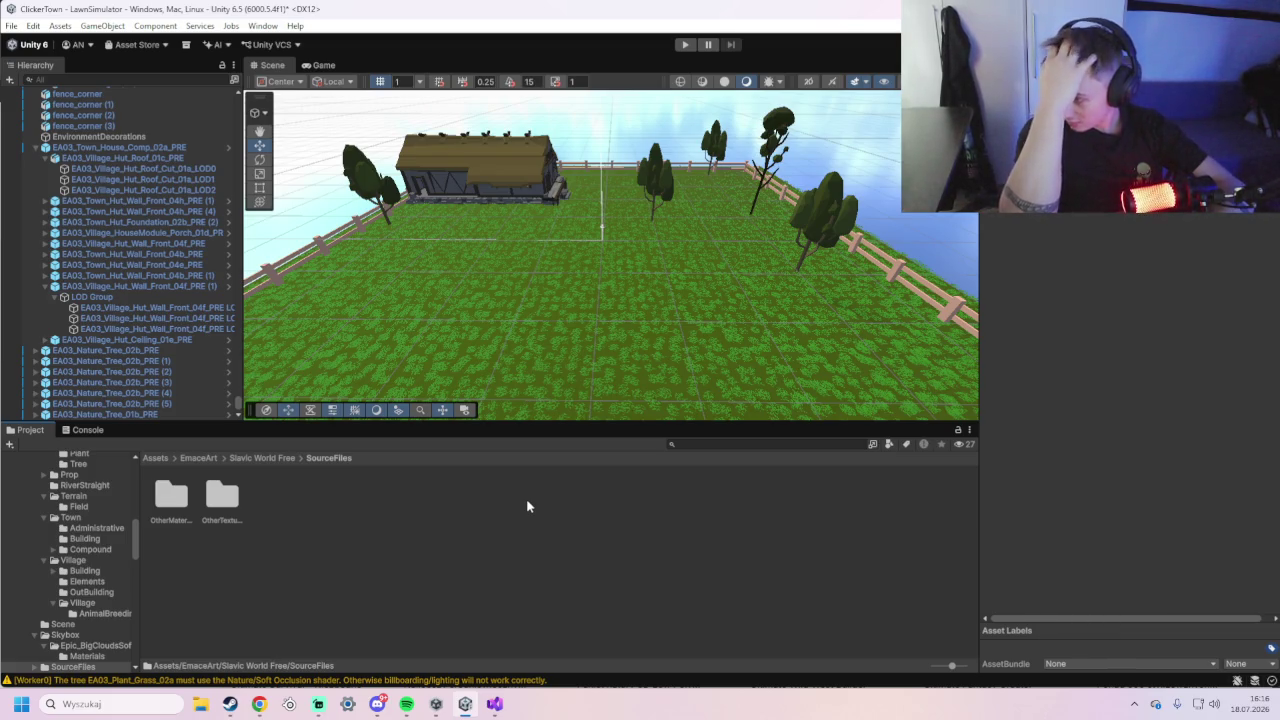
{"action": "left_click", "coordinate": [822, 218]}
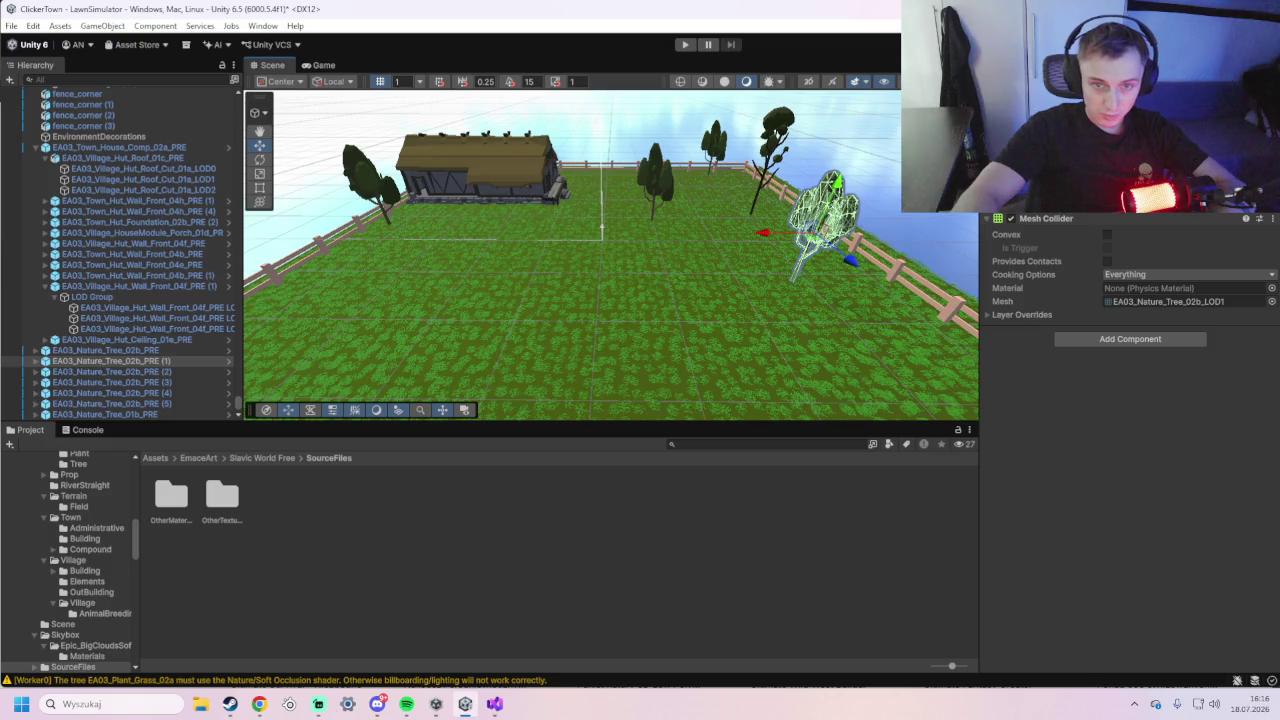
Step: Ping the tree's Nature Tree prefab, turn its preview, and expand the Mesh Collider's Layer Overrides
{"action": "left_click", "coordinate": [1130, 140]}
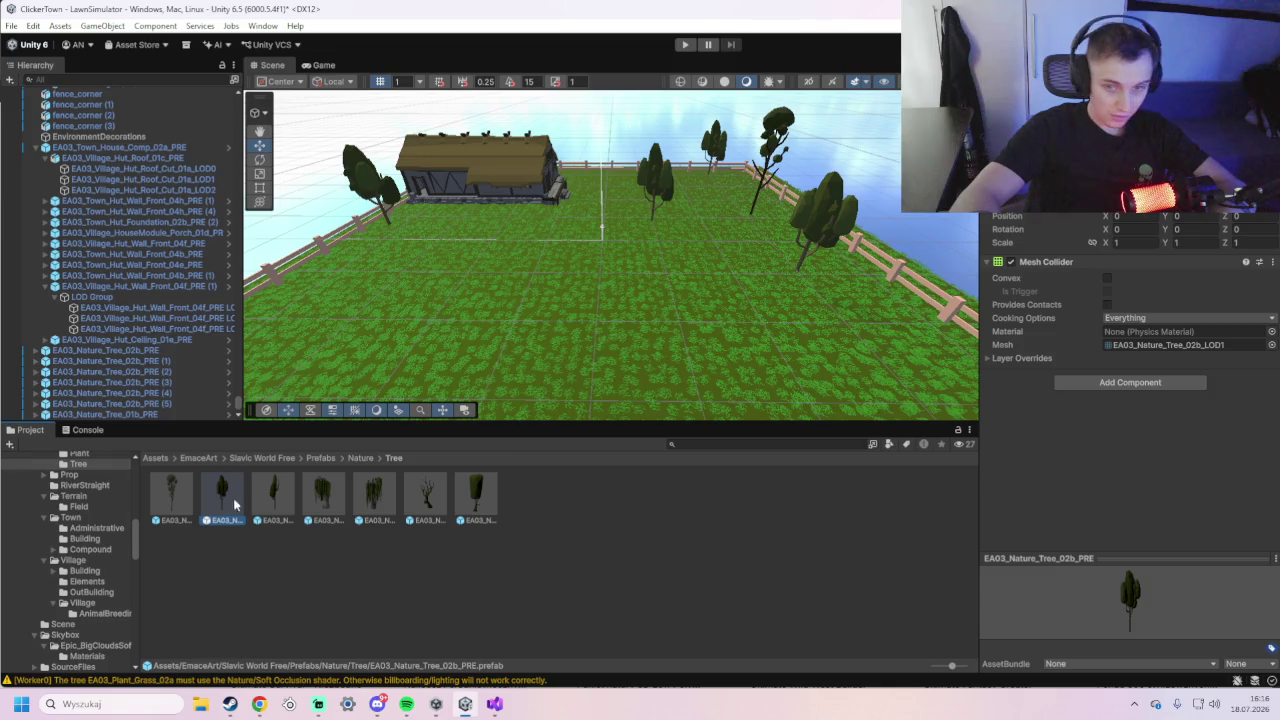
{"action": "left_click_drag", "start_coordinate": [1123, 598], "coordinate": [1126, 580]}
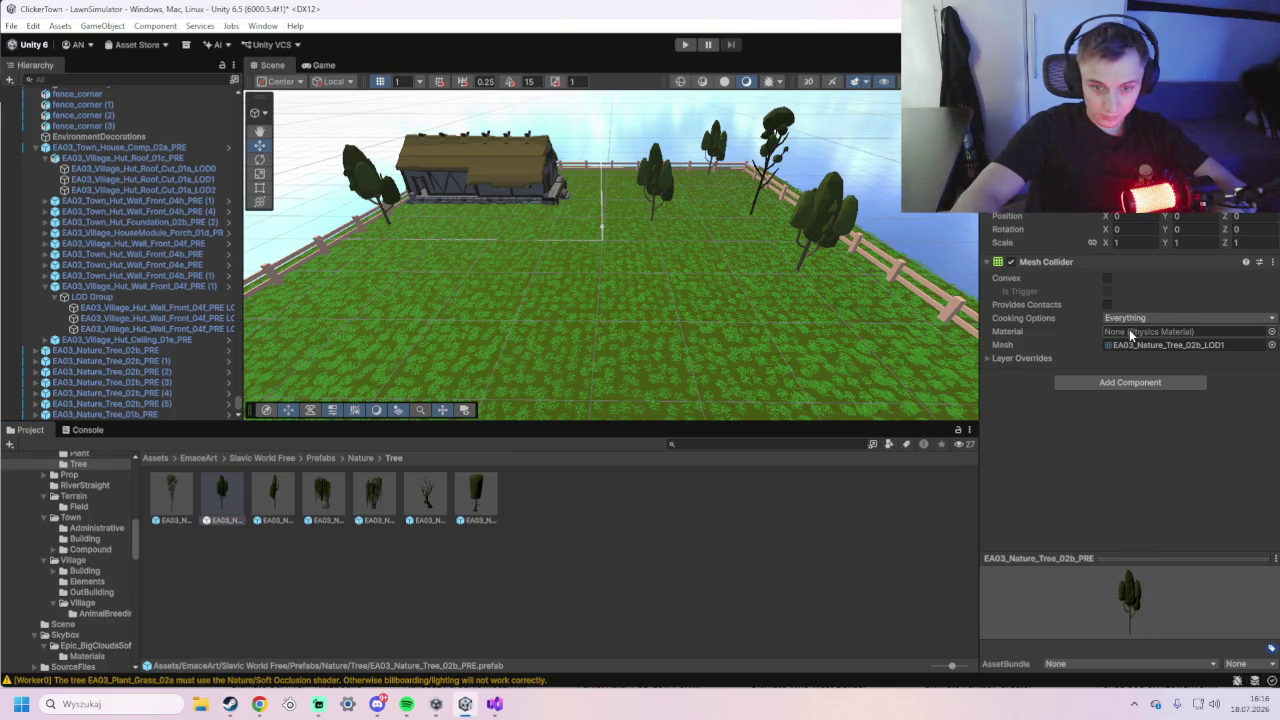
{"action": "left_click", "coordinate": [989, 358]}
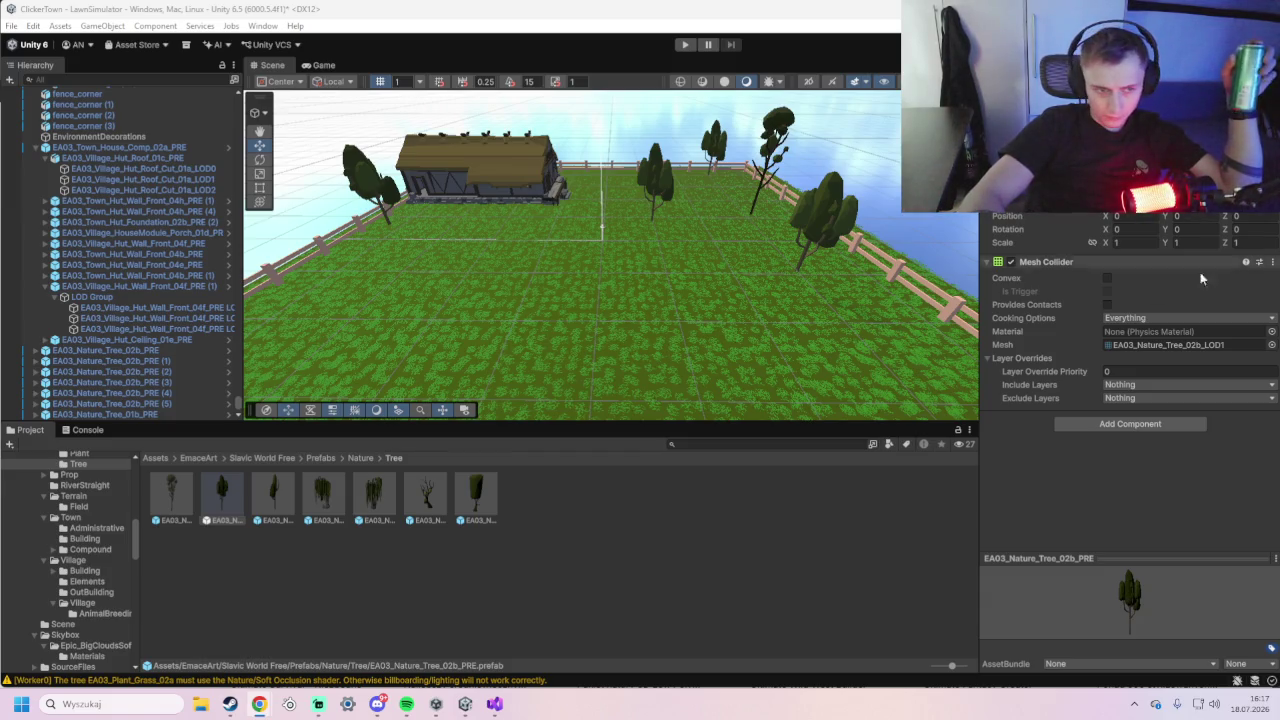
{"action": "scroll", "coordinate": [856, 332], "scroll_direction": "down", "scroll_amount": 5}
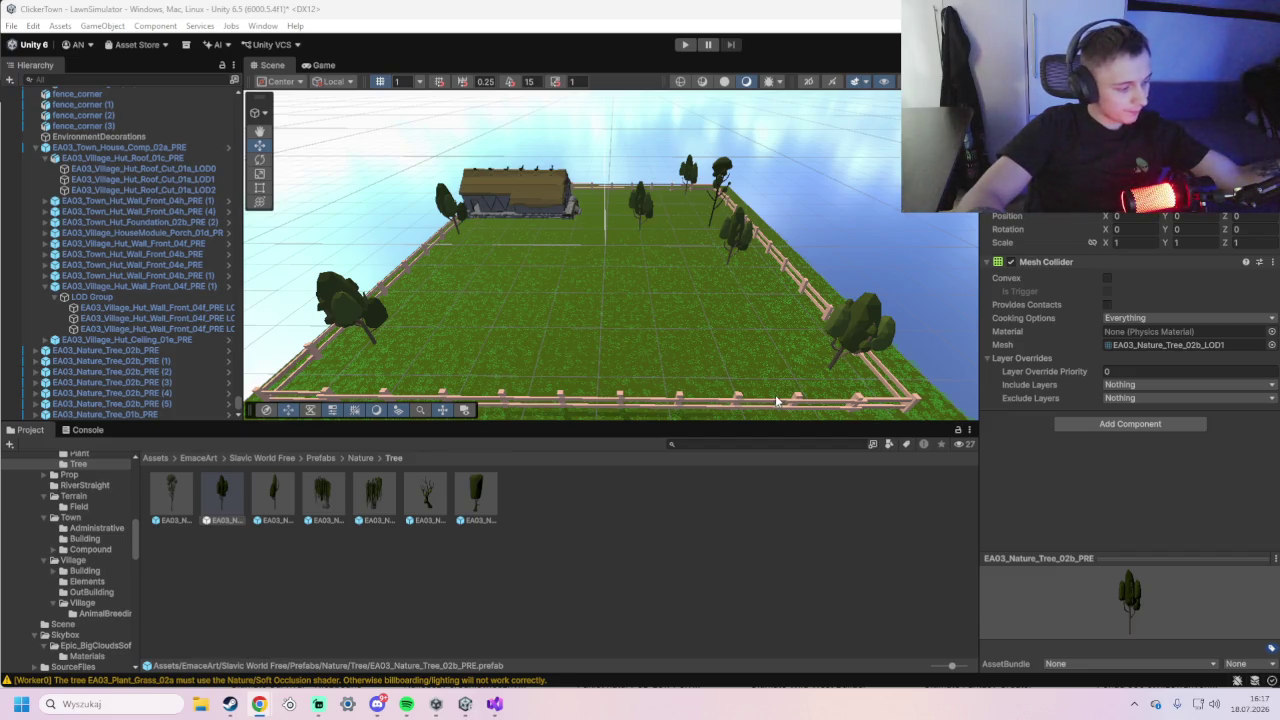
Step: Select the tree by the right fence and check its Include Layers choices, leaving them unchanged
{"action": "left_click", "coordinate": [860, 334]}
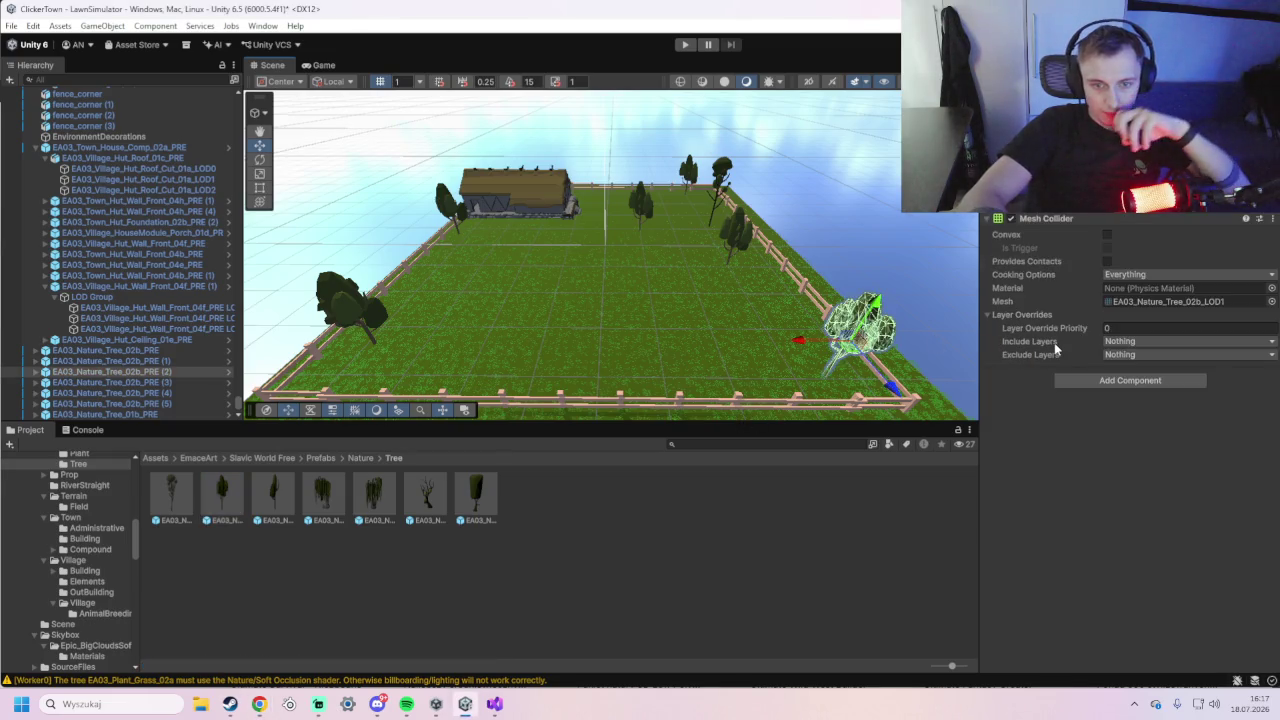
{"action": "left_click", "coordinate": [1127, 342]}
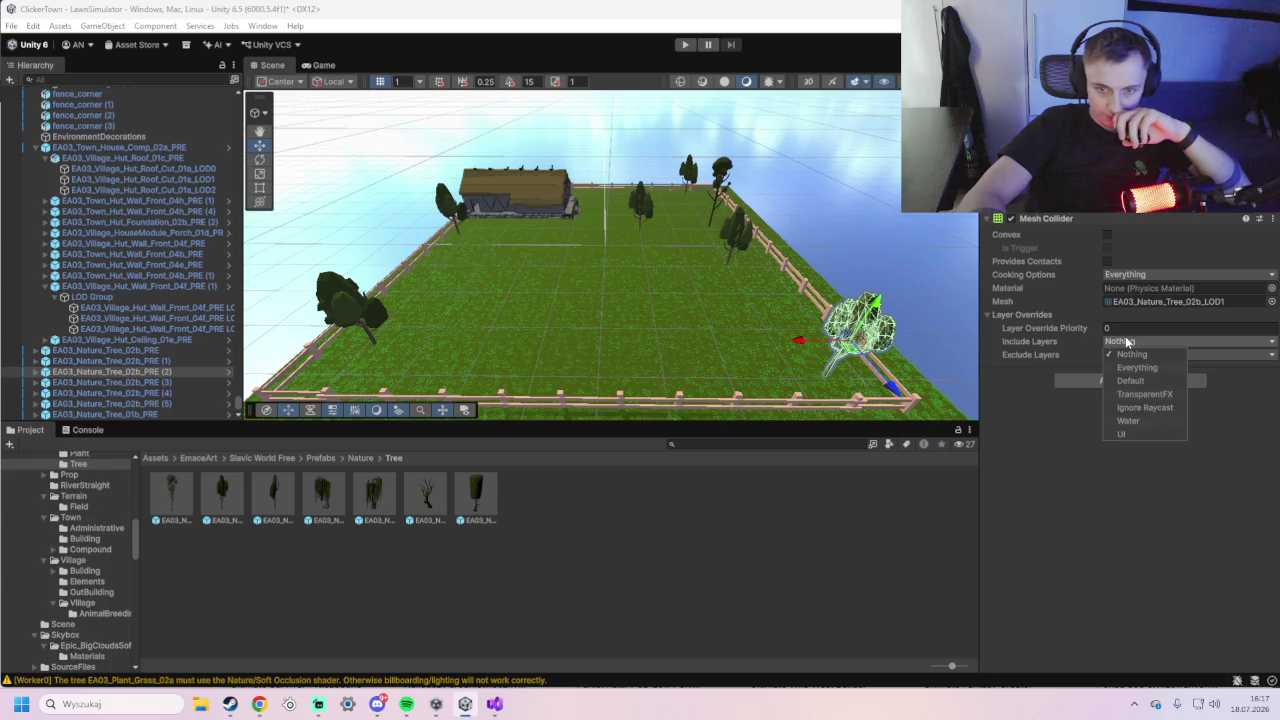
{"action": "left_click", "coordinate": [1127, 342]}
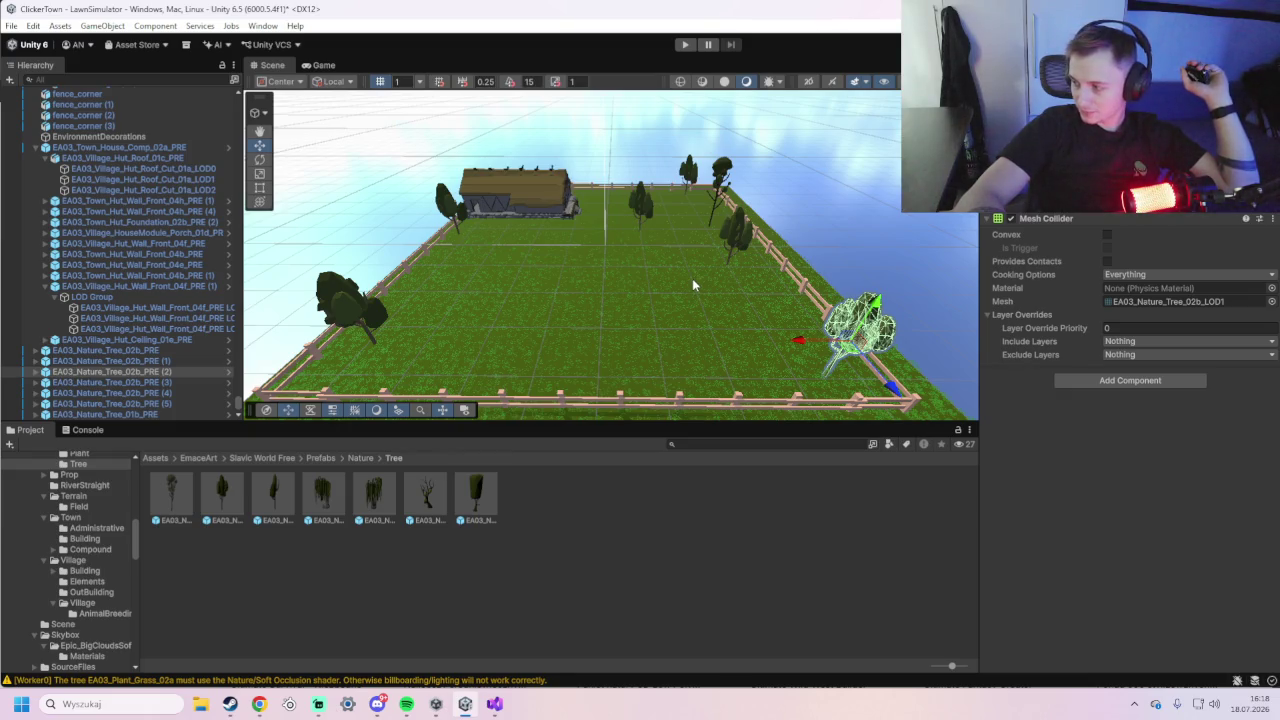
{"action": "scroll", "coordinate": [668, 281], "scroll_direction": "down", "scroll_amount": 3}
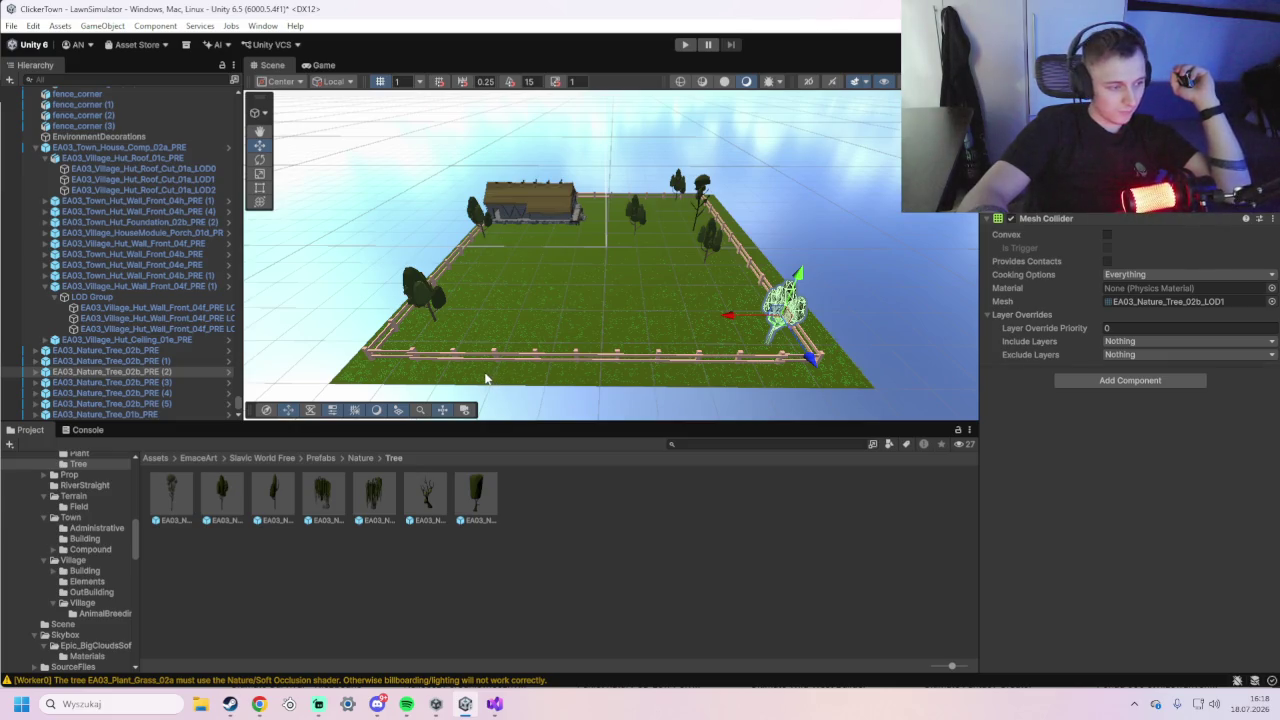
Step: Glance at the Console, go back to the Project browser, and switch to the web browser
{"action": "left_click", "coordinate": [88, 430]}
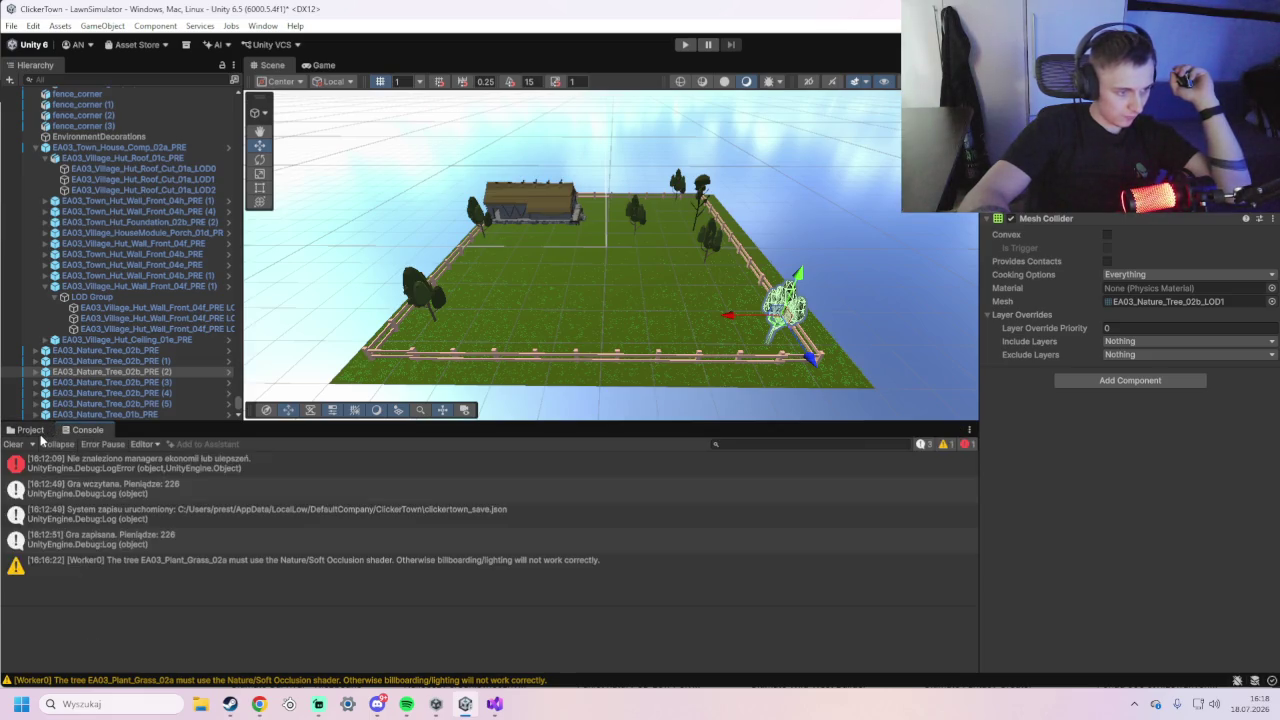
{"action": "left_click", "coordinate": [38, 432]}
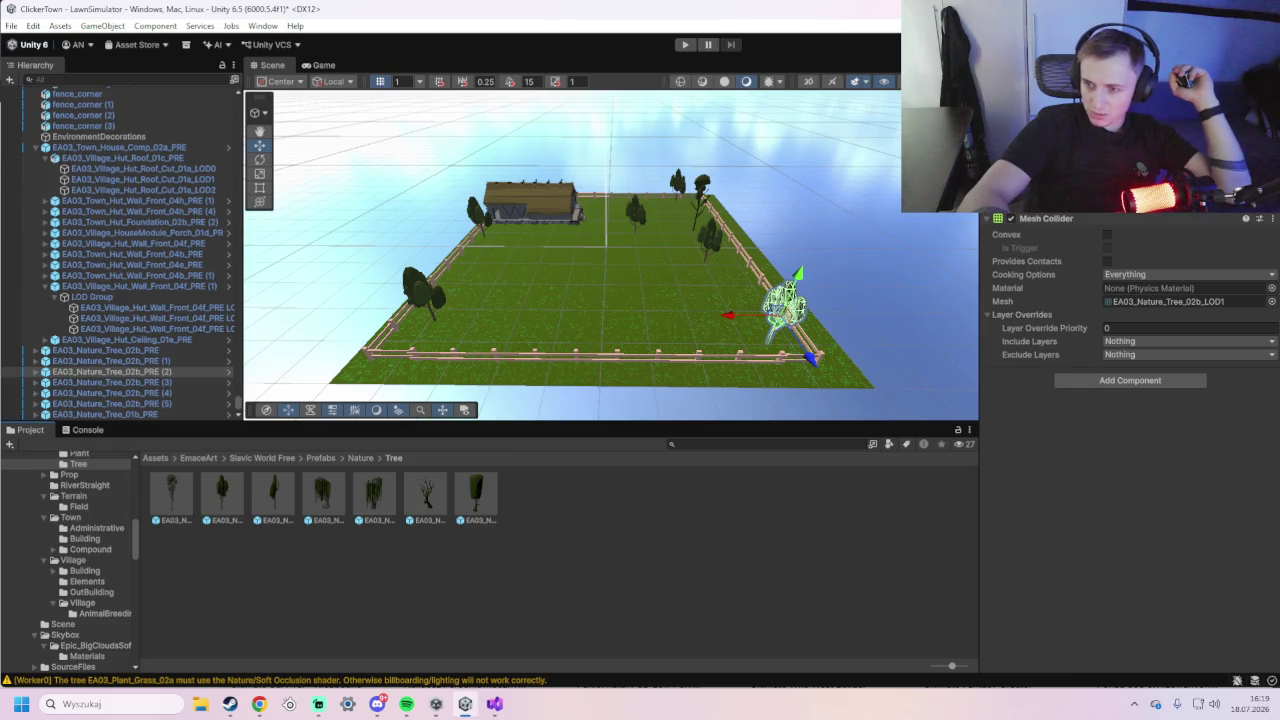
{"action": "key", "text": "alt+Tab"}
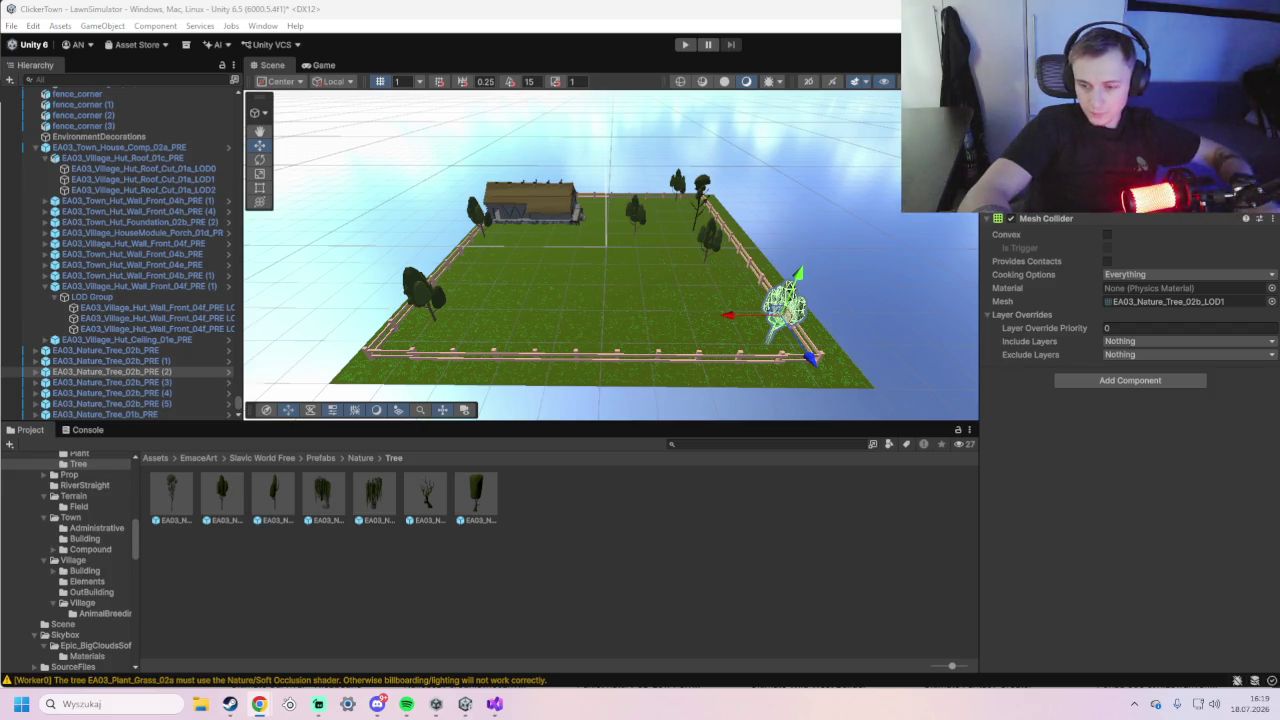
{"action": "key", "text": "super+d"}
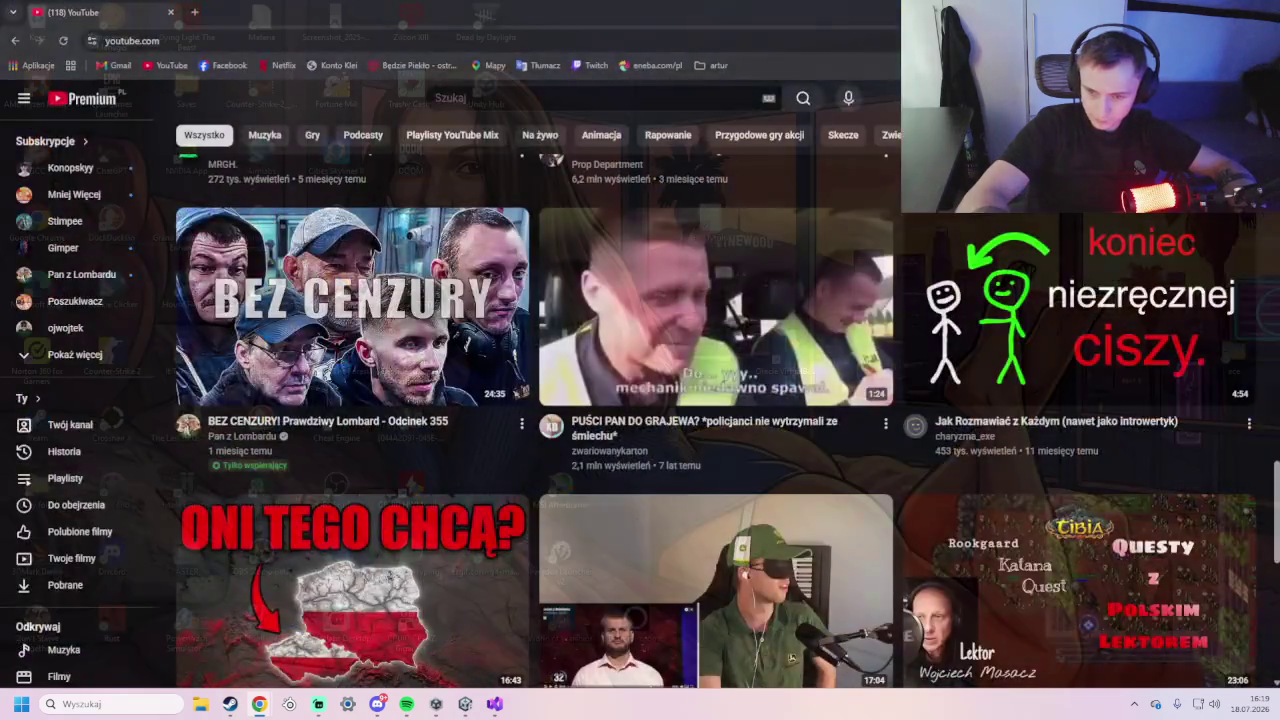
Step: In the browser, close the Slavic village and Dynamic Grass FX Asset Store tabs
{"action": "key", "text": "alt+Tab"}
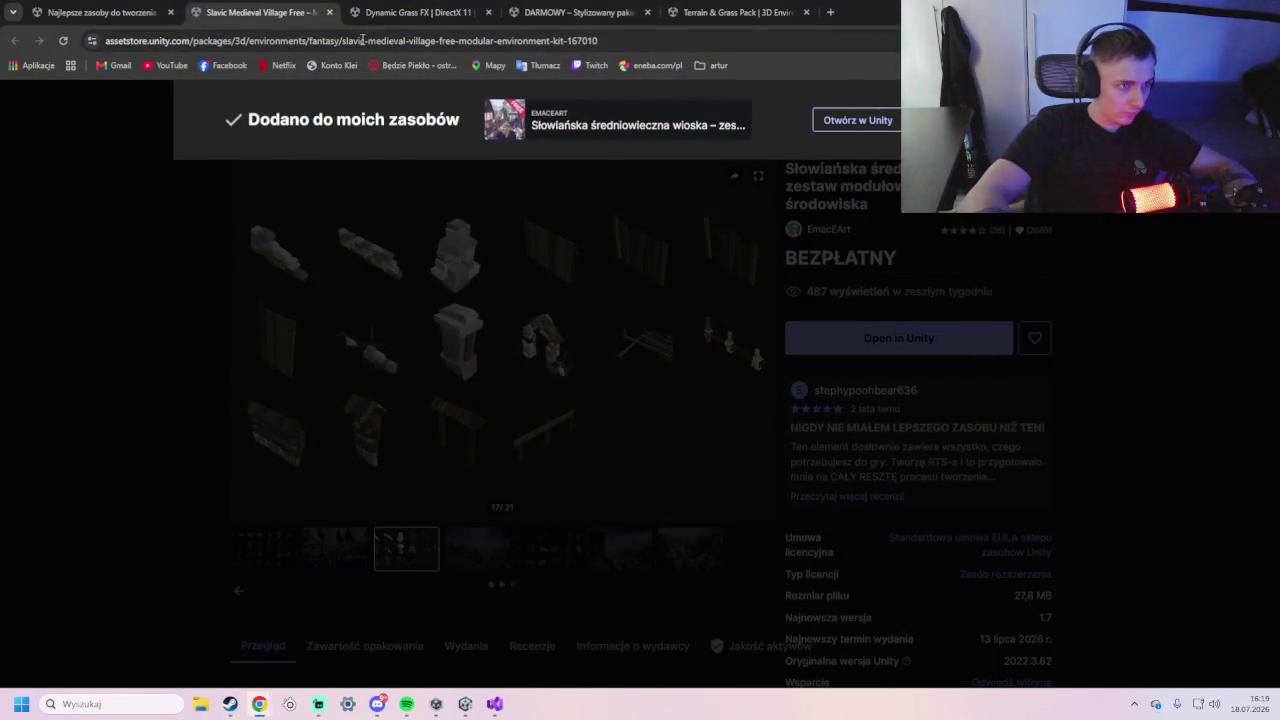
{"action": "left_click", "coordinate": [334, 14]}
{"action": "left_click", "coordinate": [334, 14]}
{"action": "scroll", "coordinate": [374, 250], "scroll_direction": "up", "scroll_amount": 5}
Step: Search the store for 'Fantasy Kingdom in Unity 6 | URP' and open Particle Dynamic Magic in a new tab
{"action": "left_click_drag", "start_coordinate": [458, 104], "coordinate": [340, 103]}
{"action": "type", "text": "Fantasy Kingdom in Unity 6 | URP"}
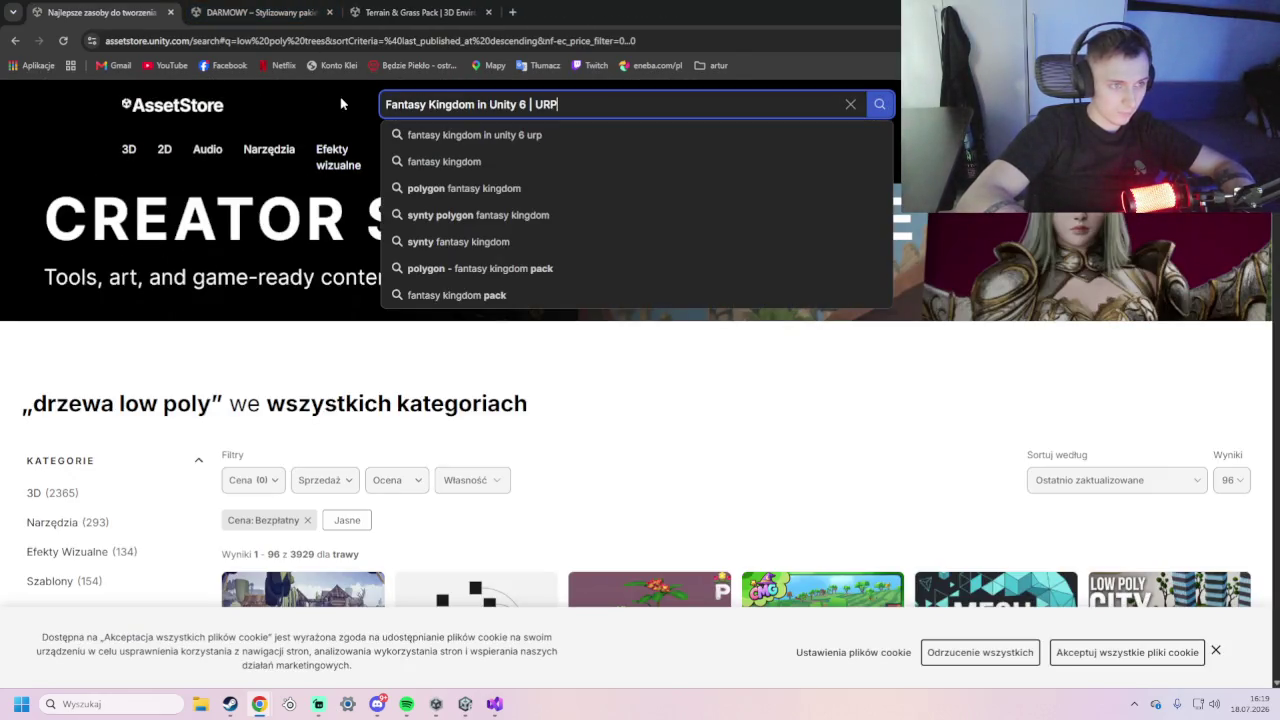
{"action": "key", "text": "Return"}
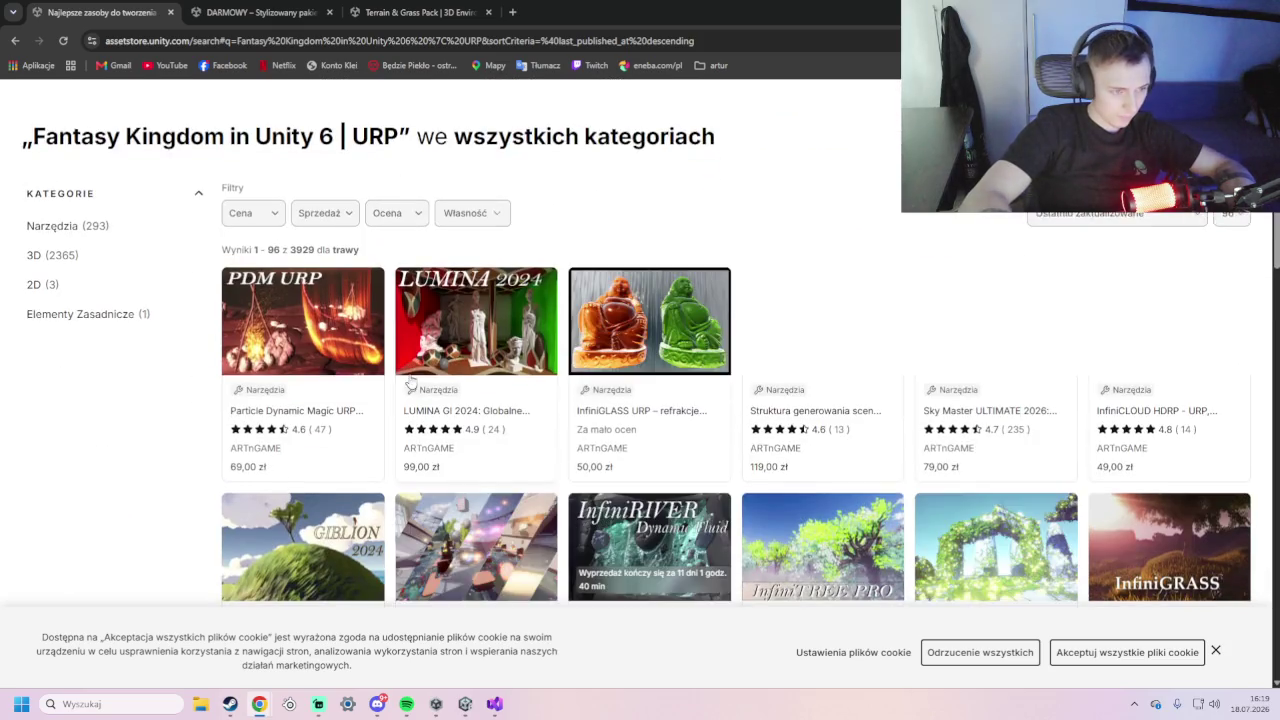
{"action": "left_click", "coordinate": [316, 368]}
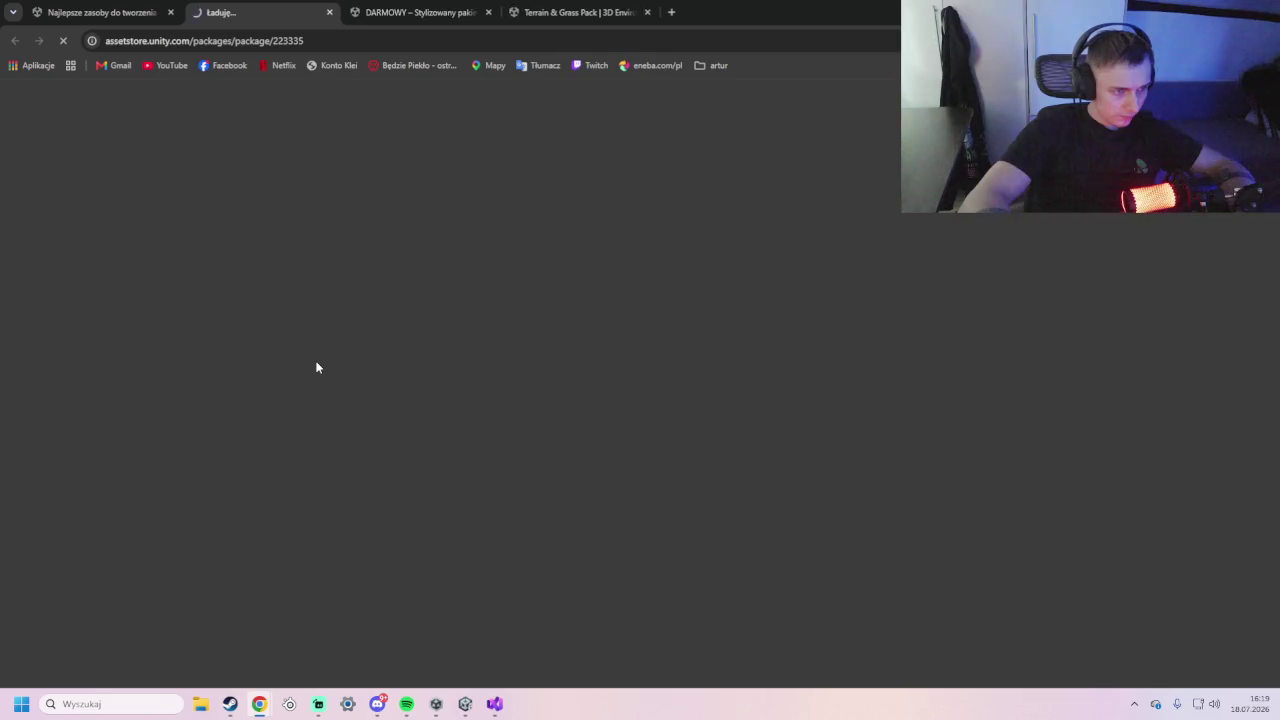
{"action": "left_click", "coordinate": [155, 15]}
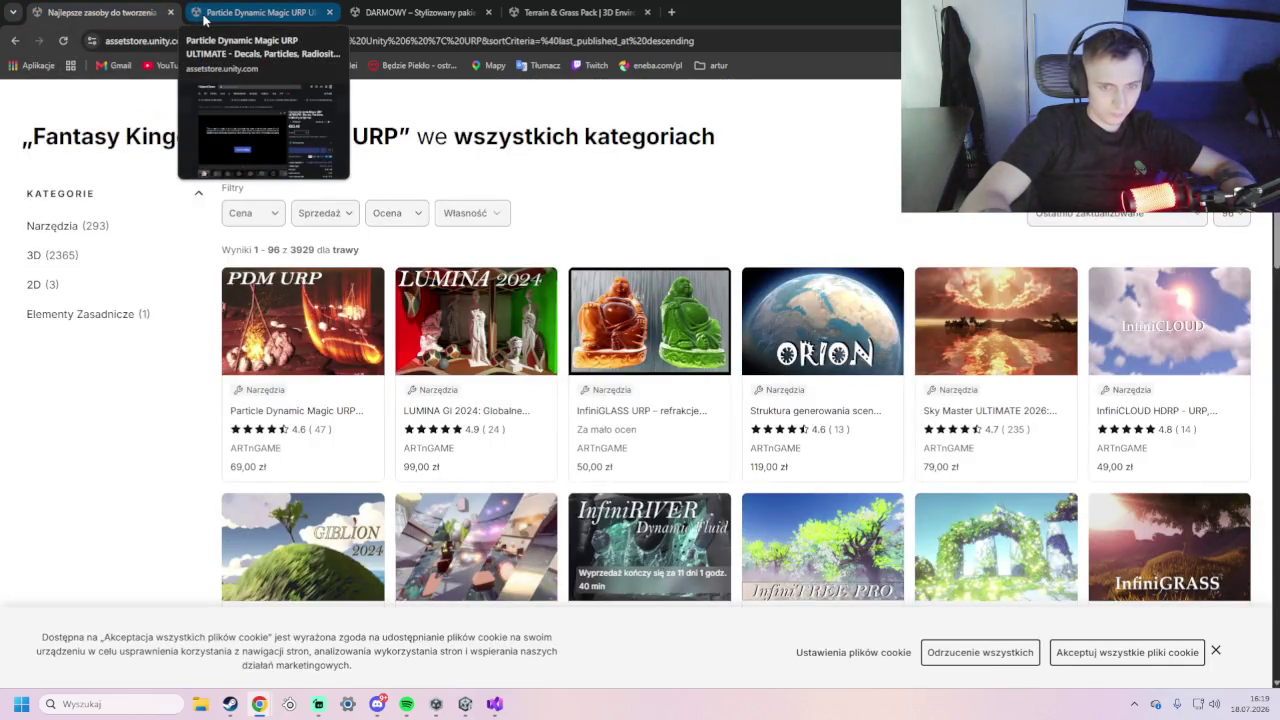
{"action": "left_click", "coordinate": [204, 14]}
Step: Advance the package gallery and reject optional cookies in the cookie preferences
{"action": "left_click", "coordinate": [764, 477]}
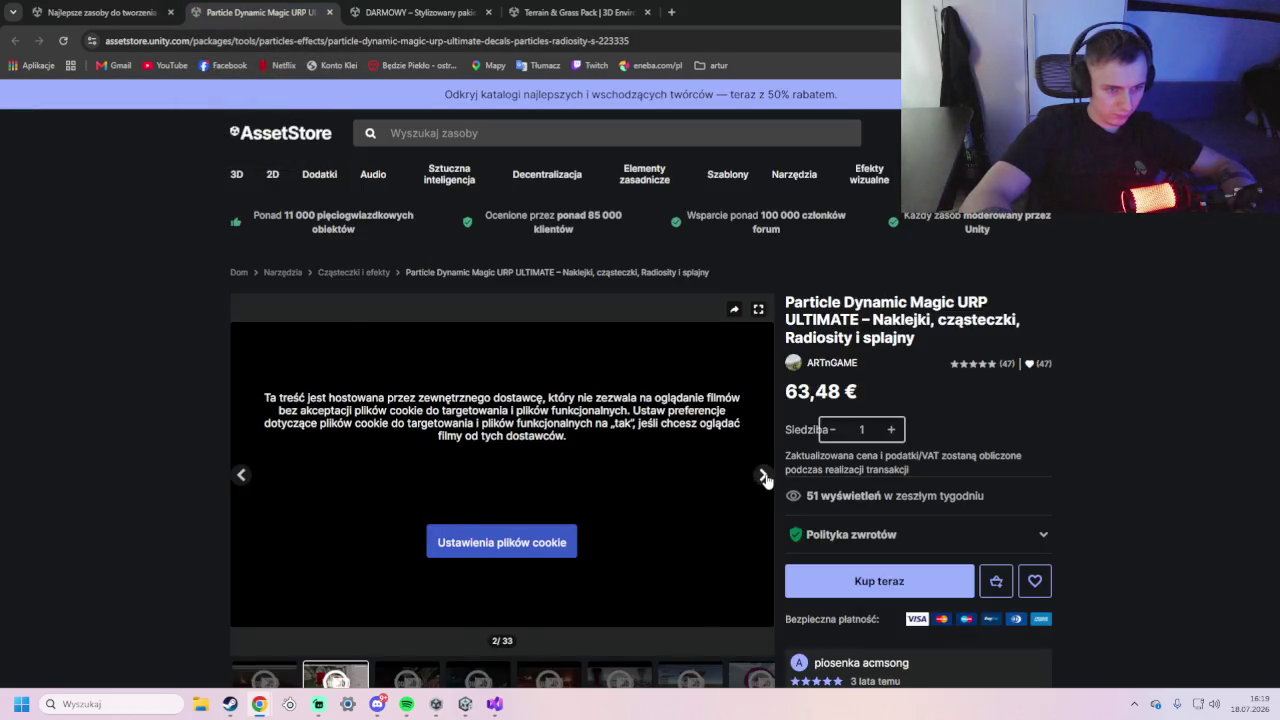
{"action": "scroll", "coordinate": [764, 477], "scroll_direction": "down", "scroll_amount": 1}
{"action": "left_click", "coordinate": [511, 410]}
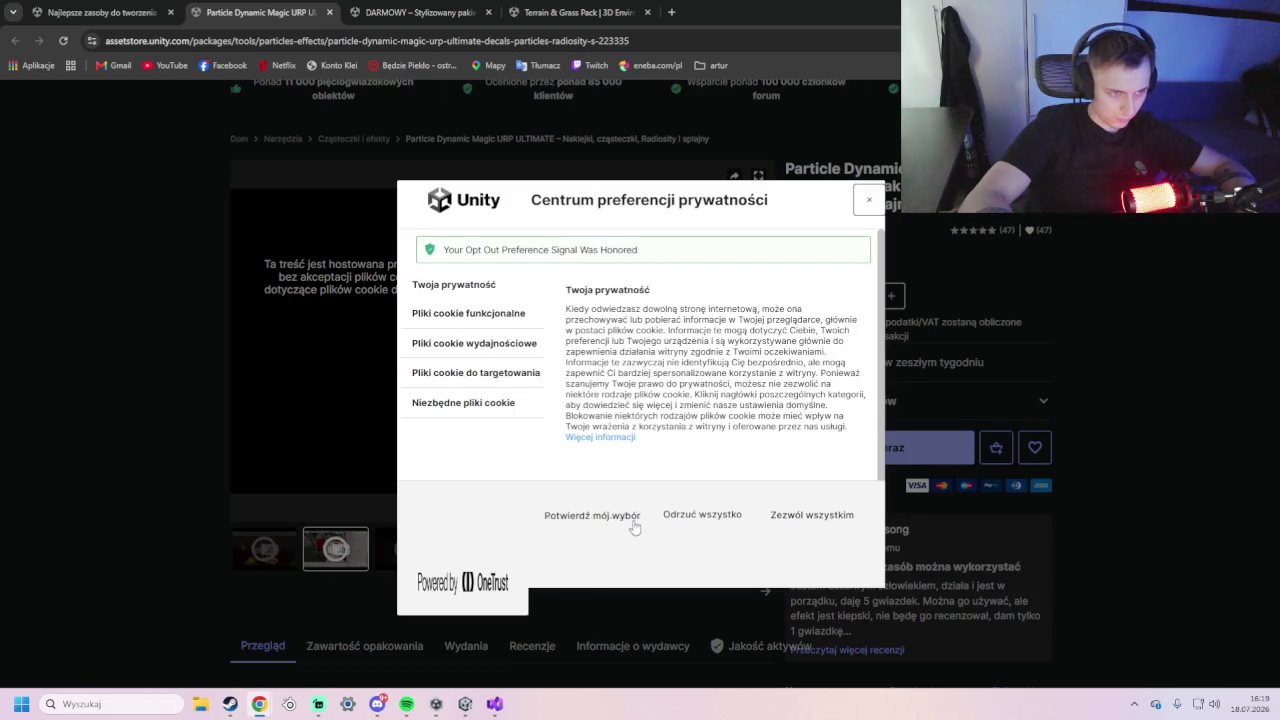
{"action": "left_click", "coordinate": [728, 516]}
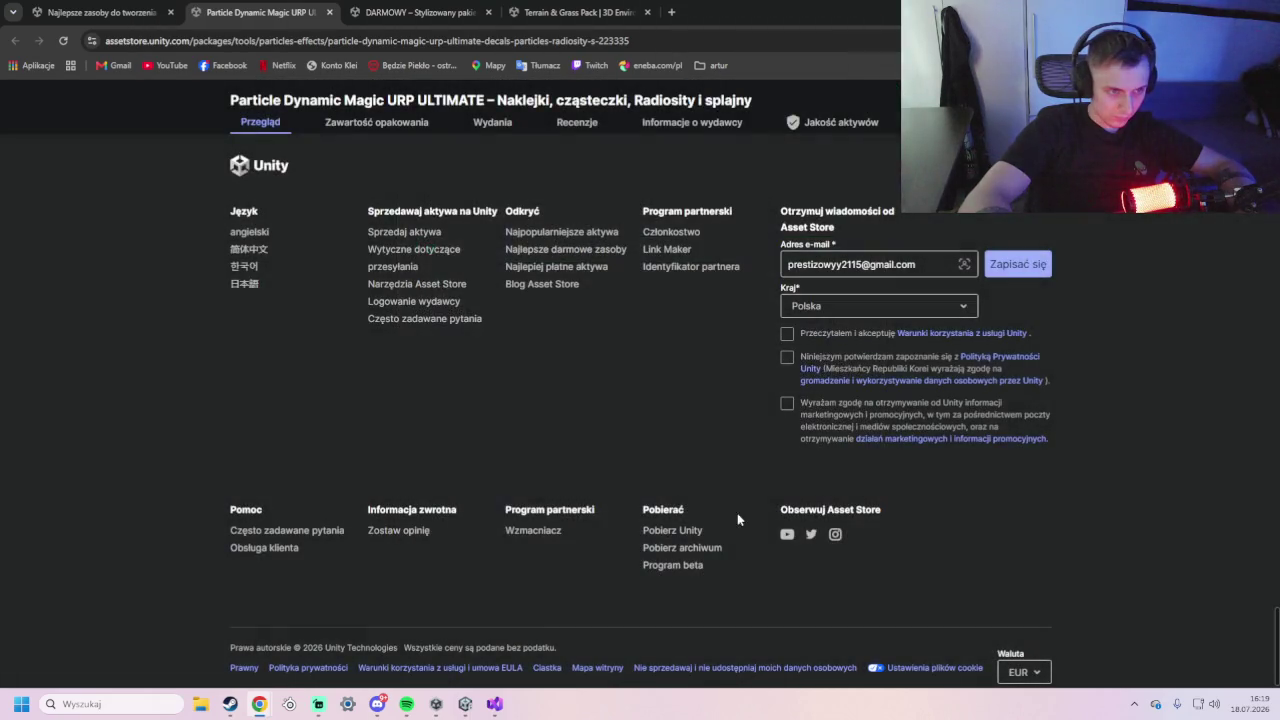
{"action": "scroll", "coordinate": [534, 432], "scroll_direction": "up", "scroll_amount": 15}
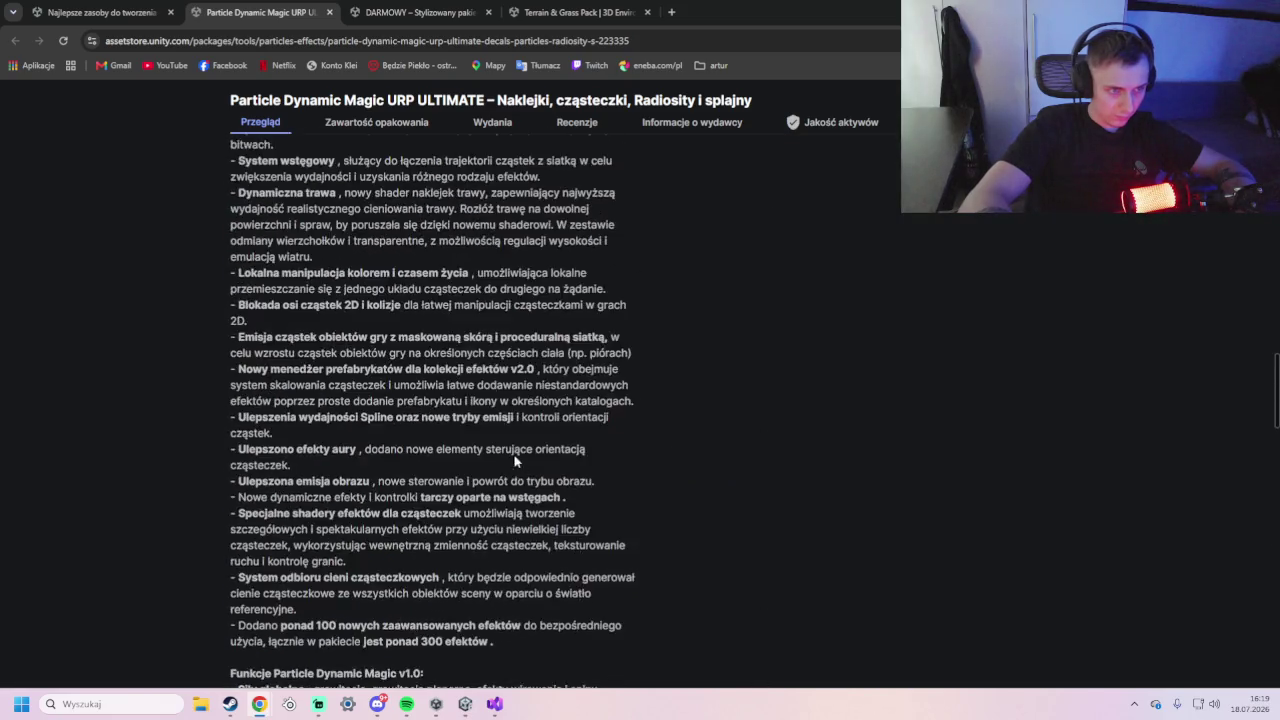
{"action": "scroll", "coordinate": [516, 459], "scroll_direction": "up", "scroll_amount": 10}
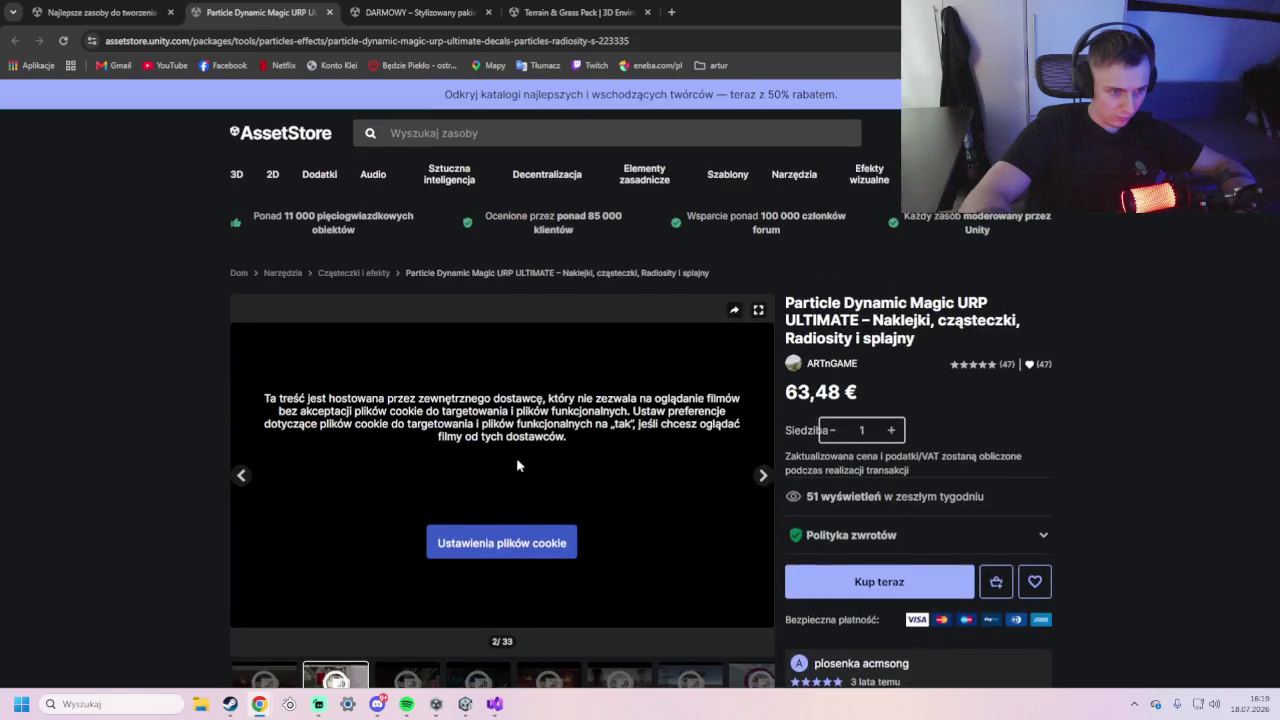
{"action": "left_click", "coordinate": [516, 473]}
{"action": "left_click", "coordinate": [700, 515]}
Step: Reopen the cookie preferences and confirm the cookie choices
{"action": "scroll", "coordinate": [1276, 388], "scroll_direction": "up", "scroll_amount": 4}
{"action": "key", "text": "ctrl+a"}
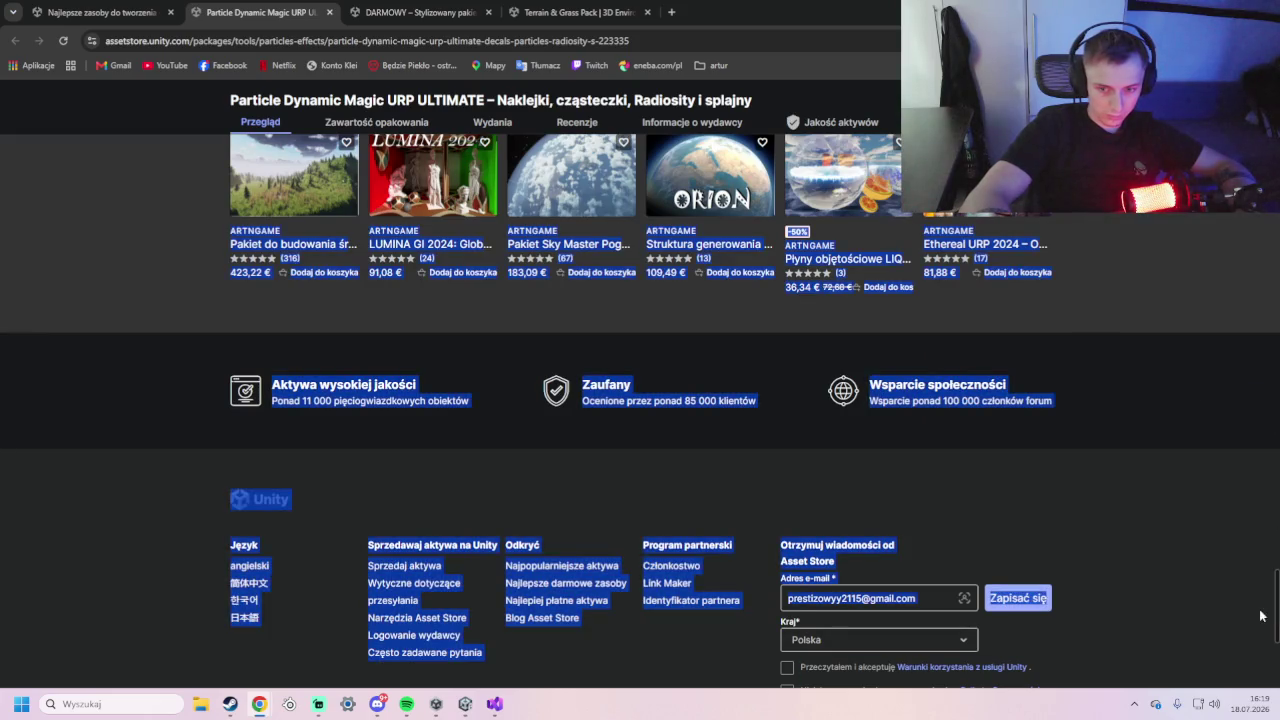
{"action": "left_click_drag", "start_coordinate": [1274, 612], "coordinate": [1263, 489]}
{"action": "scroll", "coordinate": [1263, 489], "scroll_direction": "up", "scroll_amount": 10}
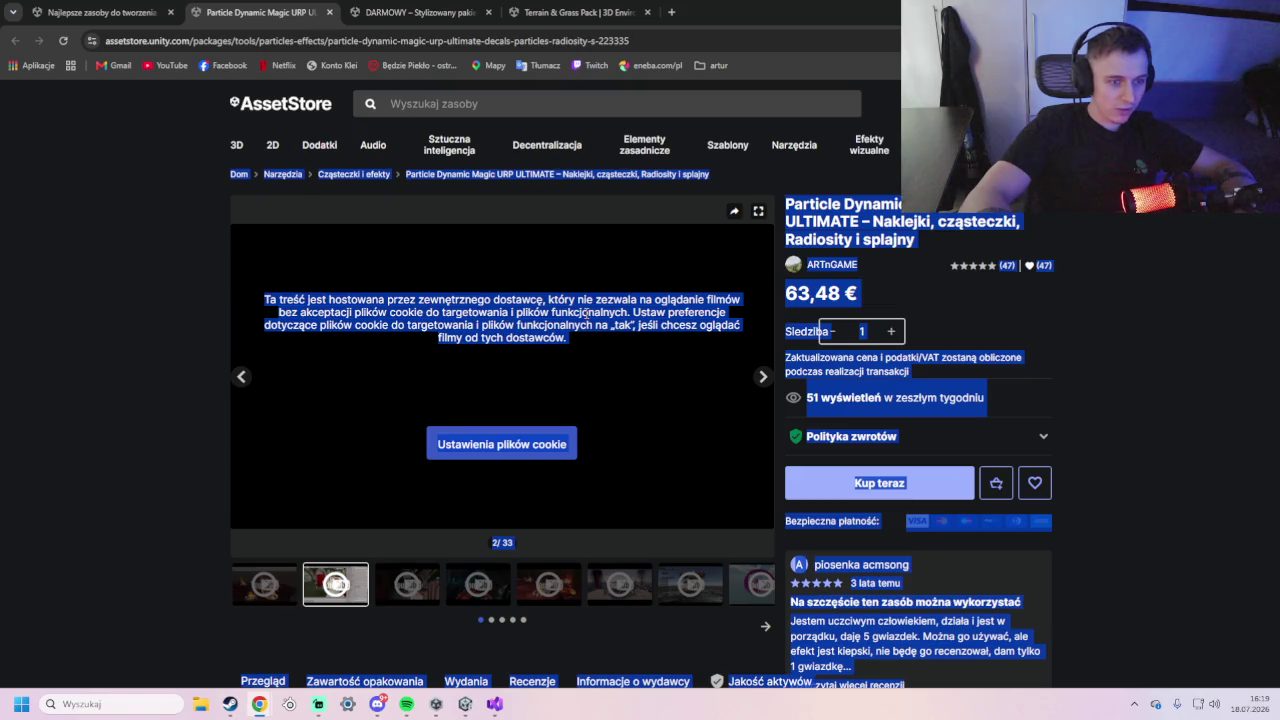
{"action": "left_click", "coordinate": [270, 344]}
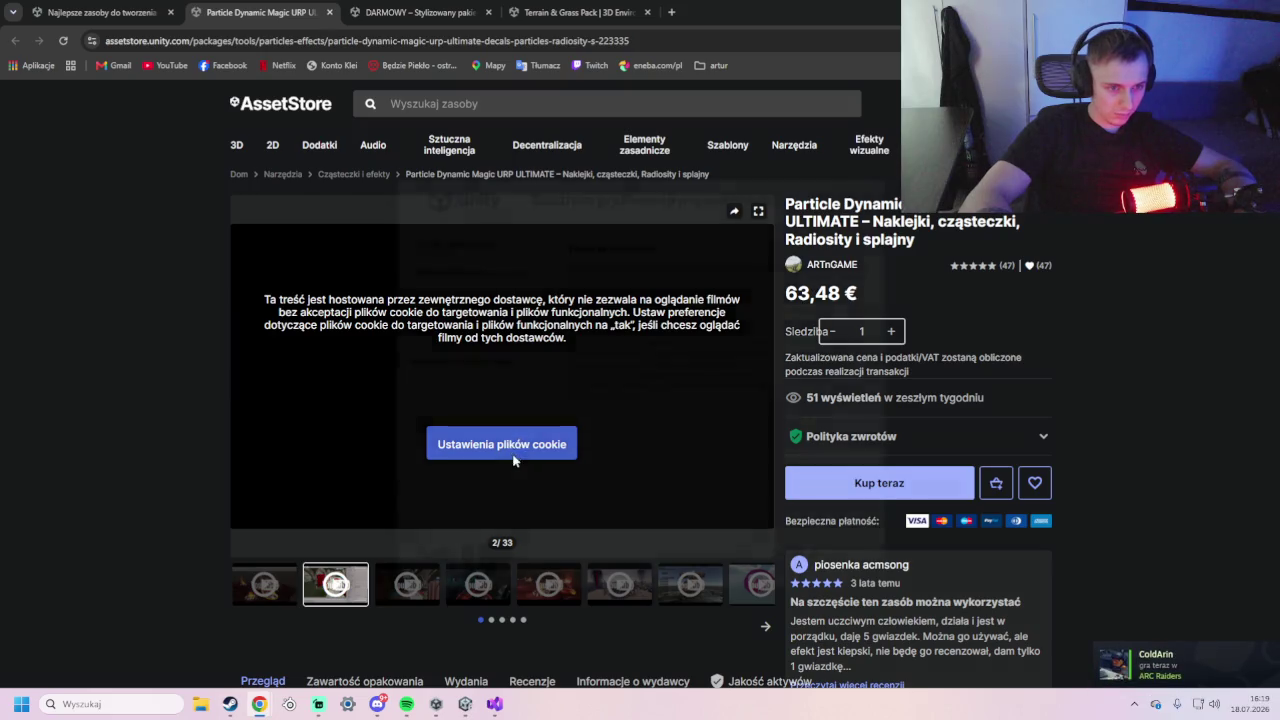
{"action": "left_click", "coordinate": [517, 450]}
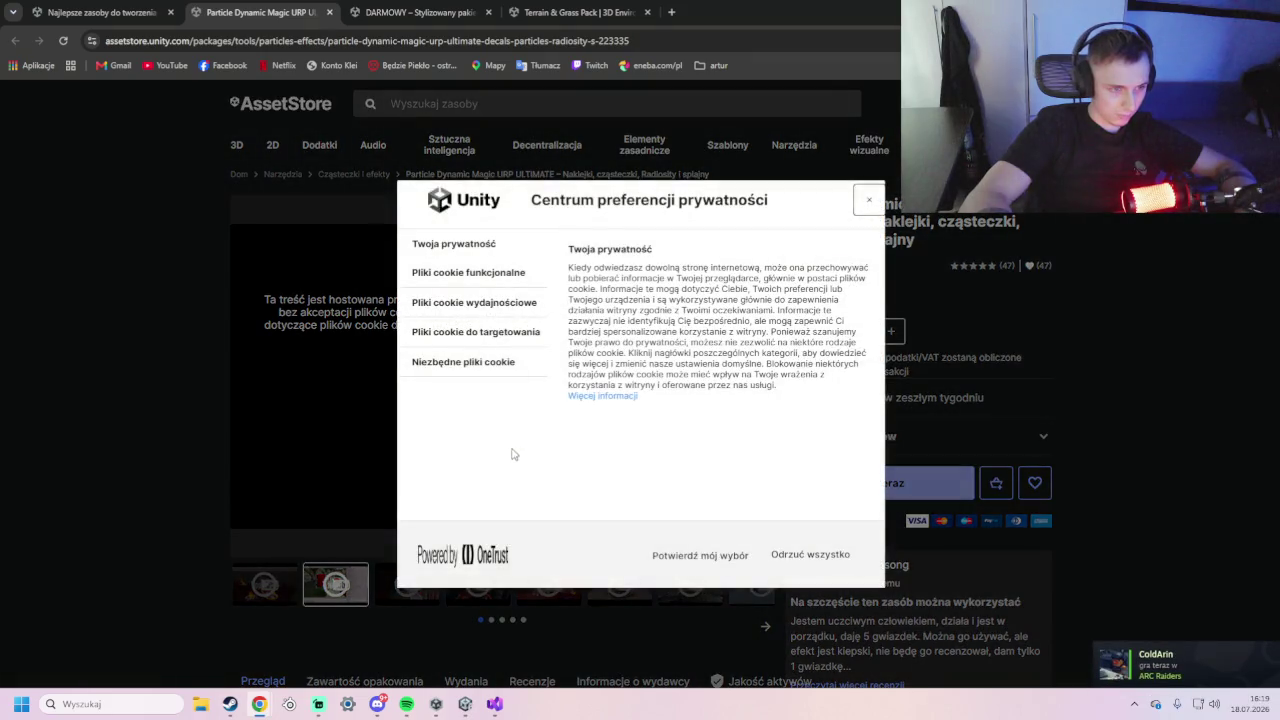
{"action": "left_click", "coordinate": [708, 556]}
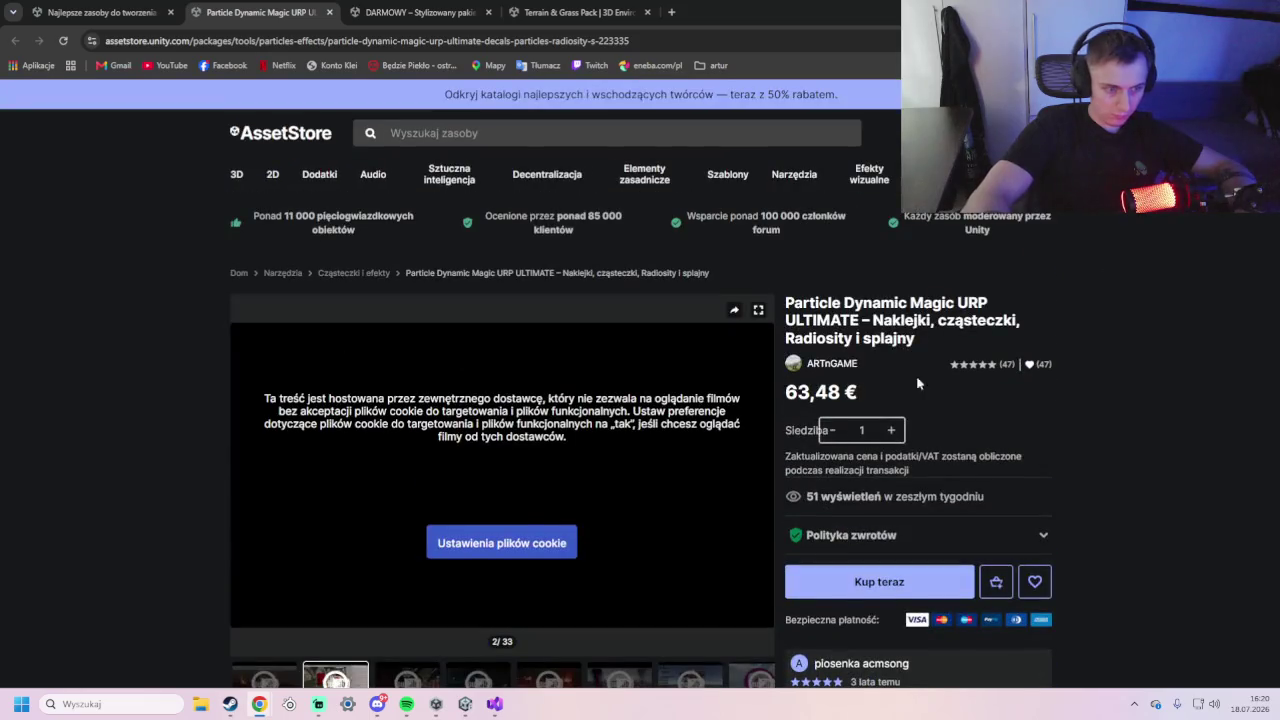
Step: Turn on functional cookies for embedded videos after reviewing the cookie categories, and save the choice
{"action": "left_click", "coordinate": [520, 547]}
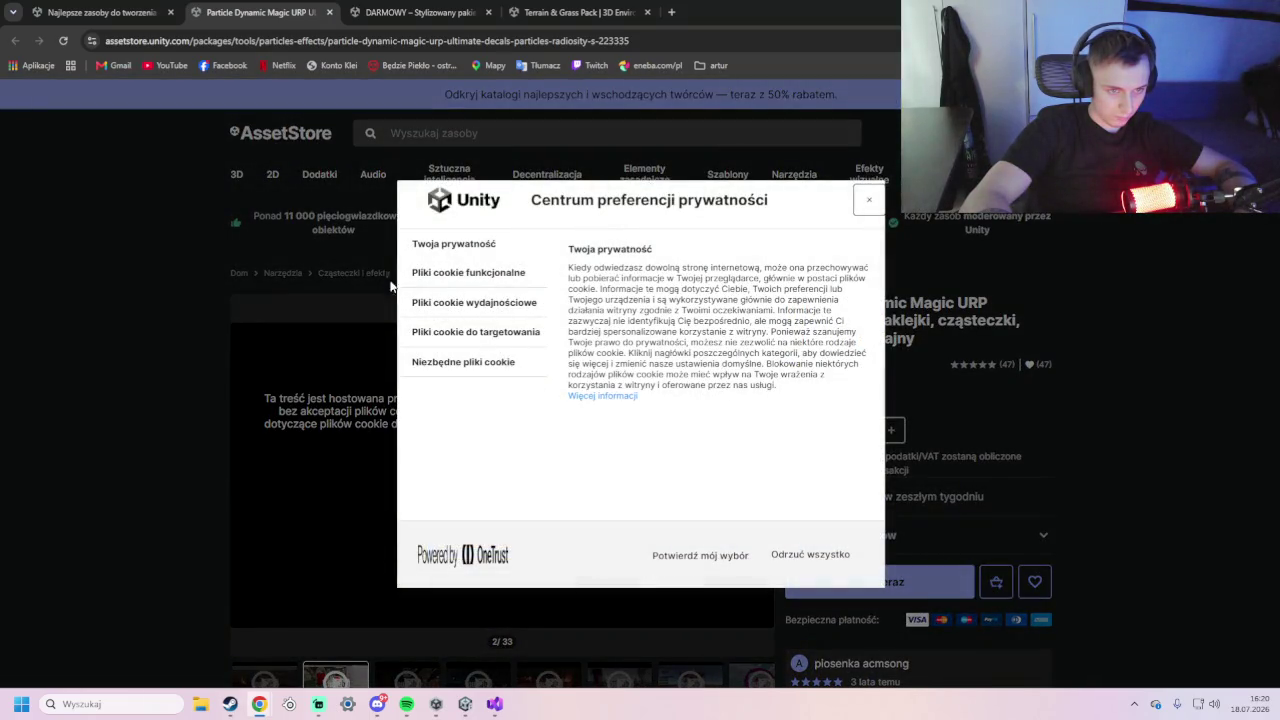
{"action": "left_click", "coordinate": [428, 273]}
{"action": "left_click", "coordinate": [448, 303]}
{"action": "left_click", "coordinate": [457, 334]}
{"action": "left_click", "coordinate": [463, 368]}
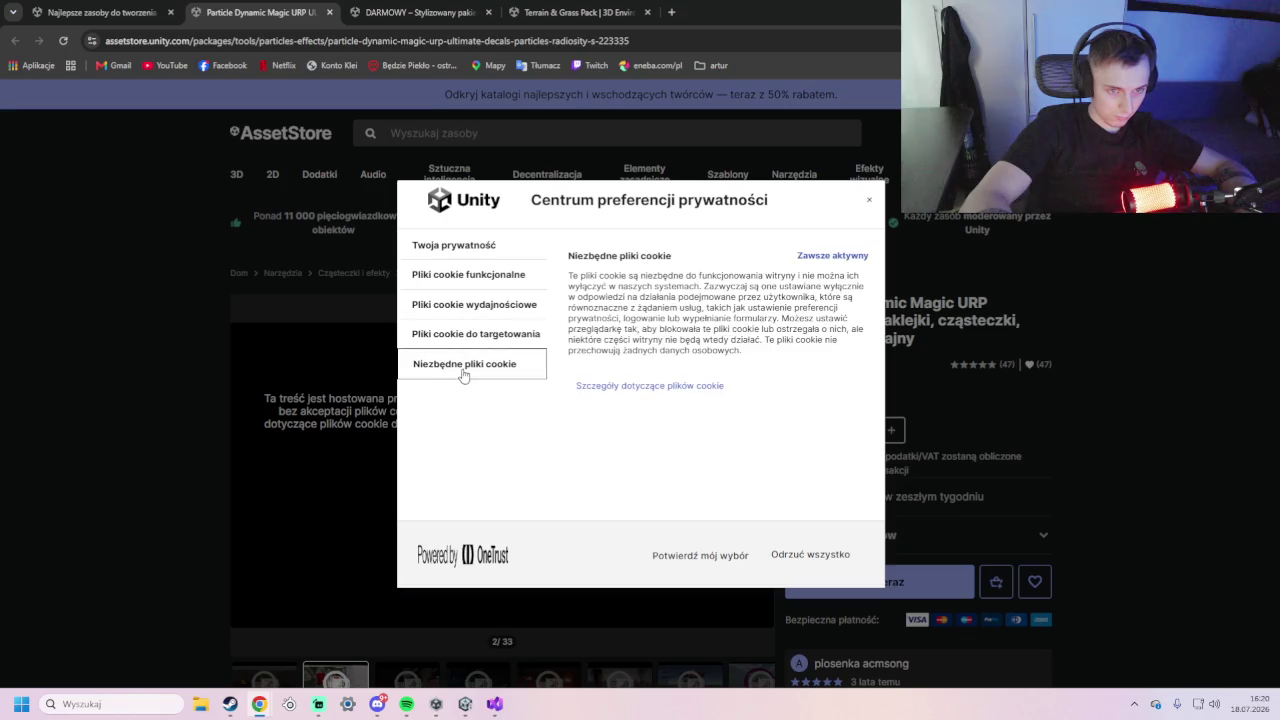
{"action": "left_click", "coordinate": [478, 248]}
{"action": "left_click", "coordinate": [487, 332]}
{"action": "left_click", "coordinate": [480, 303]}
{"action": "left_click", "coordinate": [478, 274]}
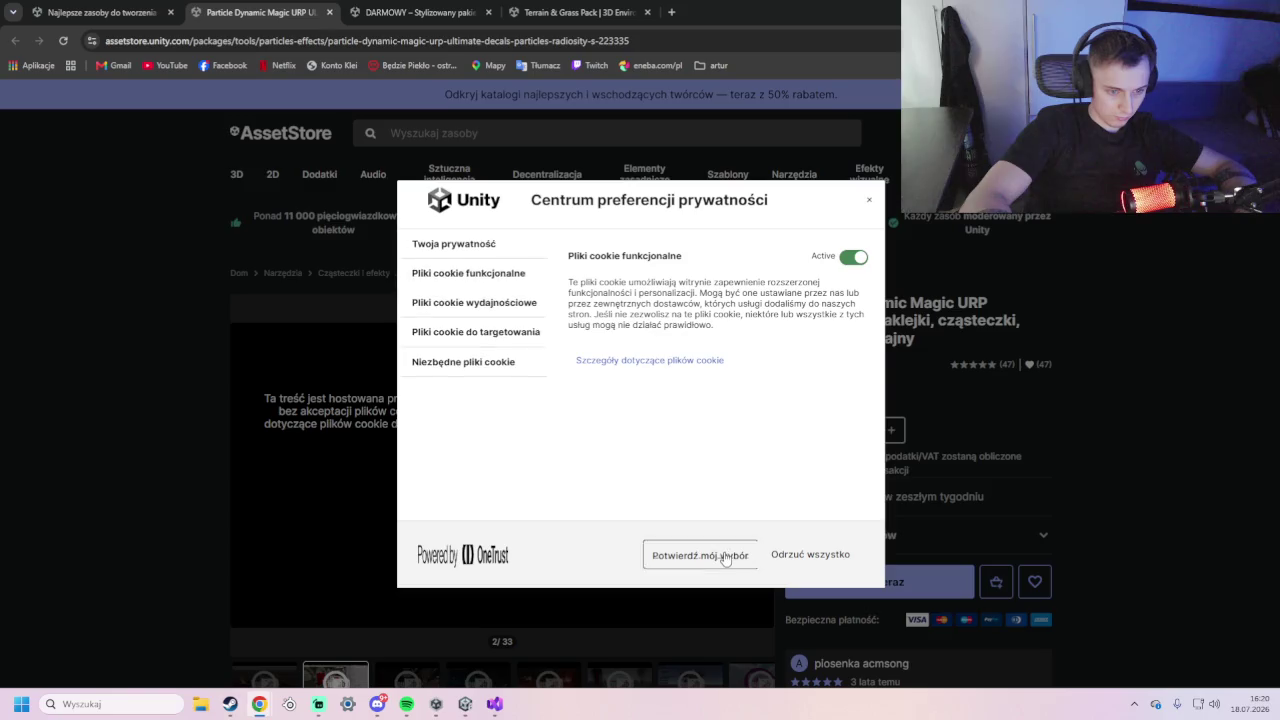
{"action": "left_click", "coordinate": [725, 558]}
Step: Reload the Particle Dynamic Magic page, view its second to fourth gallery videos, then close the tab
{"action": "left_click", "coordinate": [62, 40]}
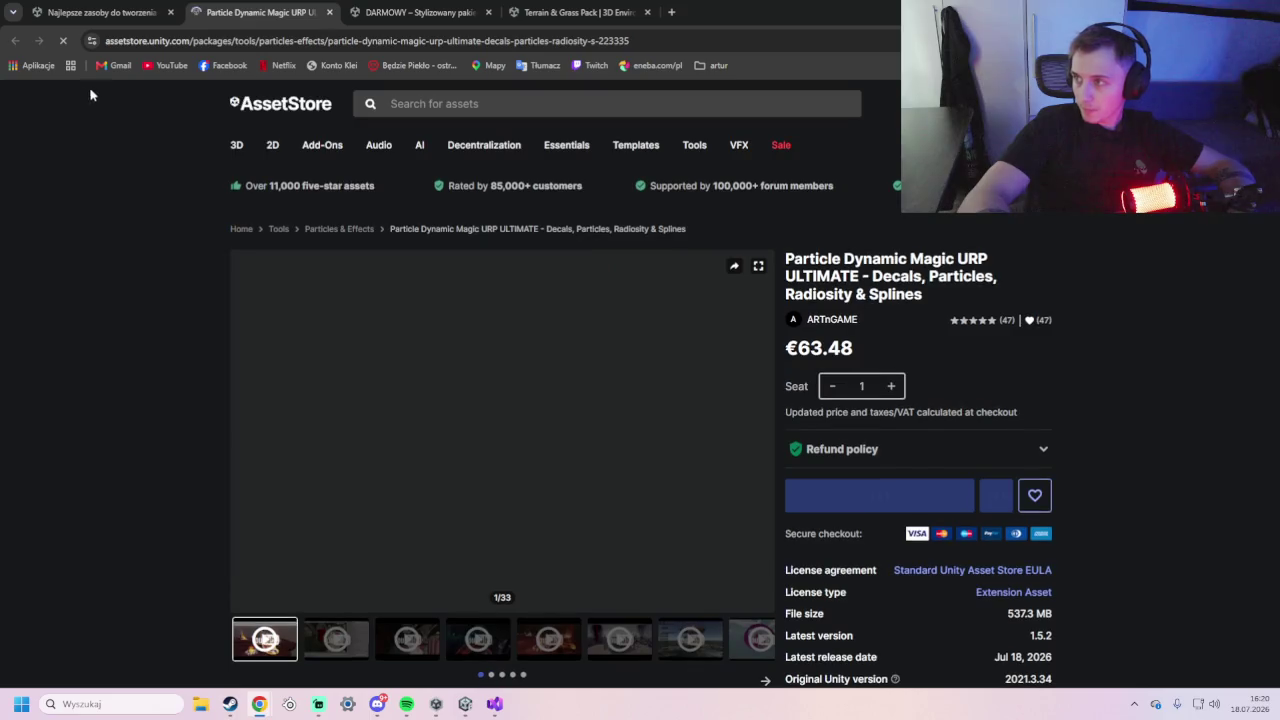
{"action": "scroll", "coordinate": [490, 390], "scroll_direction": "down", "scroll_amount": 1}
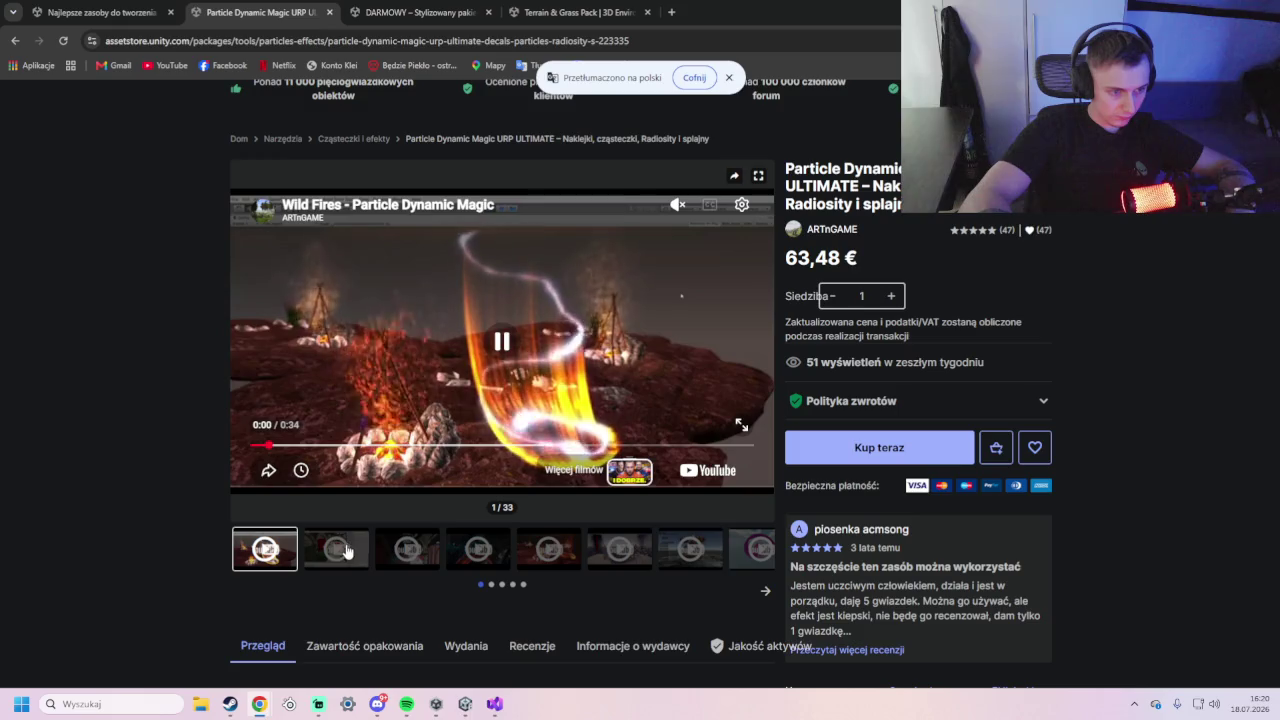
{"action": "left_click", "coordinate": [340, 550]}
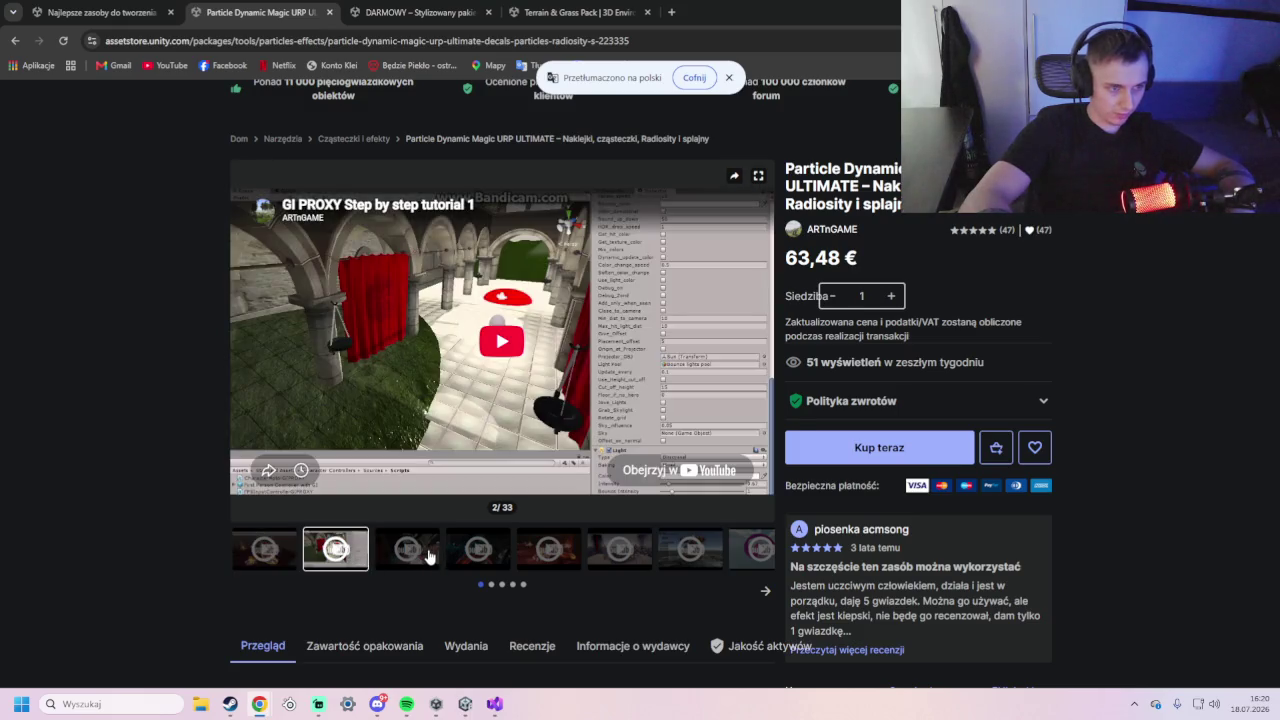
{"action": "left_click", "coordinate": [425, 556]}
{"action": "left_click", "coordinate": [488, 558]}
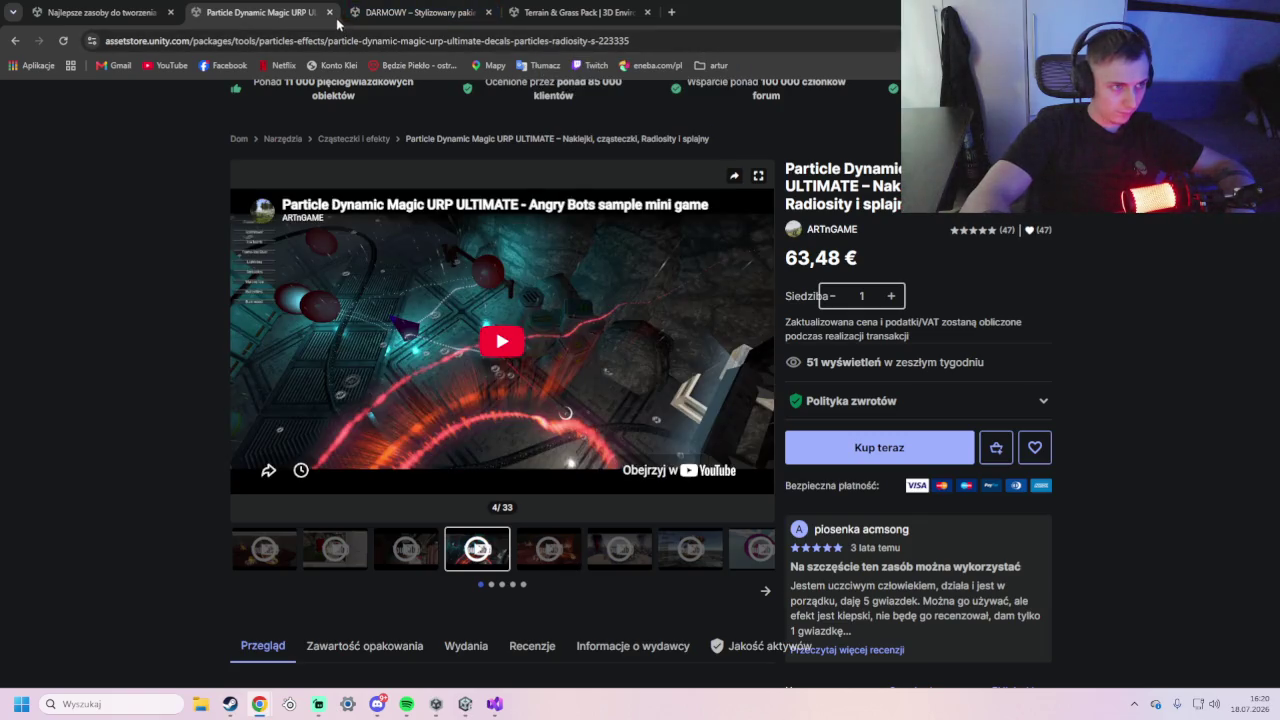
{"action": "left_click", "coordinate": [330, 13]}
{"action": "scroll", "coordinate": [566, 409], "scroll_direction": "down", "scroll_amount": 3}
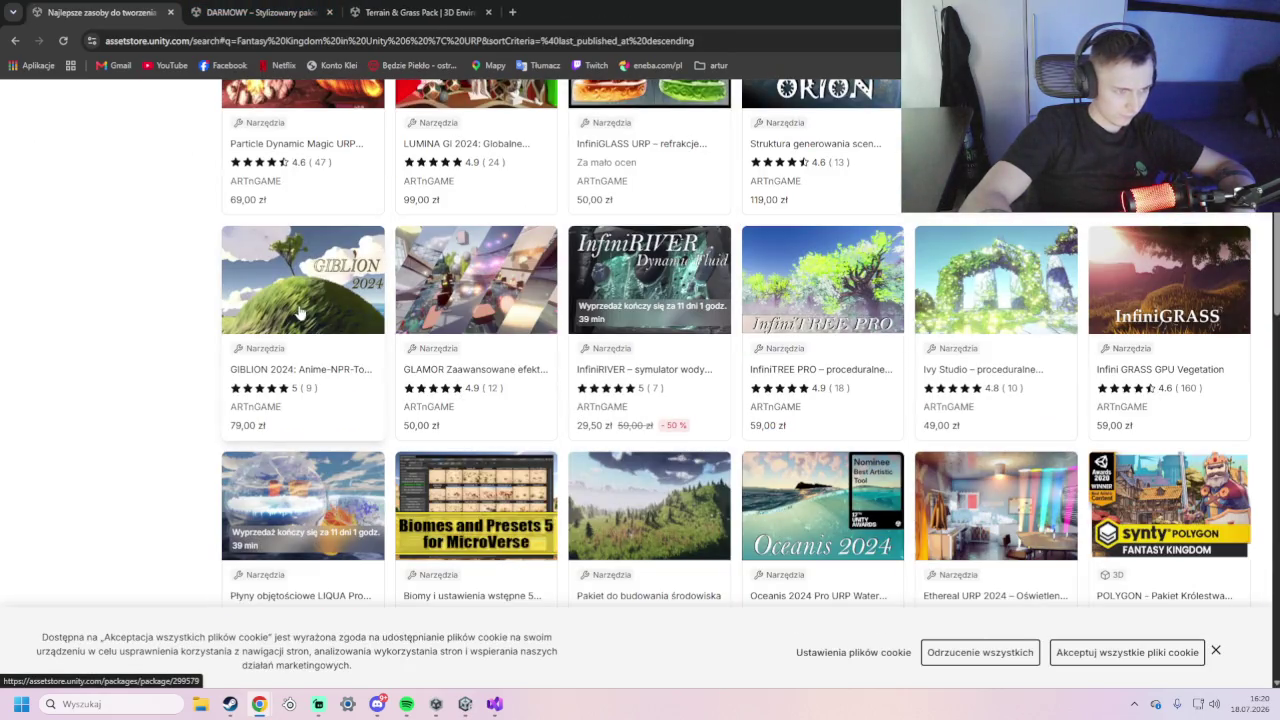
Step: Filter the results to free assets and open Unity Terrain and Fantasy Kingdom in new tabs
{"action": "scroll", "coordinate": [302, 315], "scroll_direction": "up", "scroll_amount": 5}
{"action": "left_click", "coordinate": [263, 279]}
{"action": "left_click", "coordinate": [268, 316]}
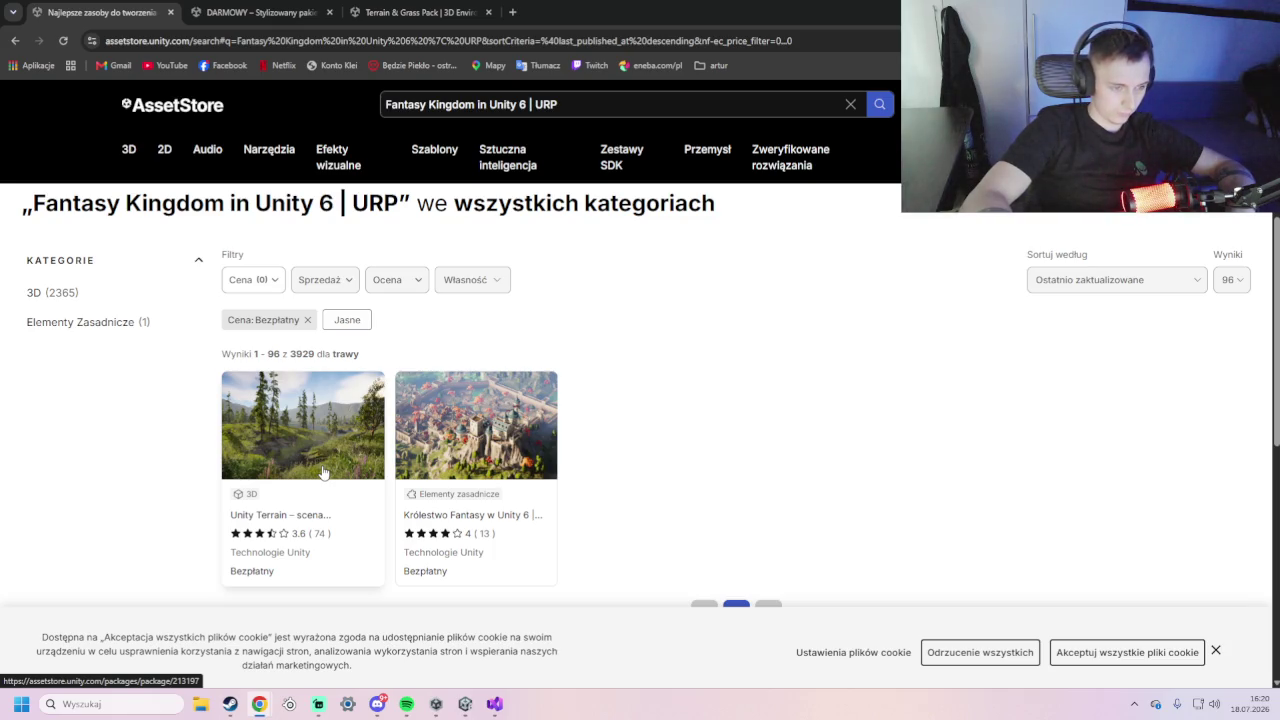
{"action": "left_click", "coordinate": [323, 472]}
{"action": "left_click", "coordinate": [100, 12]}
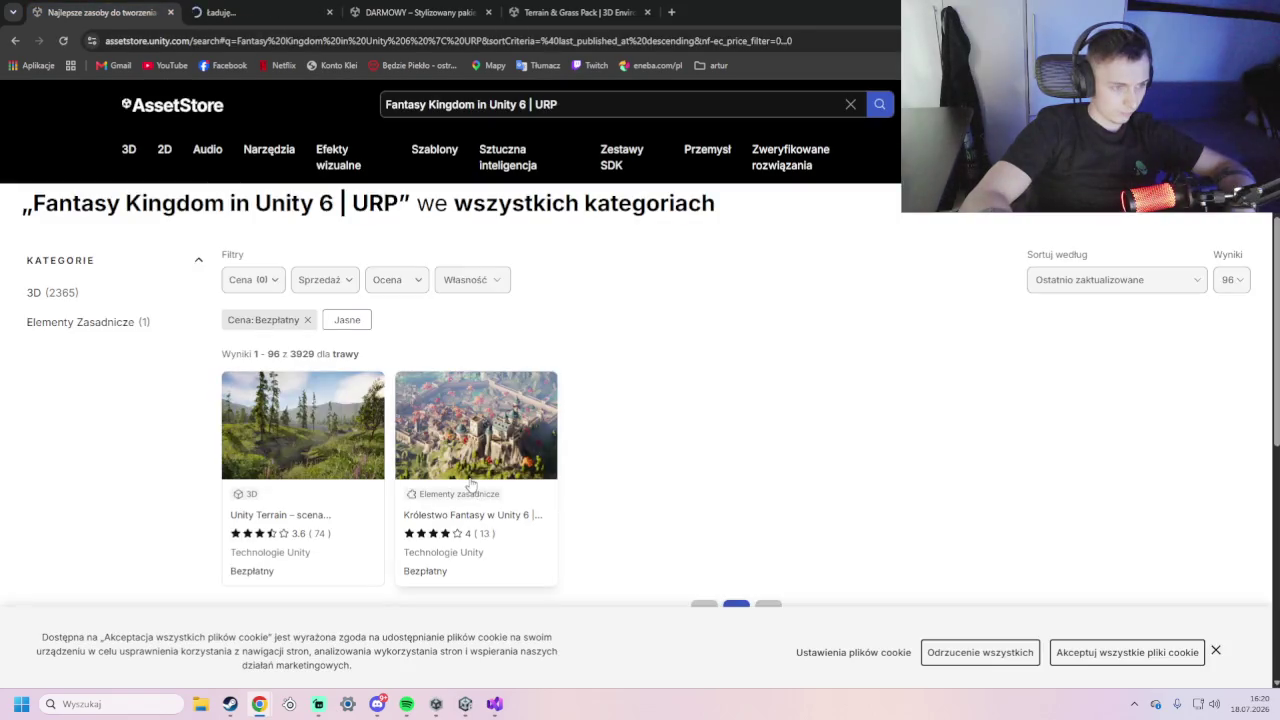
{"action": "left_click", "coordinate": [466, 470]}
{"action": "left_click", "coordinate": [388, 5]}
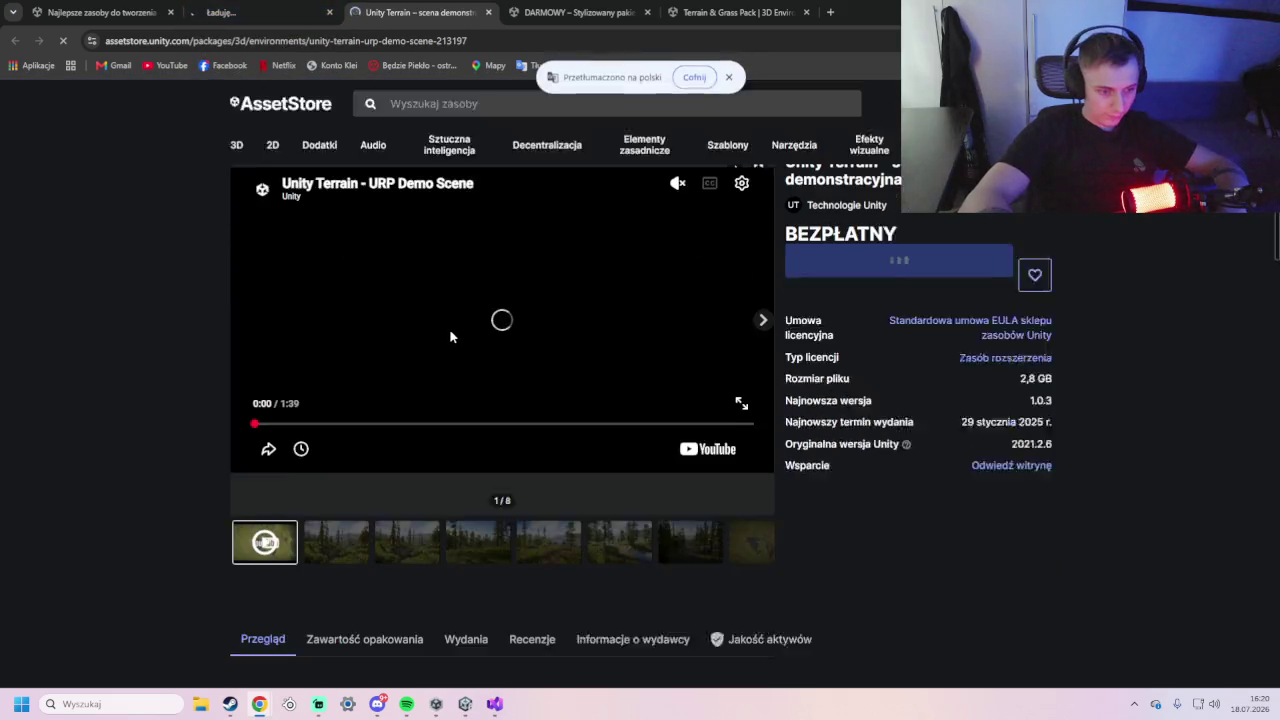
Step: Page through the Unity Terrain gallery screenshots to the last image
{"action": "left_click", "coordinate": [332, 600]}
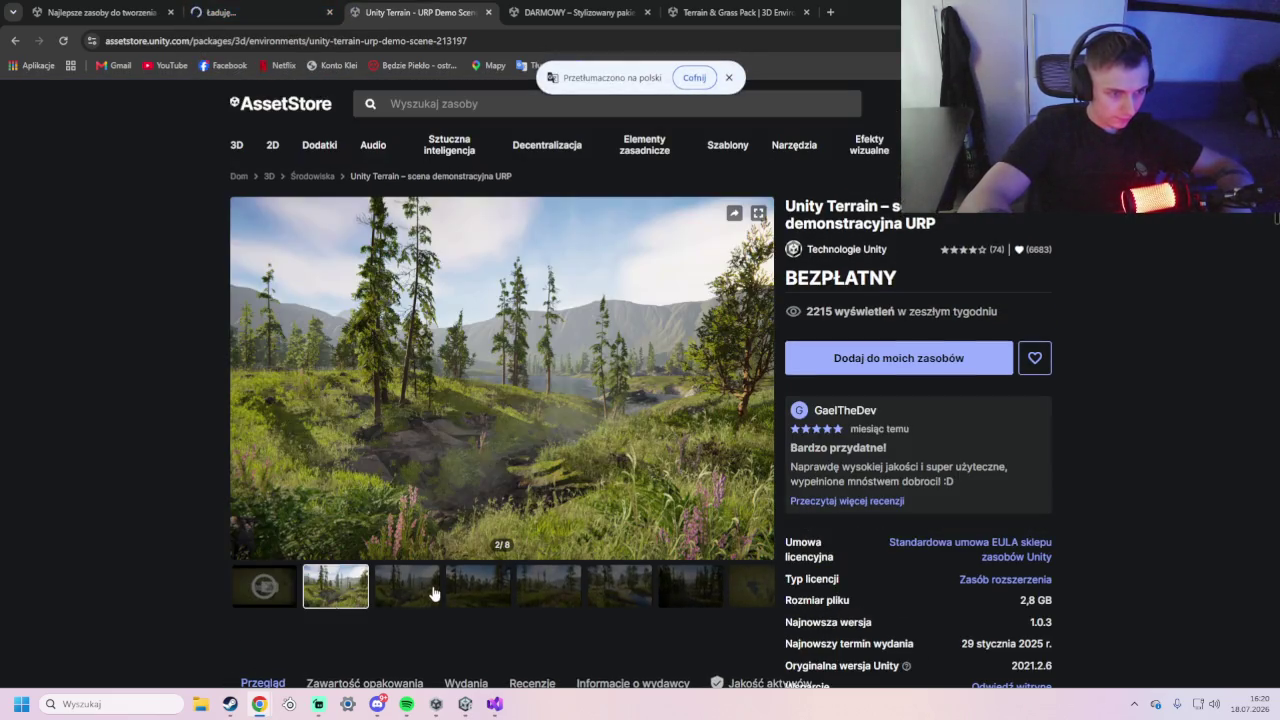
{"action": "left_click", "coordinate": [430, 592]}
{"action": "left_click", "coordinate": [480, 587]}
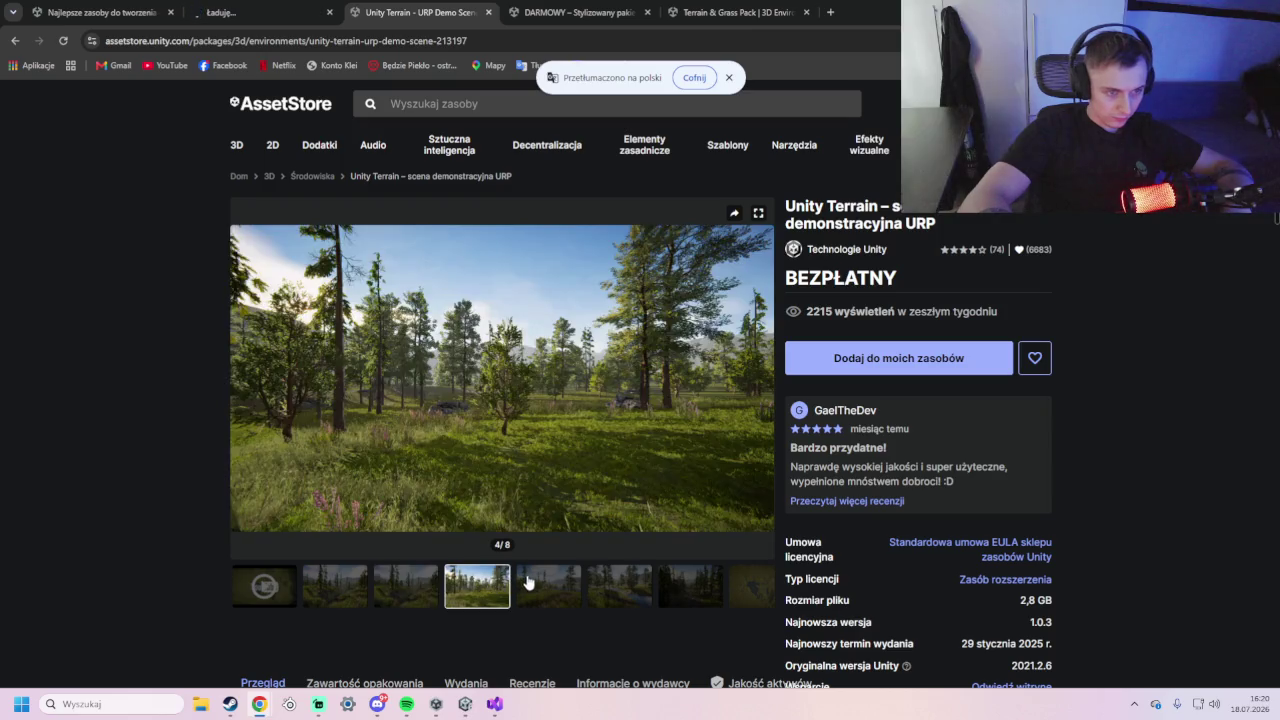
{"action": "left_click", "coordinate": [531, 585]}
{"action": "left_click", "coordinate": [607, 595]}
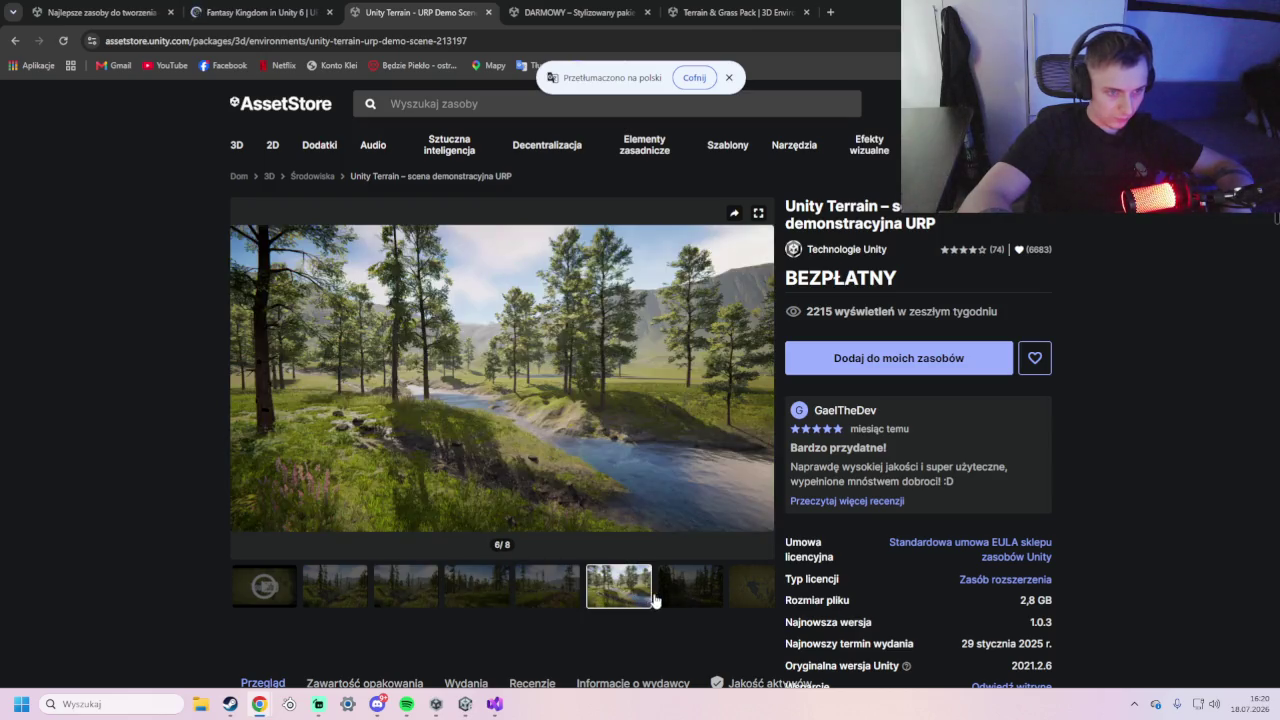
{"action": "left_click", "coordinate": [678, 591]}
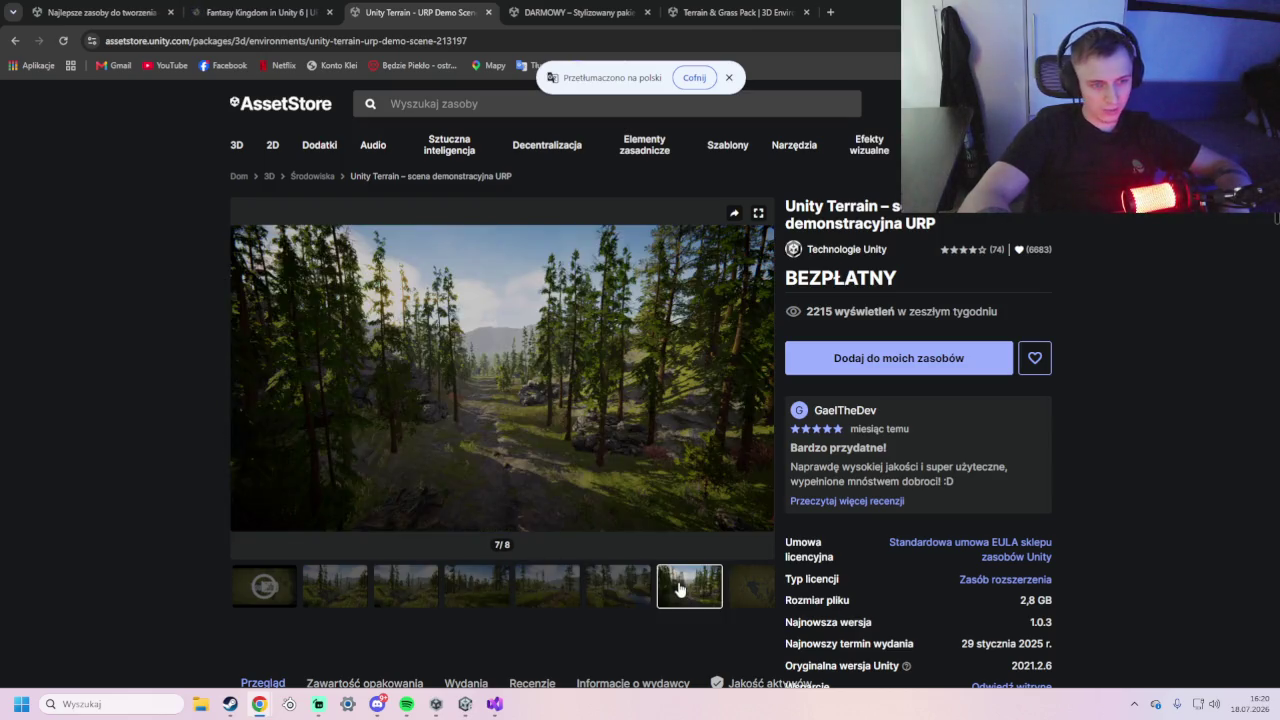
{"action": "left_click", "coordinate": [737, 596]}
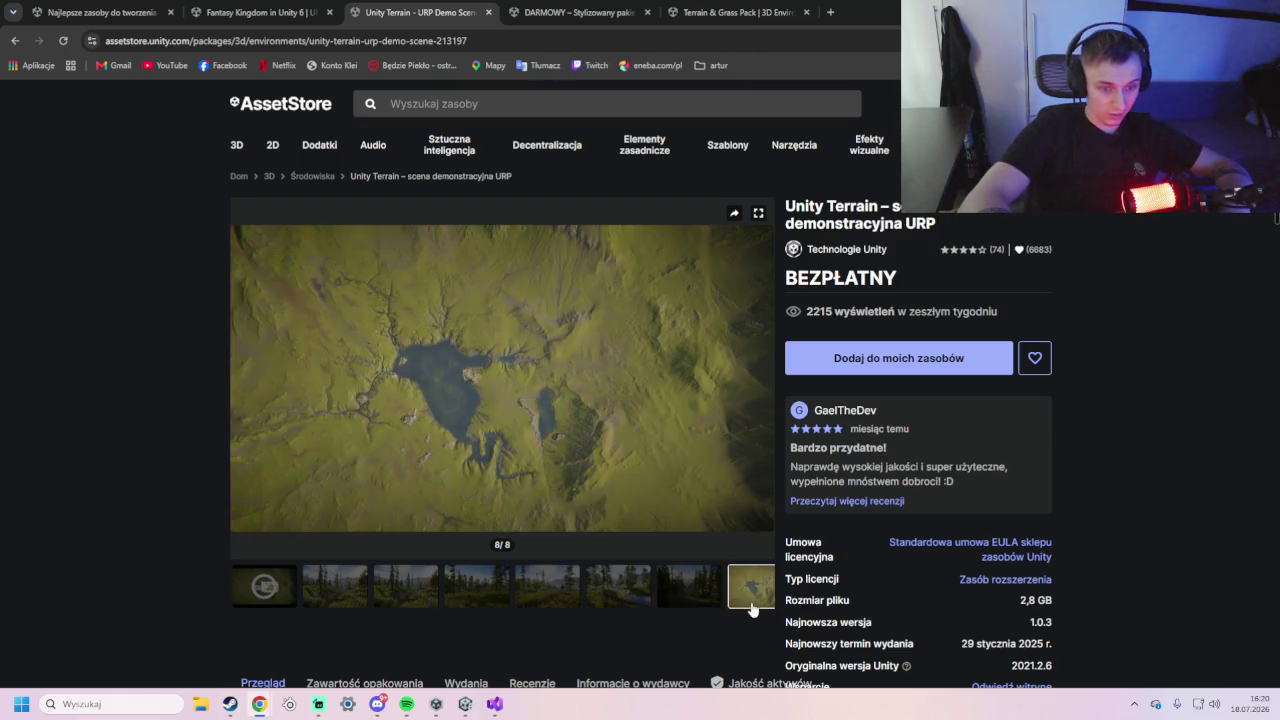
Step: Page through the Fantasy Kingdom gallery images, then return to the search results tab
{"action": "left_click", "coordinate": [260, 12]}
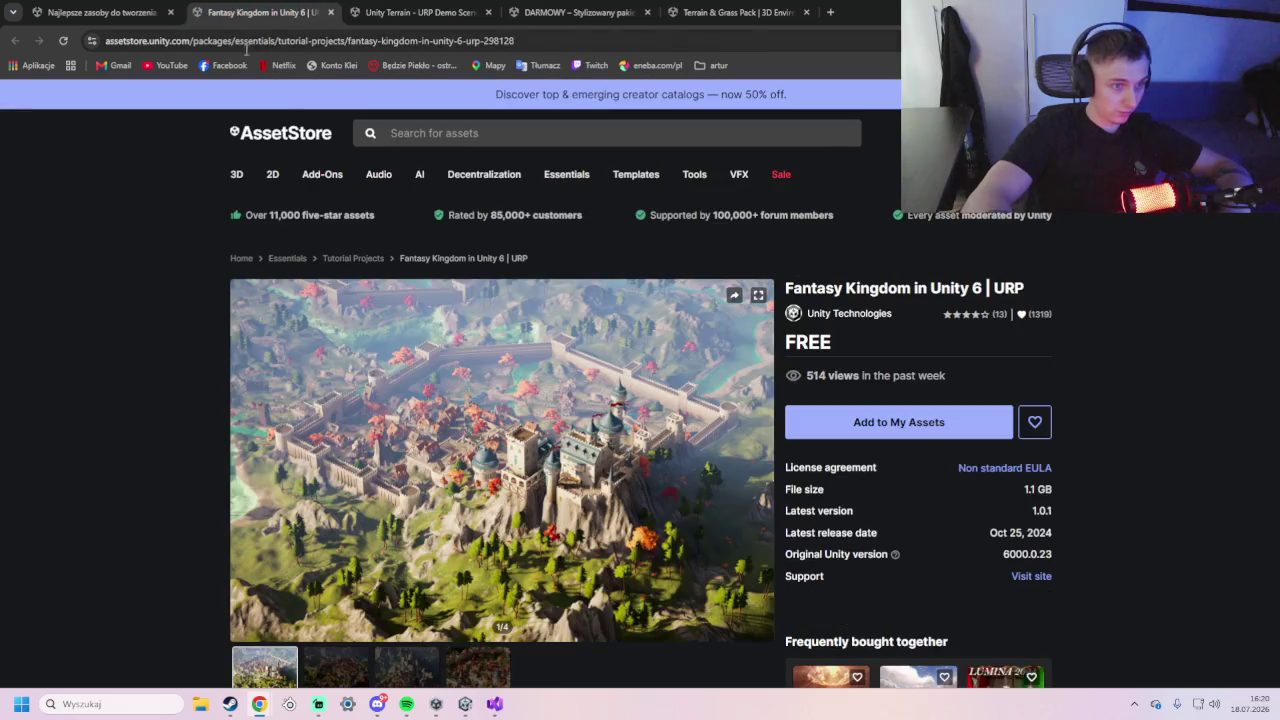
{"action": "scroll", "coordinate": [335, 608], "scroll_direction": "down", "scroll_amount": 1}
{"action": "left_click", "coordinate": [340, 609]}
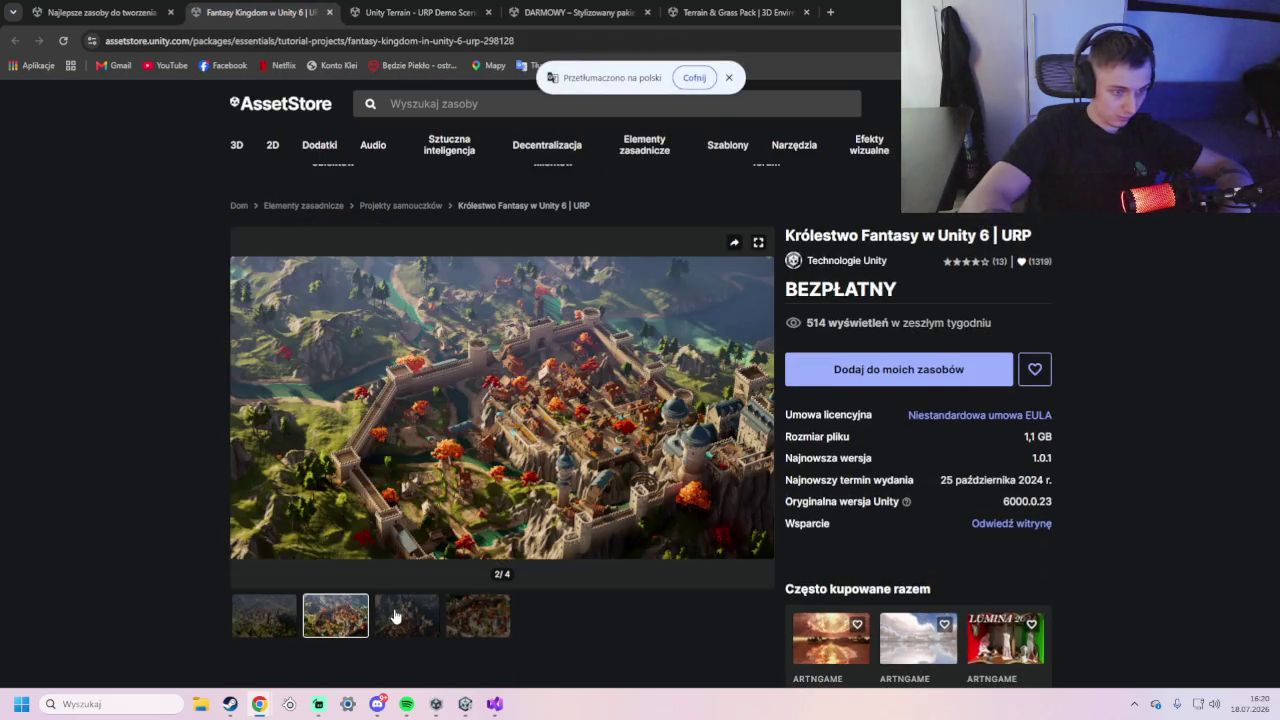
{"action": "left_click", "coordinate": [399, 617]}
{"action": "left_click", "coordinate": [495, 622]}
{"action": "left_click", "coordinate": [100, 12]}
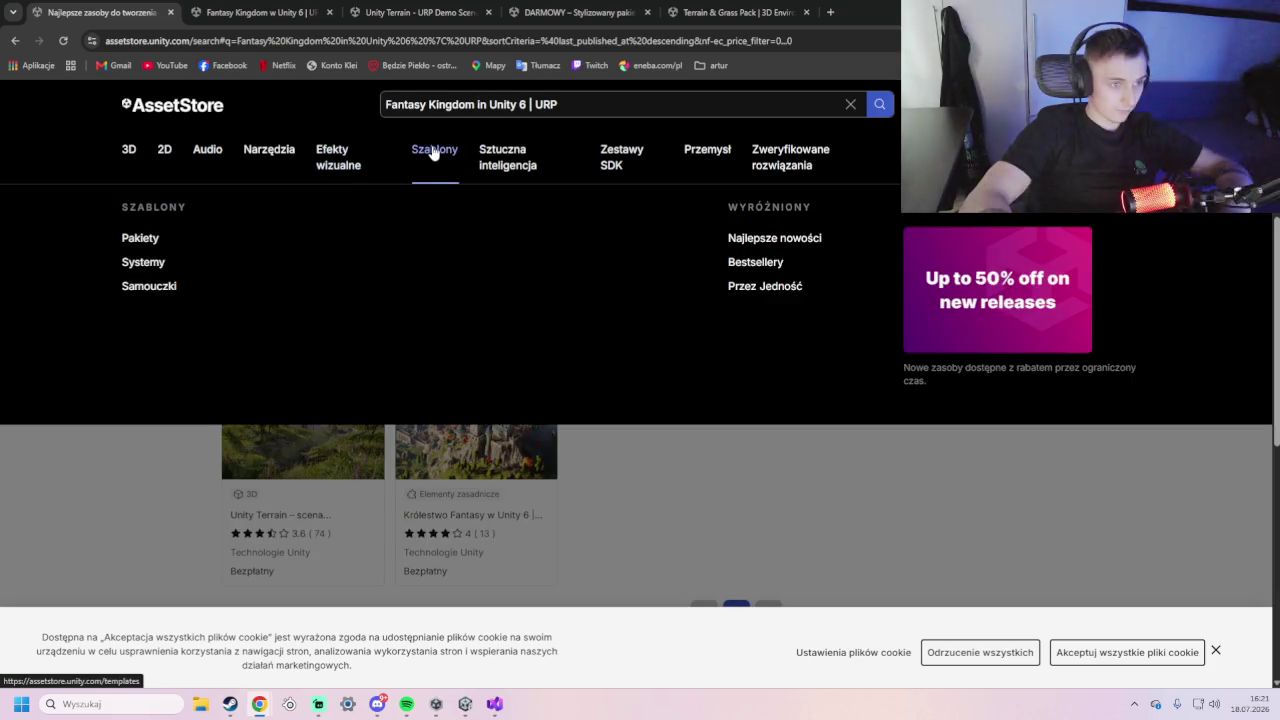
{"action": "left_click", "coordinate": [433, 152]}
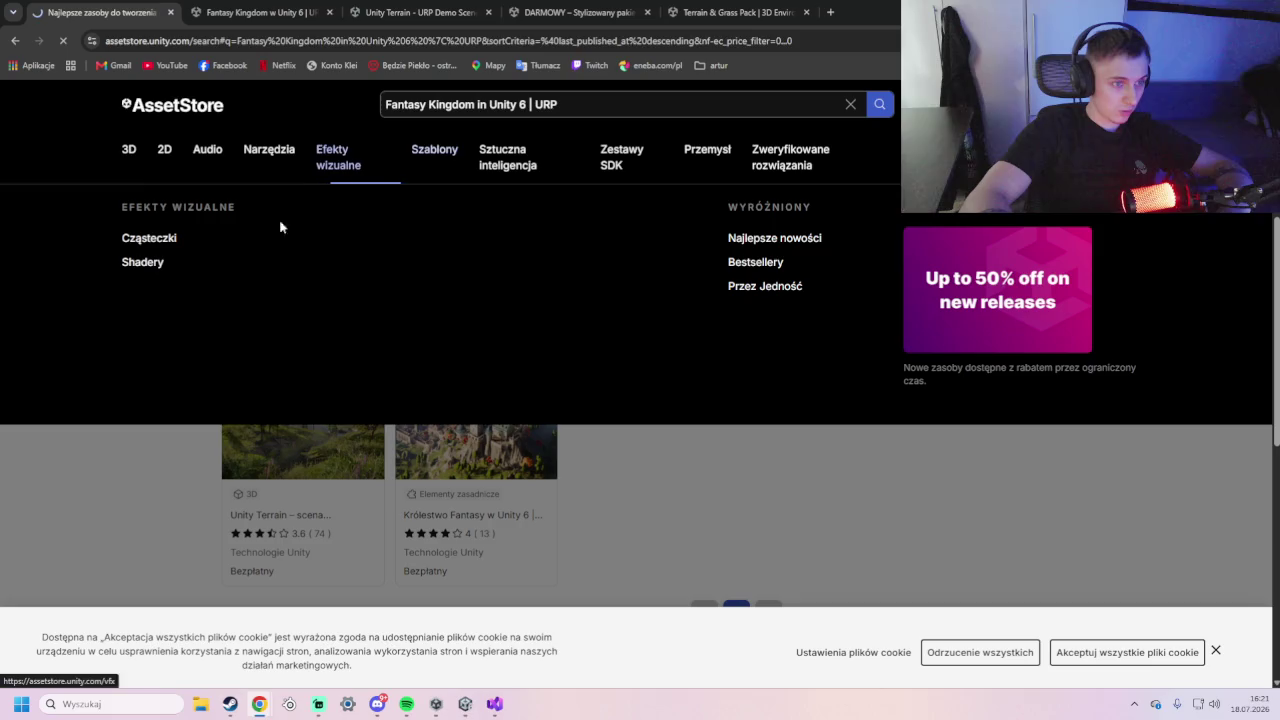
Step: Search the Asset Store for 'mapo'
{"action": "scroll", "coordinate": [203, 352], "scroll_direction": "down", "scroll_amount": 3}
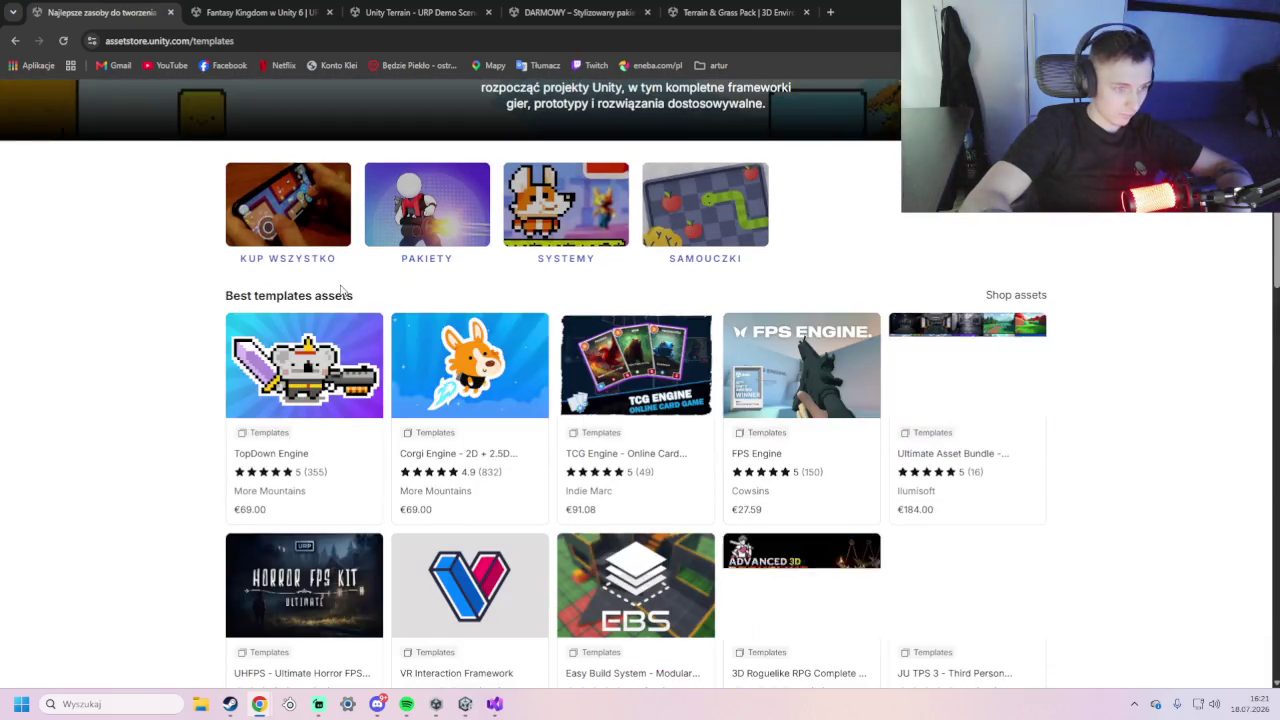
{"action": "scroll", "coordinate": [207, 350], "scroll_direction": "up", "scroll_amount": 3}
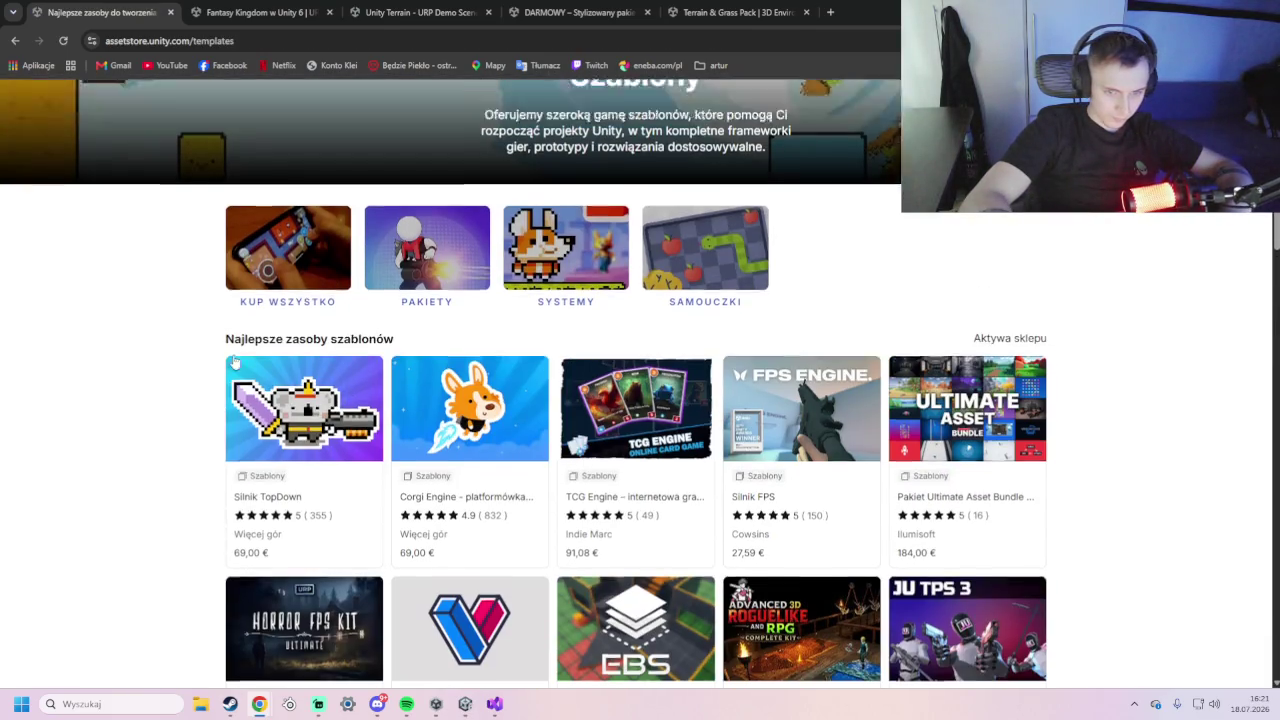
{"action": "left_click", "coordinate": [580, 122]}
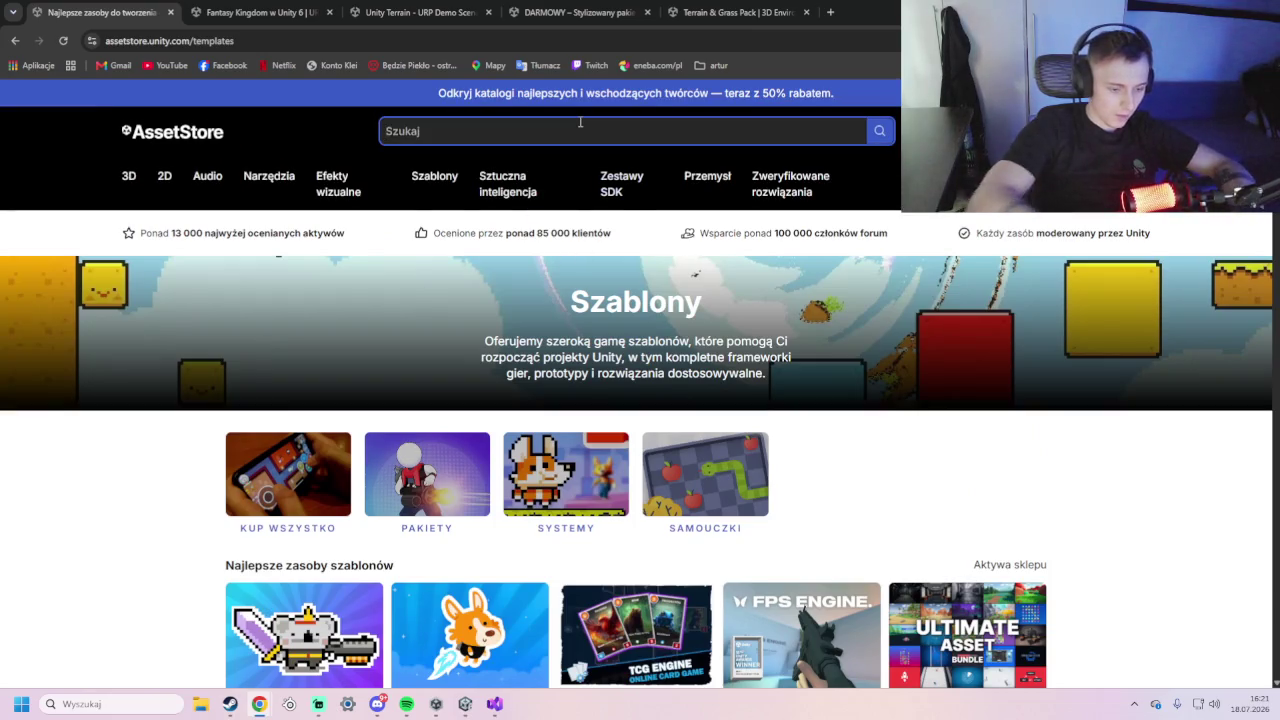
{"action": "type", "text": "mapo"}
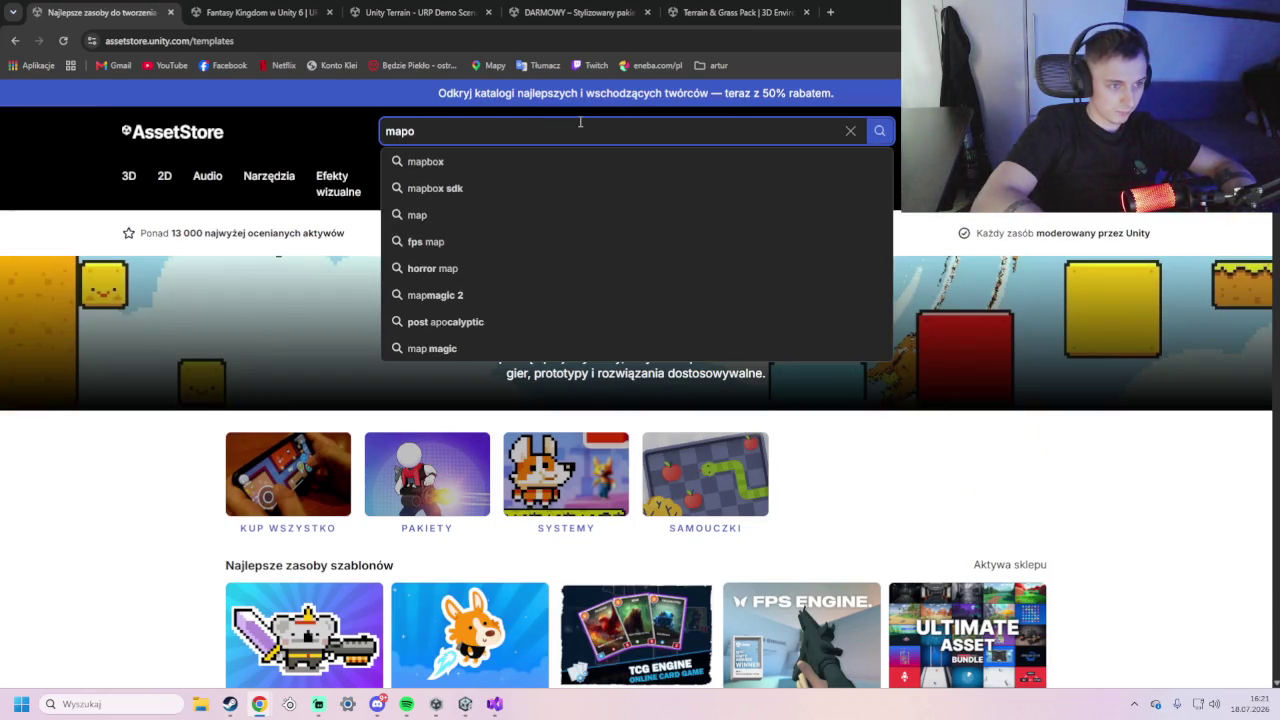
{"action": "key", "text": "Return"}
Step: Correct the search to 'map' and open the MapMagic 2 package page from the results
{"action": "scroll", "coordinate": [547, 324], "scroll_direction": "down", "scroll_amount": 3}
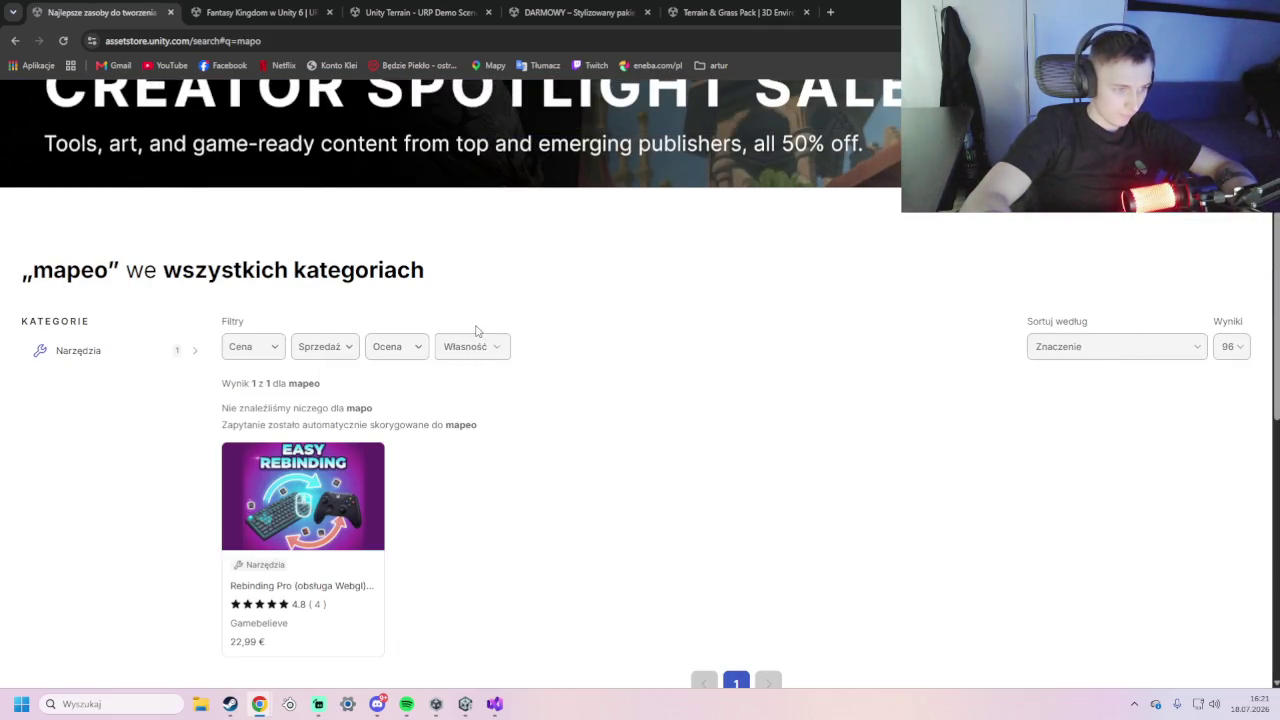
{"action": "scroll", "coordinate": [476, 331], "scroll_direction": "down", "scroll_amount": 3}
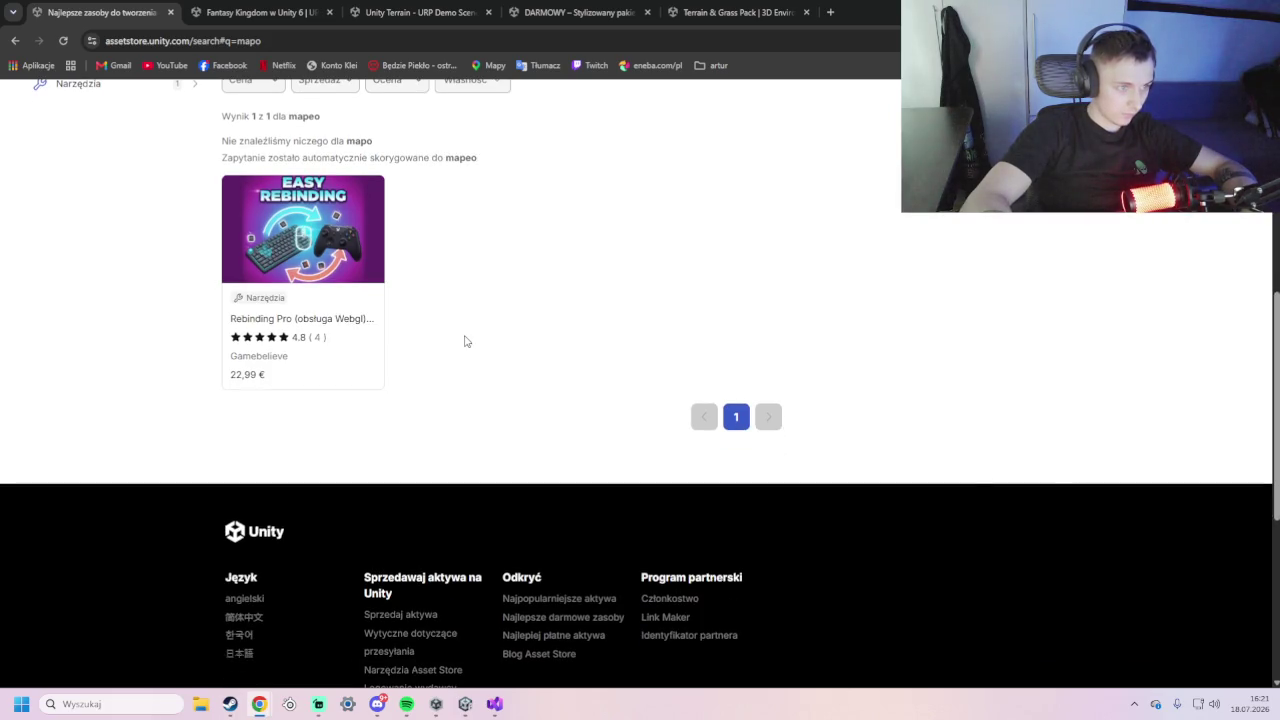
{"action": "scroll", "coordinate": [464, 341], "scroll_direction": "up", "scroll_amount": 5}
{"action": "left_click", "coordinate": [442, 104]}
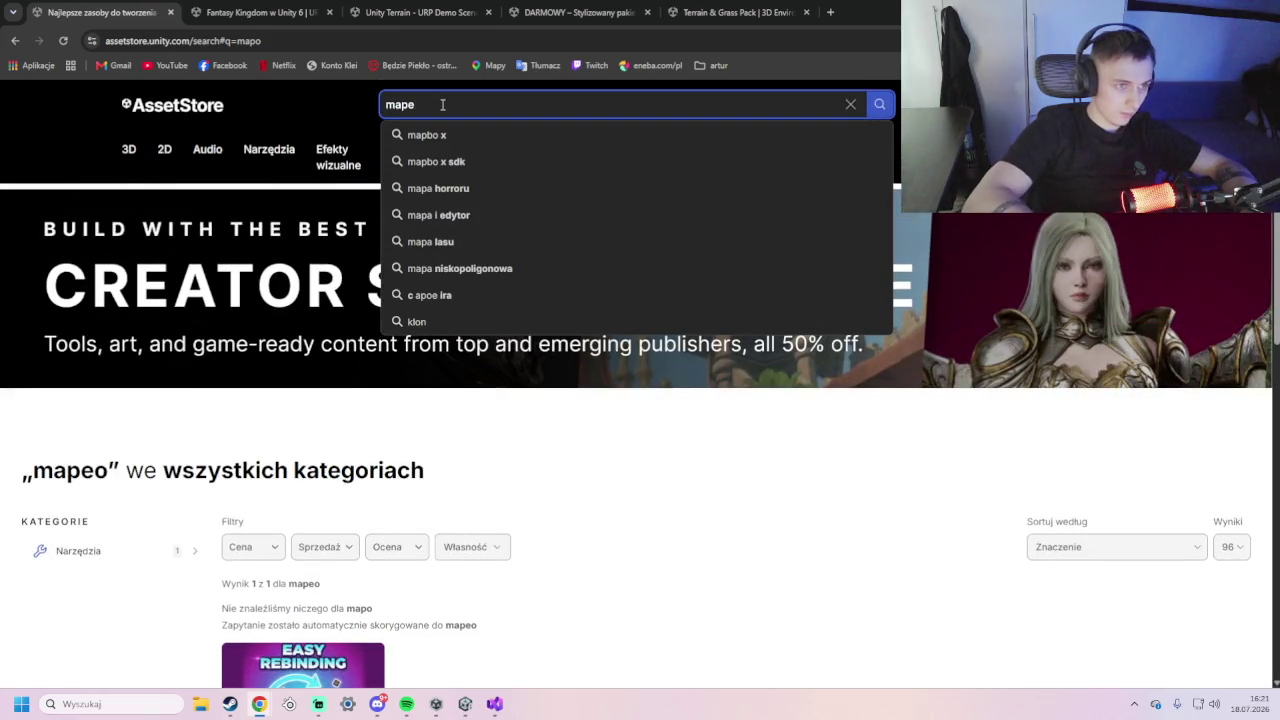
{"action": "key", "text": "BackSpace"}
{"action": "key", "text": "Return"}
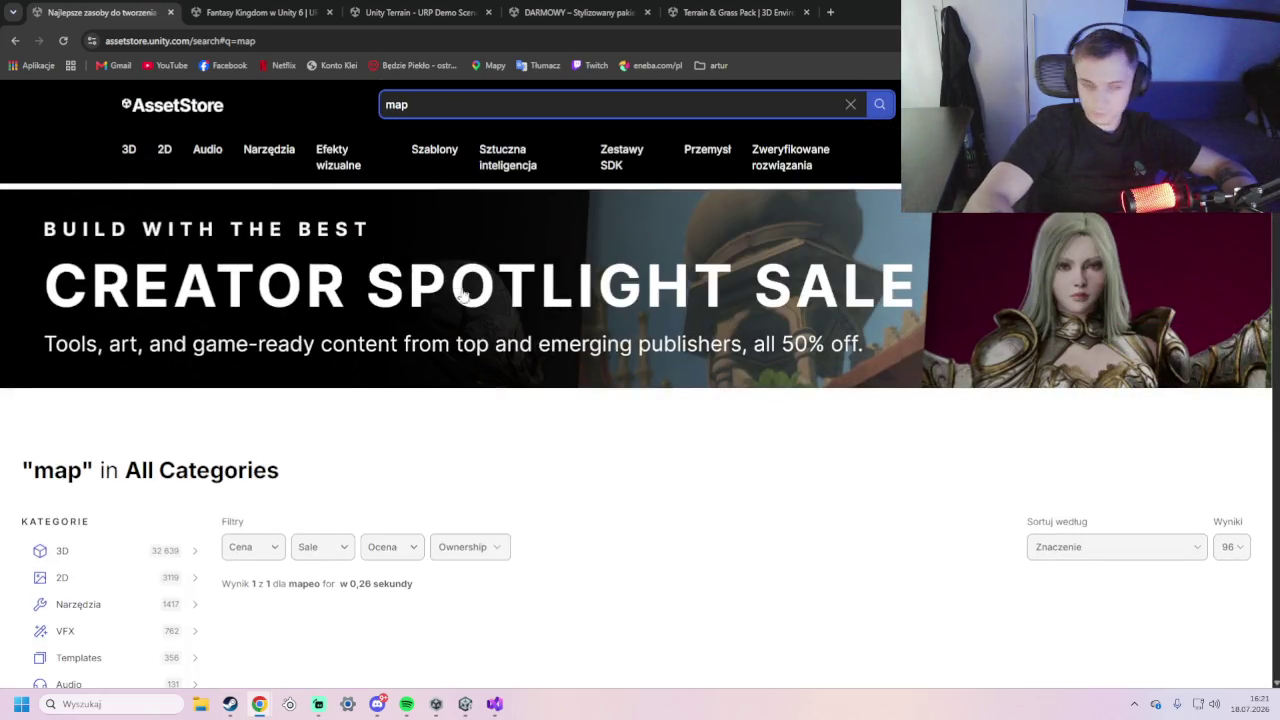
{"action": "scroll", "coordinate": [362, 410], "scroll_direction": "down", "scroll_amount": 3}
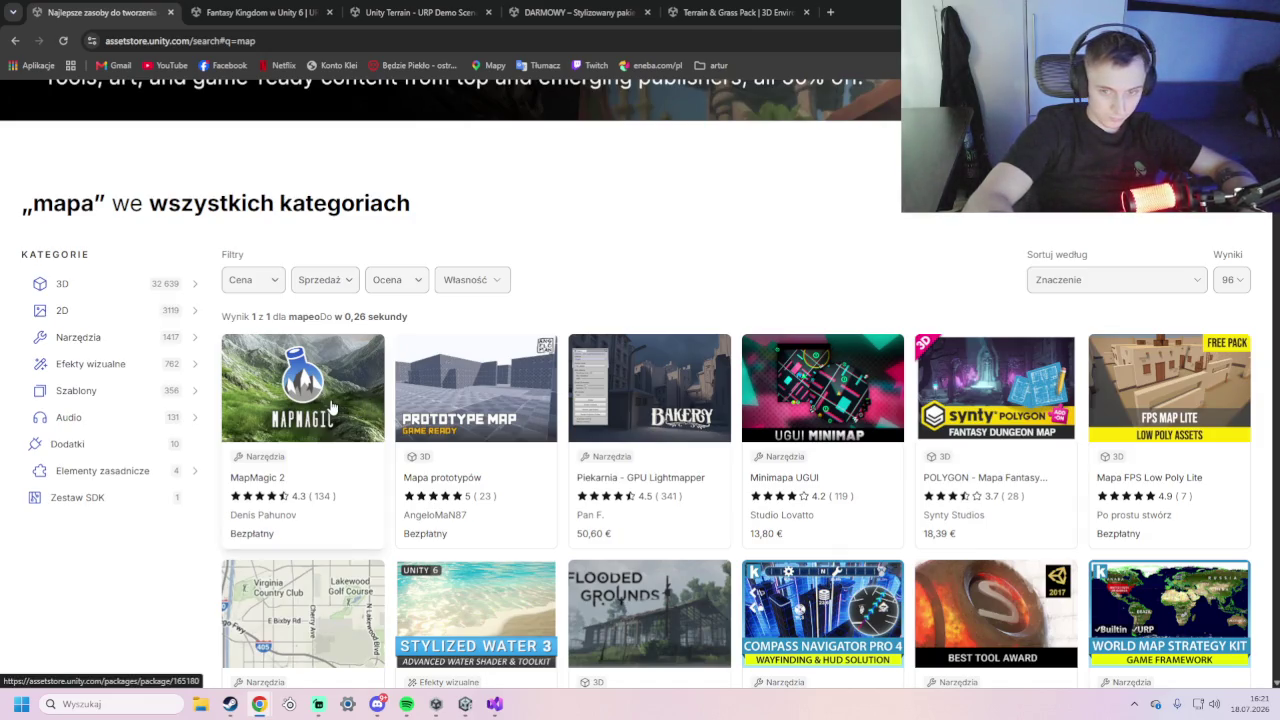
{"action": "scroll", "coordinate": [330, 406], "scroll_direction": "down", "scroll_amount": 3}
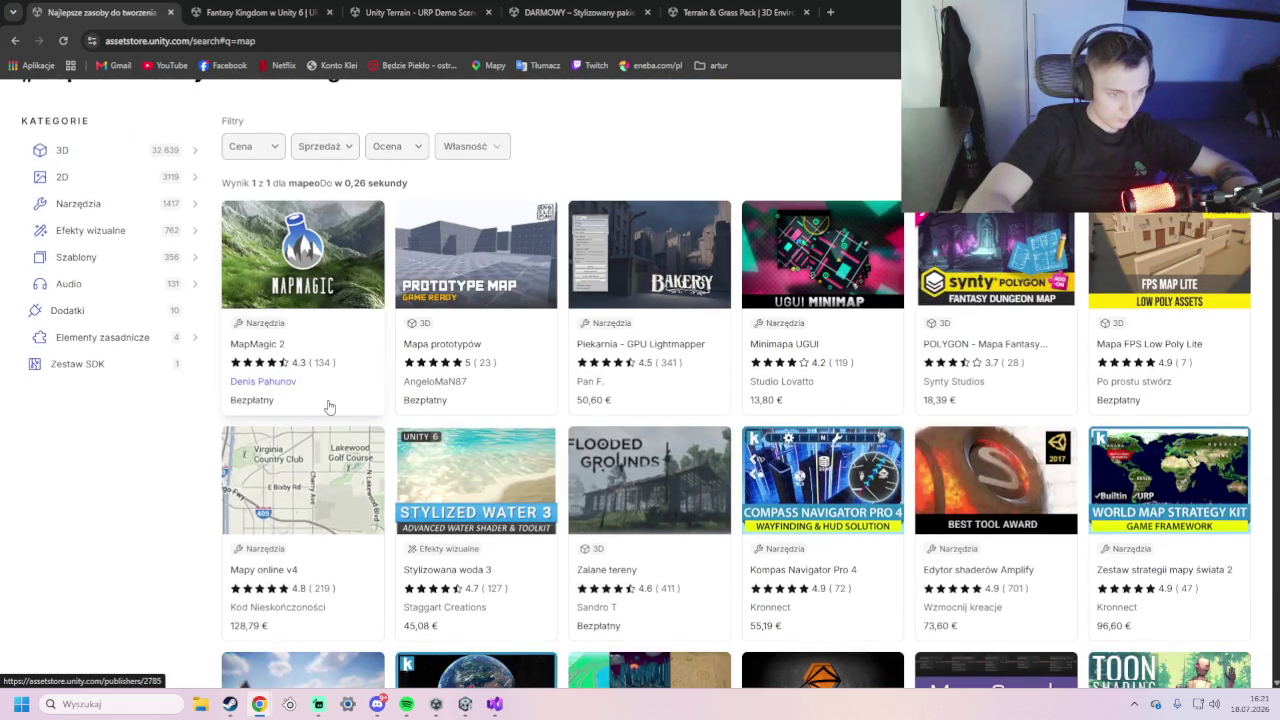
{"action": "scroll", "coordinate": [326, 406], "scroll_direction": "down", "scroll_amount": 3}
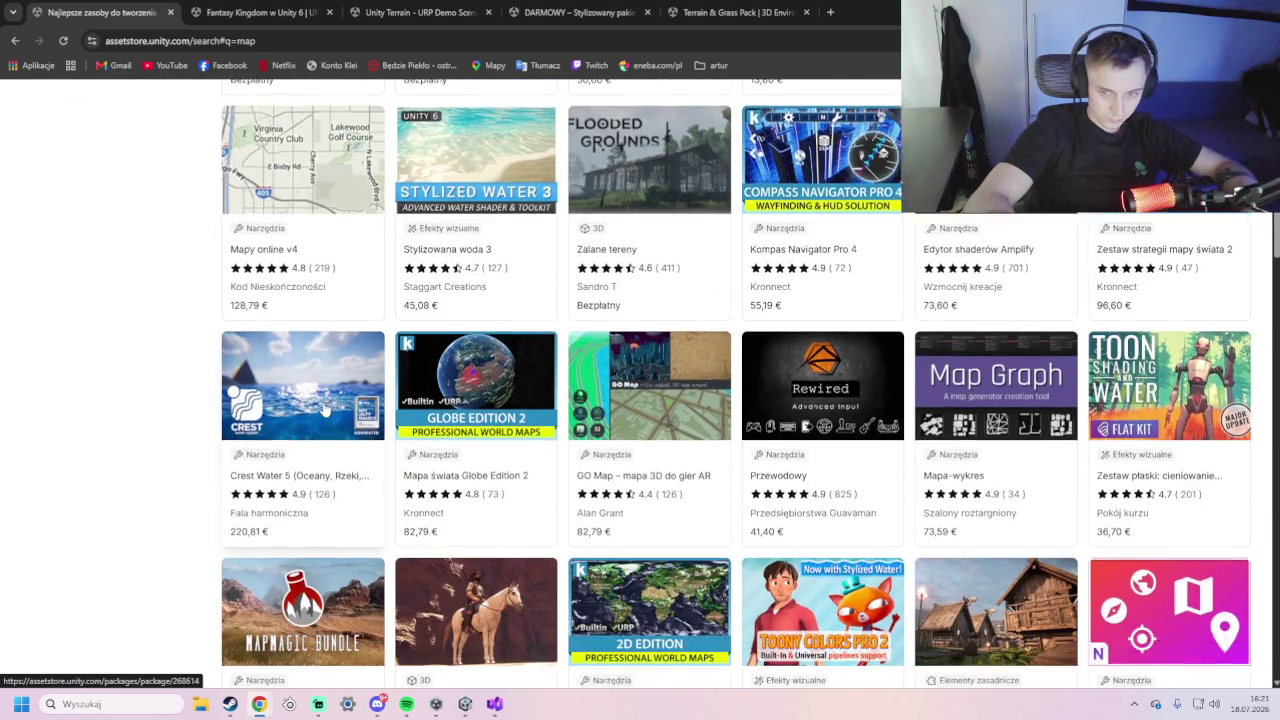
{"action": "scroll", "coordinate": [324, 407], "scroll_direction": "up", "scroll_amount": 9}
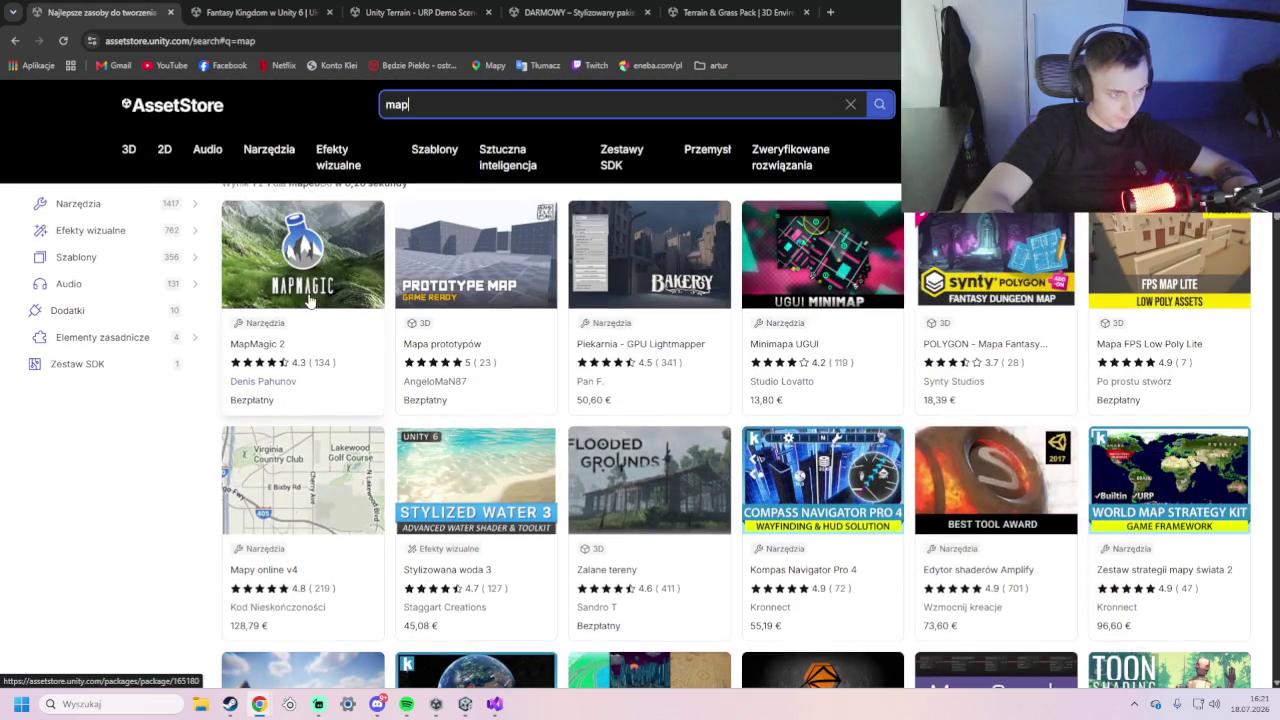
{"action": "left_click", "coordinate": [309, 299]}
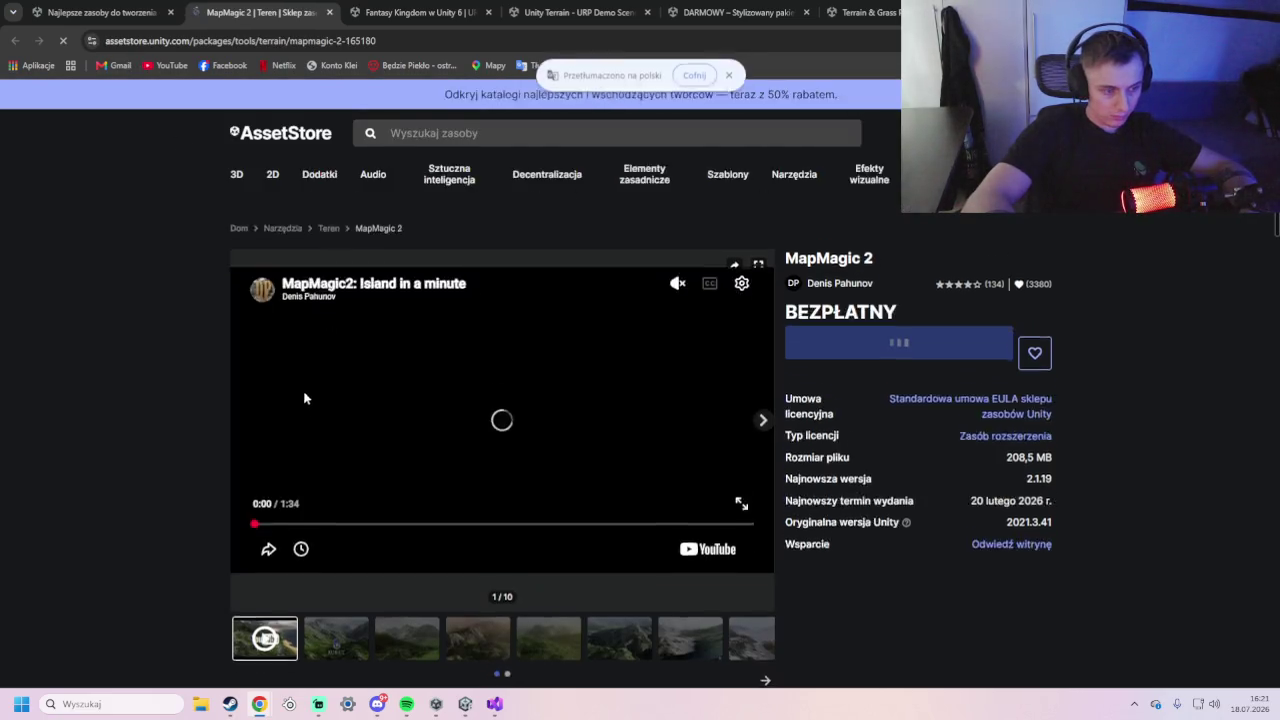
Step: Look through the MapMagic 2 gallery images, ending back on the MapMagic logo
{"action": "scroll", "coordinate": [333, 560], "scroll_direction": "down", "scroll_amount": 1}
{"action": "left_click", "coordinate": [333, 560]}
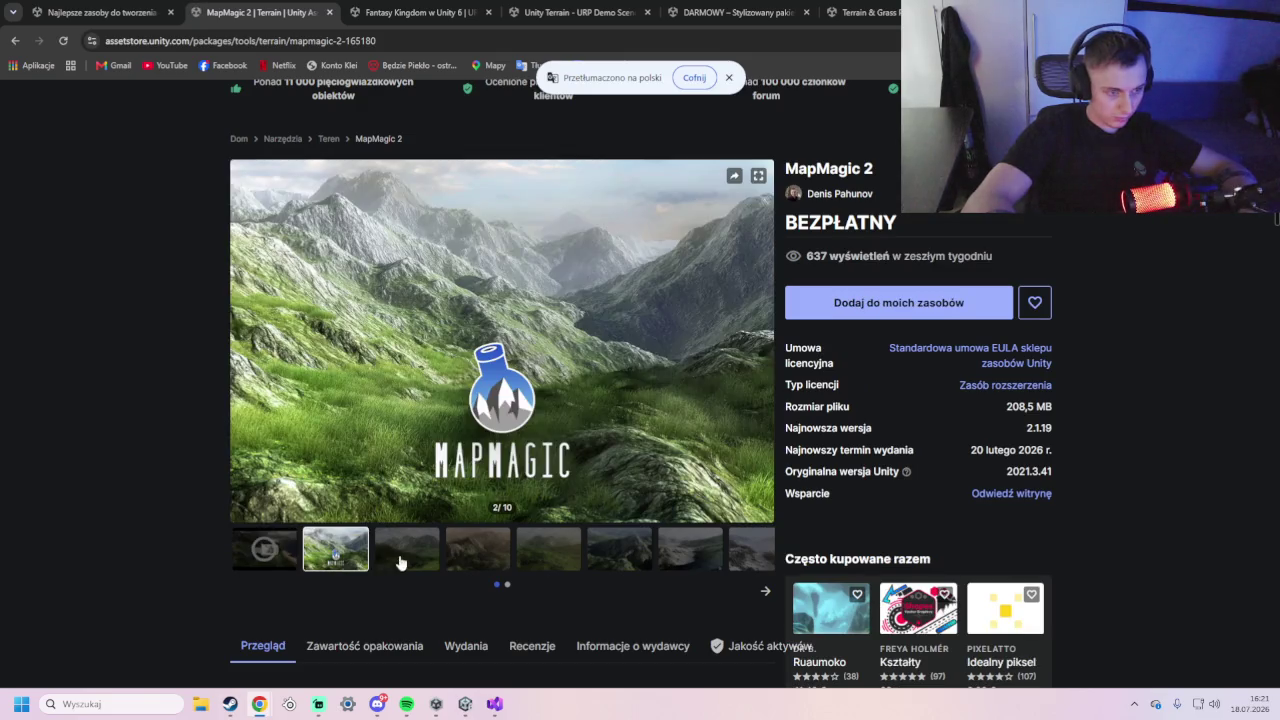
{"action": "left_click", "coordinate": [412, 558]}
{"action": "left_click", "coordinate": [481, 558]}
{"action": "left_click", "coordinate": [545, 551]}
{"action": "left_click", "coordinate": [620, 560]}
{"action": "left_click", "coordinate": [690, 562]}
{"action": "left_click", "coordinate": [752, 548]}
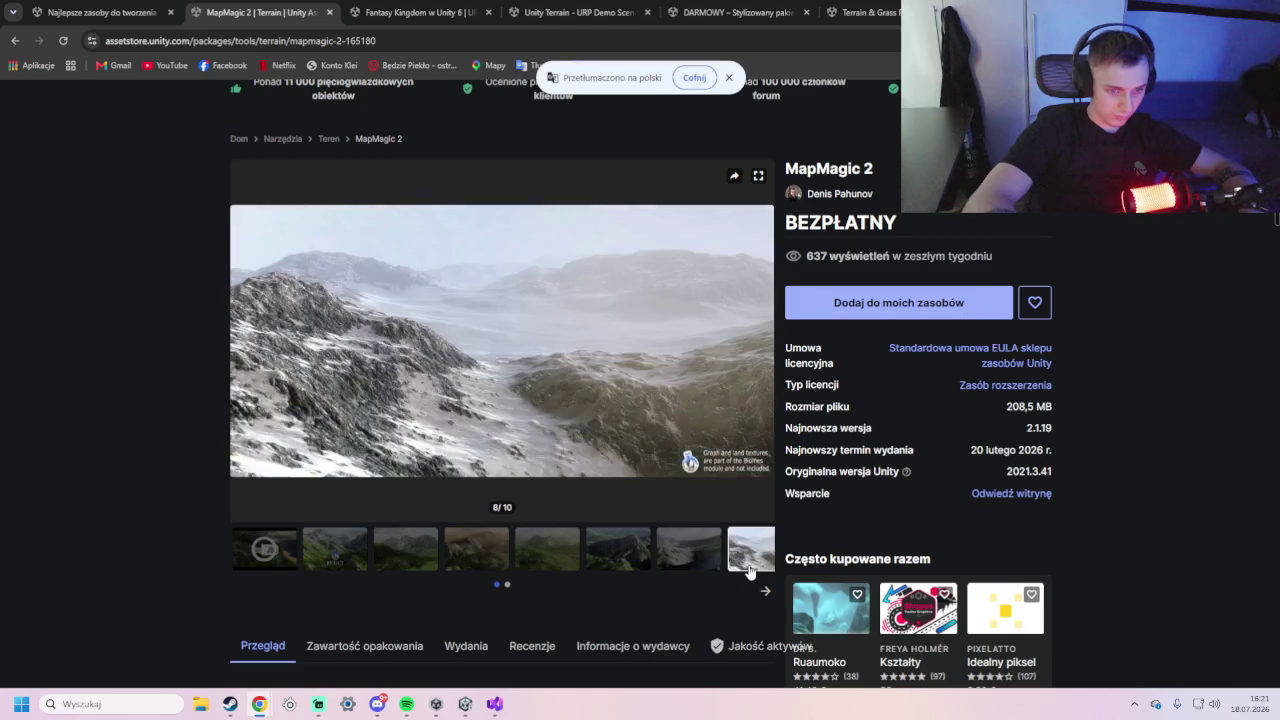
{"action": "left_click", "coordinate": [335, 552]}
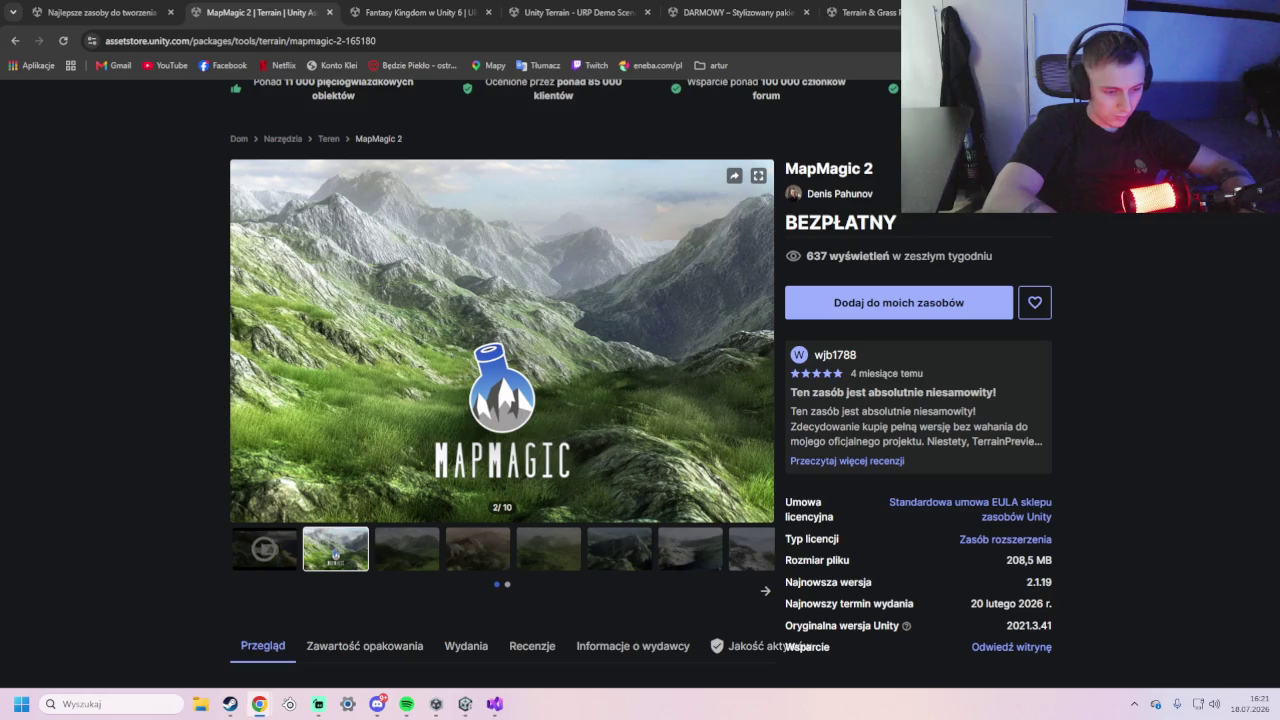
Step: On the Fantasy Kingdom tab, type the web search 'gotowe mapy low polly unity koszenie trawy'
{"action": "left_click", "coordinate": [418, 12]}
{"action": "left_click", "coordinate": [426, 40]}
{"action": "type", "text": "gotowe "}
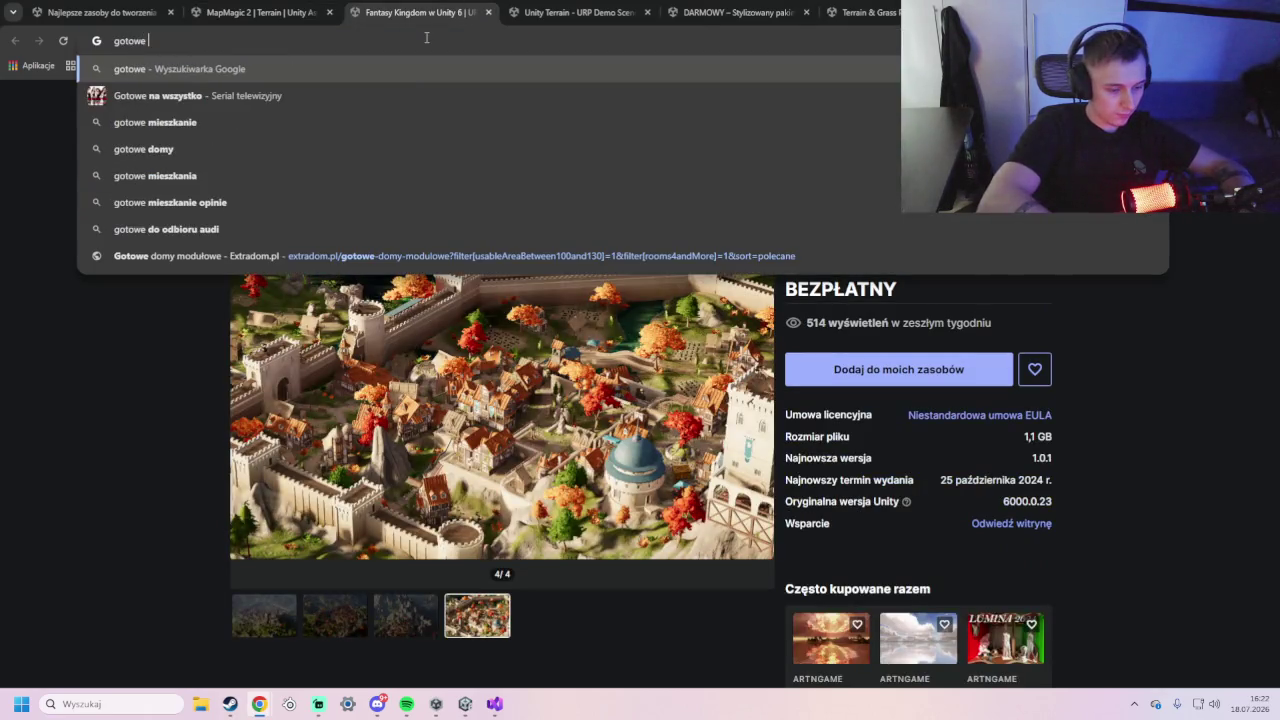
{"action": "type", "text": "mapy low p"}
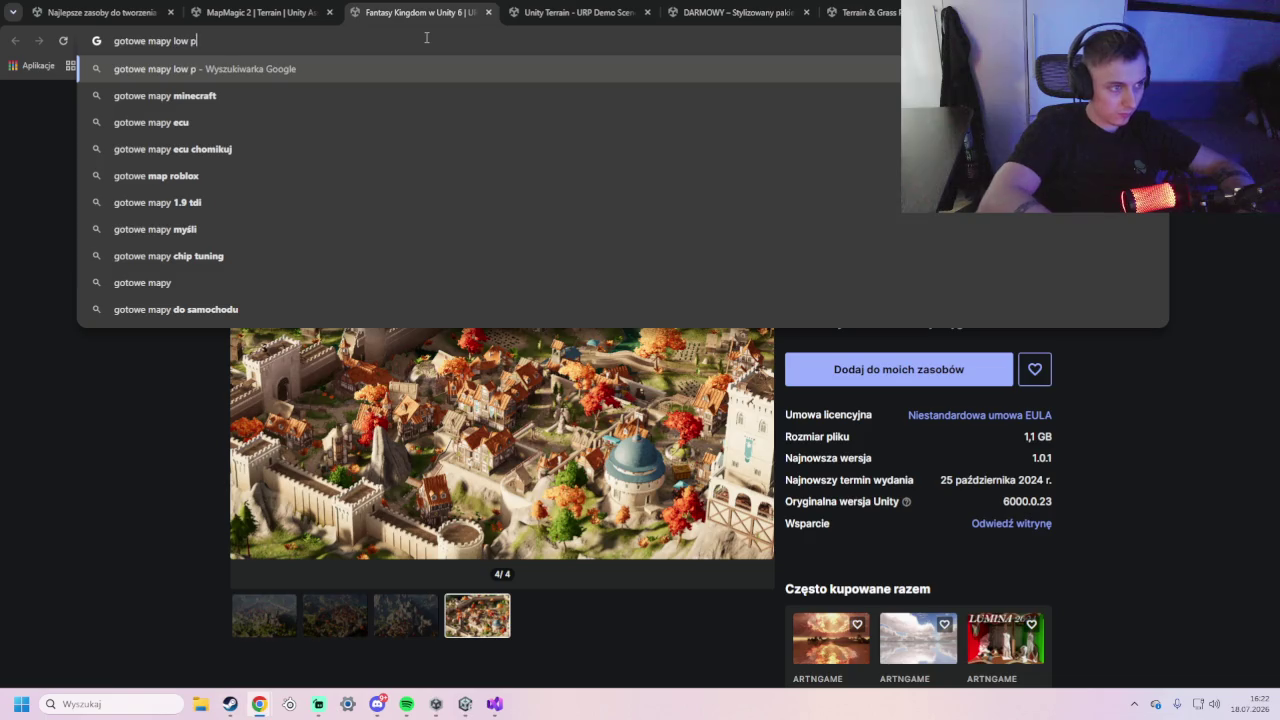
{"action": "type", "text": "olly unit"}
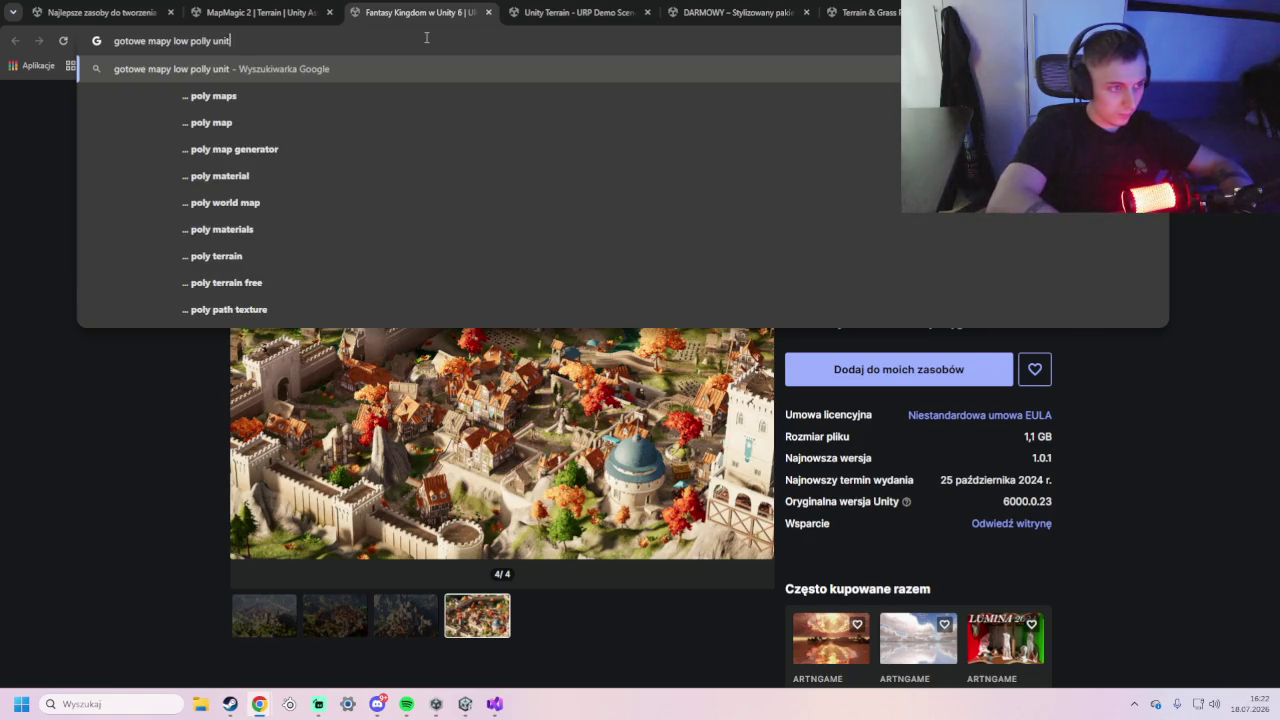
{"action": "type", "text": "y k"}
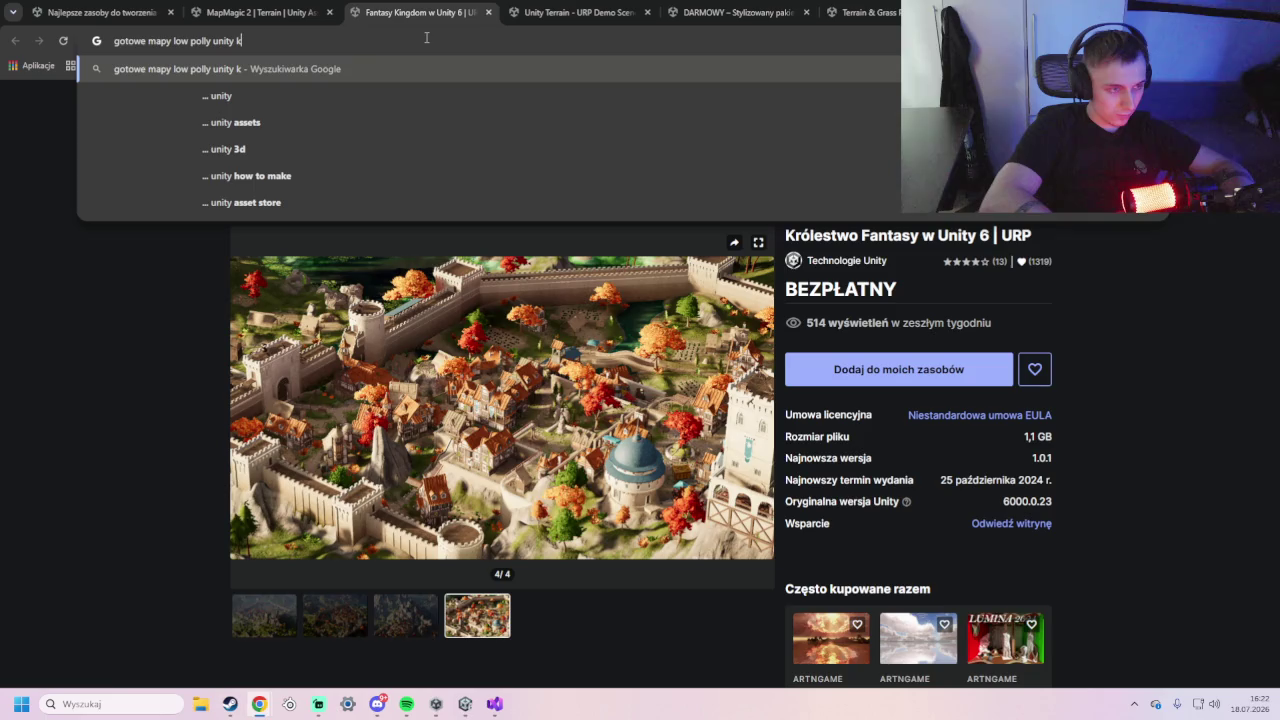
{"action": "type", "text": "oszenie trawy"}
Step: Run the 'gotowe mapy low polly unity koszenie trawy' search and open the Fiverr low poly terrain offer
{"action": "key", "text": "Return"}
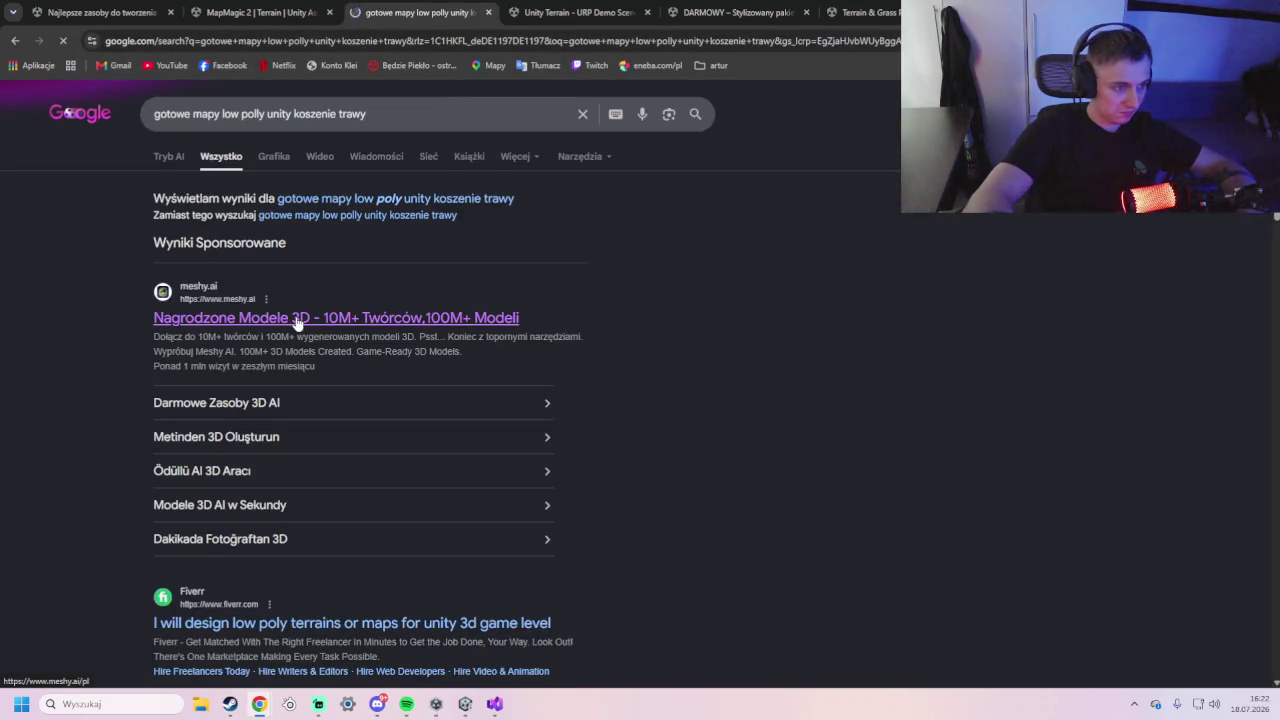
{"action": "scroll", "coordinate": [307, 390], "scroll_direction": "down", "scroll_amount": 2}
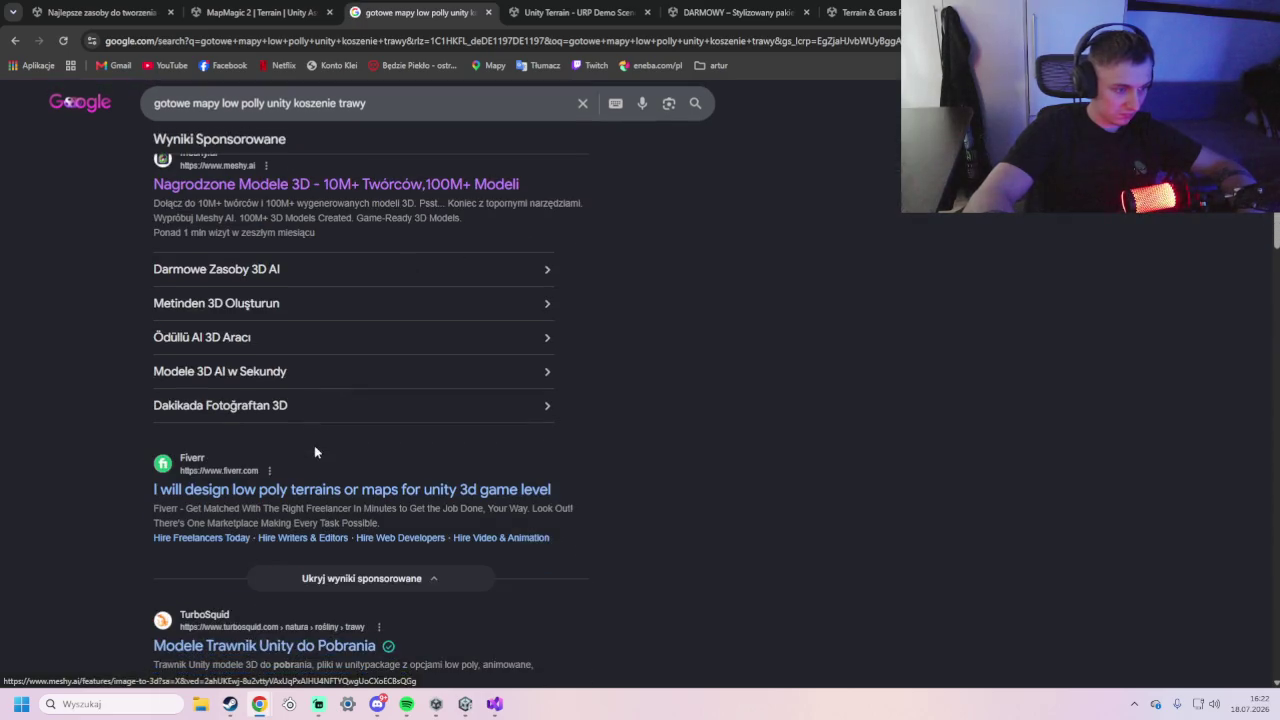
{"action": "left_click", "coordinate": [324, 499]}
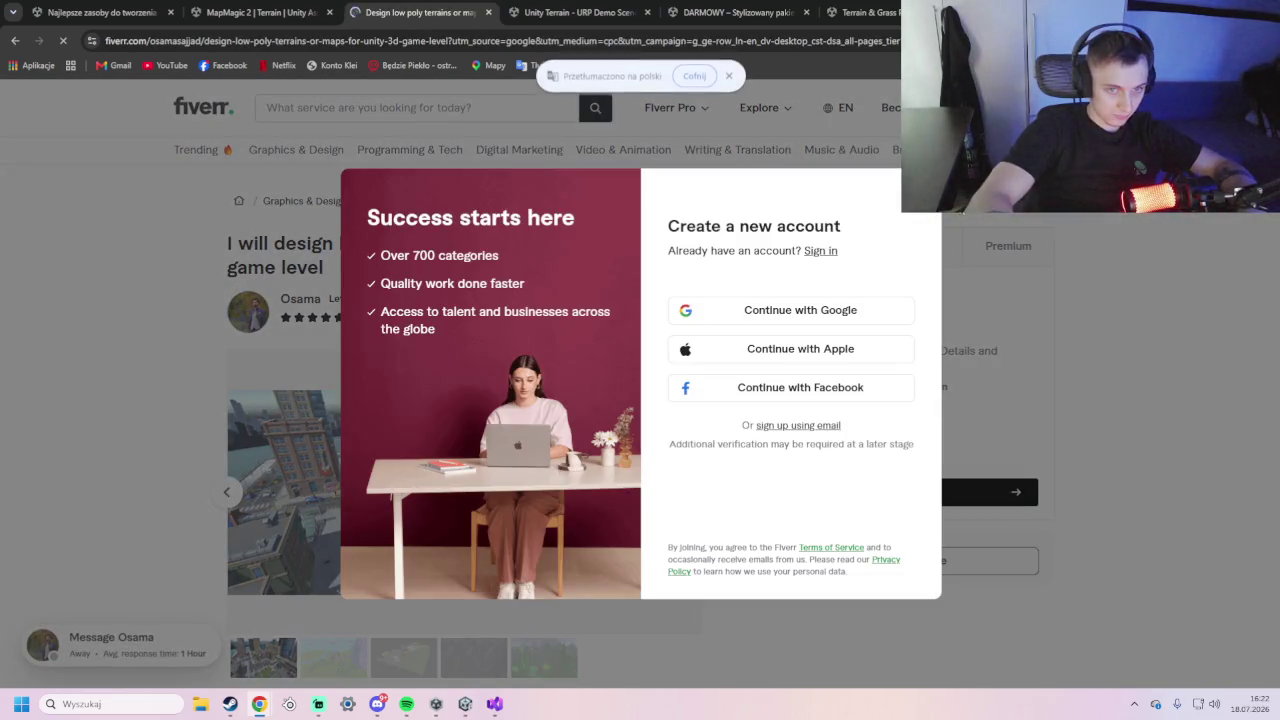
Step: Dismiss the signup prompt and view the Fiverr gig's gallery images, including the low-poly landscape
{"action": "left_click", "coordinate": [1048, 306]}
{"action": "scroll", "coordinate": [453, 413], "scroll_direction": "down", "scroll_amount": 1}
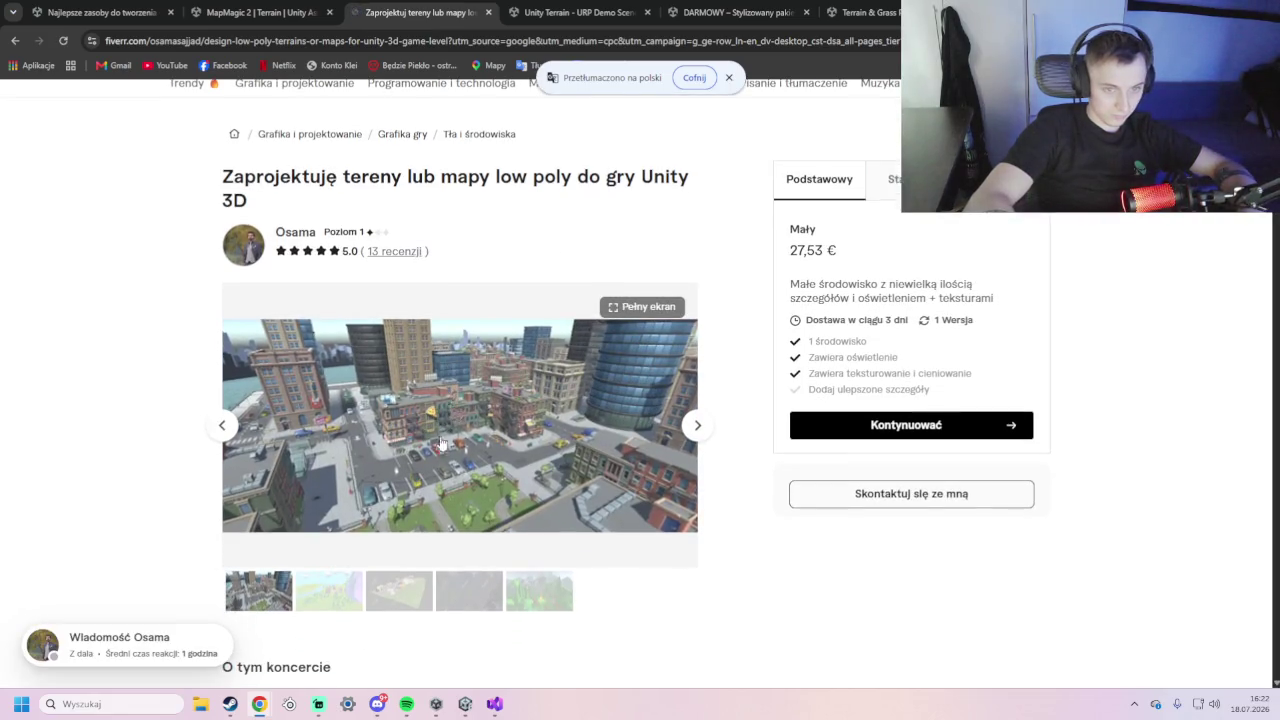
{"action": "left_click", "coordinate": [368, 598]}
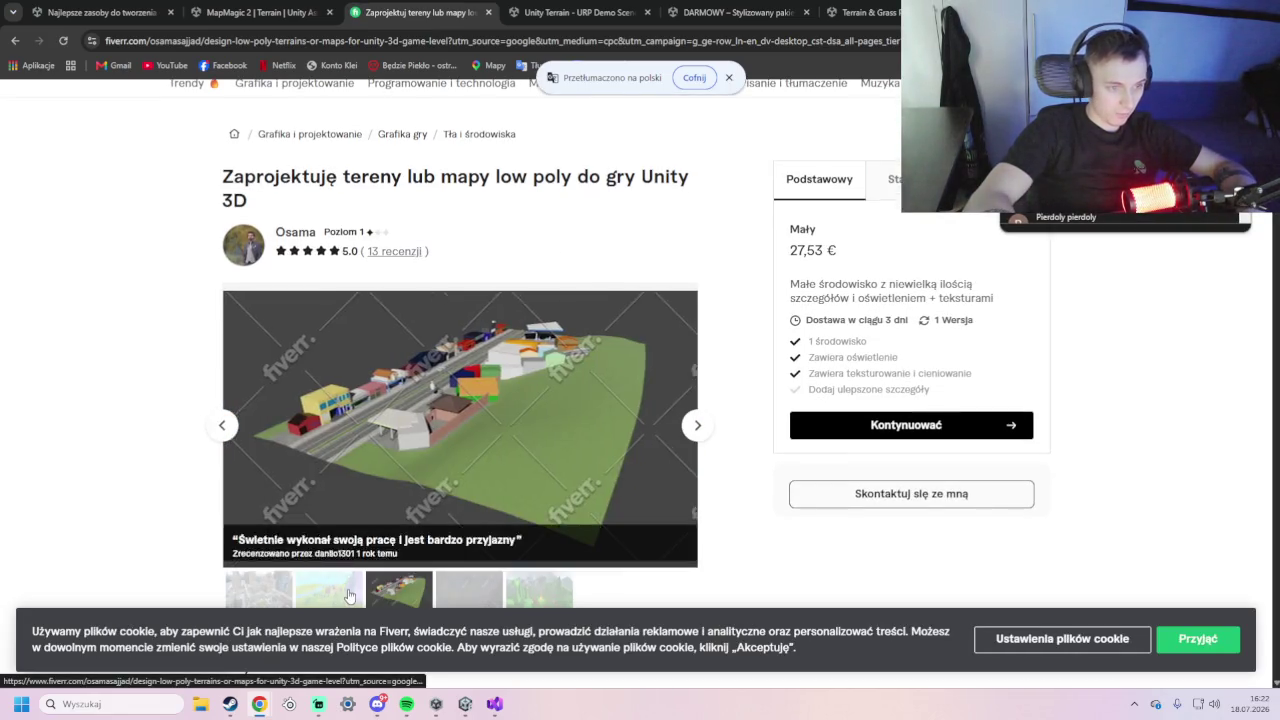
{"action": "left_click", "coordinate": [329, 590]}
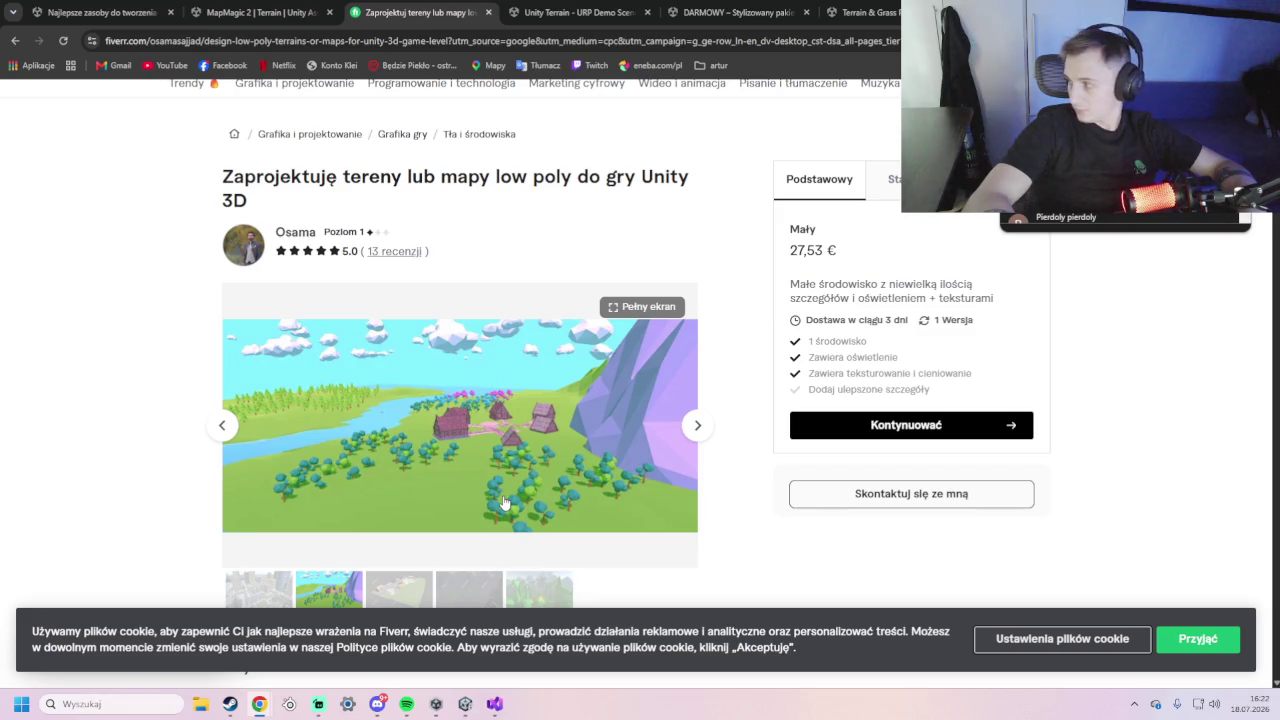
{"action": "left_click", "coordinate": [524, 580]}
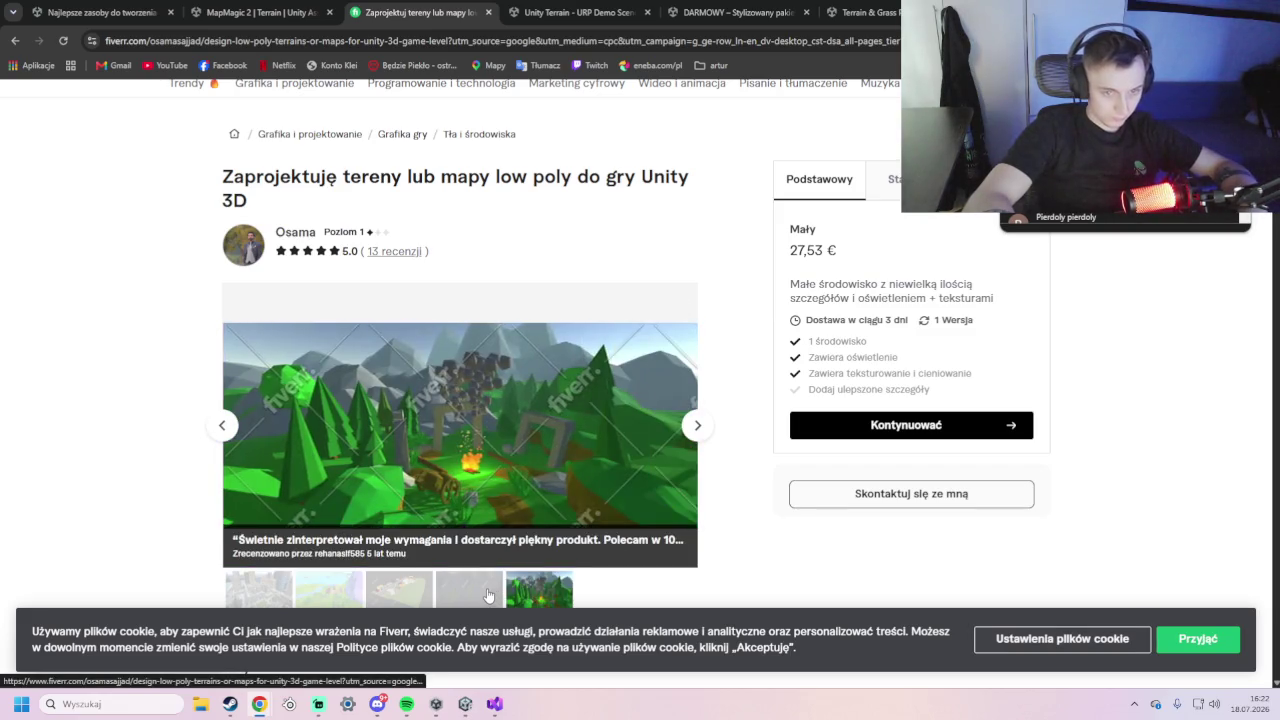
Step: Compare the gig's Standardowy, Premium and Podstawowy package prices, then close the Fiverr tab
{"action": "left_click", "coordinate": [893, 179]}
{"action": "left_click", "coordinate": [1004, 179]}
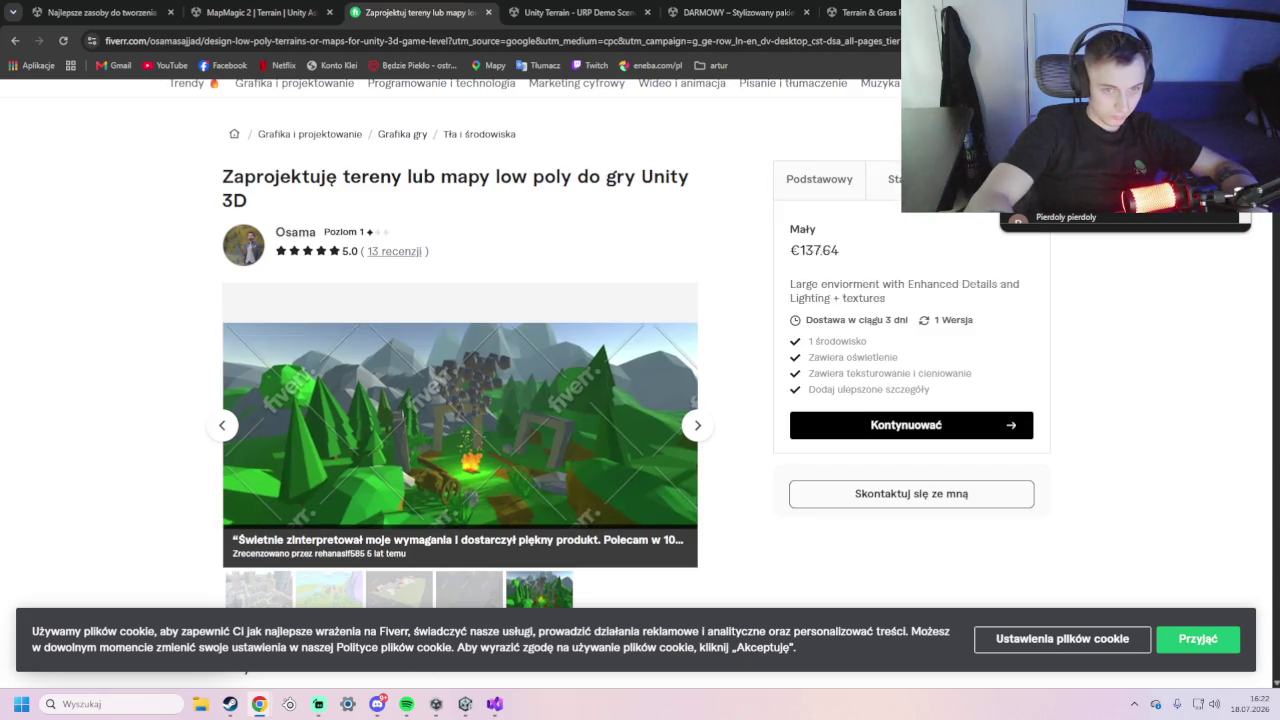
{"action": "left_click", "coordinate": [900, 179]}
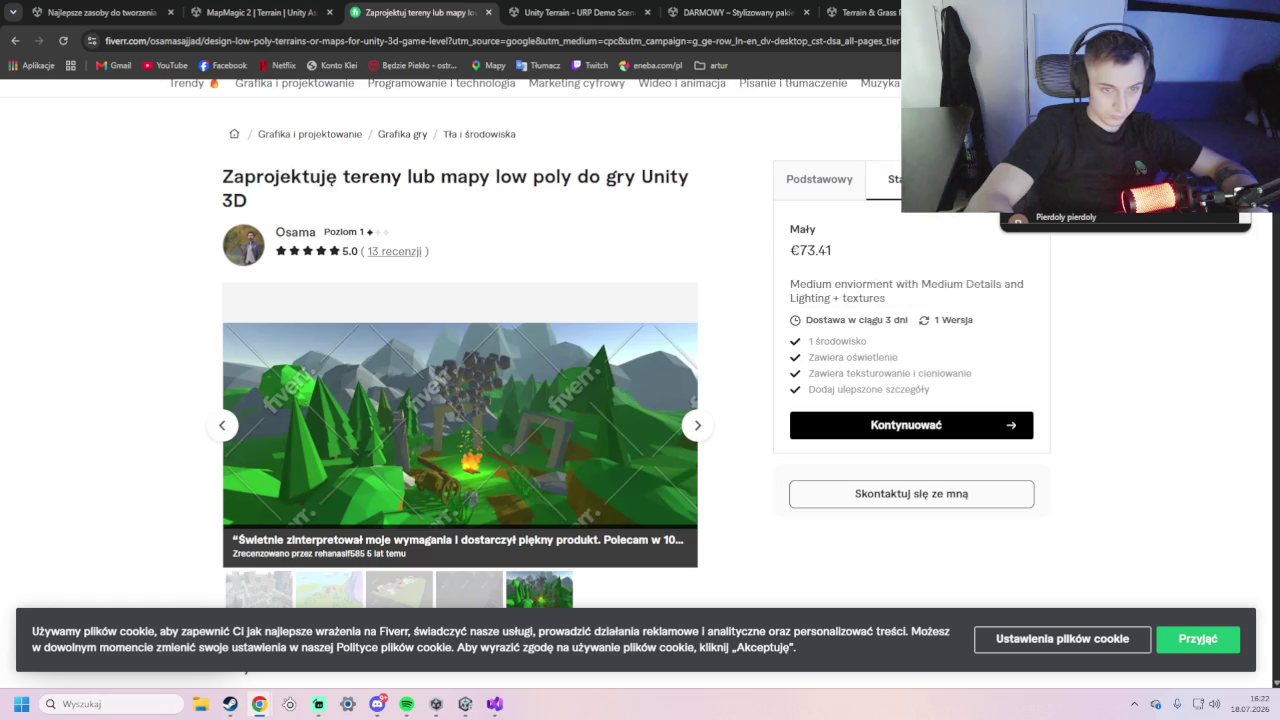
{"action": "left_click", "coordinate": [822, 177]}
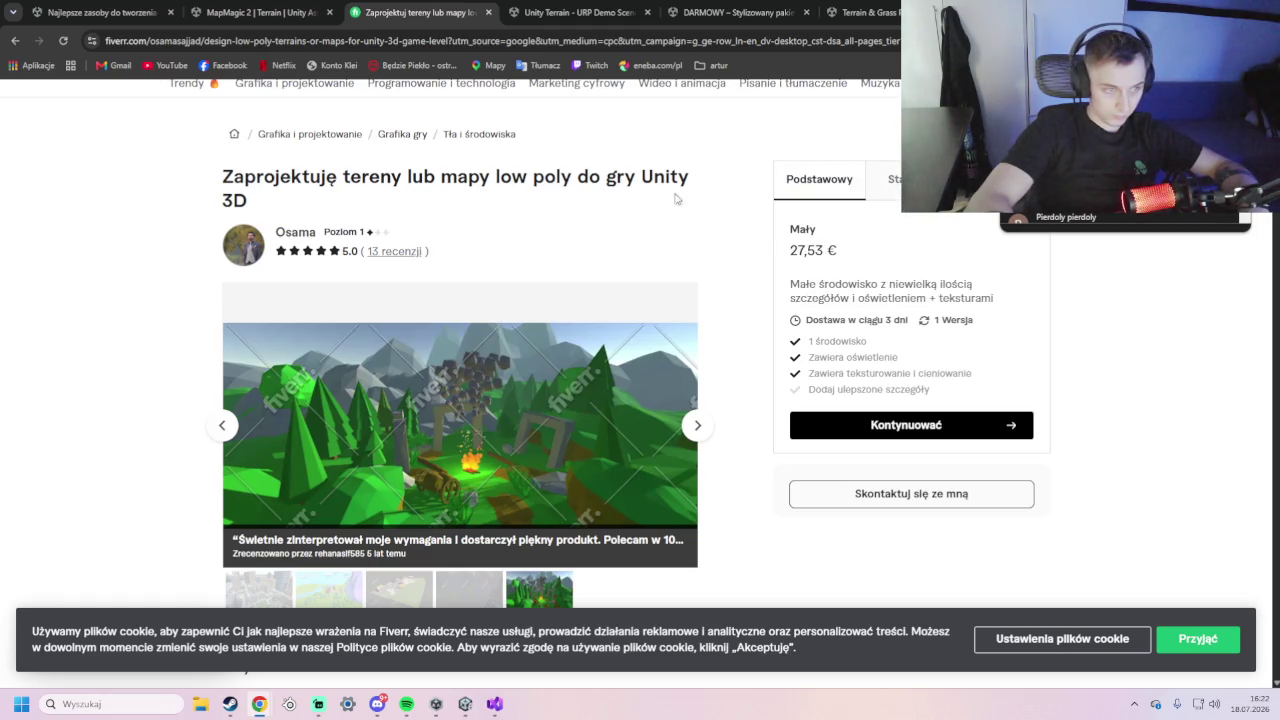
{"action": "left_click", "coordinate": [487, 12]}
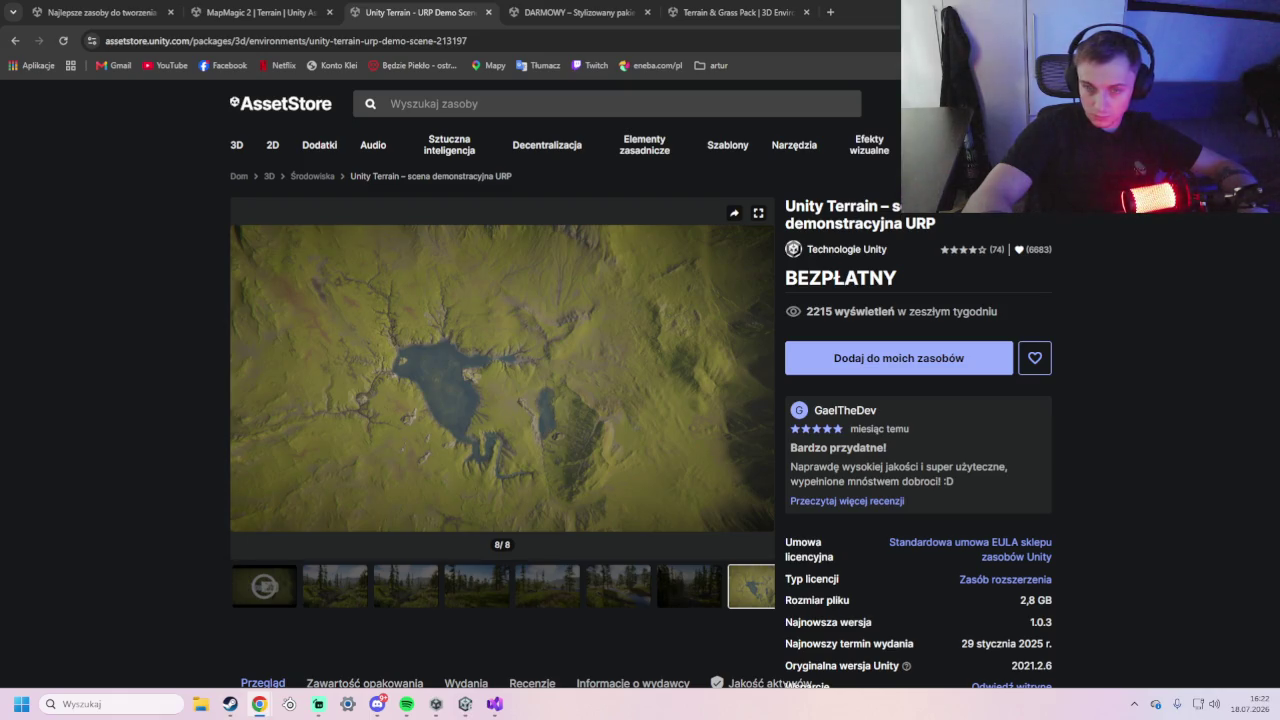
Step: Search the Asset Store for 'environment pack free forest sample' in the first tab
{"action": "left_click", "coordinate": [260, 12]}
{"action": "left_click", "coordinate": [100, 12]}
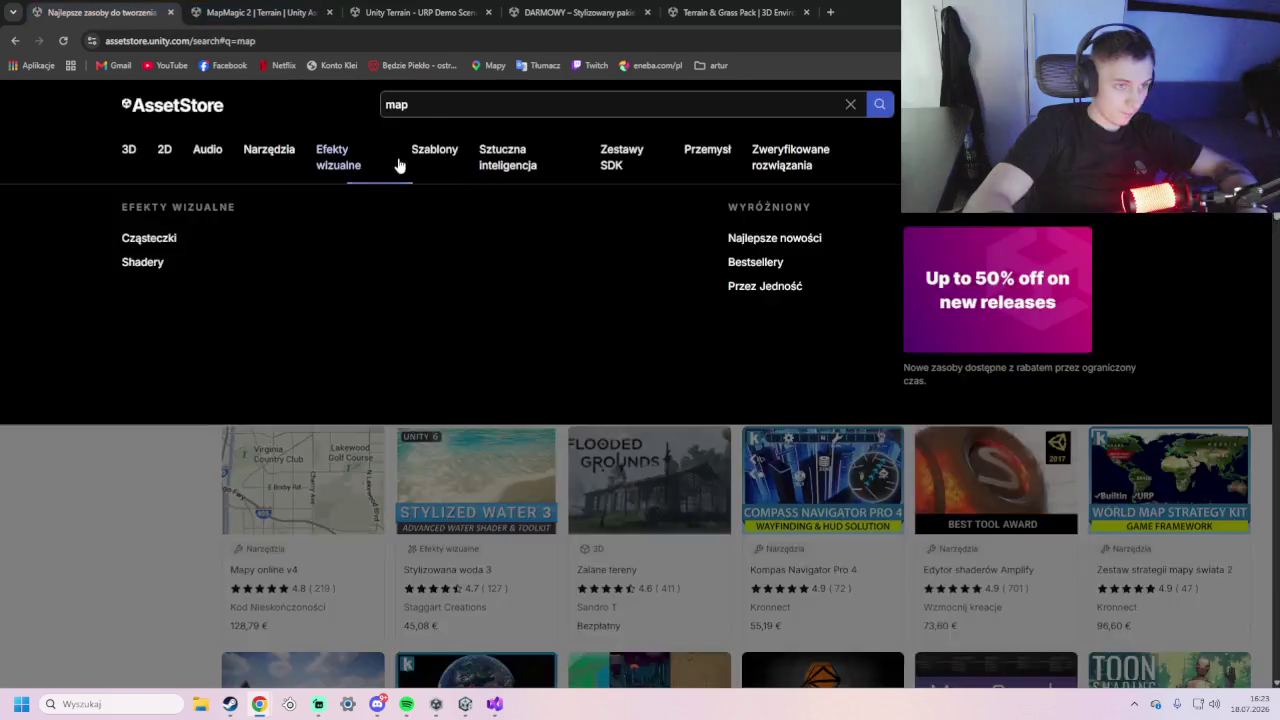
{"action": "type", "text": "Environment Pack: Free Forest Sampl"}
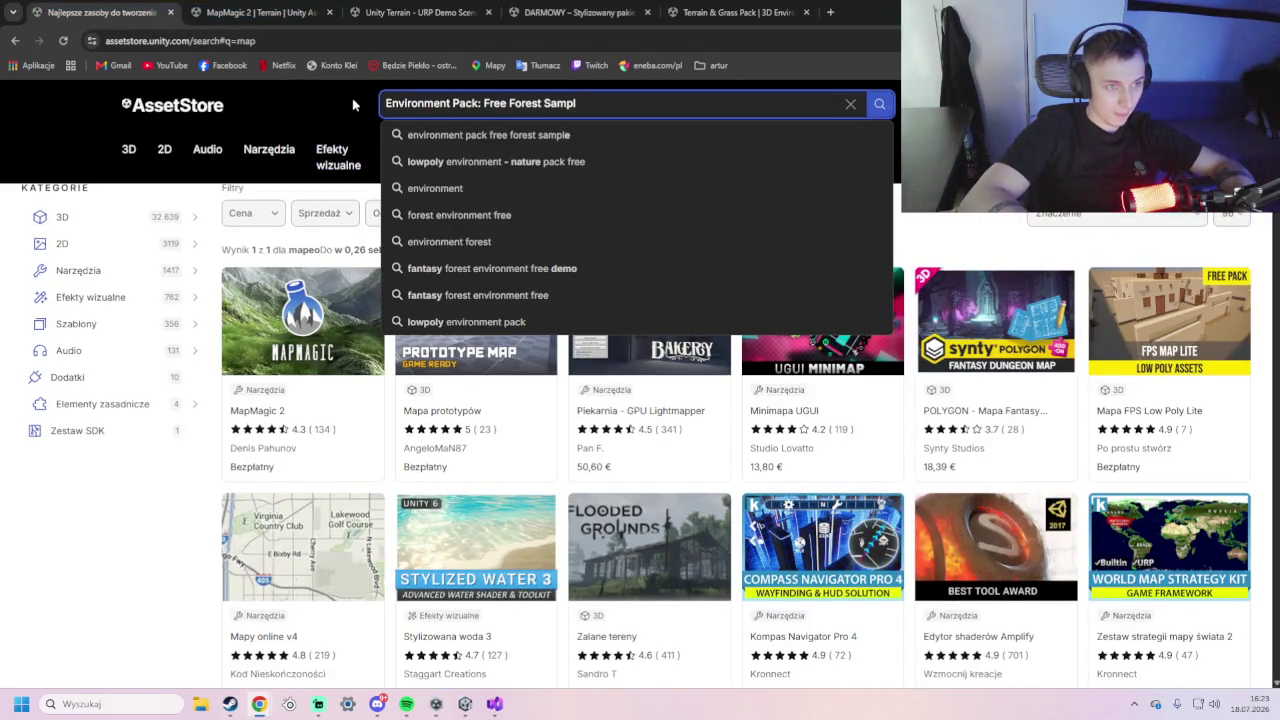
{"action": "left_click", "coordinate": [463, 140]}
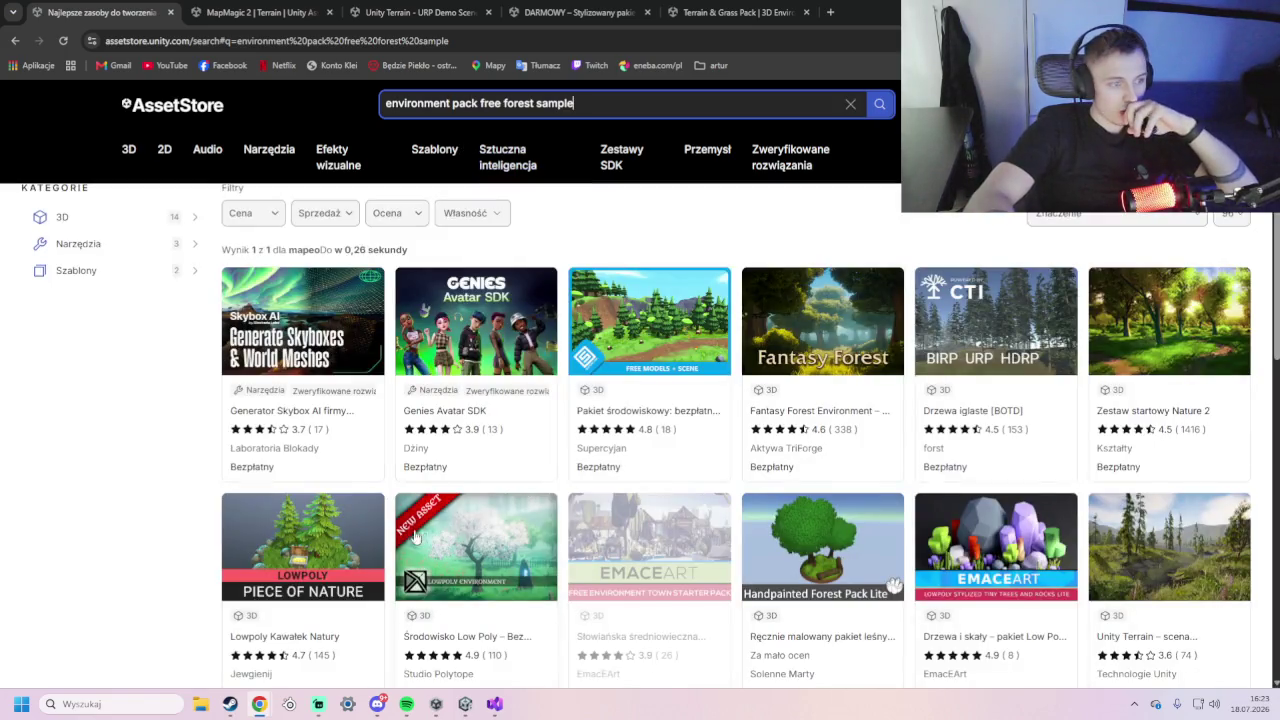
Step: Filter results to free (Bezpłatny) assets and open the Skybox AI Generator by Blockade Labs page
{"action": "left_click", "coordinate": [240, 213]}
{"action": "left_click", "coordinate": [258, 249]}
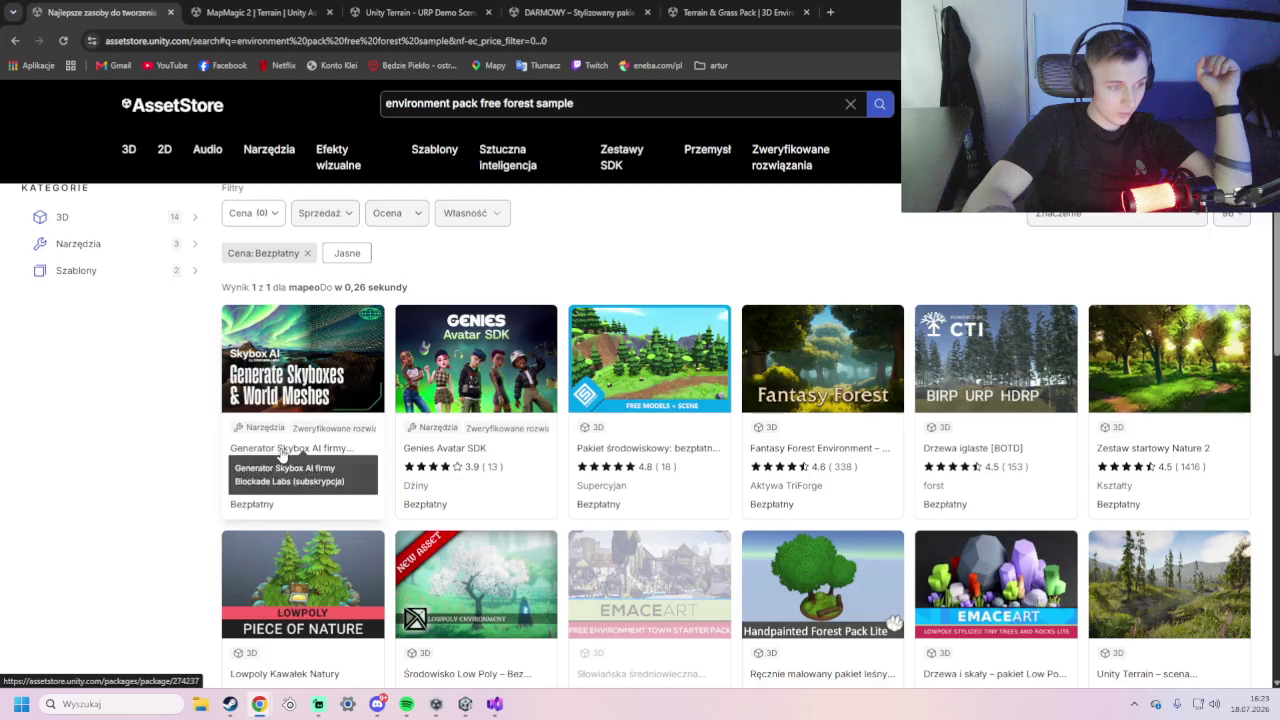
{"action": "left_click", "coordinate": [284, 375]}
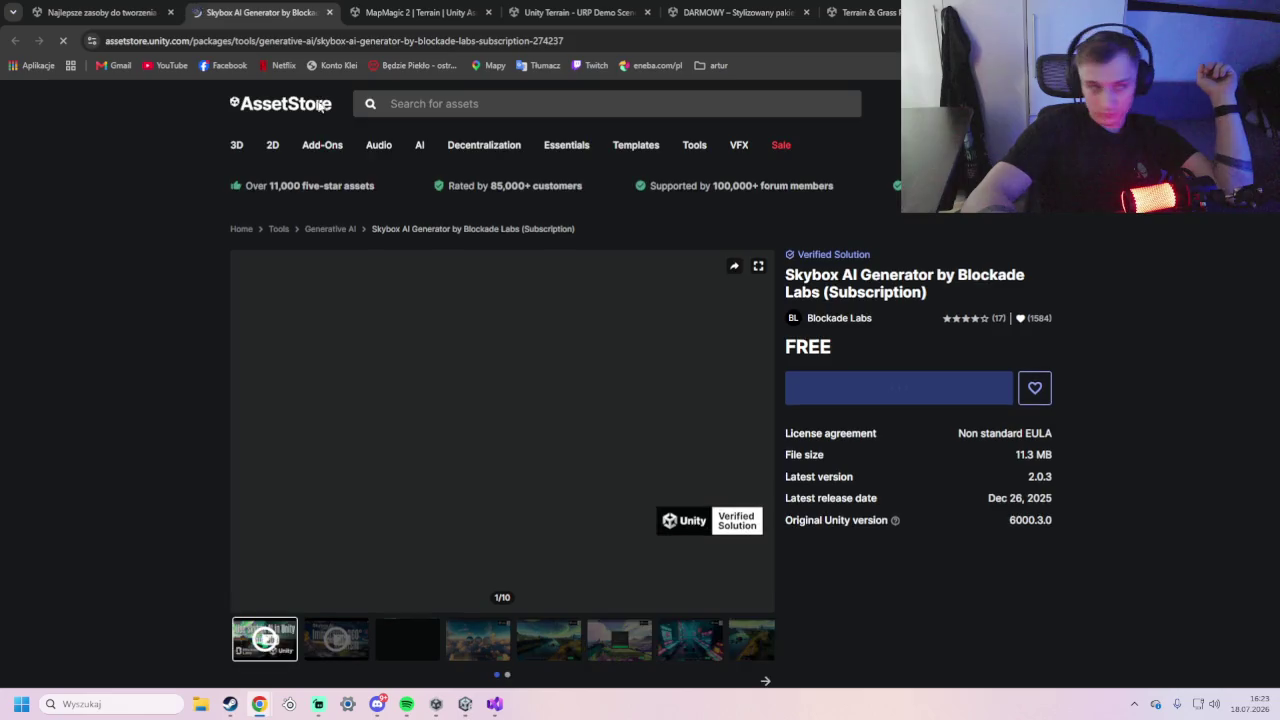
Step: Browse the Skybox AI Generator gallery previews, ending on the cloud skybox with three spheres
{"action": "scroll", "coordinate": [397, 425], "scroll_direction": "down", "scroll_amount": 1}
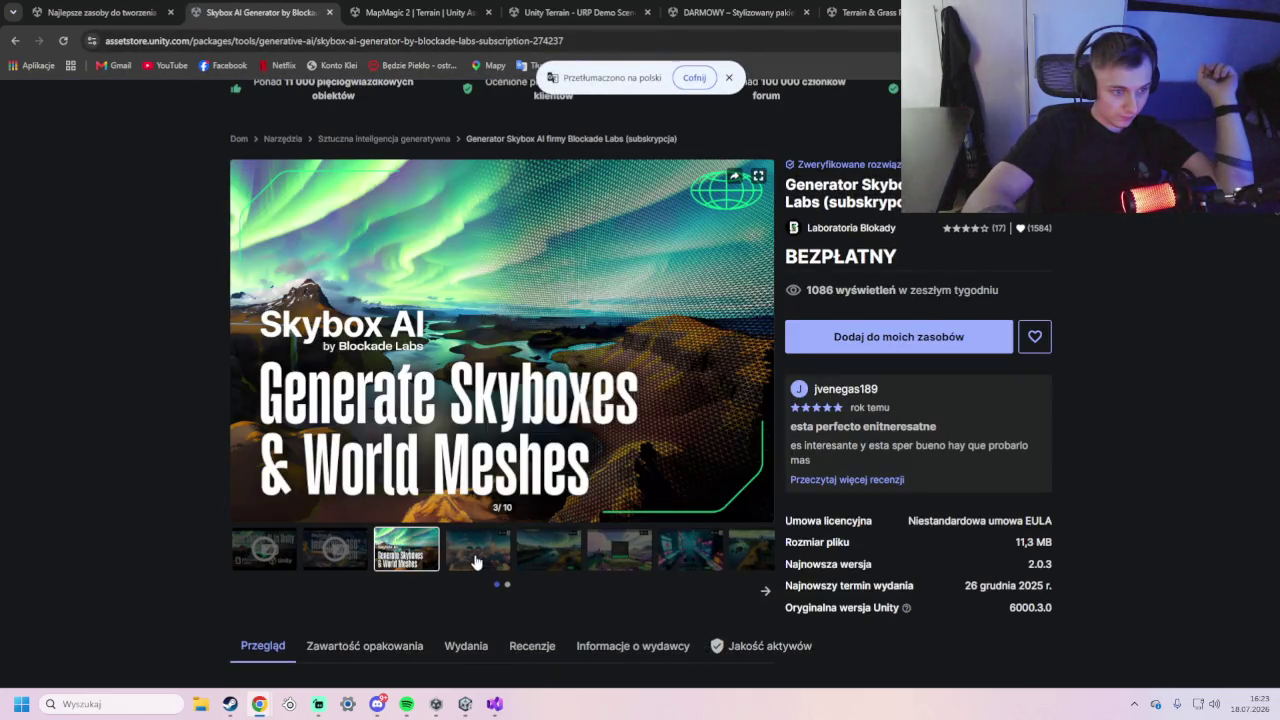
{"action": "left_click", "coordinate": [545, 557]}
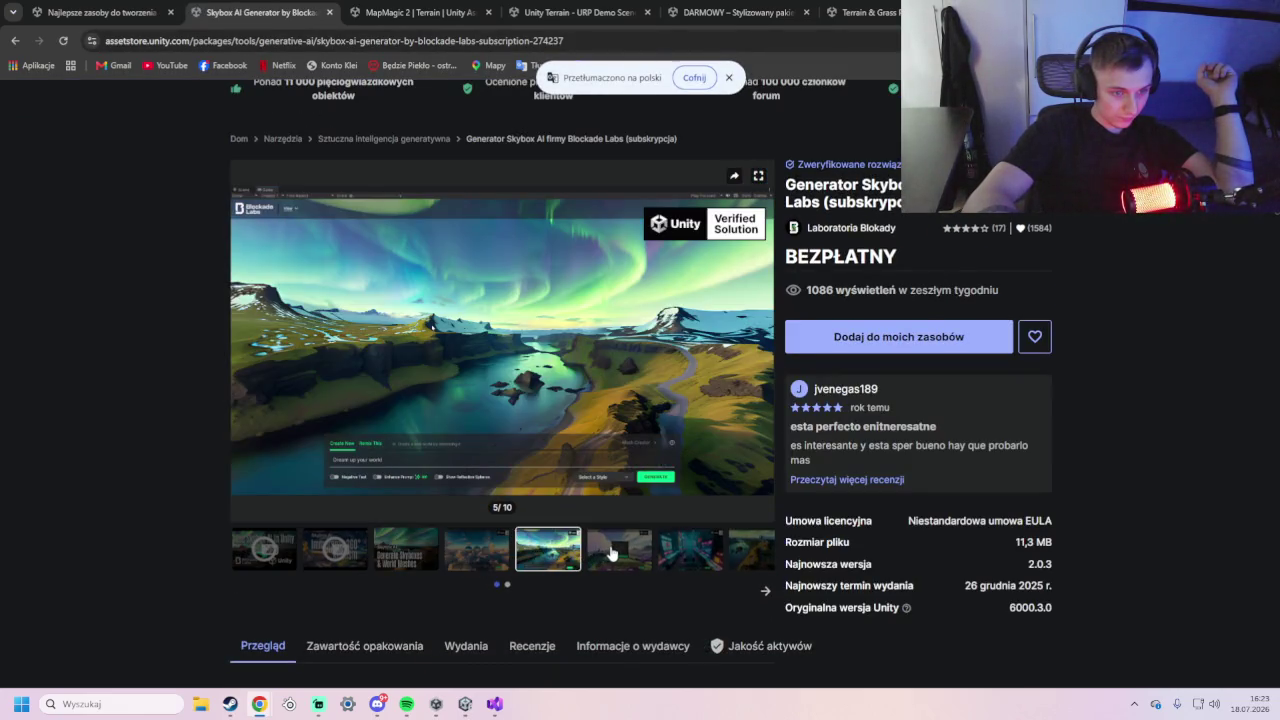
{"action": "left_click", "coordinate": [612, 553]}
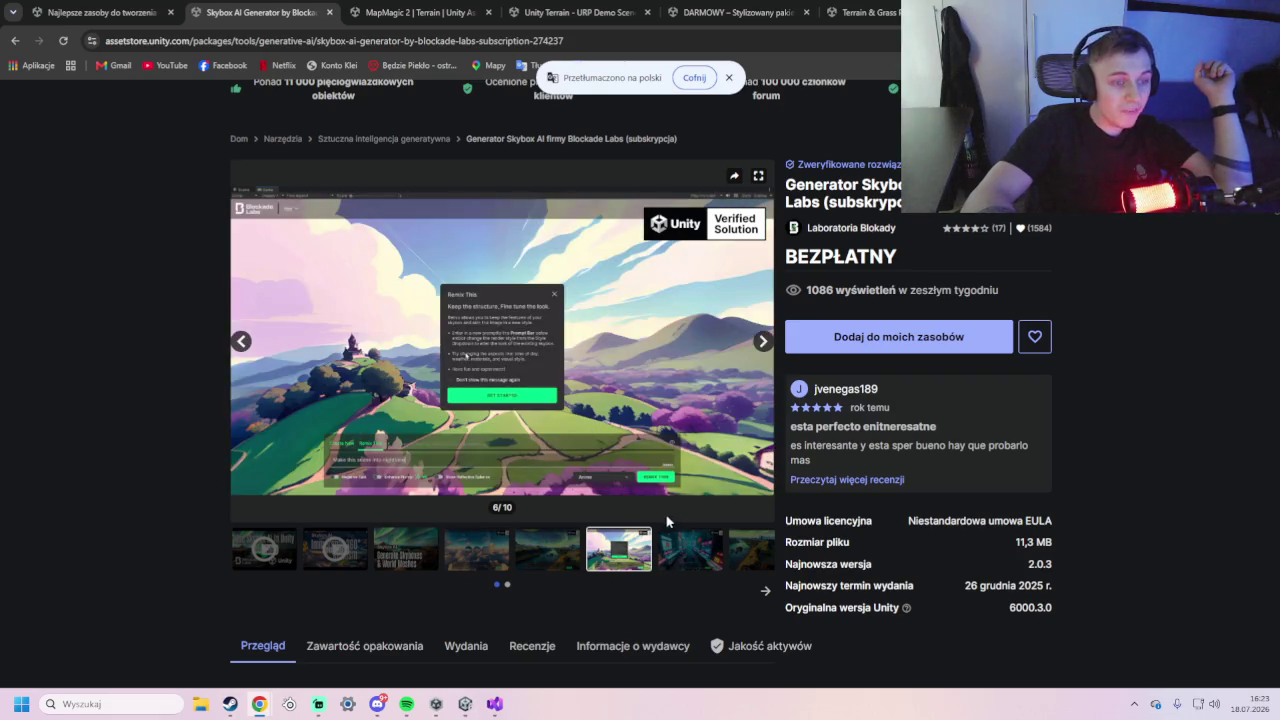
{"action": "left_click", "coordinate": [692, 547]}
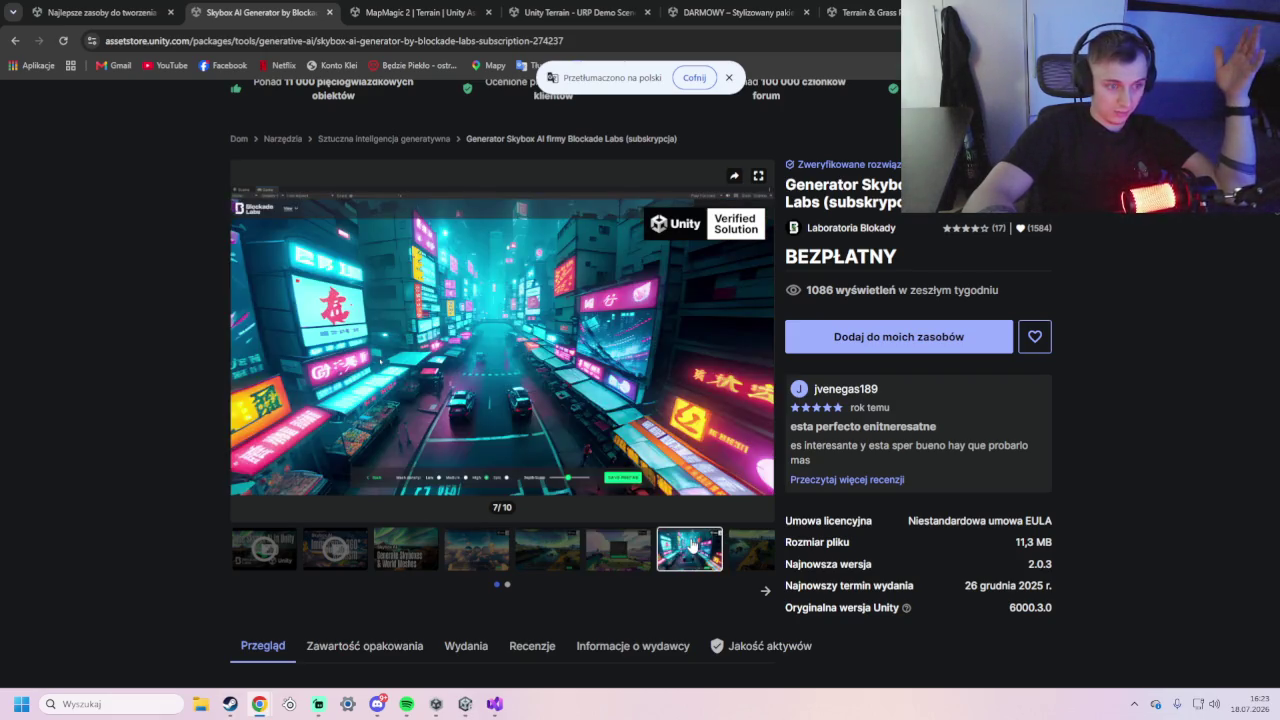
{"action": "left_click", "coordinate": [740, 546]}
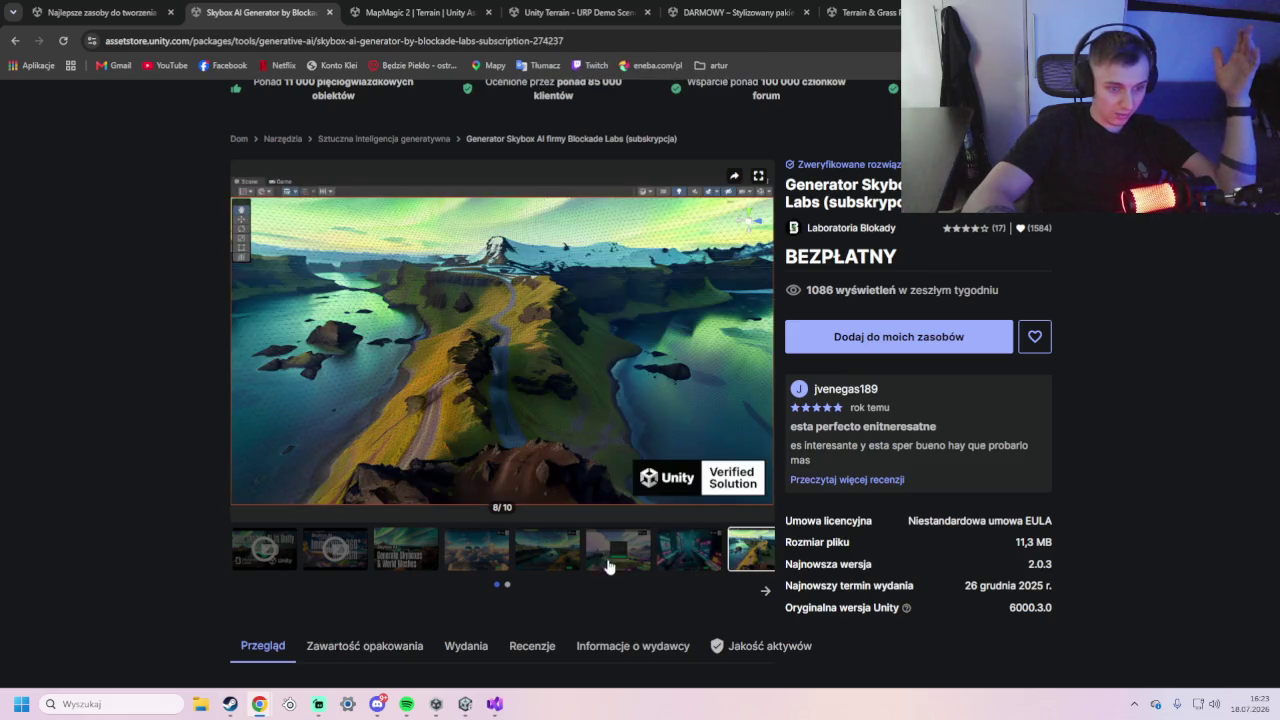
{"action": "left_click", "coordinate": [609, 566]}
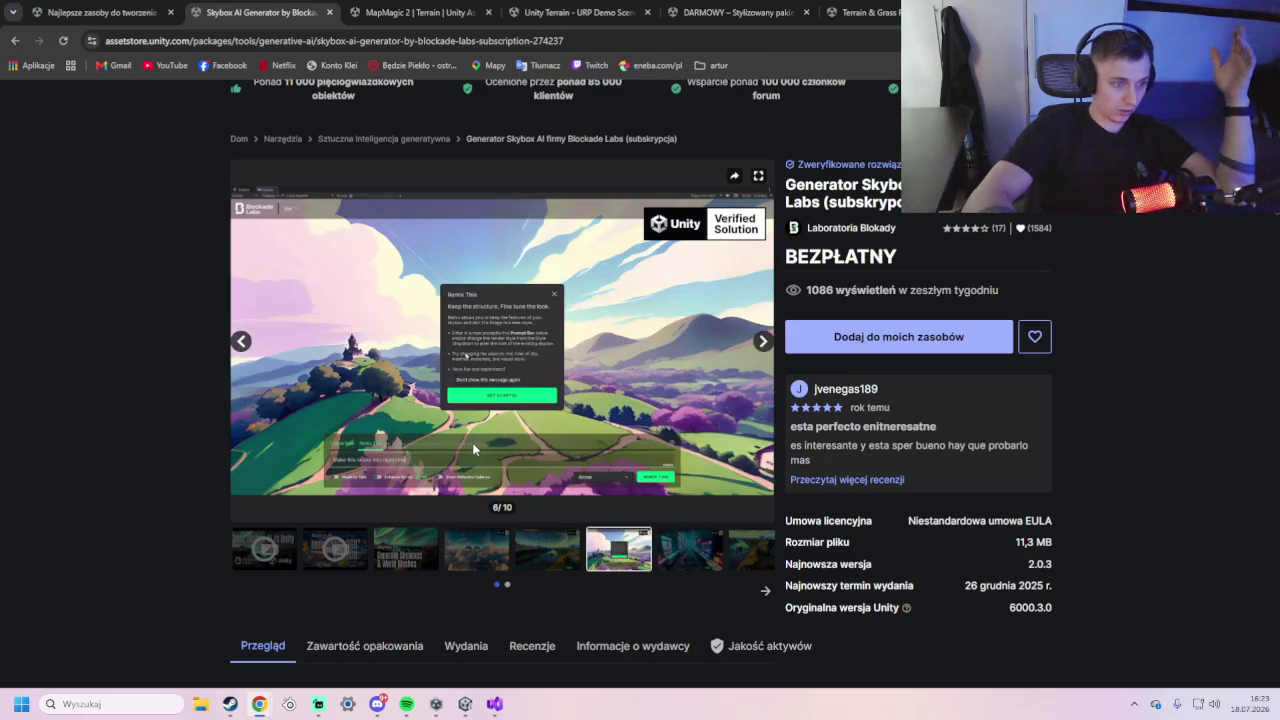
{"action": "scroll", "coordinate": [463, 514], "scroll_direction": "up", "scroll_amount": 1}
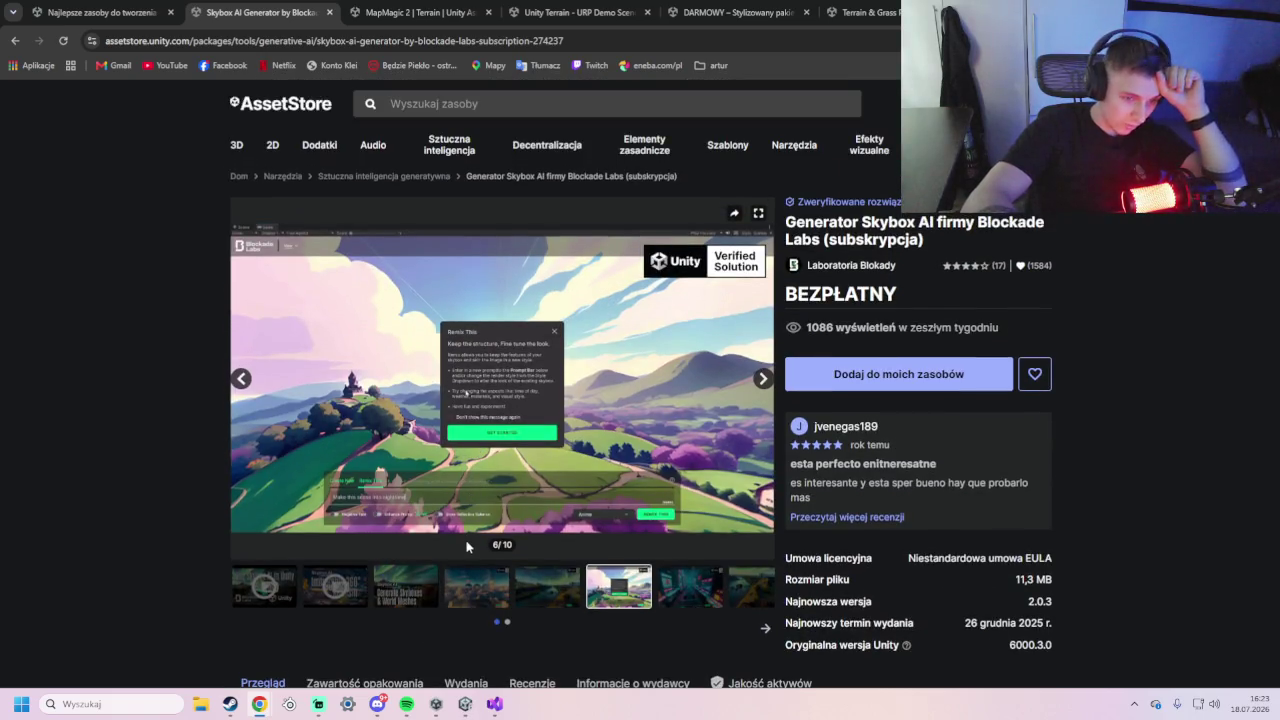
{"action": "left_click", "coordinate": [541, 586]}
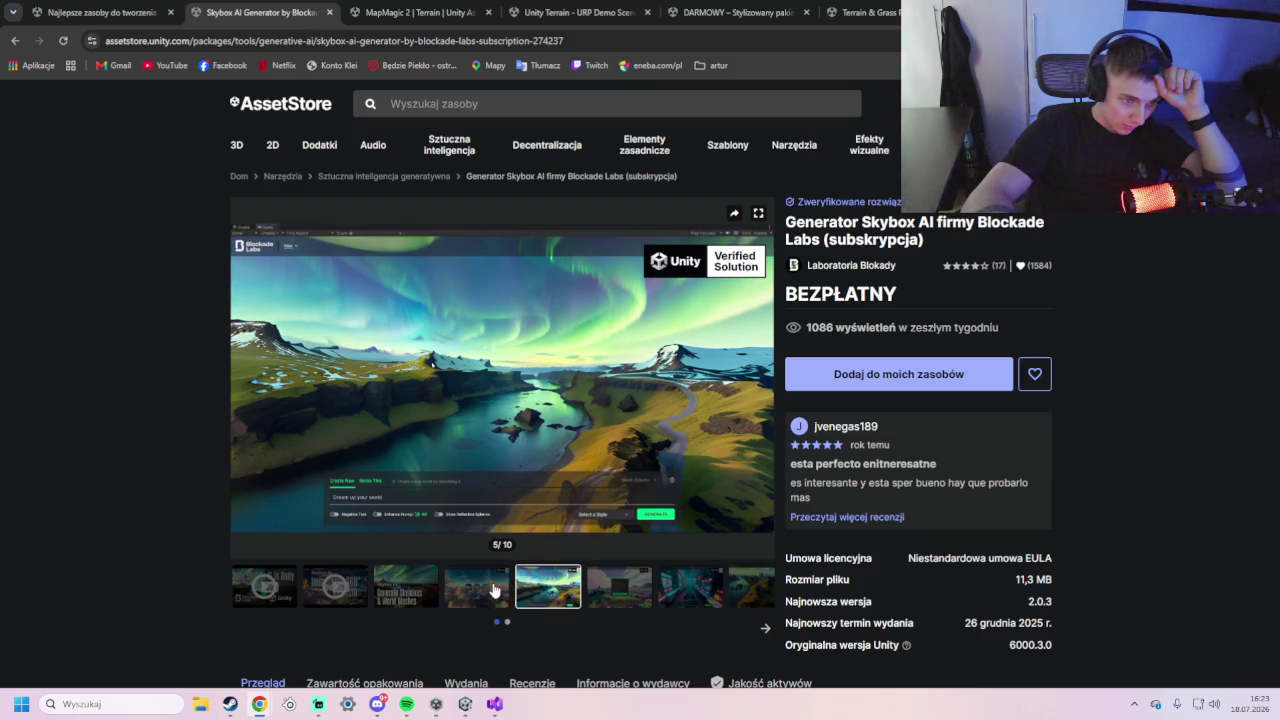
{"action": "left_click", "coordinate": [493, 590]}
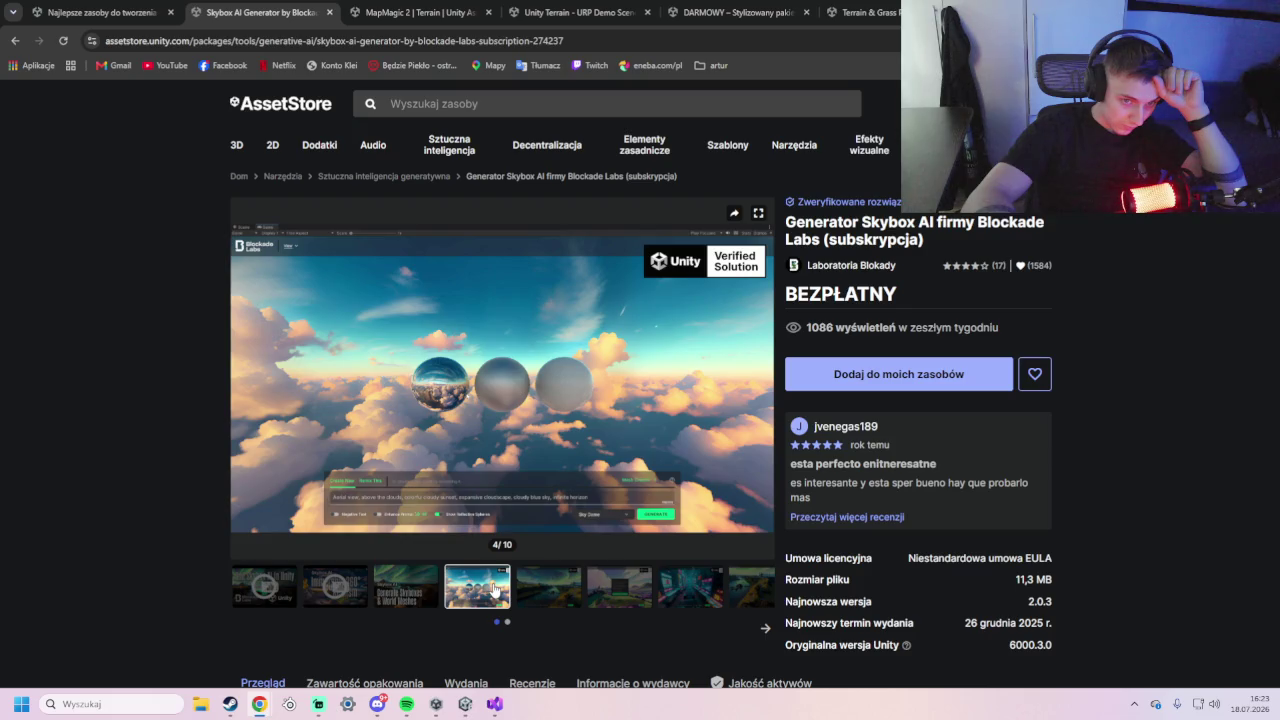
Step: Scroll down to read the compatibility and description sections, then back to the top
{"action": "scroll", "coordinate": [490, 585], "scroll_direction": "down", "scroll_amount": 6}
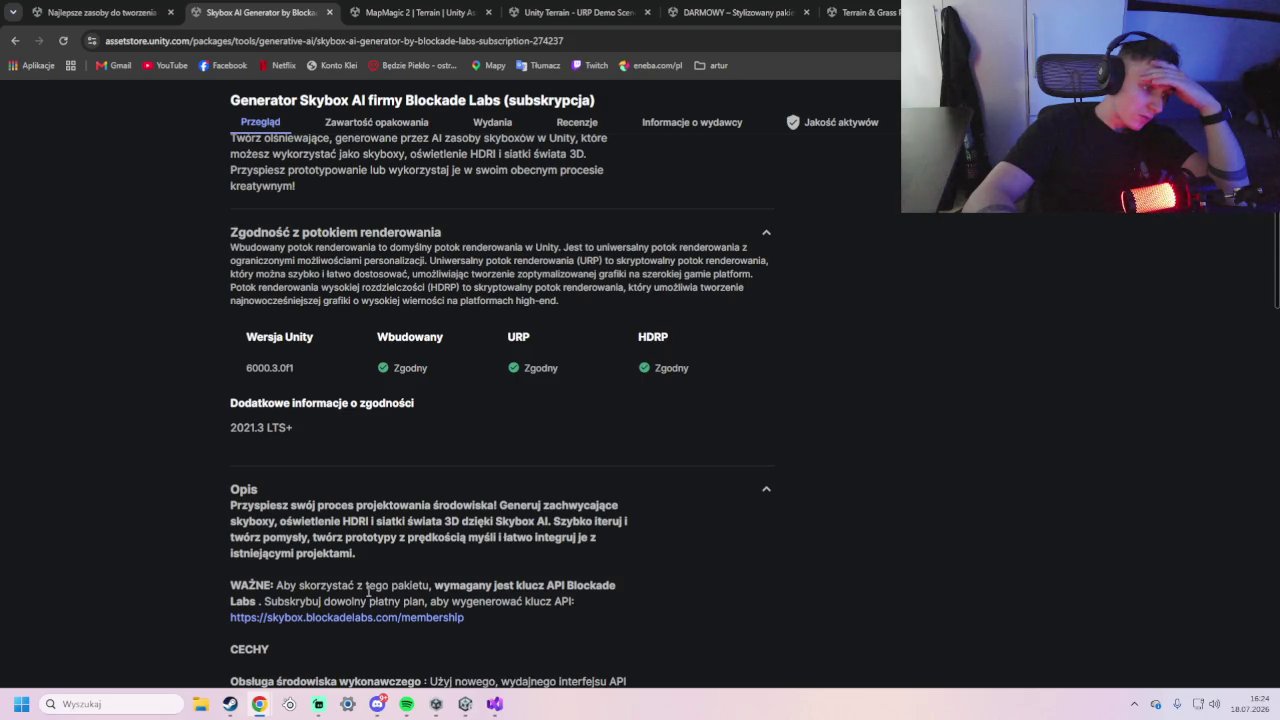
{"action": "scroll", "coordinate": [368, 590], "scroll_direction": "down", "scroll_amount": 1}
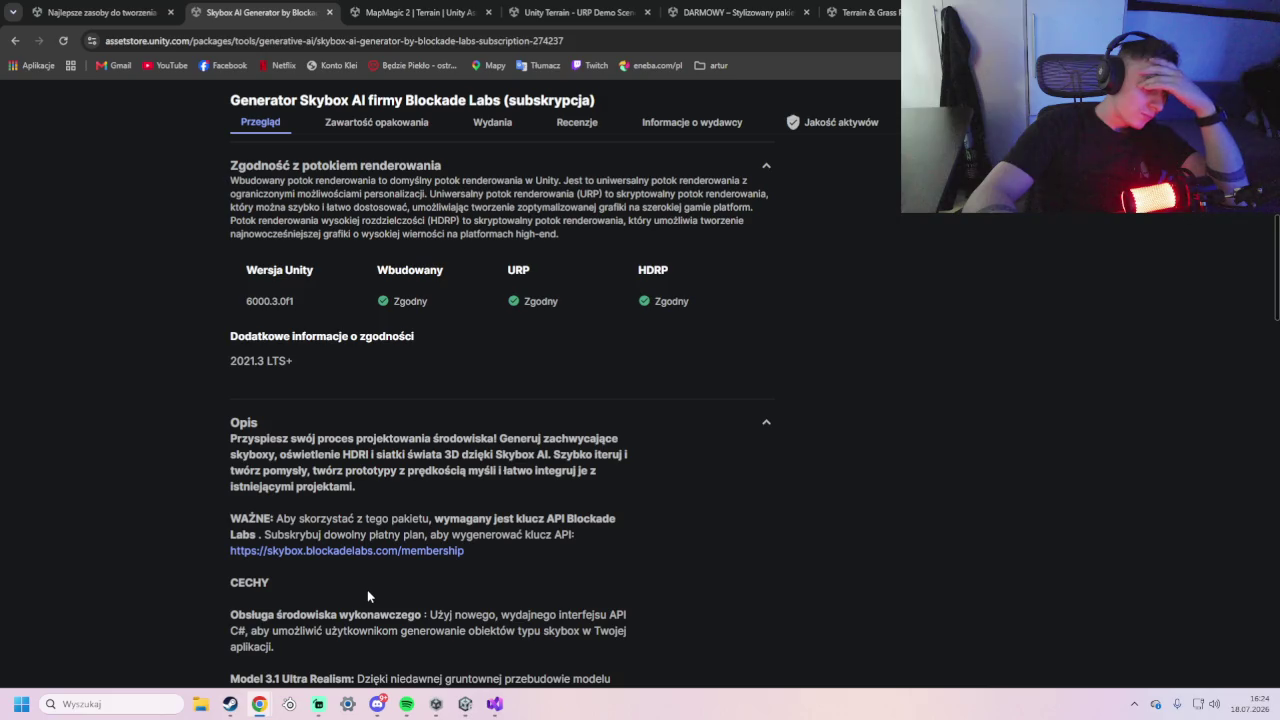
{"action": "scroll", "coordinate": [367, 596], "scroll_direction": "up", "scroll_amount": 10}
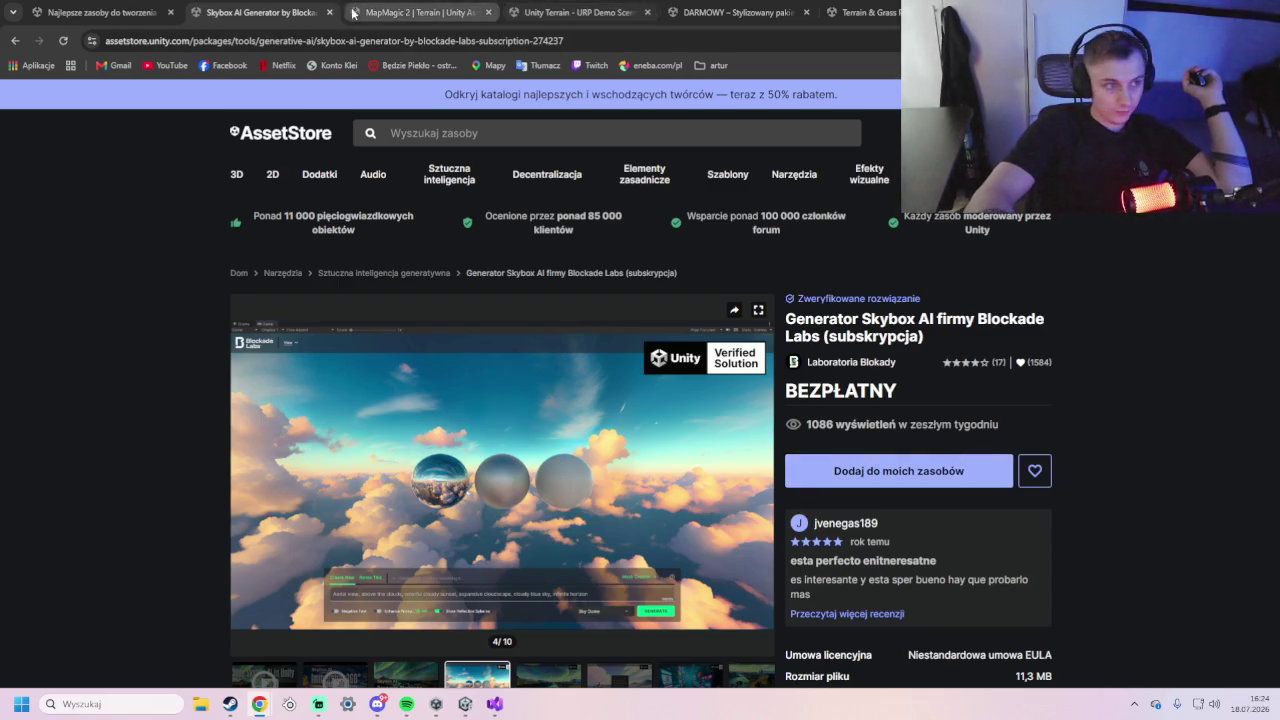
Step: Look through the MapMagic 2, free 2D forest, and Terrain & Grass pages, browsing grass previews
{"action": "left_click", "coordinate": [440, 14]}
{"action": "left_click", "coordinate": [560, 12]}
{"action": "left_click", "coordinate": [712, 12]}
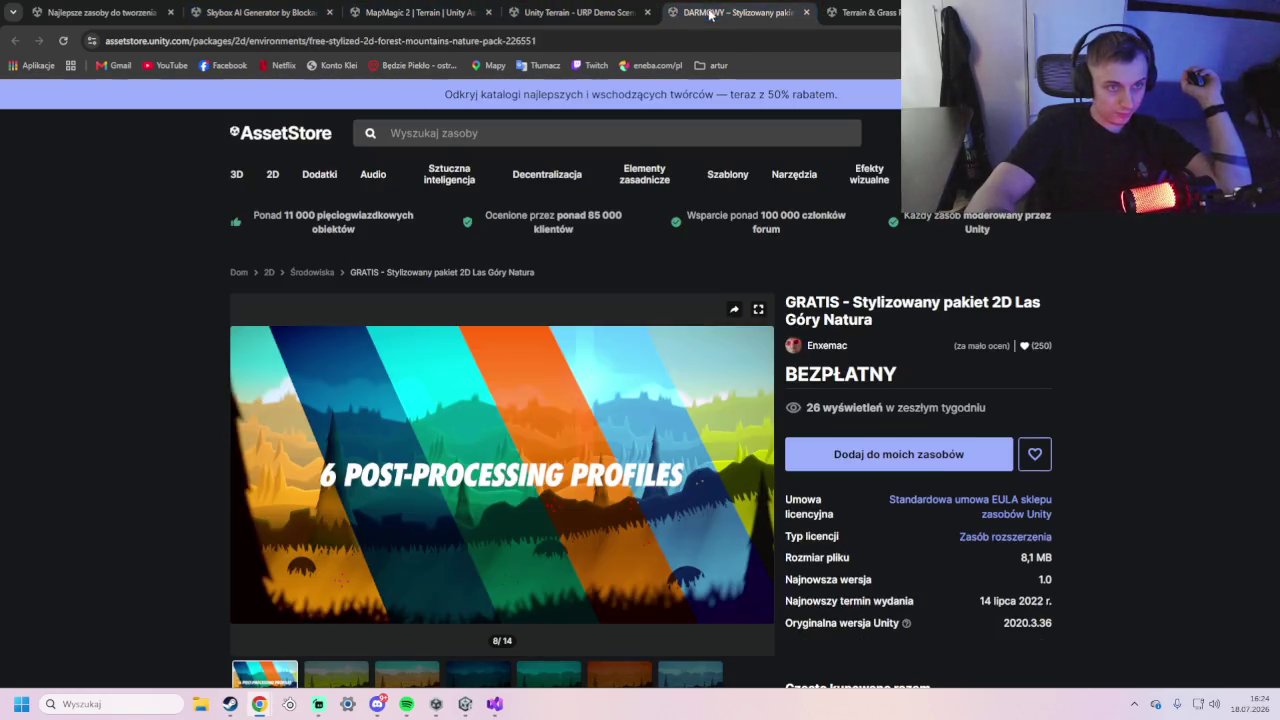
{"action": "left_click", "coordinate": [869, 13]}
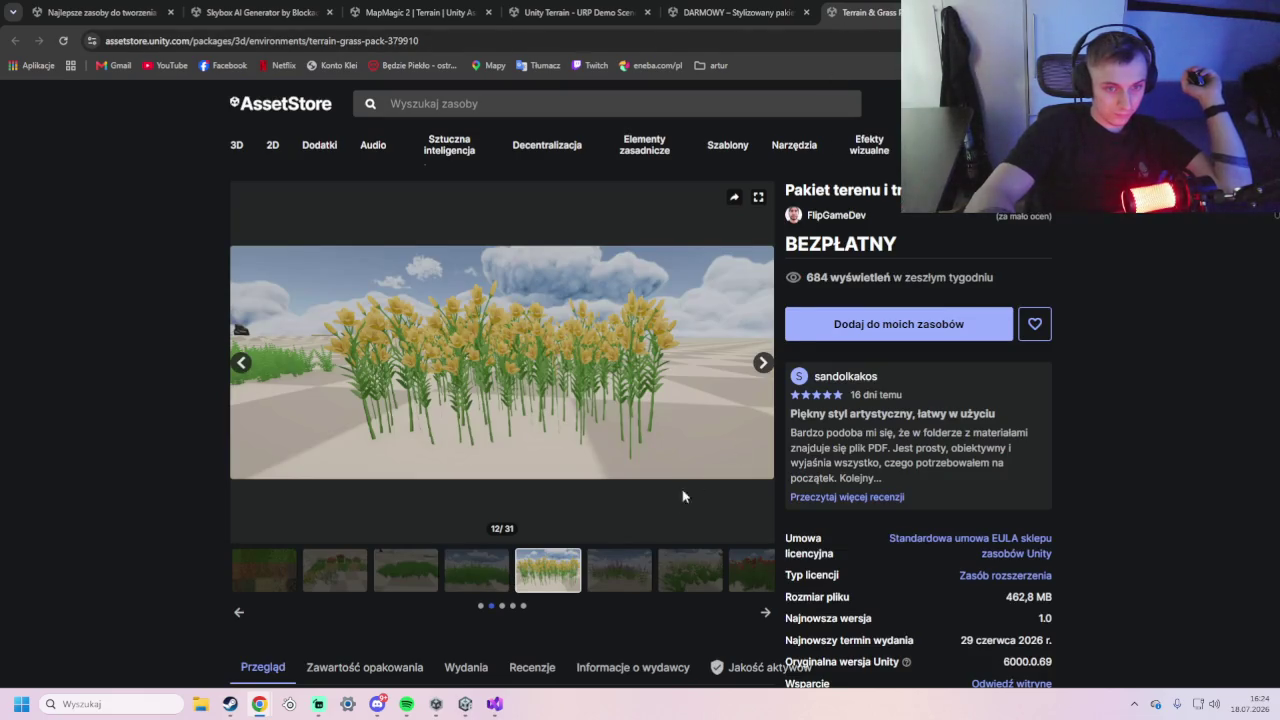
{"action": "left_click", "coordinate": [631, 571]}
{"action": "left_click", "coordinate": [672, 578]}
{"action": "left_click", "coordinate": [735, 576]}
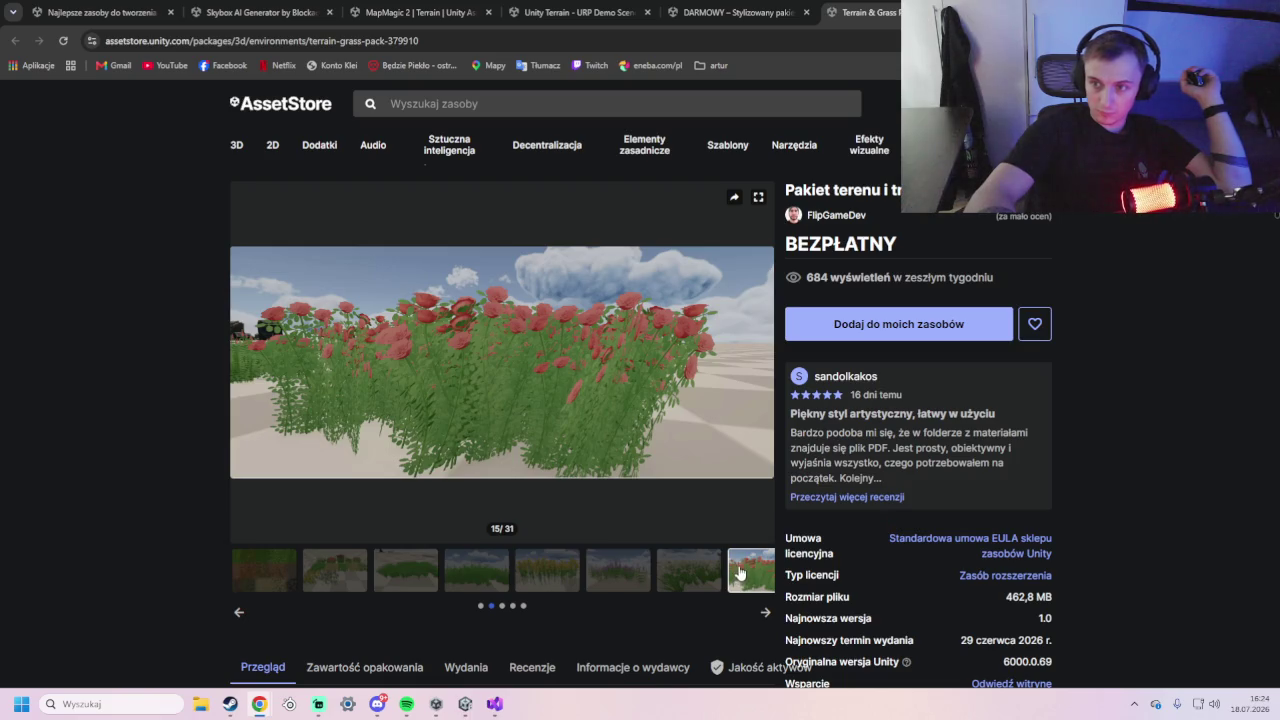
Step: Return to the free 'environment pack free forest sample' search results and scroll the list
{"action": "left_click", "coordinate": [318, 9]}
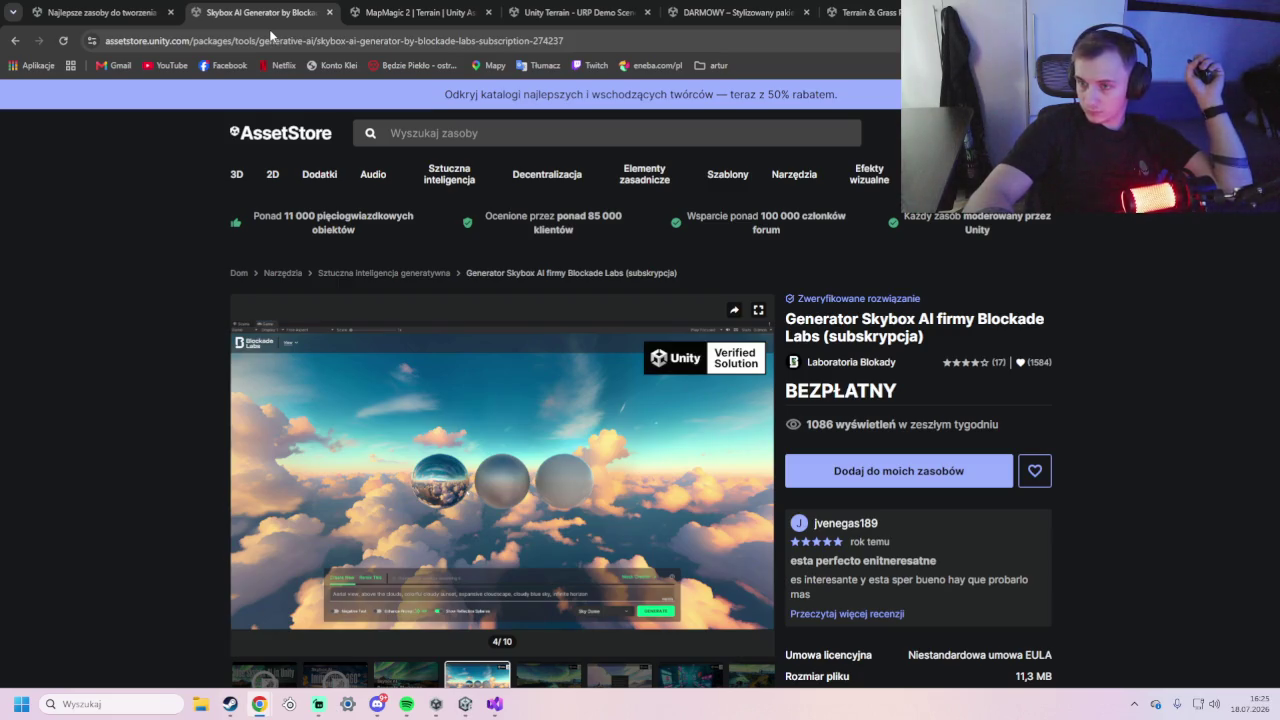
{"action": "left_click", "coordinate": [110, 12]}
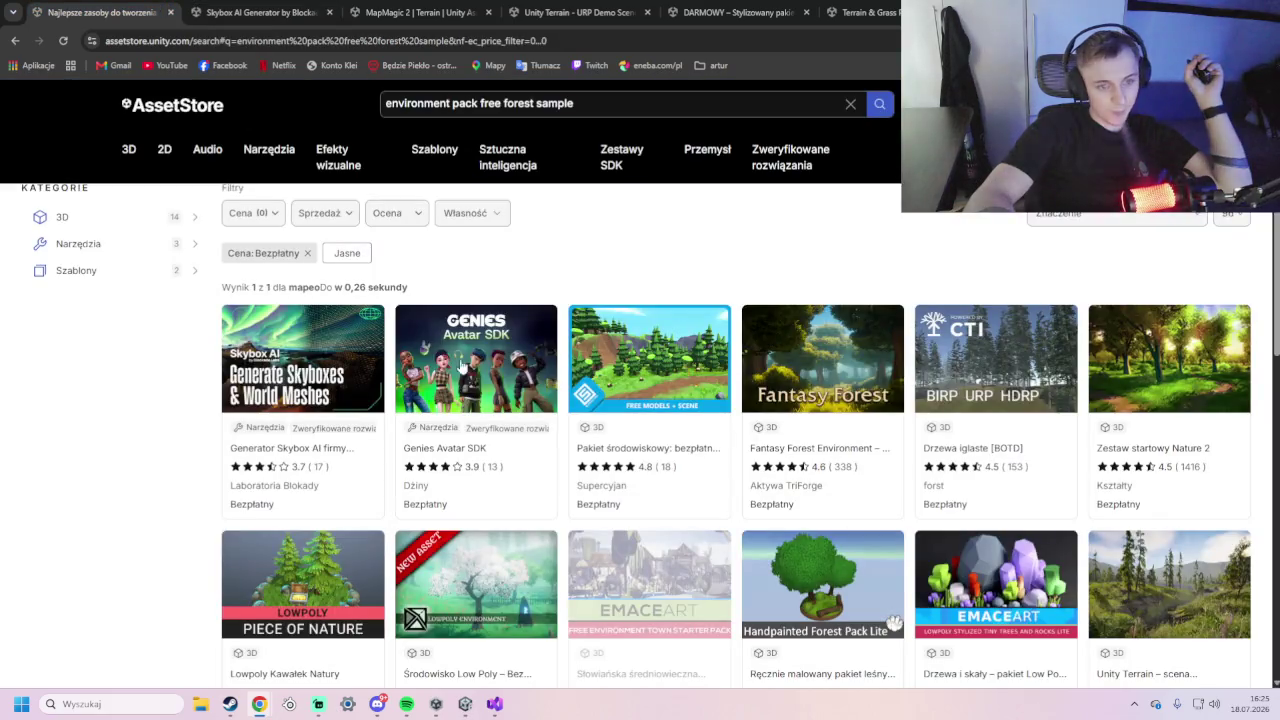
{"action": "scroll", "coordinate": [562, 414], "scroll_direction": "down", "scroll_amount": 2}
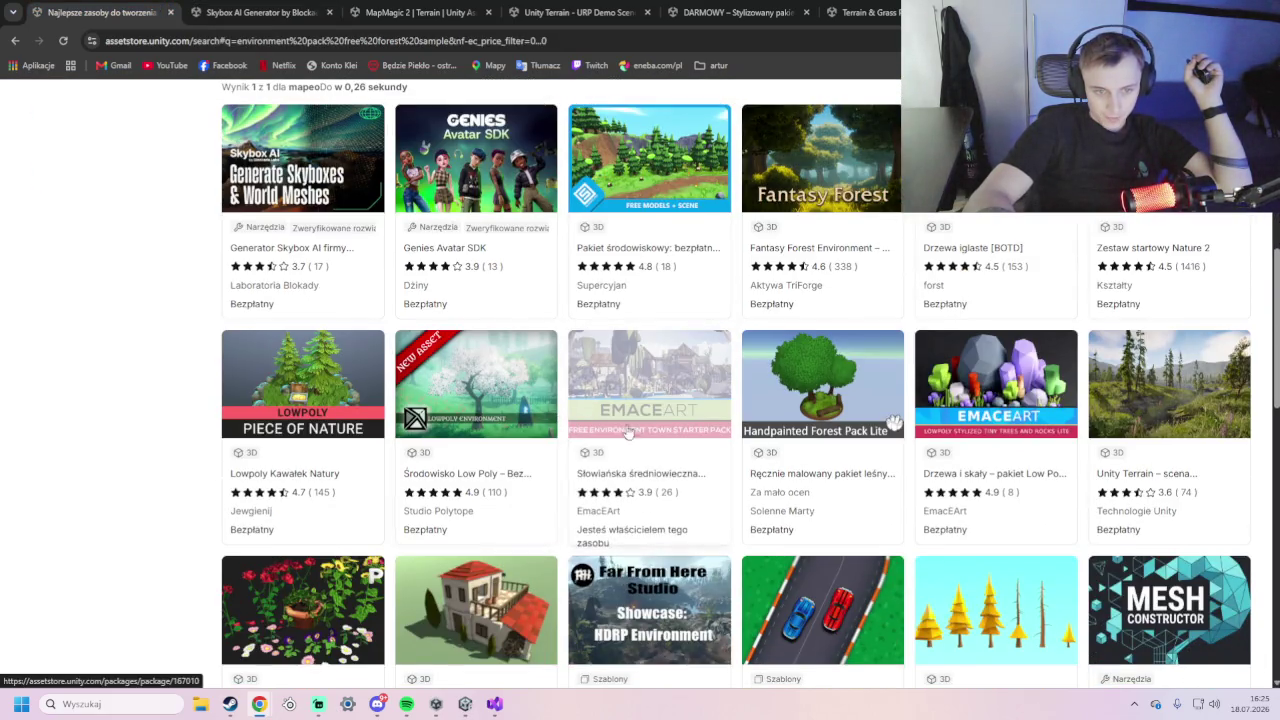